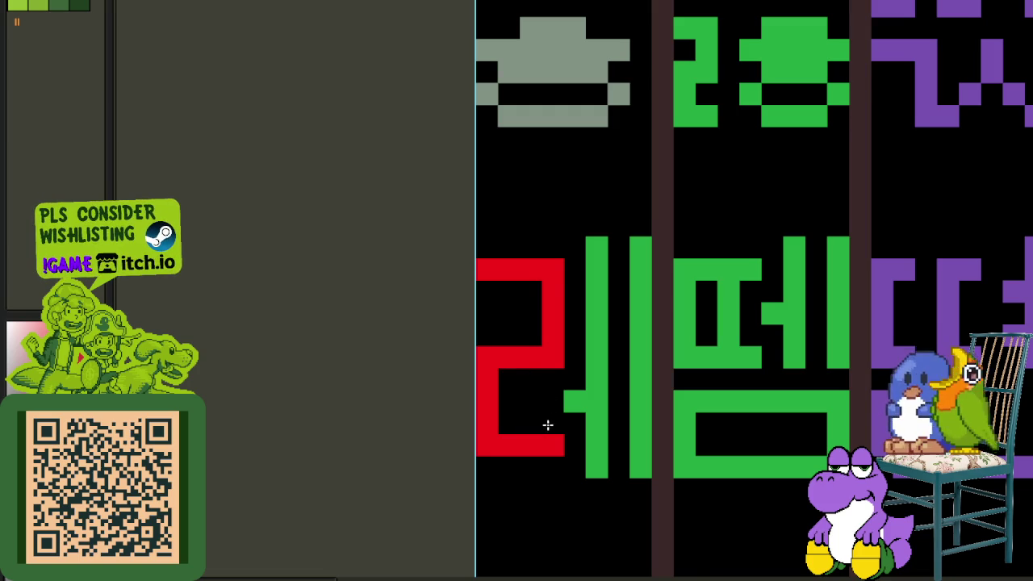
- Paint the top and bottom strokes of a red ㄹ over the green glyph's initial
scroll(452, 400, down, 3)
scroll(379, 339, up, 1)
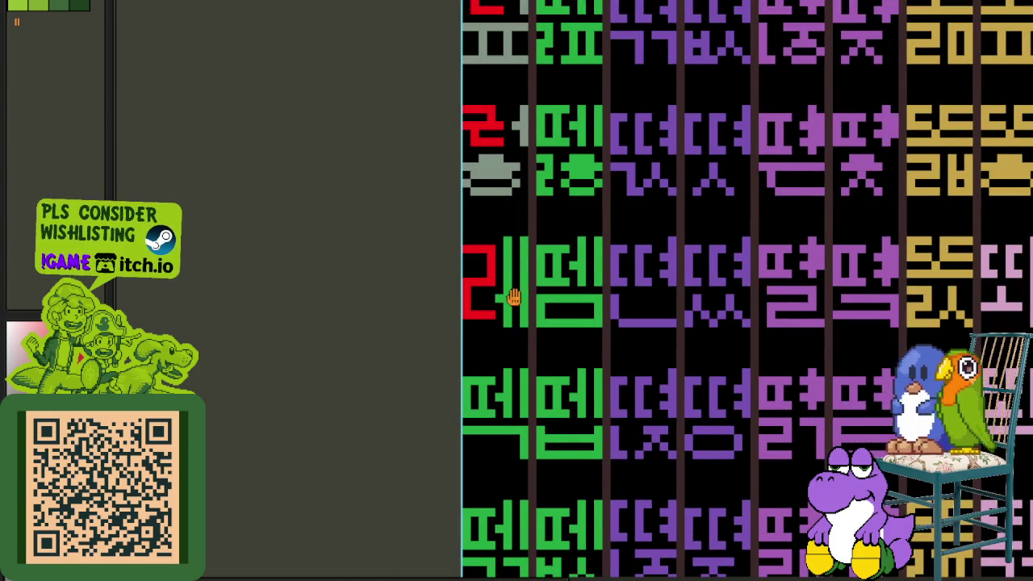
scroll(485, 292, up, 1)
scroll(448, 222, up, 1)
scroll(456, 303, down, 1)
drag(441, 109, 440, 336)
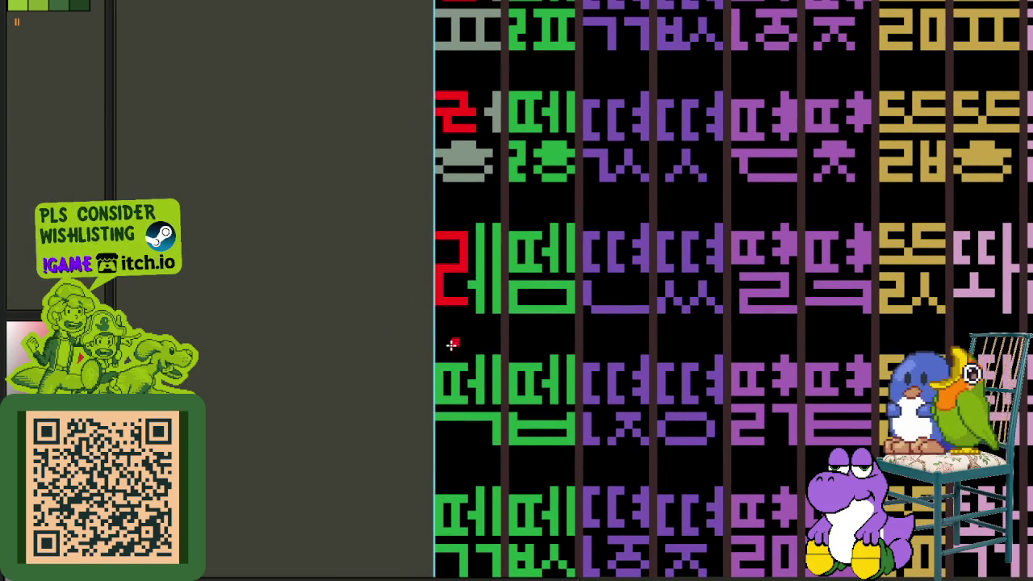
scroll(454, 341, up, 1)
scroll(448, 352, up, 2)
drag(443, 363, 499, 360)
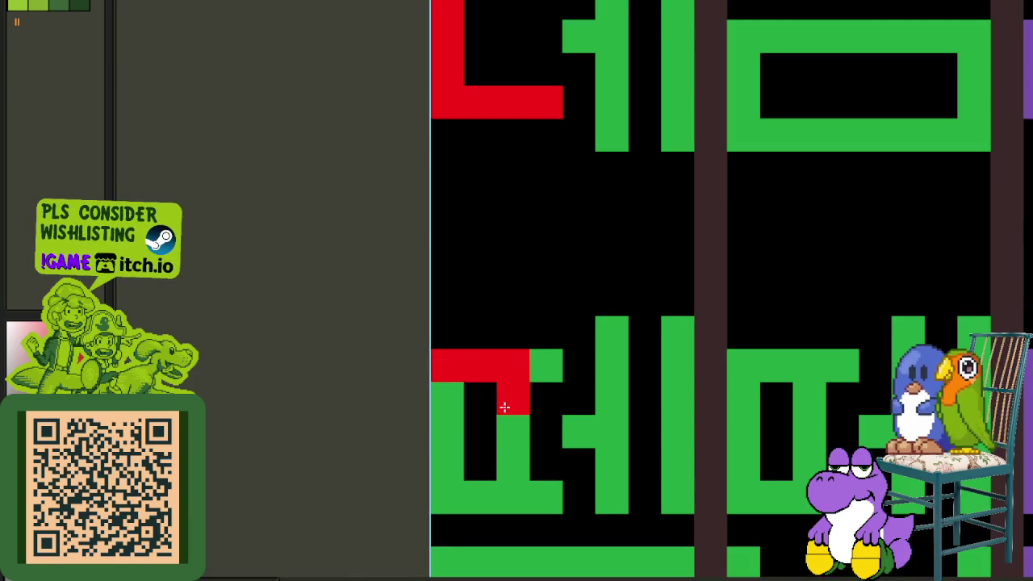
drag(438, 484, 534, 495)
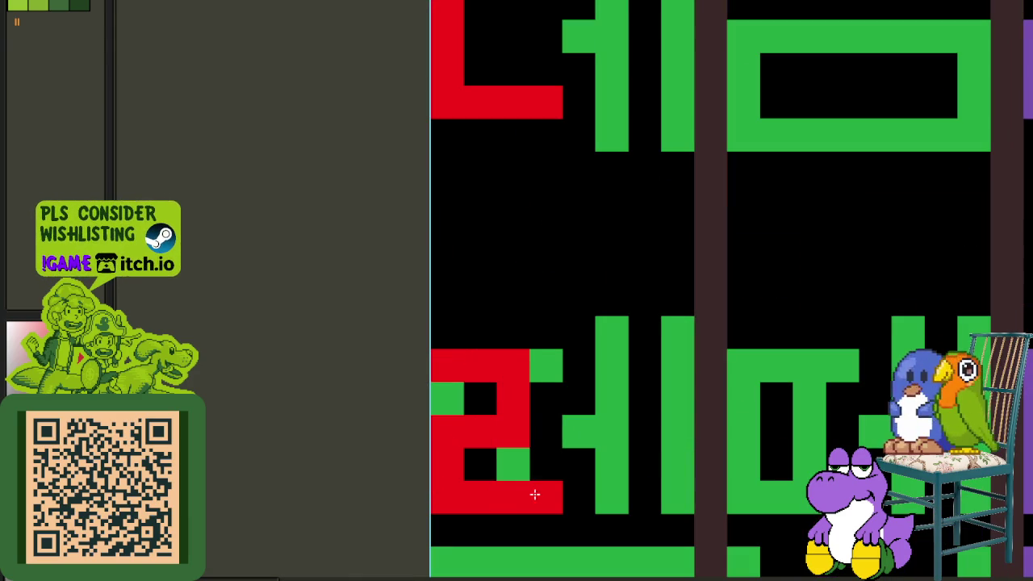
- Fill in a missing red pixel and erase the leftover green pixel beside the ㄹ
click(477, 430)
right_click(460, 407)
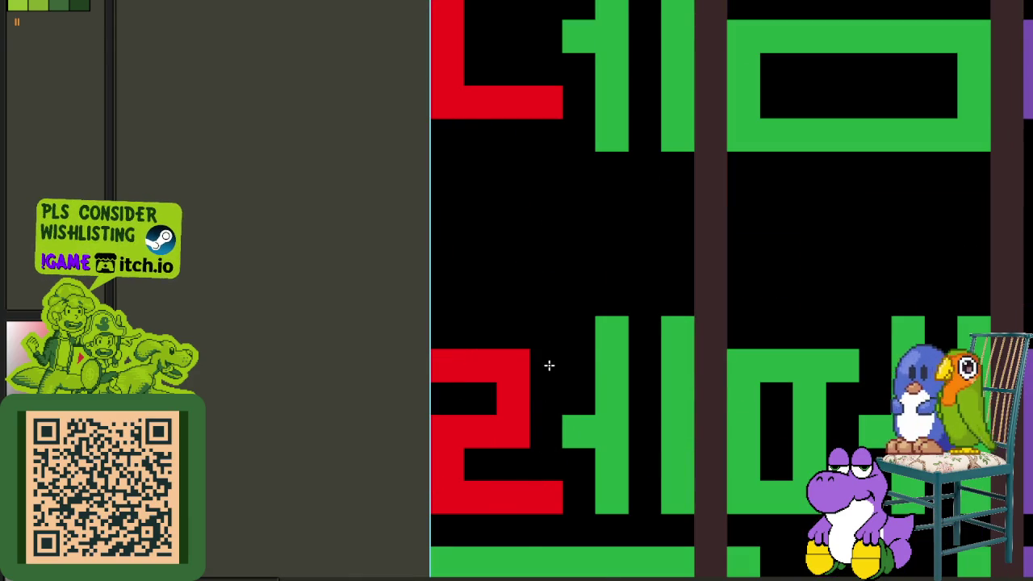
scroll(549, 365, down, 2)
scroll(460, 357, up, 2)
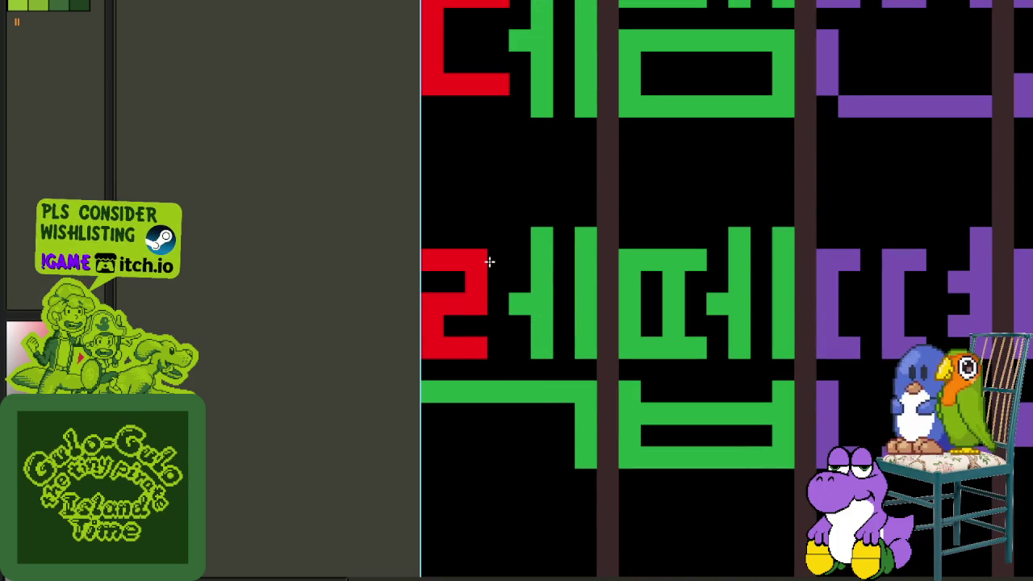
- Select the red ㄹ and copy it into the next glyph and the next row's glyph
drag(491, 359, 421, 247)
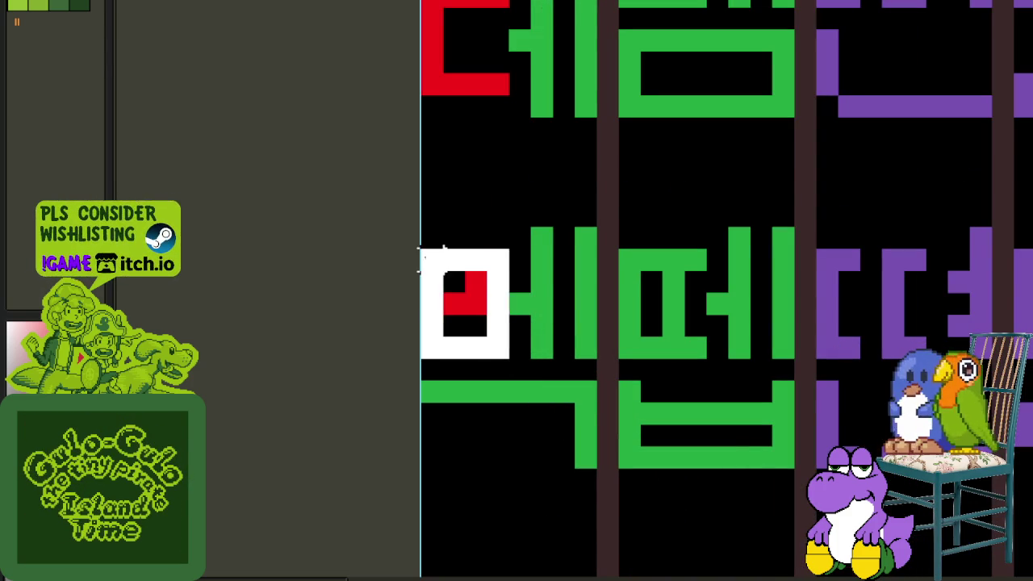
drag(454, 295, 658, 292)
scroll(657, 294, down, 2)
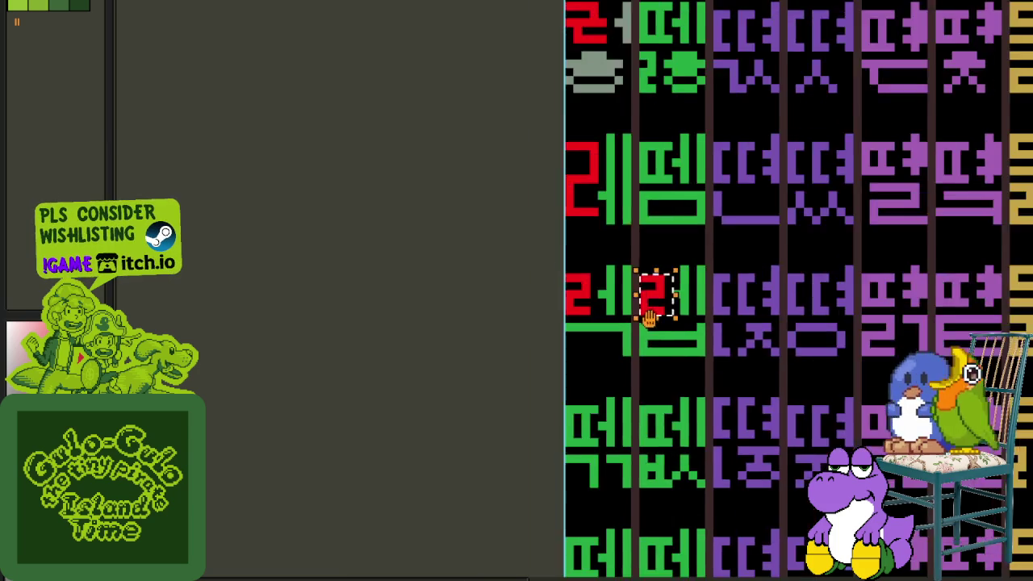
mouse_move(607, 236)
mouse_down()
mouse_move(526, 358)
mouse_move(625, 365)
mouse_move(502, 268)
mouse_move(507, 444)
mouse_move(410, 452)
mouse_move(392, 296)
mouse_move(386, 476)
mouse_move(487, 467)
mouse_up()
scroll(526, 358, up, 1)
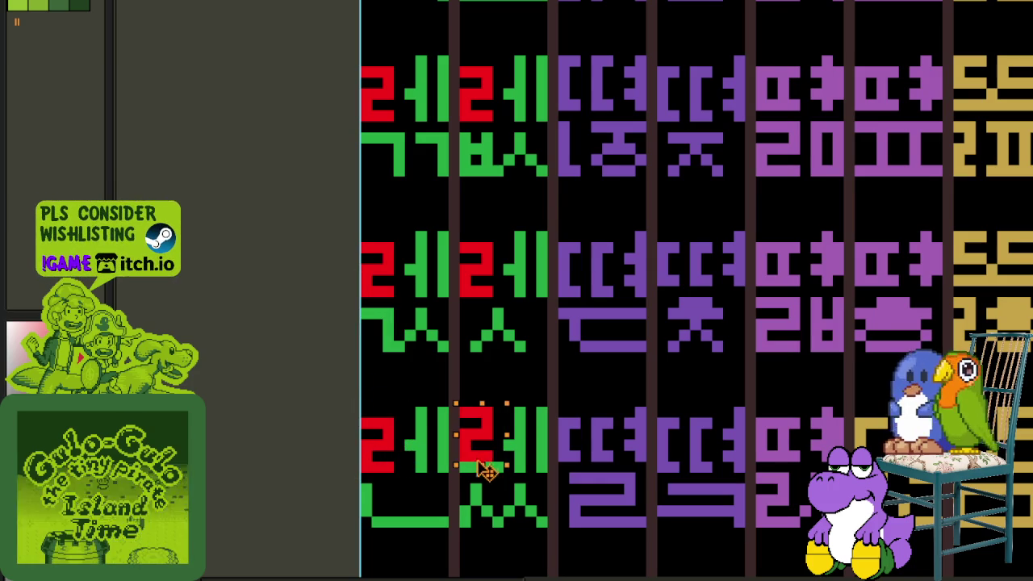
- Save the sprite sheet with Ctrl+S
scroll(583, 395, down, 2)
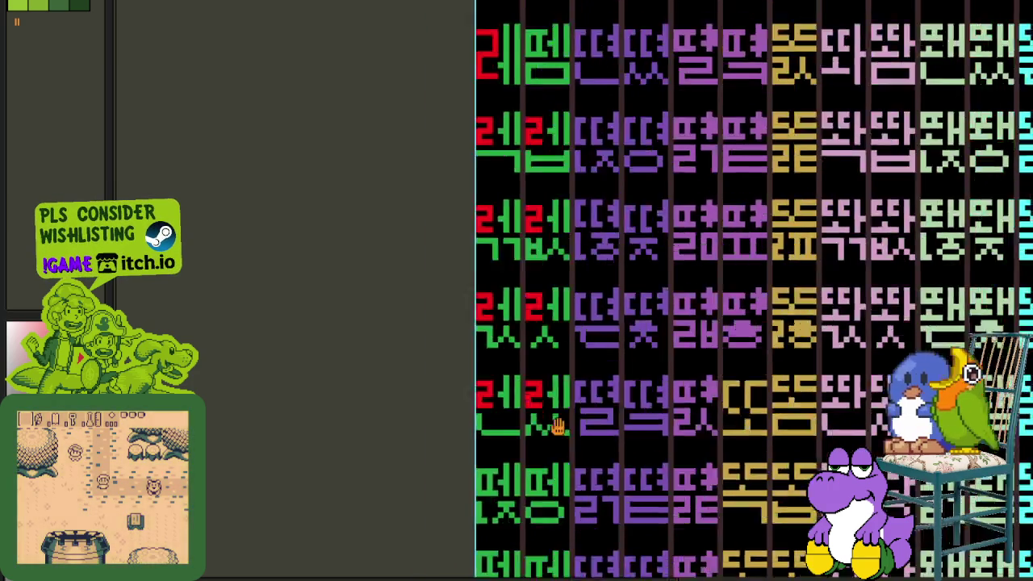
scroll(478, 282, up, 2)
key(ctrl+s)
- Copy the red ㄹ into row 3's first glyph and both bottom-row glyphs
scroll(406, 258, up, 1)
scroll(392, 180, up, 2)
mouse_move(392, 180)
mouse_down()
mouse_move(389, 443)
mouse_move(533, 436)
mouse_move(491, 196)
mouse_move(511, 428)
mouse_move(438, 414)
mouse_move(355, 425)
mouse_up()
click(473, 369)
scroll(473, 369, down, 3)
scroll(412, 368, up, 2)
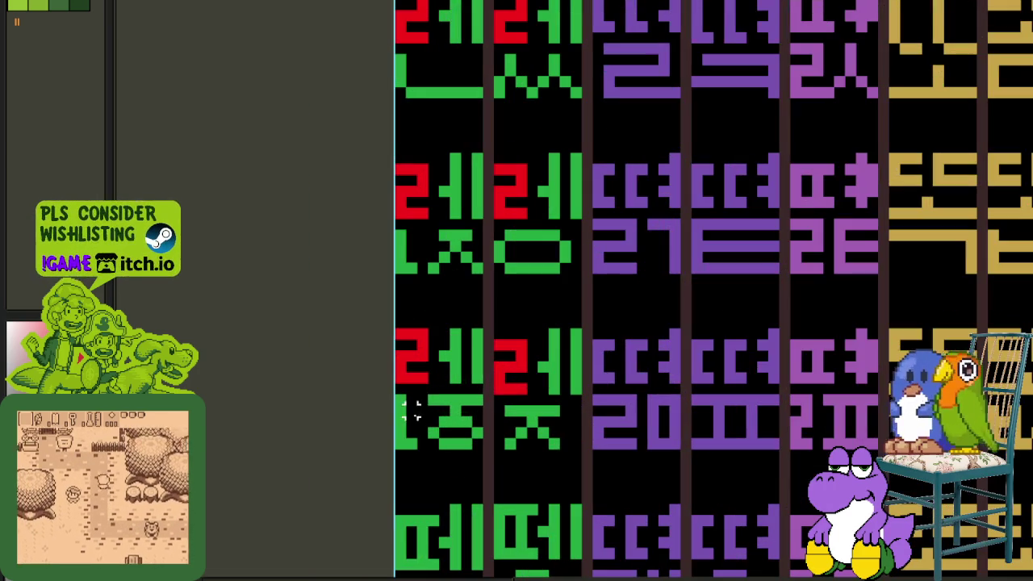
click(410, 399)
mouse_move(516, 404)
mouse_down()
mouse_move(519, 555)
mouse_move(426, 563)
mouse_up()
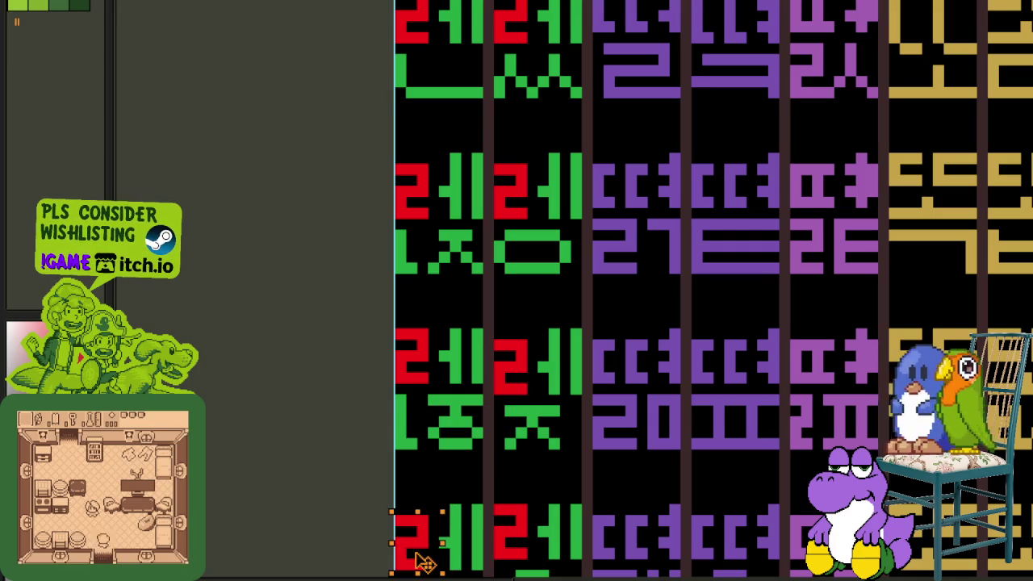
- Move a red ㄹ copy into the remaining lower-row green glyph
scroll(425, 562, down, 3)
drag(438, 519, 457, 305)
drag(513, 204, 487, 473)
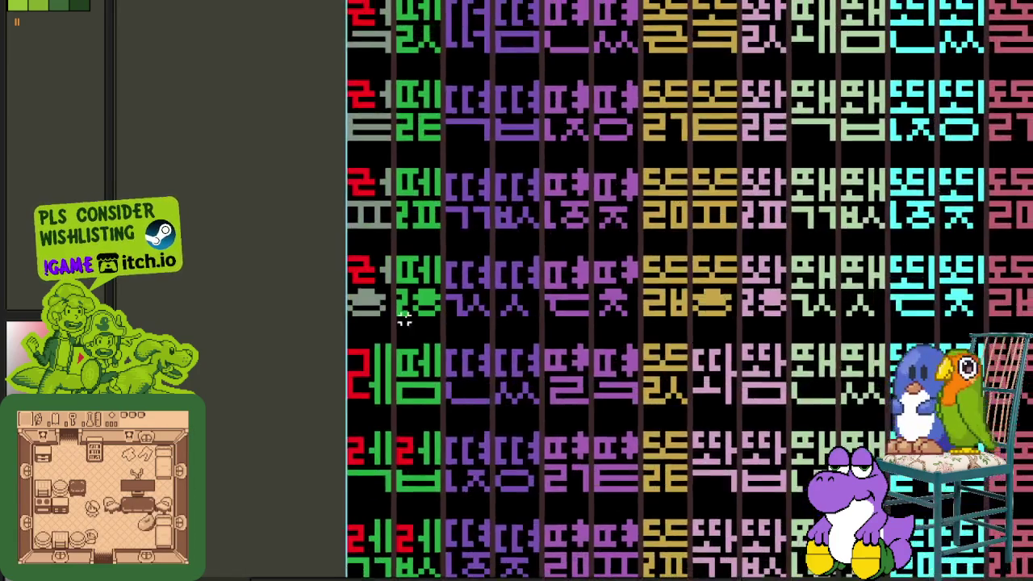
scroll(413, 368, up, 3)
scroll(411, 311, up, 1)
mouse_move(409, 282)
mouse_down()
mouse_move(411, 440)
mouse_move(416, 189)
mouse_up()
- Cancel the Canvas Size dialog and copy the red ㄹ into the next two higher glyphs
key(ctrl+alt+c)
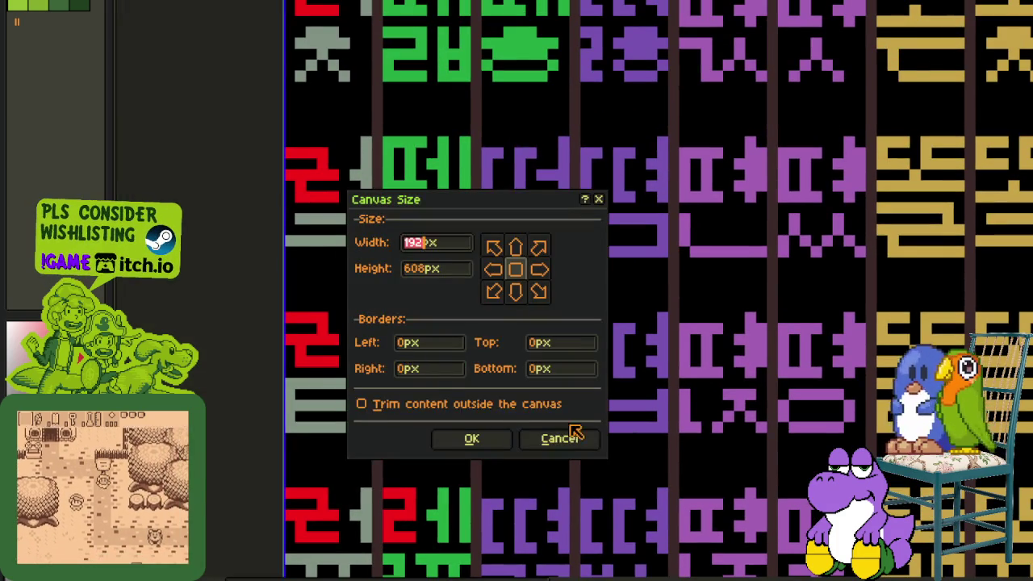
click(578, 433)
drag(404, 353, 410, 188)
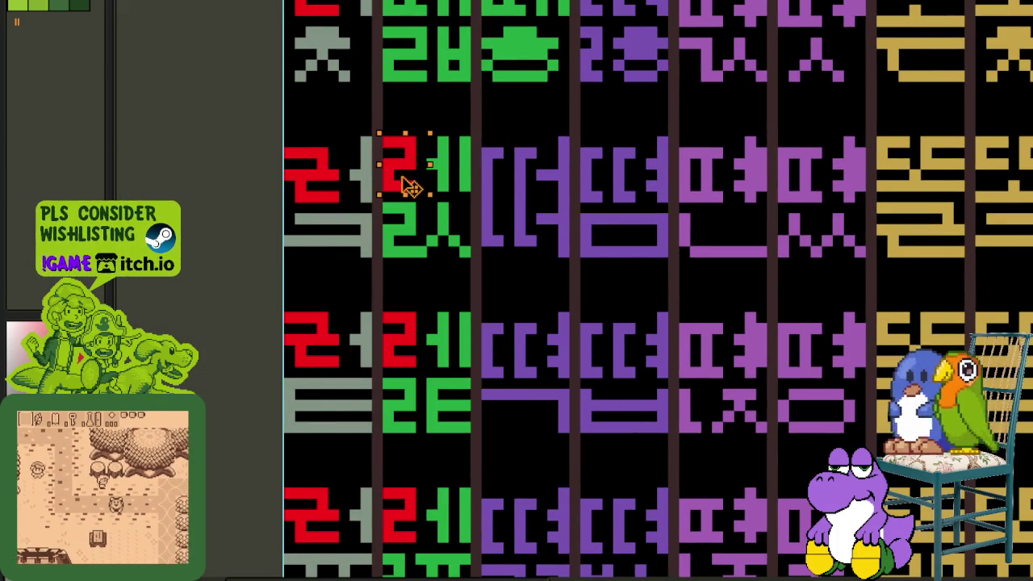
scroll(410, 188, up, 5)
mouse_move(429, 341)
mouse_down()
mouse_move(440, 161)
mouse_move(424, 172)
mouse_move(533, 166)
mouse_up()
- Place further red ㄹ copies in the rows above, including column 3 and the top row
scroll(529, 165, up, 5)
mouse_move(526, 355)
mouse_down()
mouse_move(517, 190)
mouse_move(413, 185)
mouse_up()
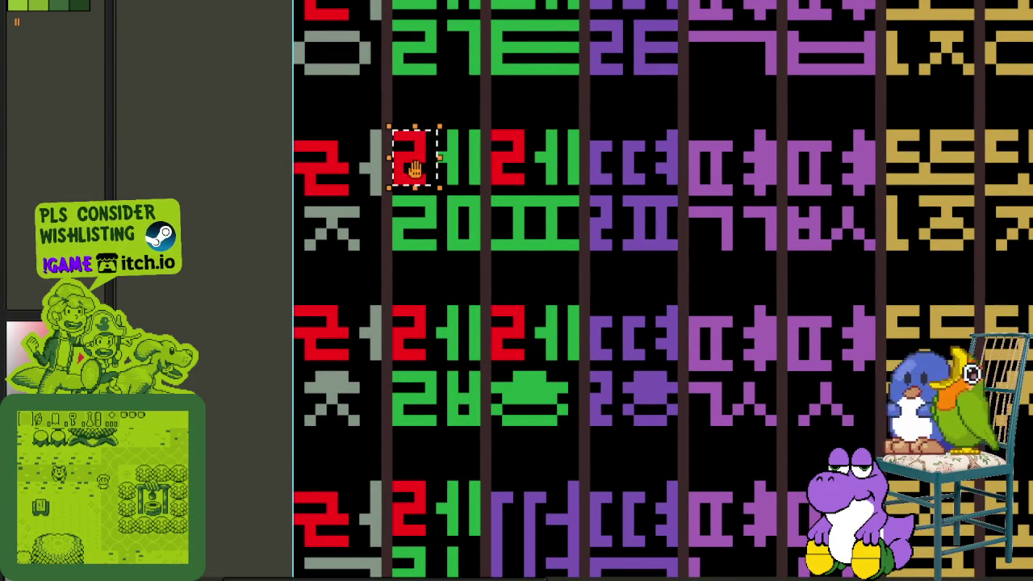
scroll(419, 184, up, 4)
mouse_move(417, 315)
mouse_down()
mouse_move(517, 156)
mouse_move(410, 157)
mouse_up()
scroll(388, 298, up, 3)
scroll(388, 299, up, 3)
mouse_move(373, 394)
mouse_down()
mouse_move(367, 231)
mouse_move(479, 240)
mouse_up()
scroll(468, 242, down, 3)
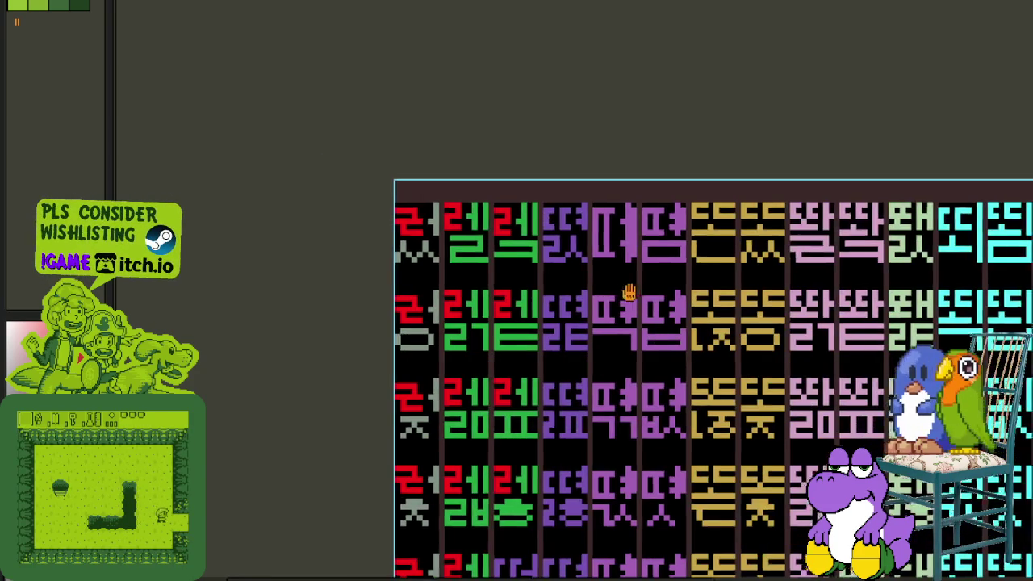
- Move the red ㄹ into the first purple glyph and extend its middle stroke leftward
scroll(637, 292, down, 2)
scroll(452, 242, up, 3)
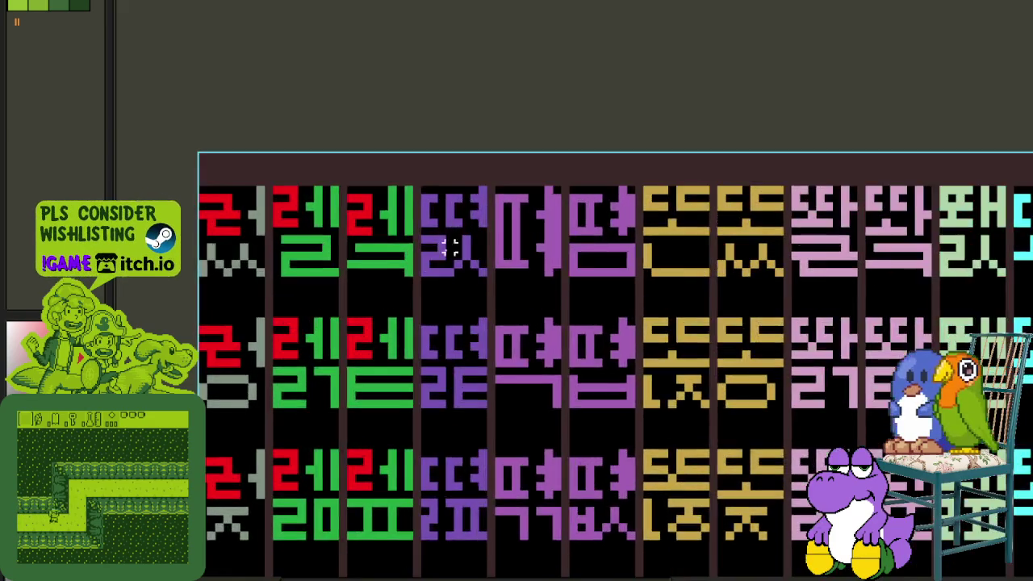
scroll(441, 264, up, 2)
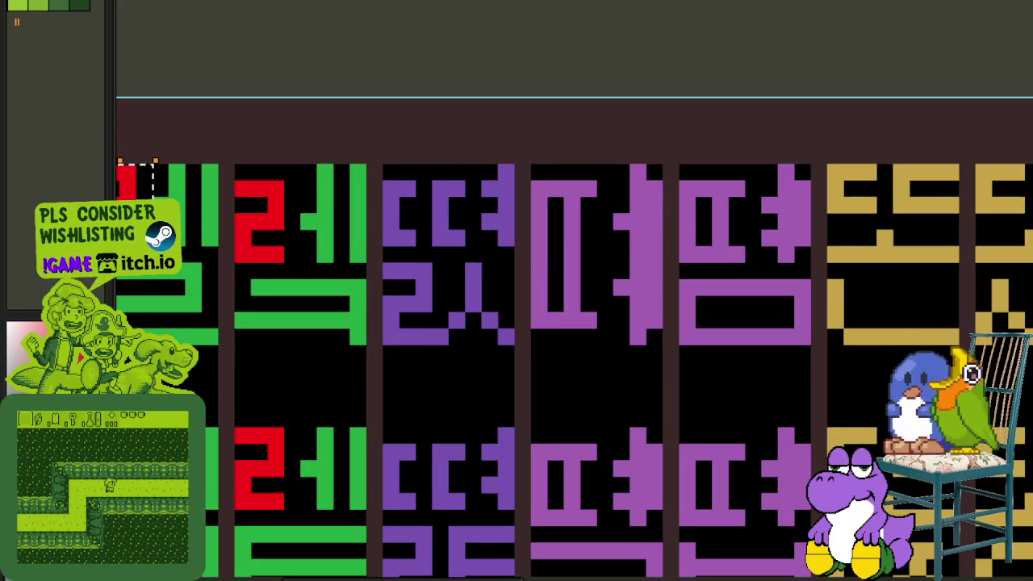
drag(145, 244, 460, 244)
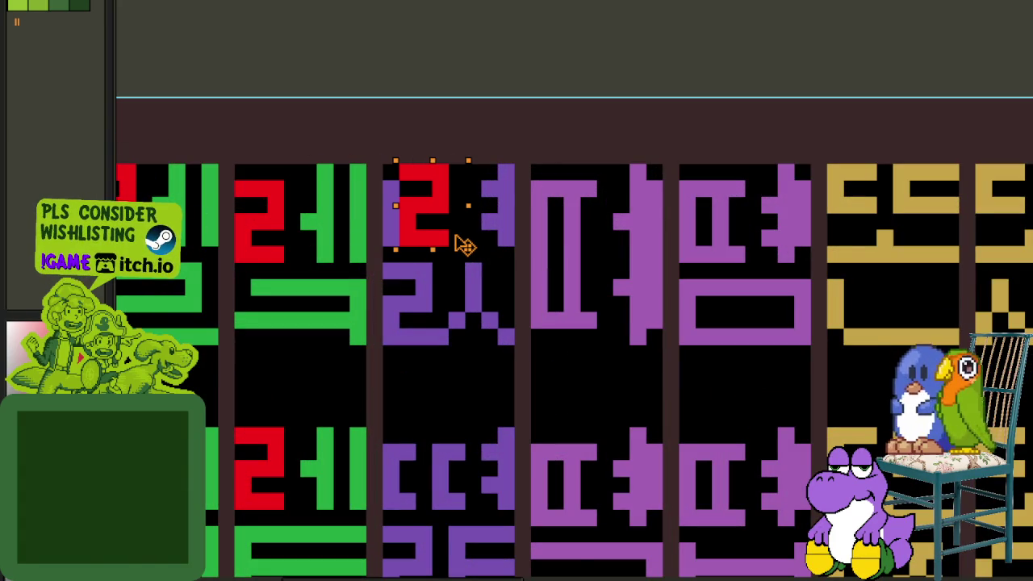
scroll(436, 203, up, 2)
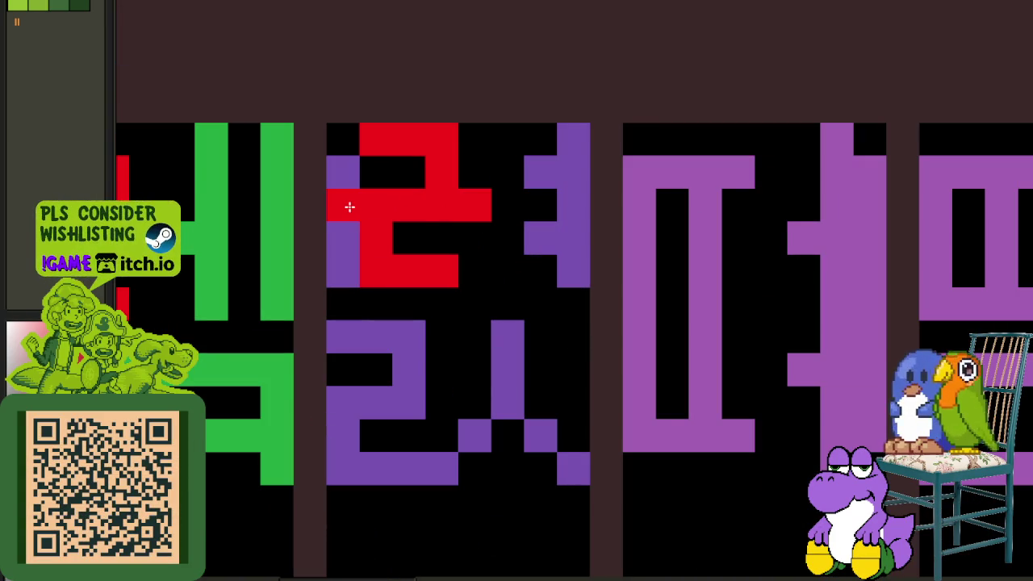
drag(386, 262, 334, 261)
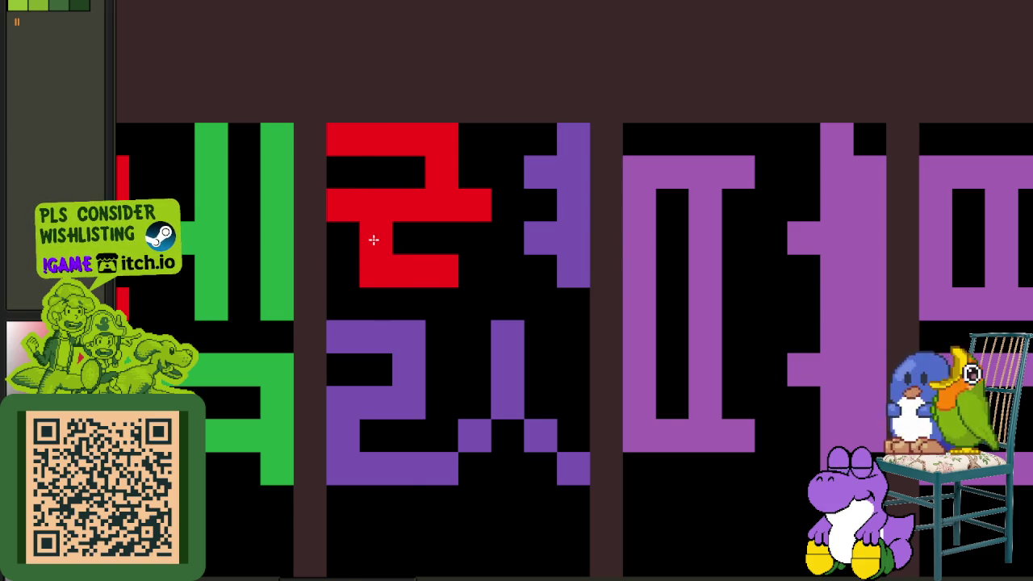
- Paint the red ㄹ's middle and bottom strokes across the next purple tile
scroll(374, 240, down, 3)
scroll(413, 218, up, 2)
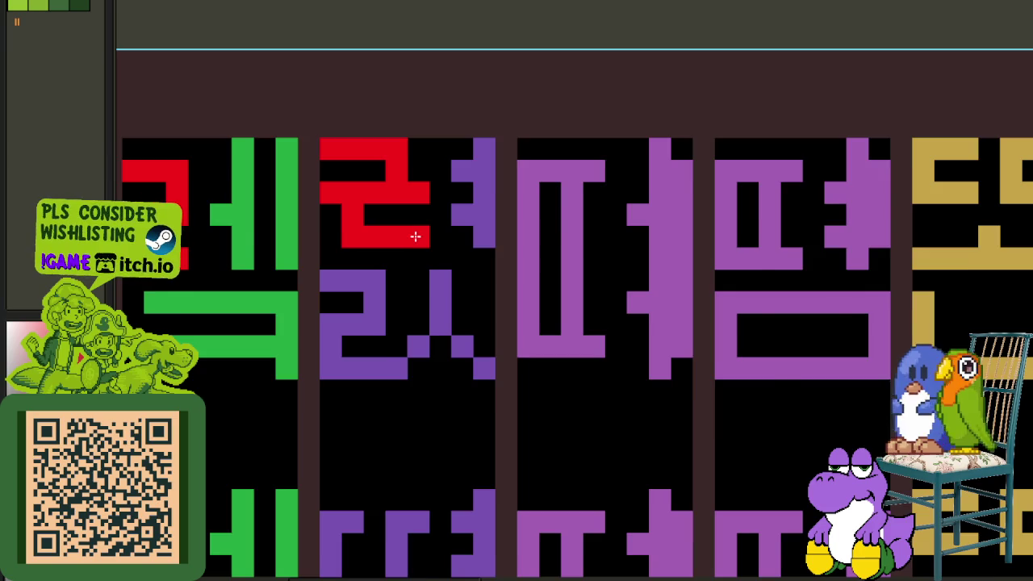
scroll(414, 236, down, 3)
scroll(417, 228, up, 3)
mouse_move(411, 227)
mouse_down()
mouse_move(380, 172)
mouse_move(315, 130)
mouse_up()
scroll(342, 143, down, 3)
scroll(439, 72, up, 3)
drag(613, 298, 707, 303)
drag(612, 335, 713, 358)
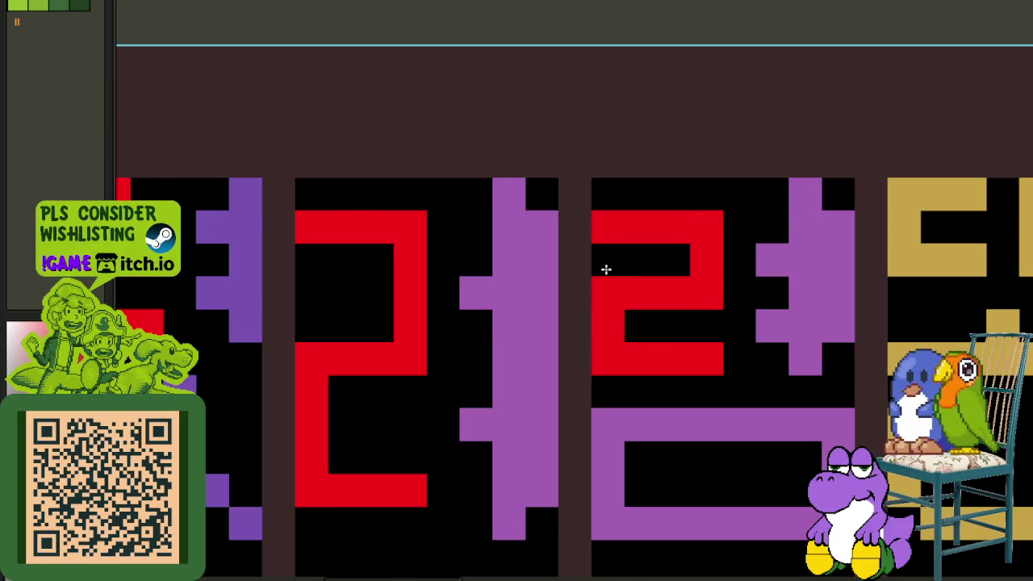
- Select the red ㄹ glyph and copy it onto the tile below
scroll(606, 269, down, 3)
scroll(644, 321, up, 3)
drag(629, 306, 495, 143)
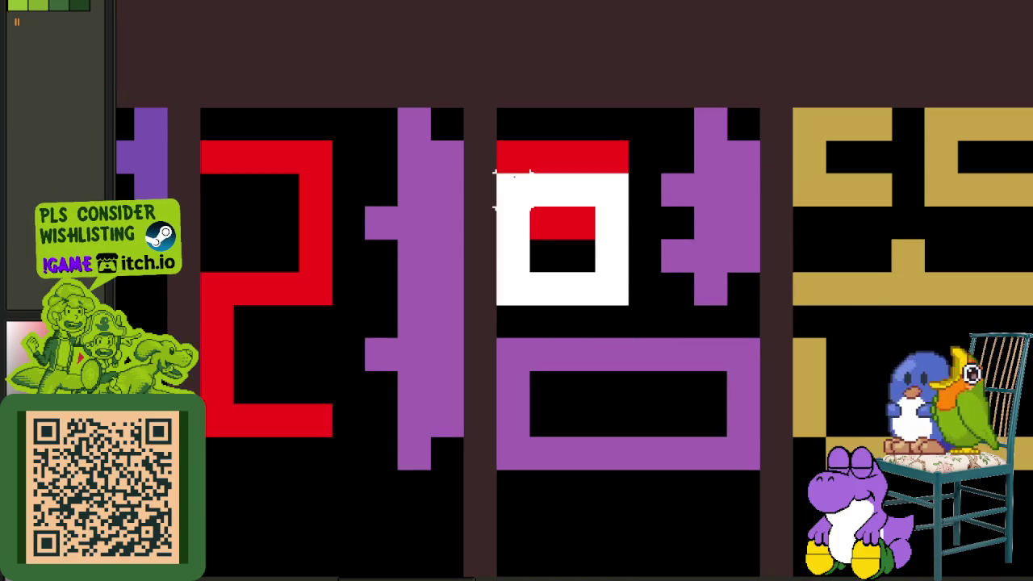
scroll(526, 173, down, 3)
mouse_move(543, 199)
mouse_down()
mouse_move(549, 355)
mouse_move(444, 362)
mouse_move(458, 235)
mouse_move(507, 407)
mouse_move(423, 416)
mouse_up()
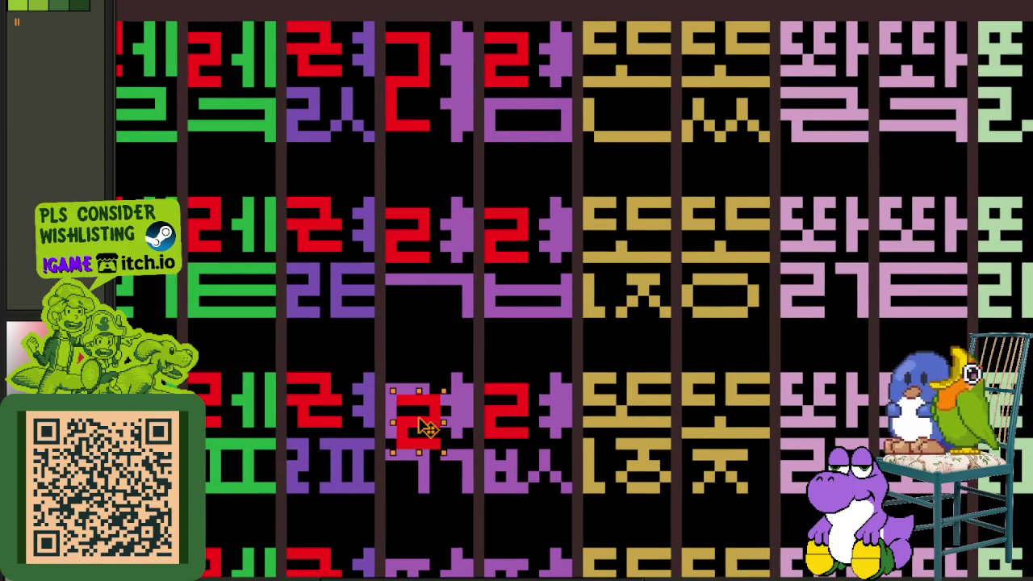
- Copy the red ㄹ onto the next row's tile and the tile one down-right
scroll(424, 416, down, 2)
mouse_move(424, 242)
mouse_down()
mouse_move(475, 316)
mouse_move(391, 339)
mouse_move(468, 475)
mouse_move(394, 474)
mouse_up()
scroll(474, 317, up, 2)
scroll(393, 472, down, 2)
scroll(395, 291, up, 2)
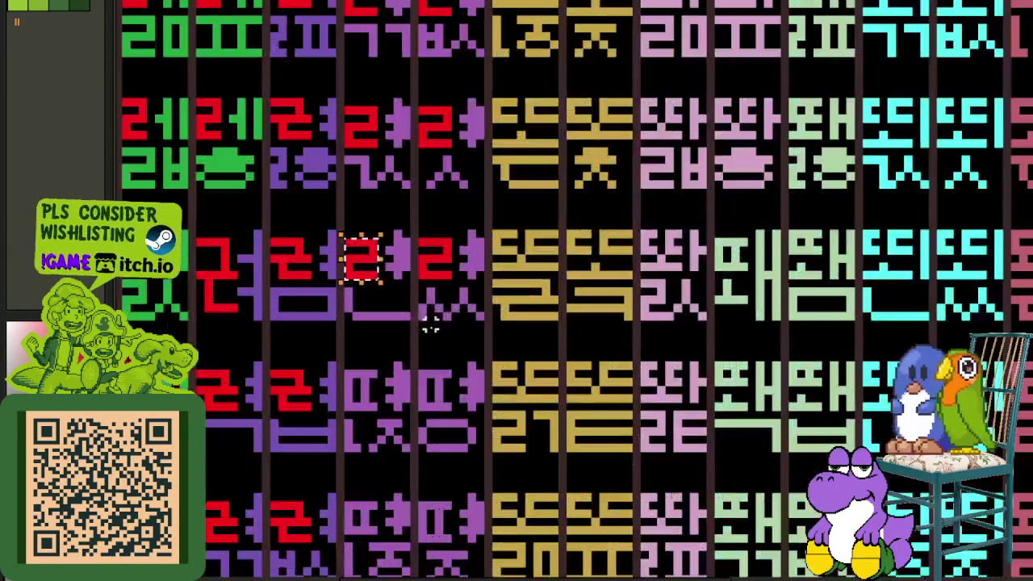
mouse_move(372, 270)
mouse_down()
mouse_move(443, 386)
mouse_move(384, 413)
mouse_move(448, 532)
mouse_move(375, 530)
mouse_up()
scroll(405, 496, down, 2)
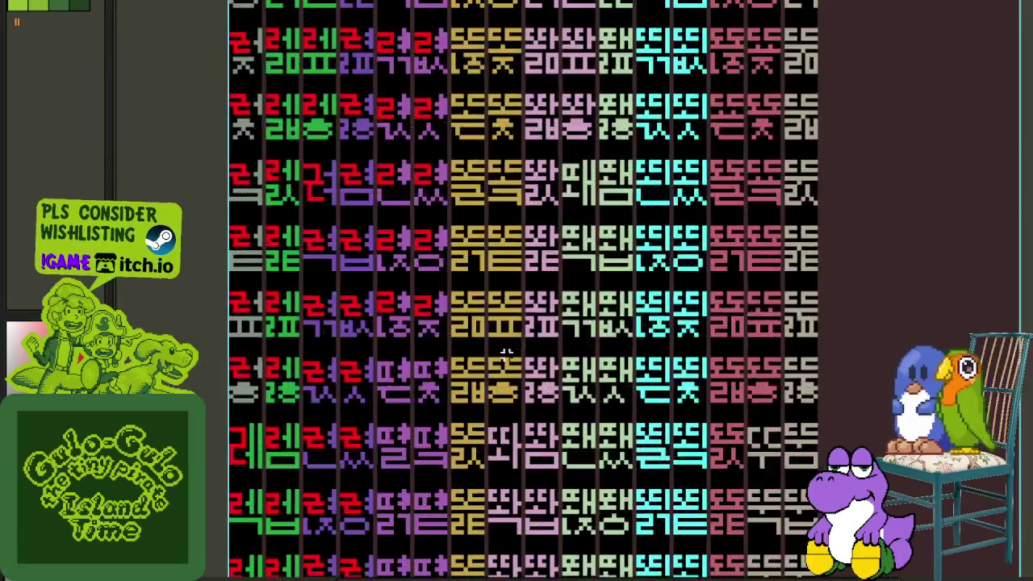
scroll(419, 315, up, 2)
- Move further red ㄹ copies down into the row-4 and fifth-row tiles
drag(385, 261, 446, 390)
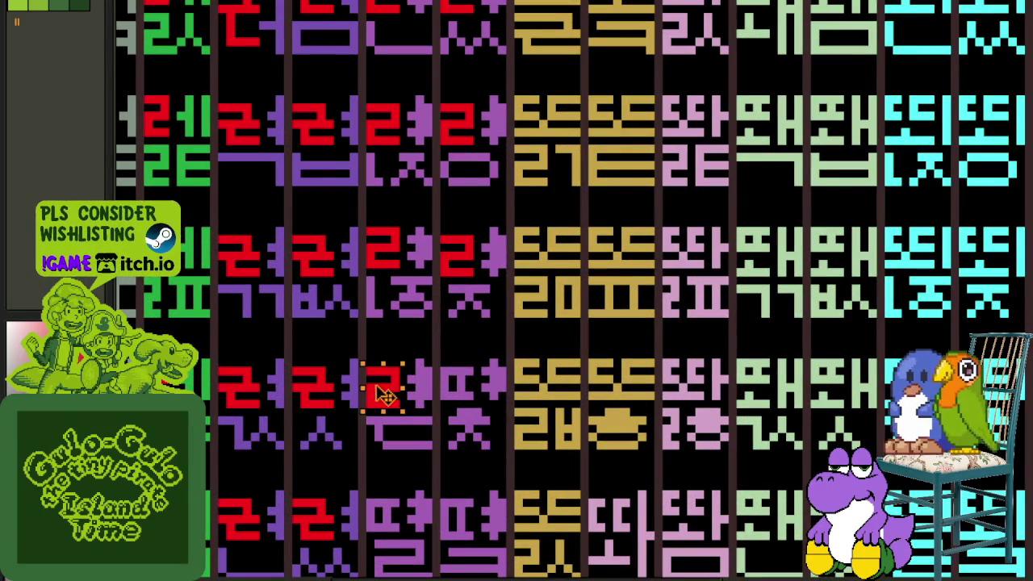
mouse_move(446, 389)
mouse_down()
mouse_move(466, 531)
mouse_move(393, 525)
mouse_up()
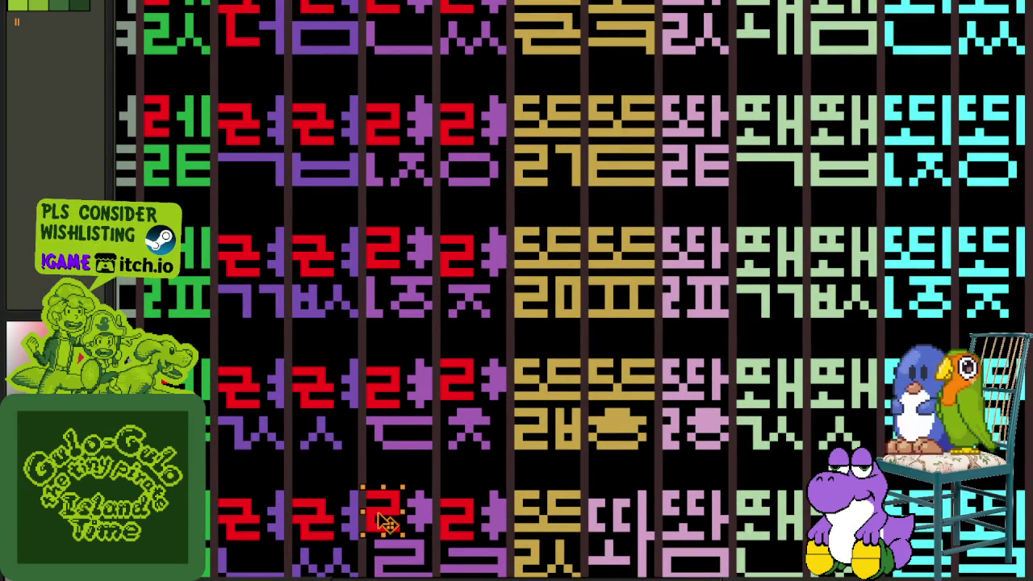
scroll(388, 517, down, 2)
mouse_move(401, 341)
mouse_down()
mouse_move(476, 469)
mouse_move(416, 456)
mouse_move(390, 468)
mouse_move(413, 348)
mouse_move(426, 386)
mouse_move(364, 387)
mouse_move(411, 454)
mouse_move(422, 503)
mouse_move(396, 517)
mouse_move(351, 507)
mouse_move(348, 257)
mouse_move(342, 429)
mouse_move(456, 273)
mouse_up()
drag(393, 279, 390, 547)
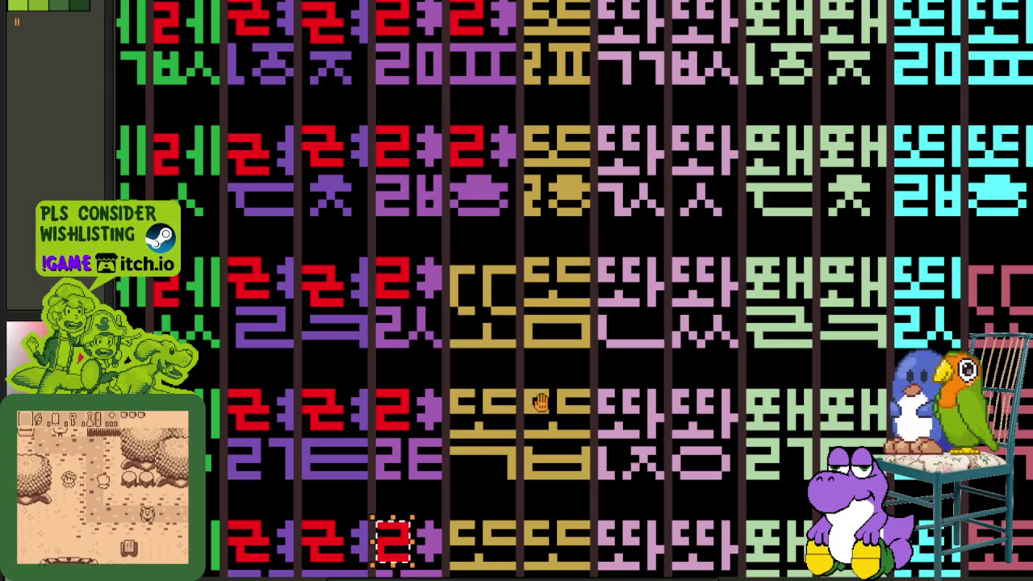
drag(547, 377, 561, 104)
drag(410, 258, 406, 387)
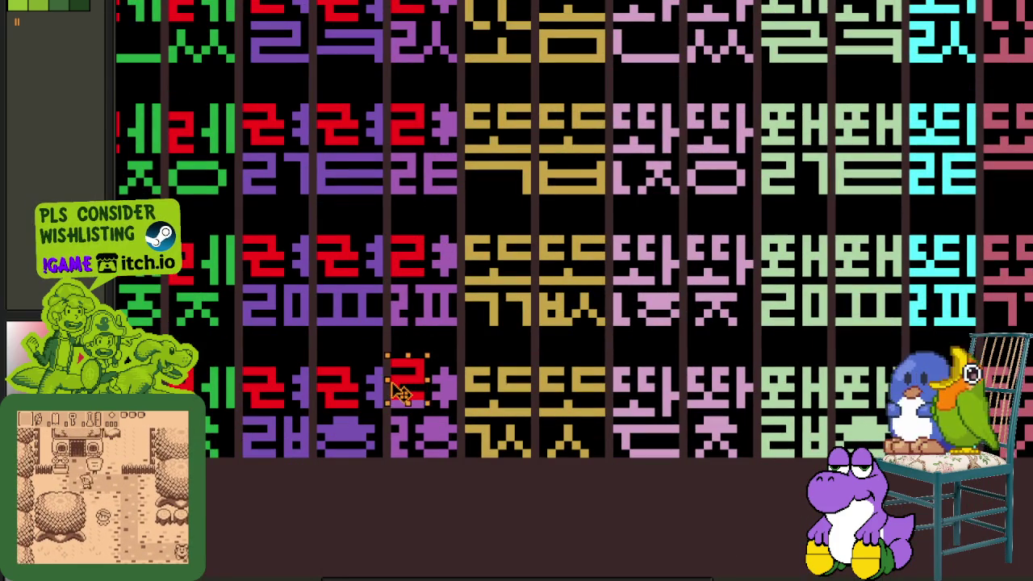
scroll(501, 331, down, 3)
scroll(500, 315, down, 3)
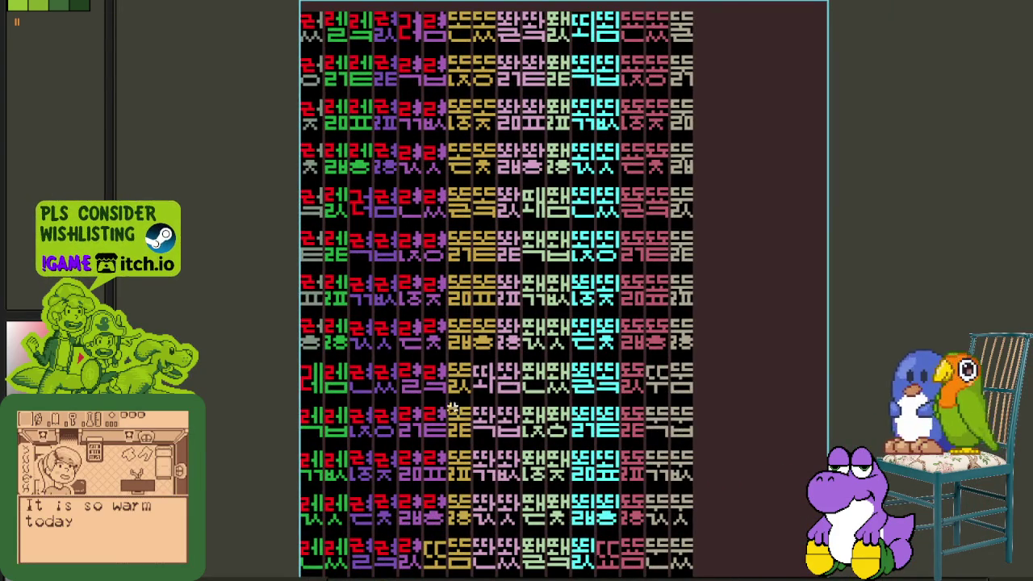
- Paint red over the top gold glyph, trimming the stroke and redrawing the ㄹ's lower part
scroll(420, 212, up, 5)
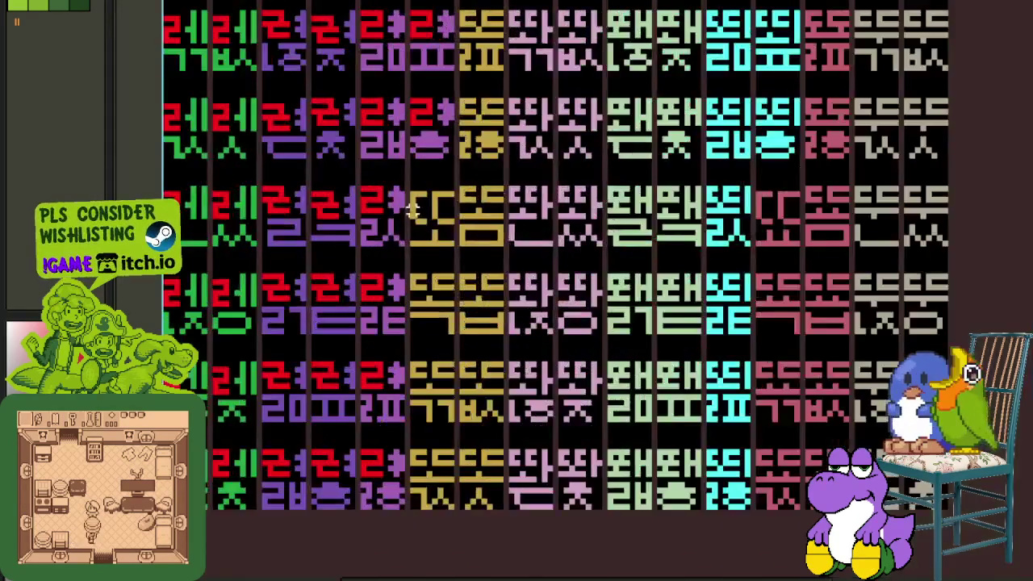
scroll(419, 212, up, 2)
scroll(452, 205, up, 2)
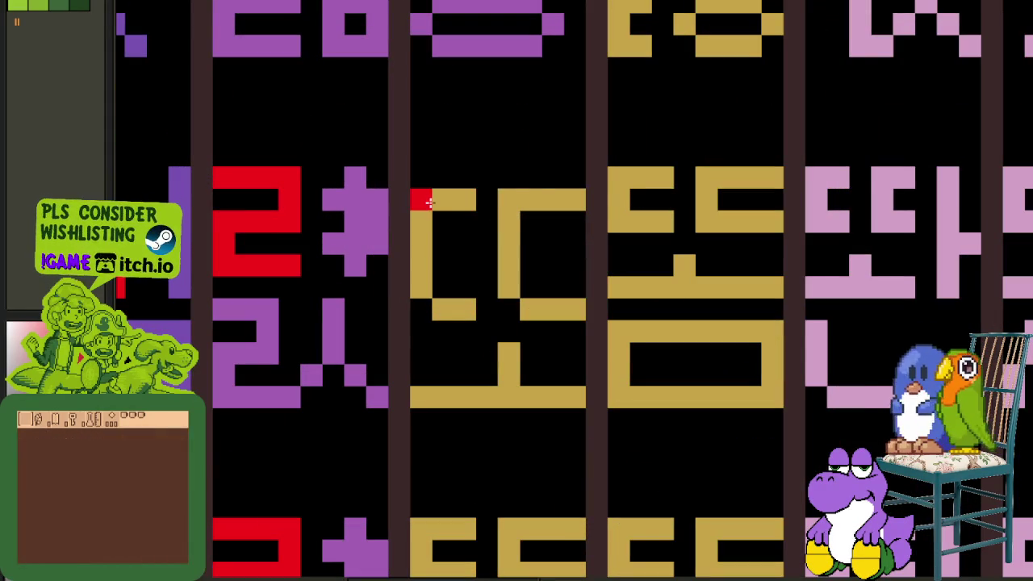
drag(430, 202, 551, 252)
mouse_move(422, 255)
mouse_down()
mouse_move(565, 253)
mouse_move(448, 248)
mouse_up()
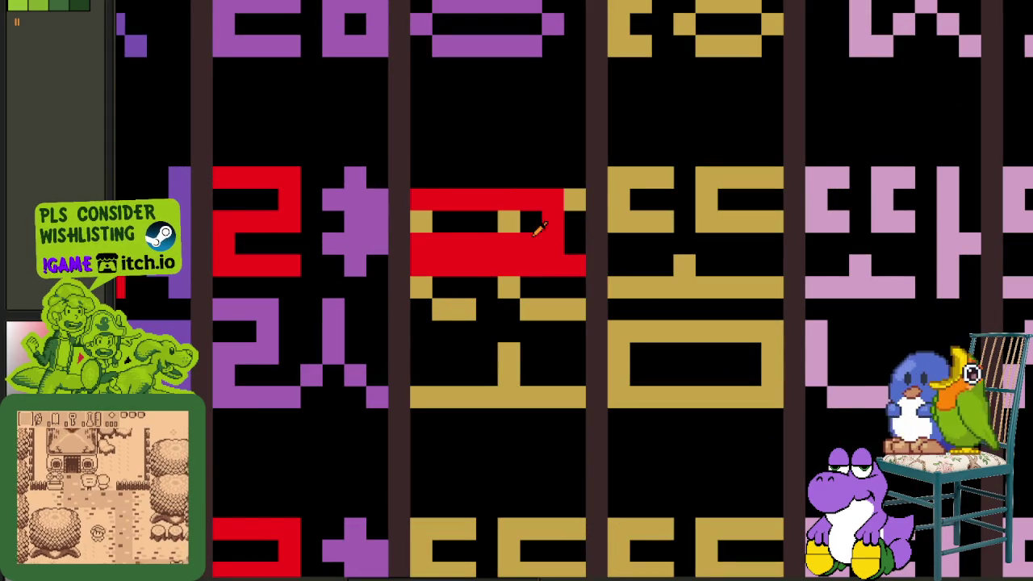
drag(531, 243, 421, 244)
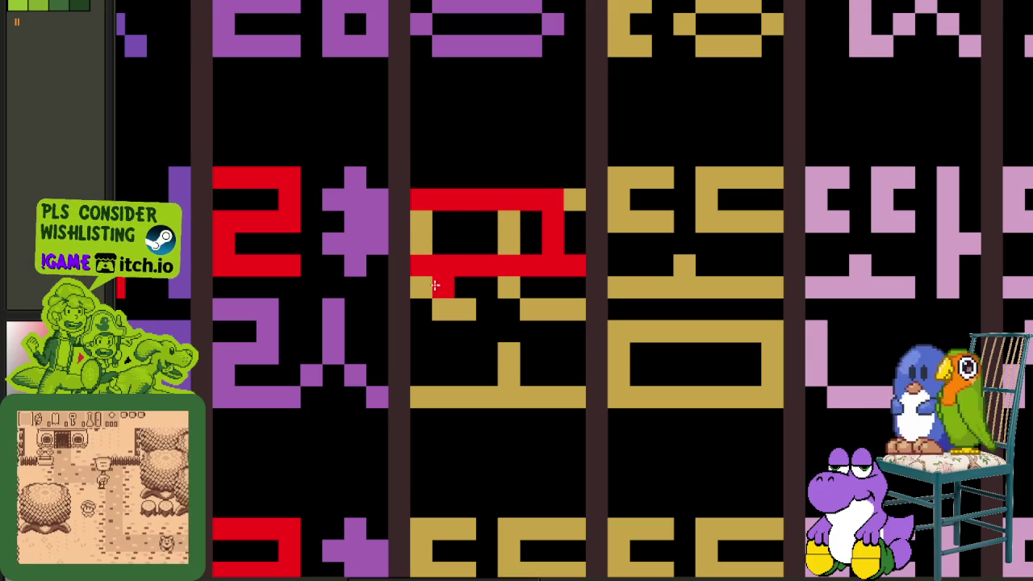
mouse_move(444, 317)
mouse_down()
mouse_move(565, 312)
mouse_move(565, 283)
mouse_move(425, 291)
mouse_move(419, 242)
mouse_move(505, 233)
mouse_move(565, 209)
mouse_up()
- Shift the red glyph's upper part up one pixel
scroll(564, 209, down, 3)
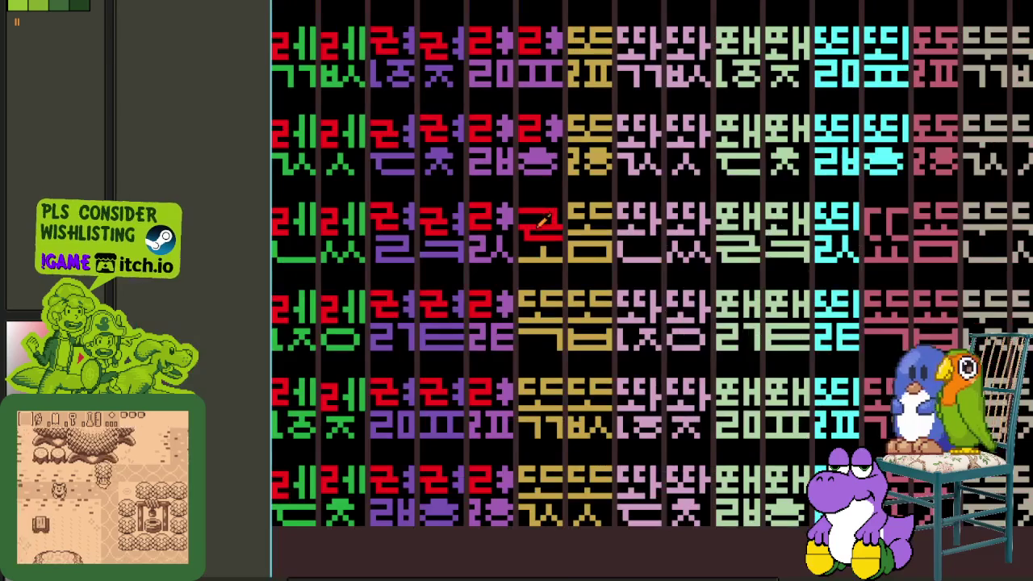
scroll(564, 209, up, 2)
scroll(552, 212, up, 1)
mouse_move(526, 199)
mouse_down()
mouse_move(503, 243)
mouse_move(600, 254)
mouse_move(599, 281)
mouse_up()
key(Up)
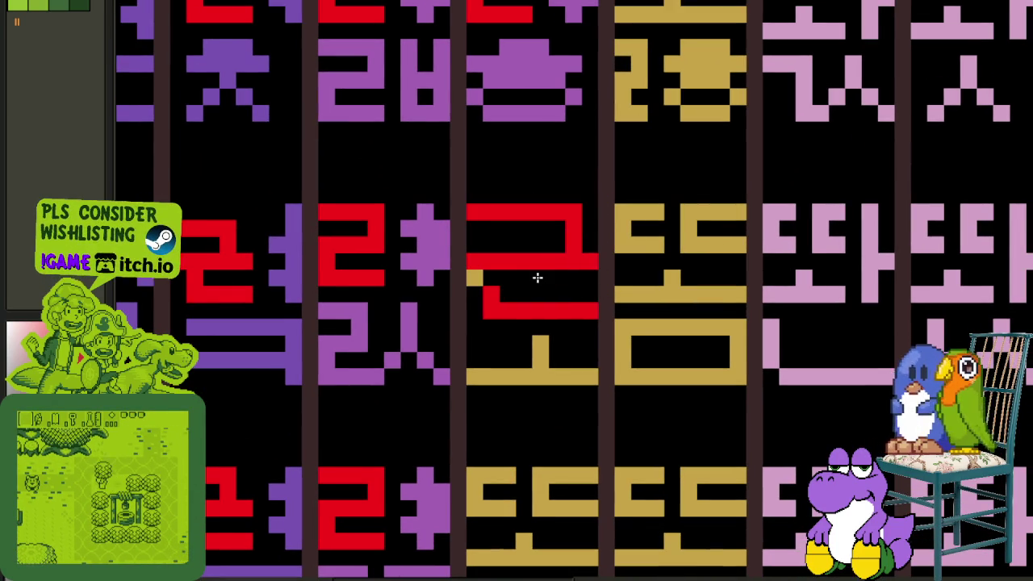
- Save the sprite sheet with Ctrl+S
scroll(490, 279, down, 4)
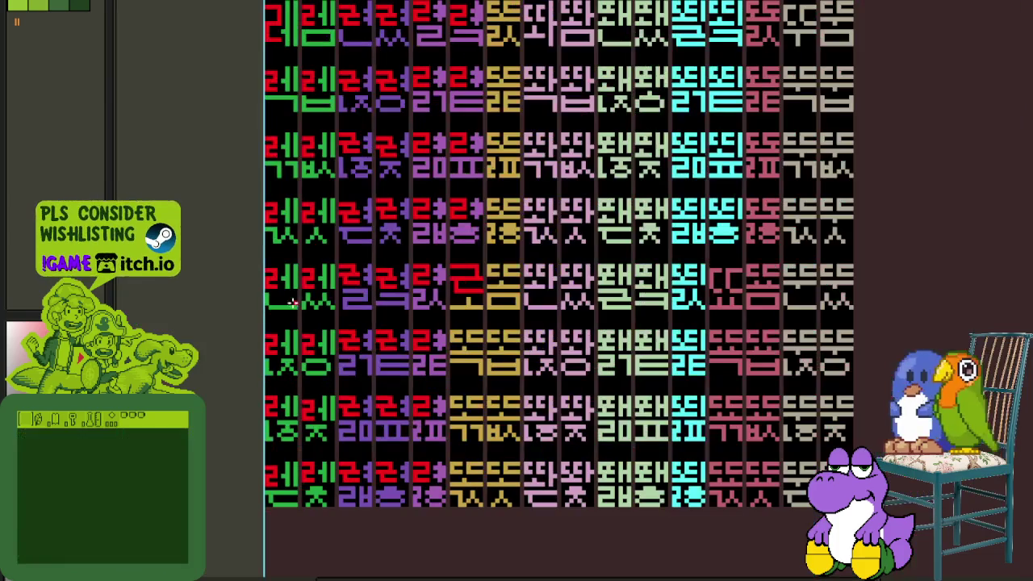
scroll(489, 300, up, 1)
scroll(490, 300, up, 1)
key(ctrl+s)
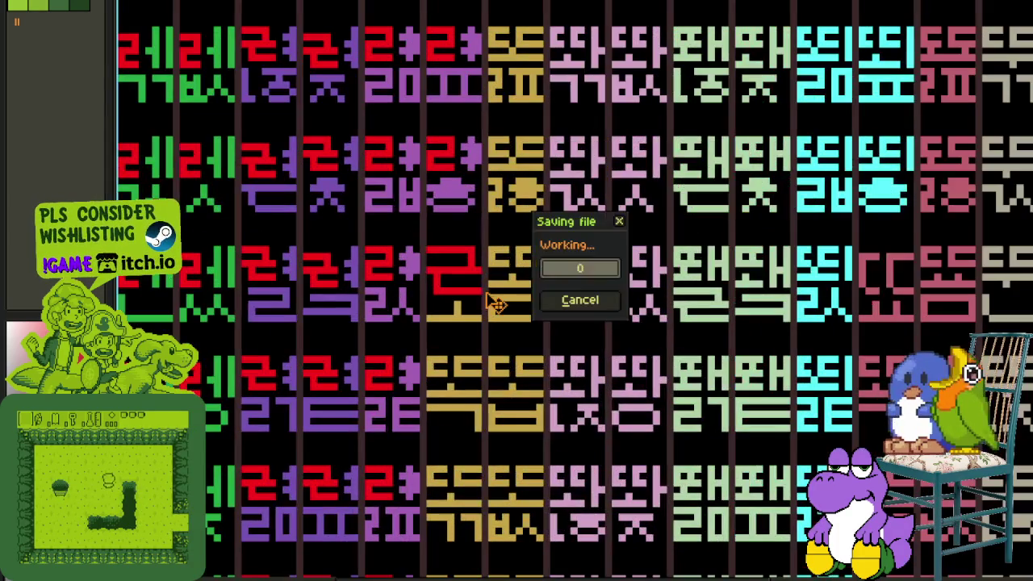
- Paint five red ㄹ strokes over the lower gold letter, restoring gold on part of the bottom band
scroll(352, 260, up, 3)
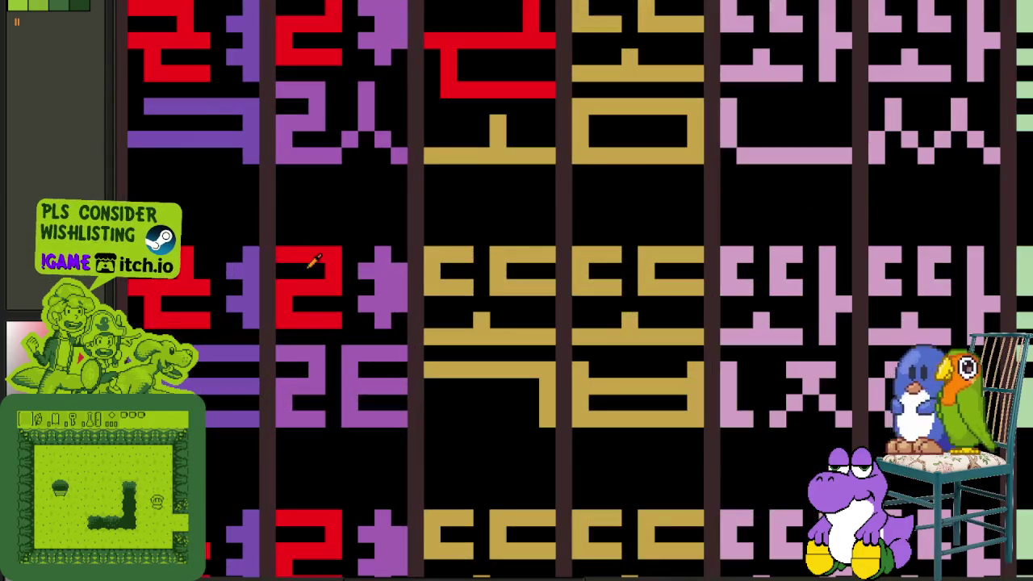
drag(436, 256, 531, 253)
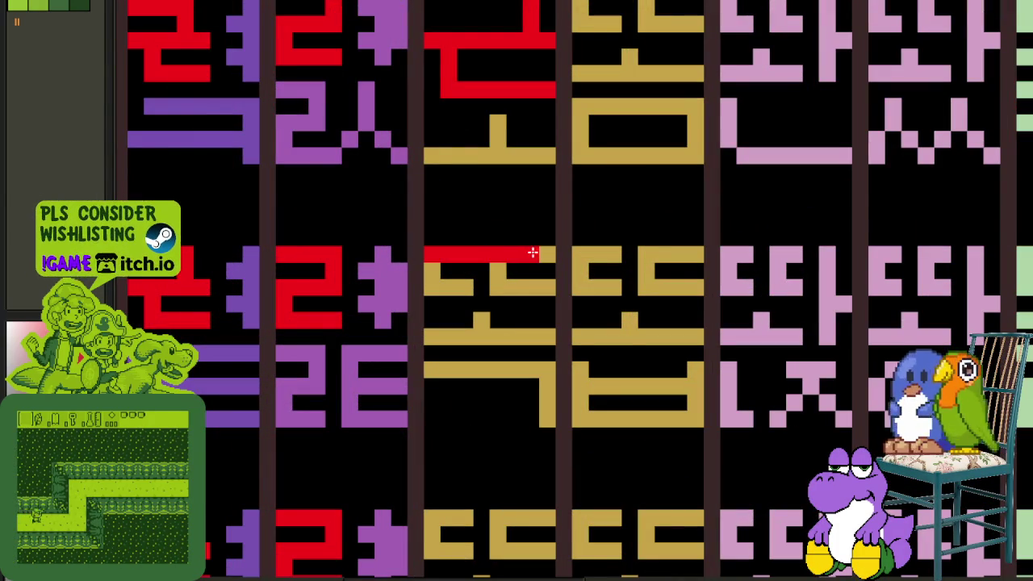
drag(431, 286, 539, 286)
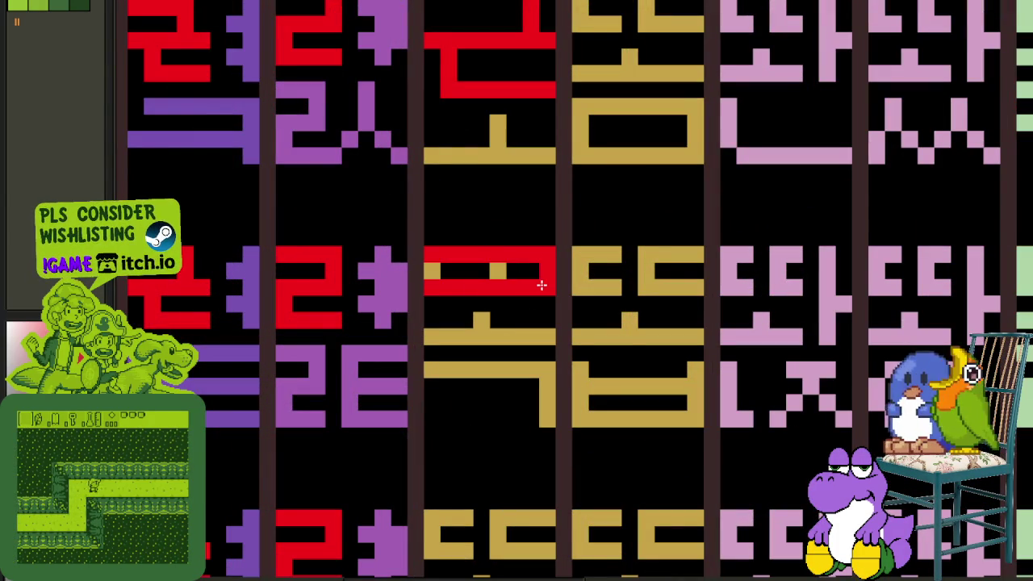
drag(434, 313, 510, 323)
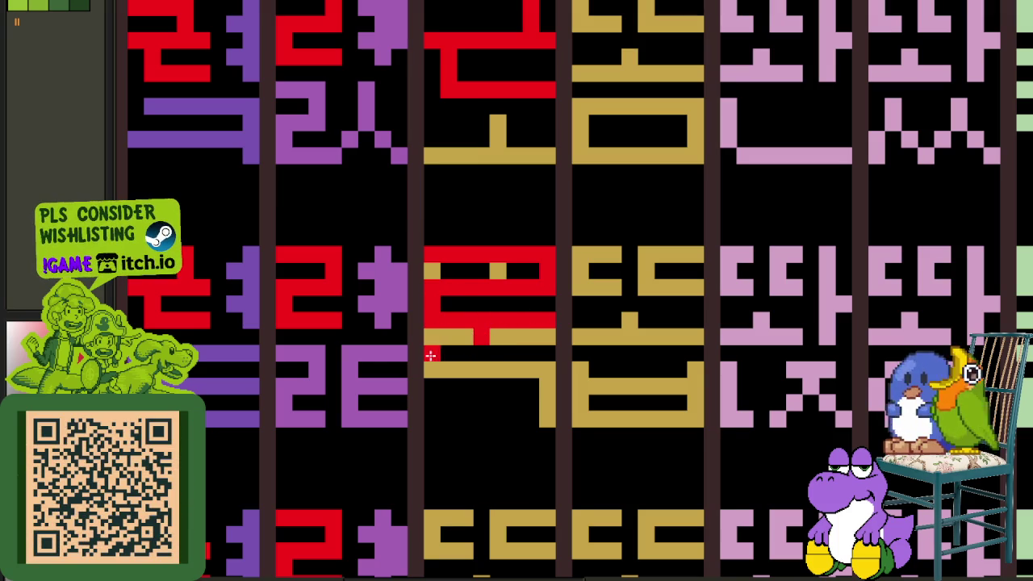
drag(433, 355, 535, 352)
drag(435, 385, 547, 382)
mouse_move(470, 368)
mouse_down()
mouse_move(527, 371)
mouse_move(516, 337)
mouse_move(460, 337)
mouse_move(450, 275)
mouse_up()
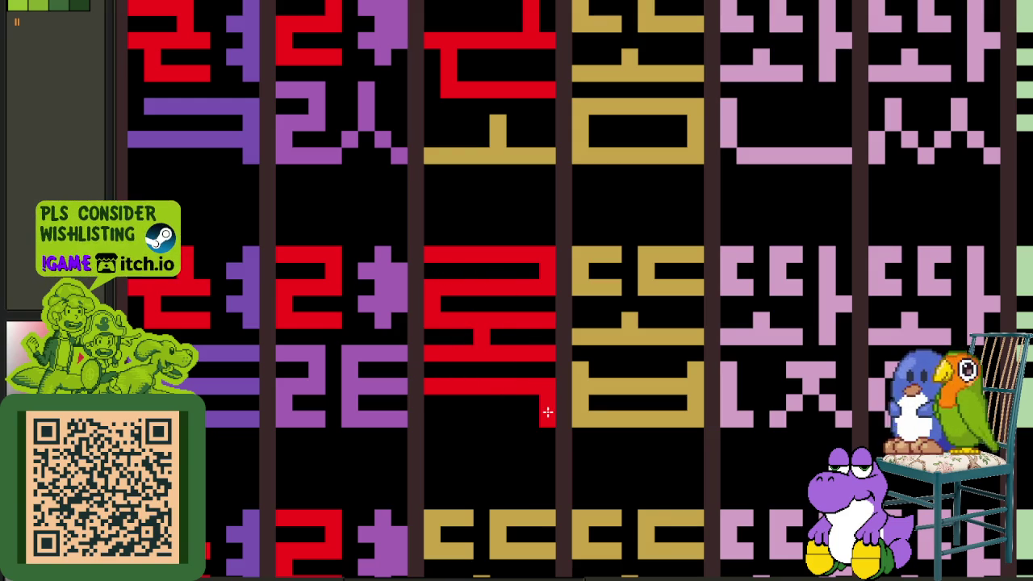
scroll(540, 416, down, 3)
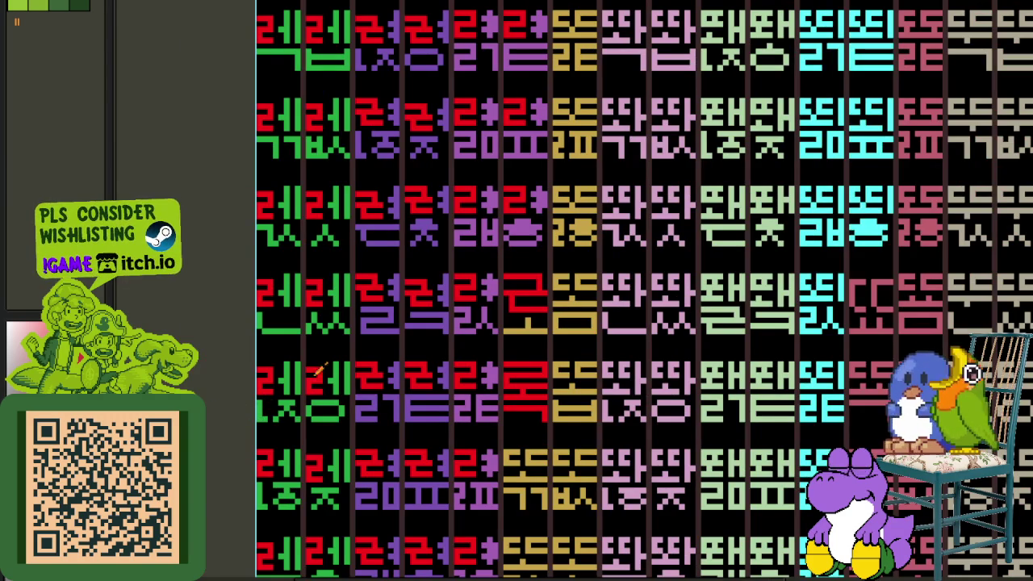
- Select the red ㄹ-initial glyph tile and save the sheet
scroll(538, 362, up, 2)
scroll(557, 346, up, 1)
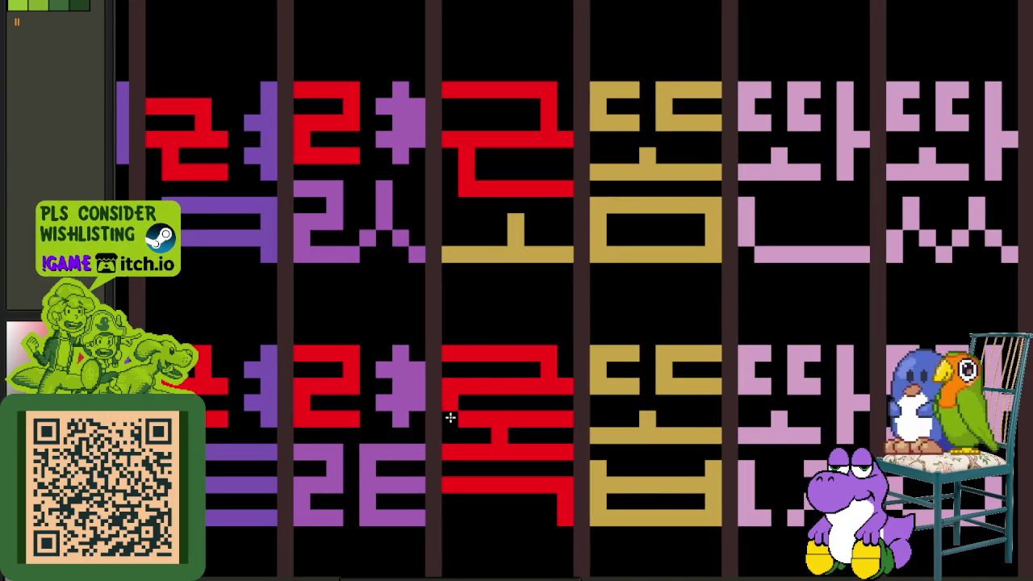
scroll(461, 406, down, 3)
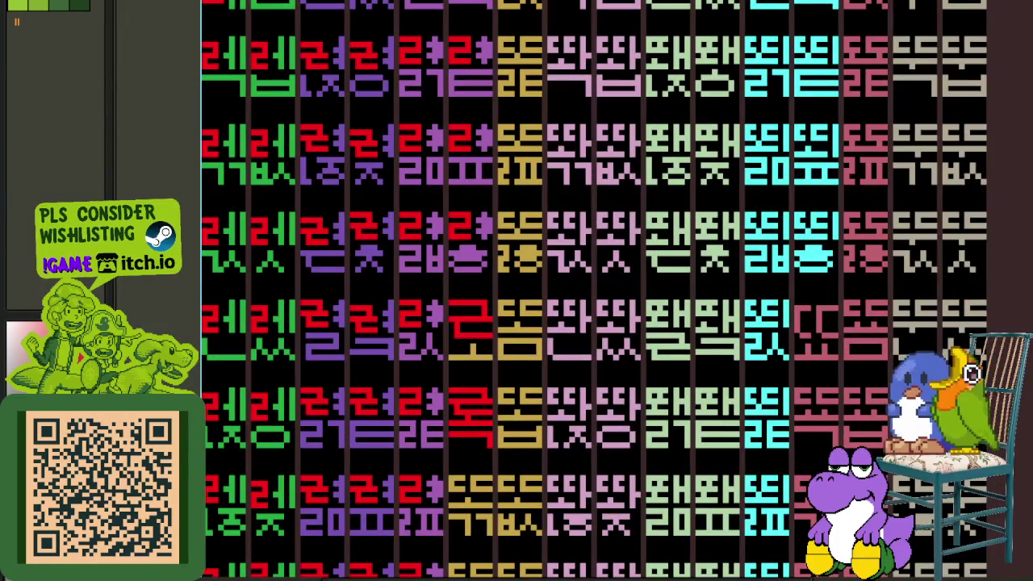
scroll(481, 399, up, 2)
scroll(513, 434, up, 1)
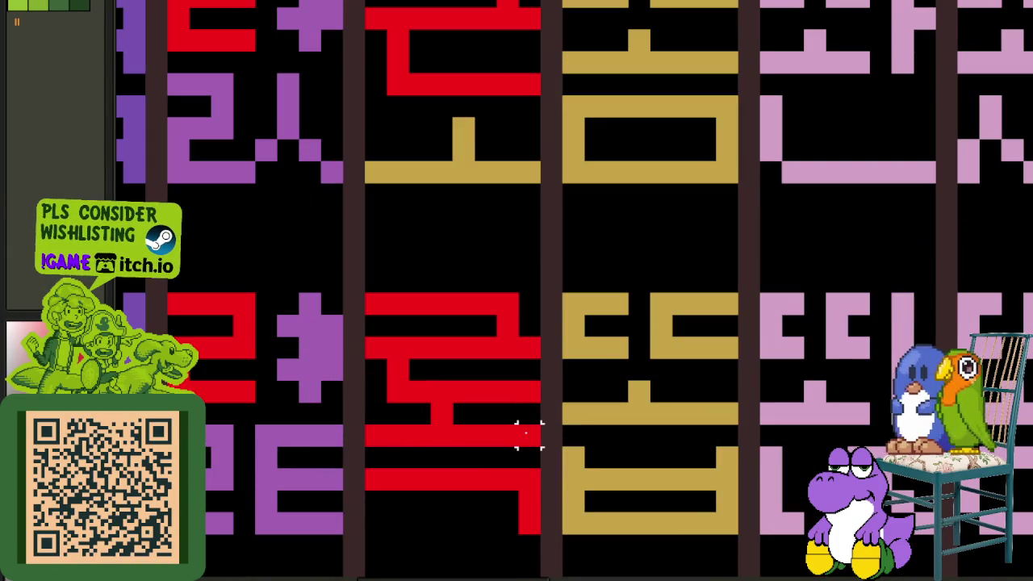
mouse_move(529, 434)
mouse_down()
mouse_move(369, 319)
mouse_move(376, 293)
mouse_up()
scroll(376, 293, down, 3)
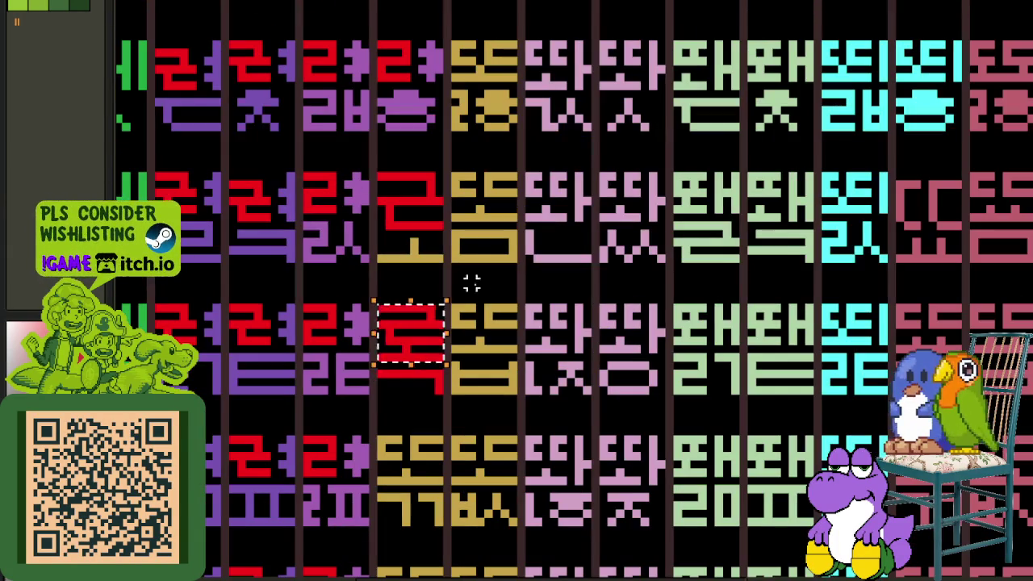
key(ctrl+s)
- Move the selected glyph down into the cell below and deselect it
scroll(452, 313, down, 1)
scroll(456, 253, up, 1)
scroll(456, 252, up, 1)
mouse_move(454, 226)
mouse_down()
mouse_move(467, 315)
mouse_move(456, 410)
mouse_up()
key(ctrl+d)
- Extend the gold final consonant leftward, undoing the overshooting extension
scroll(448, 420, up, 1)
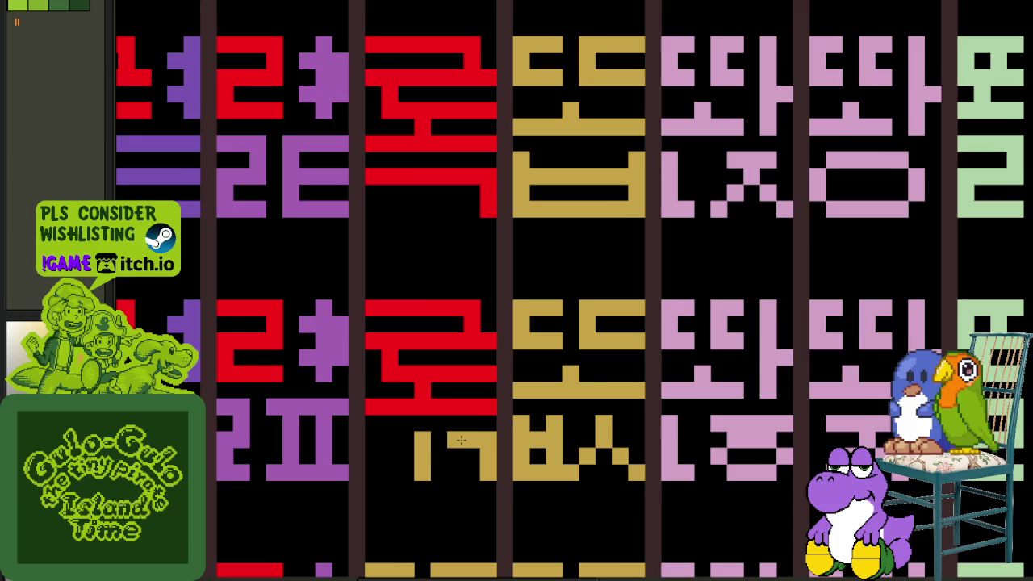
scroll(461, 440, down, 3)
scroll(452, 440, up, 3)
scroll(257, 423, down, 2)
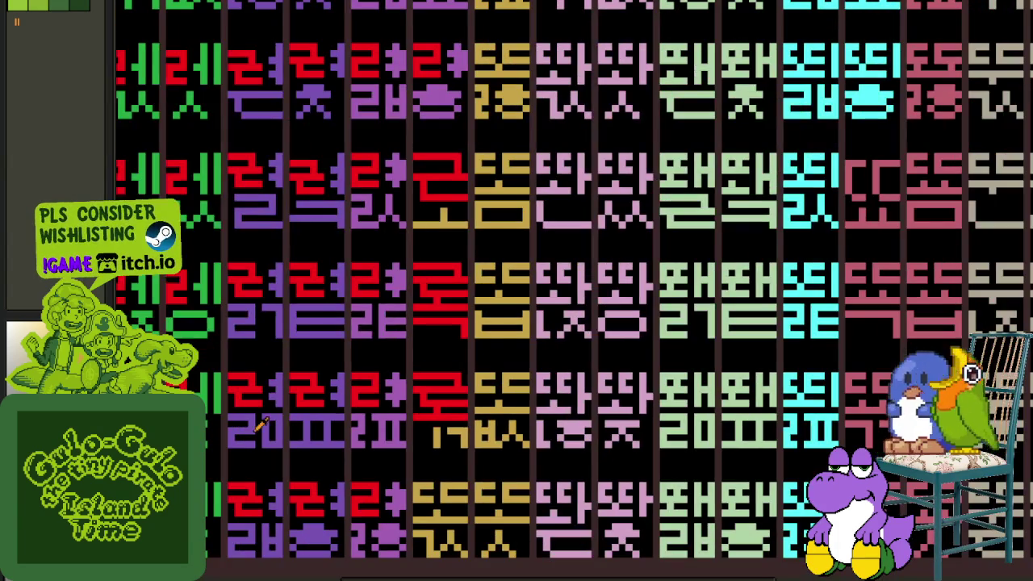
scroll(241, 379, down, 1)
scroll(687, 323, up, 3)
scroll(722, 330, up, 1)
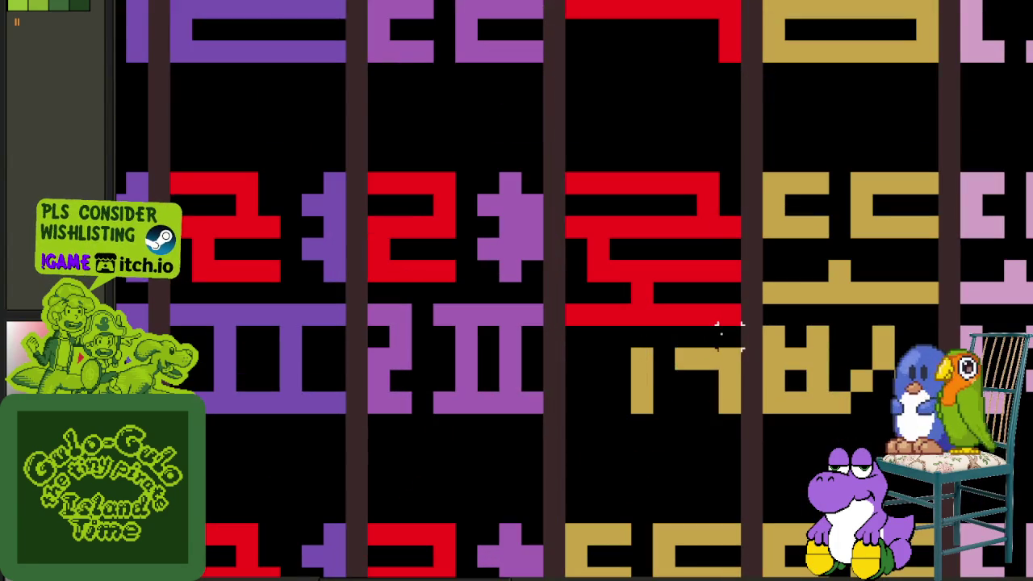
drag(687, 337, 576, 337)
drag(646, 337, 583, 360)
key(ctrl+z)
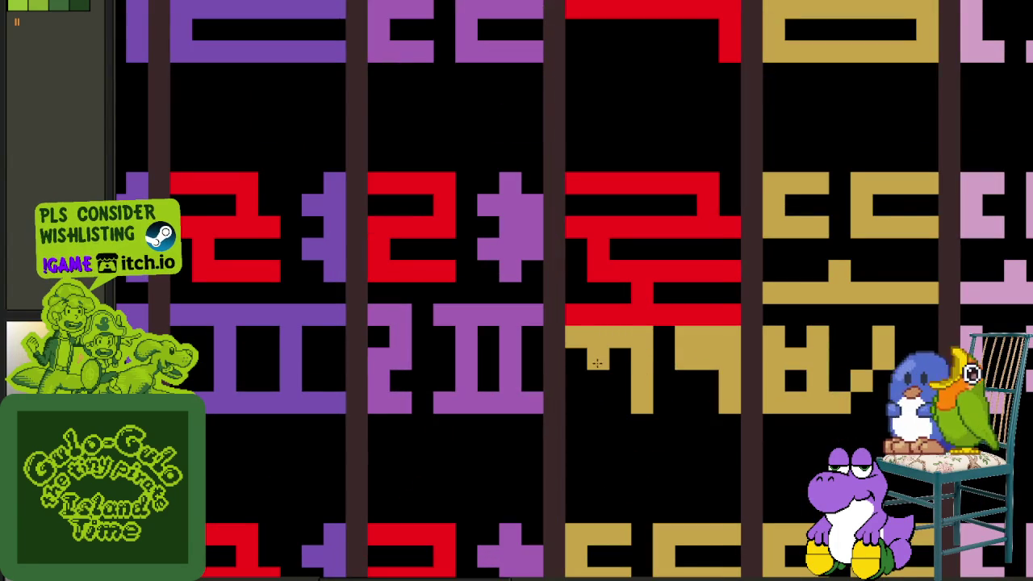
- Erase the stray gold top stroke back to black
drag(653, 337, 584, 338)
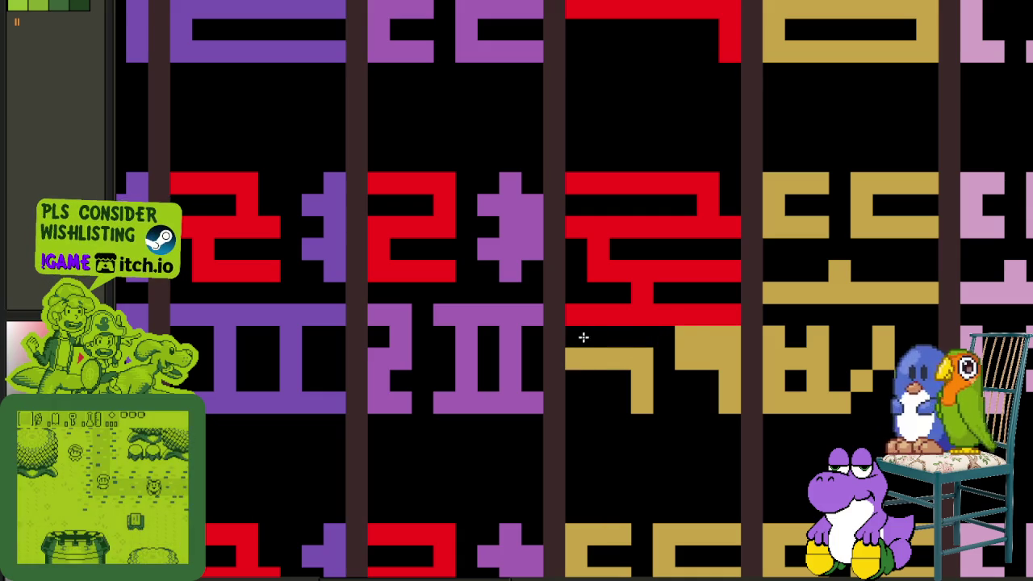
drag(669, 337, 736, 339)
scroll(736, 339, down, 3)
scroll(436, 327, right, 3)
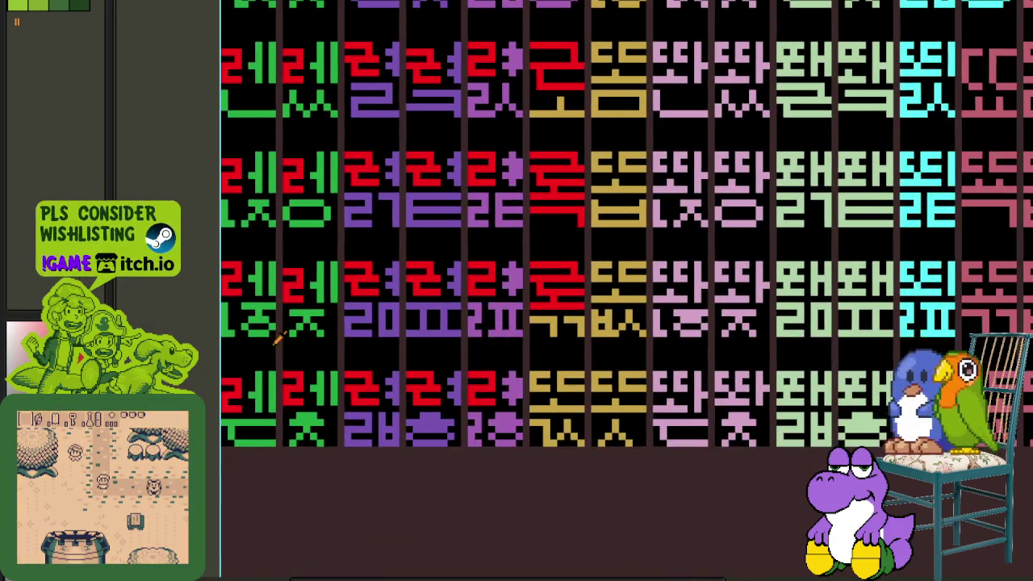
- Move the red glyph down to the lower row's middle column
scroll(547, 299, up, 3)
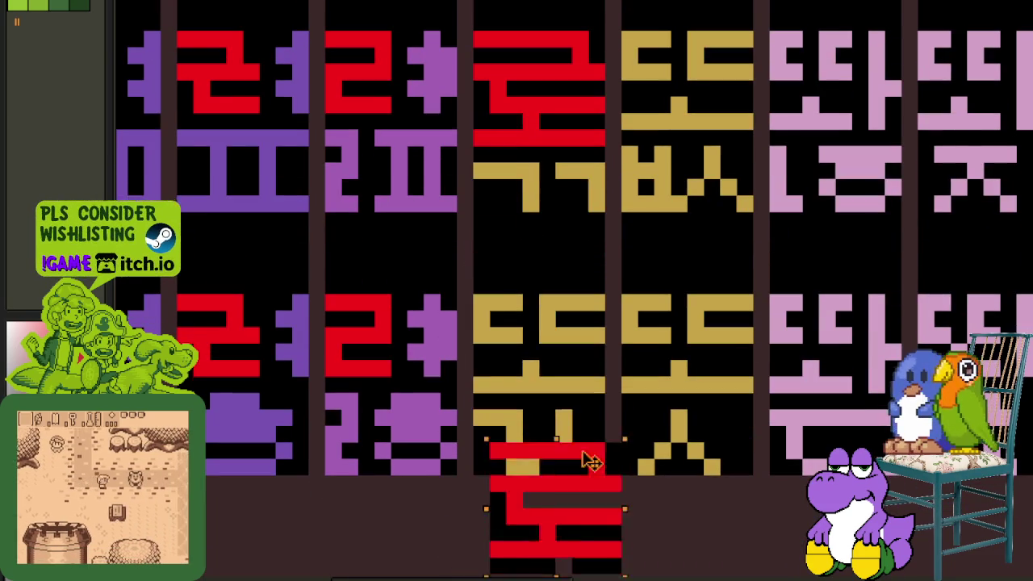
mouse_move(565, 226)
mouse_down()
mouse_move(580, 345)
mouse_move(714, 325)
mouse_up()
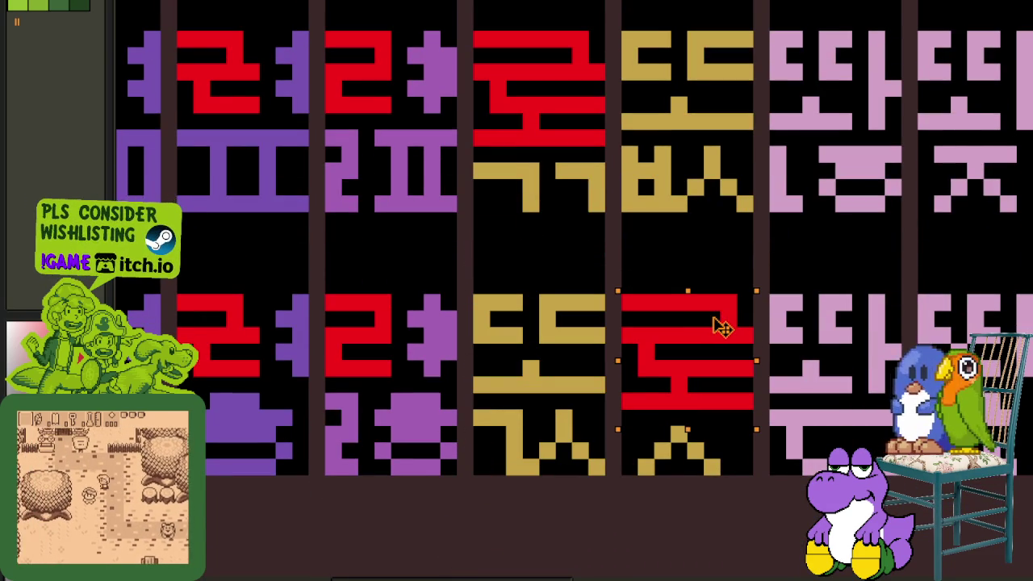
mouse_move(714, 325)
mouse_down()
mouse_move(565, 346)
mouse_move(581, 345)
mouse_up()
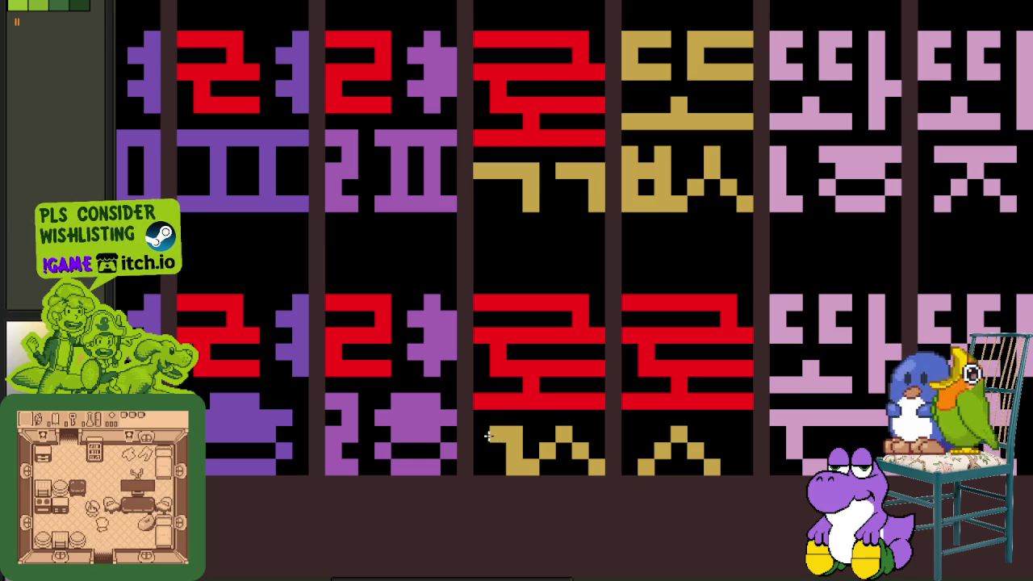
- Paste the copied red 로 top over the gold cell and commit it
scroll(407, 429, down, 3)
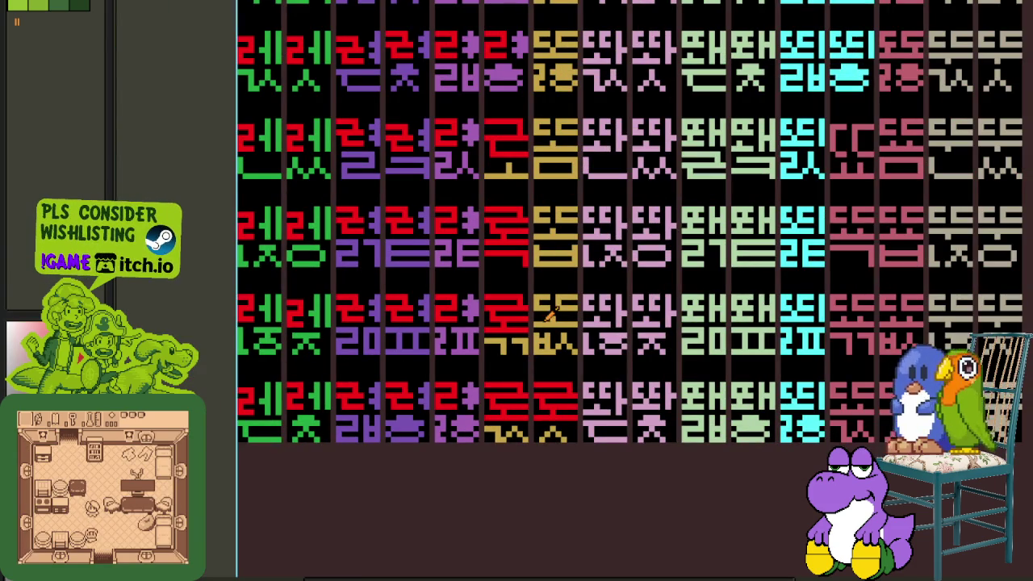
scroll(677, 316, up, 2)
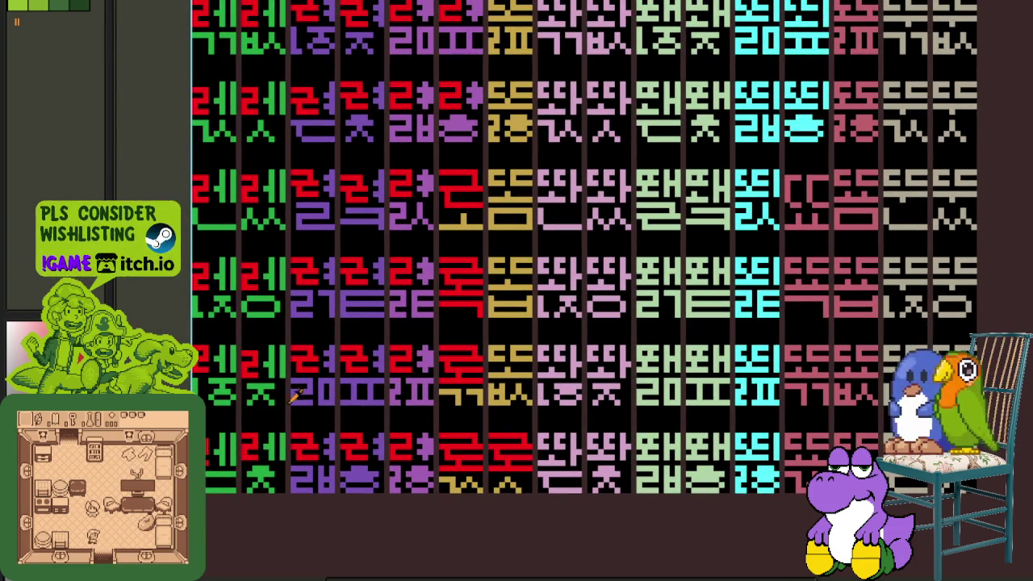
scroll(476, 340, up, 2)
scroll(501, 347, up, 1)
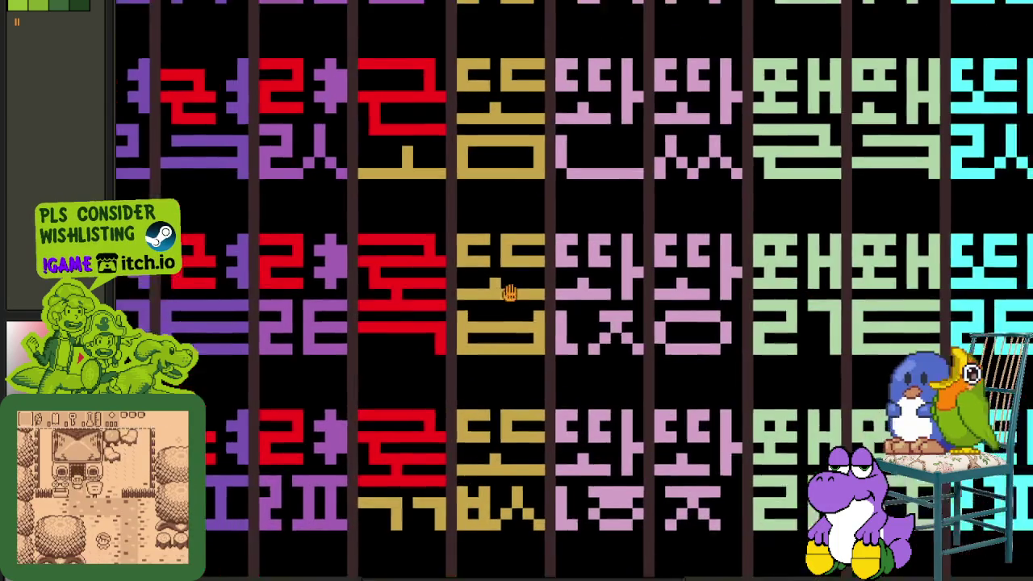
scroll(484, 323, up, 3)
scroll(457, 283, down, 2)
key(ctrl+v)
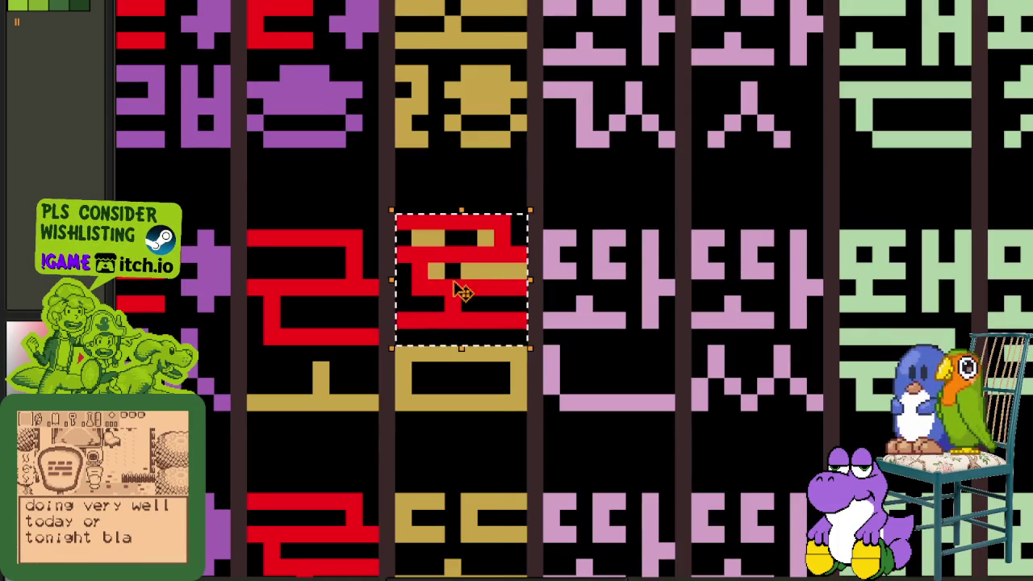
click(565, 302)
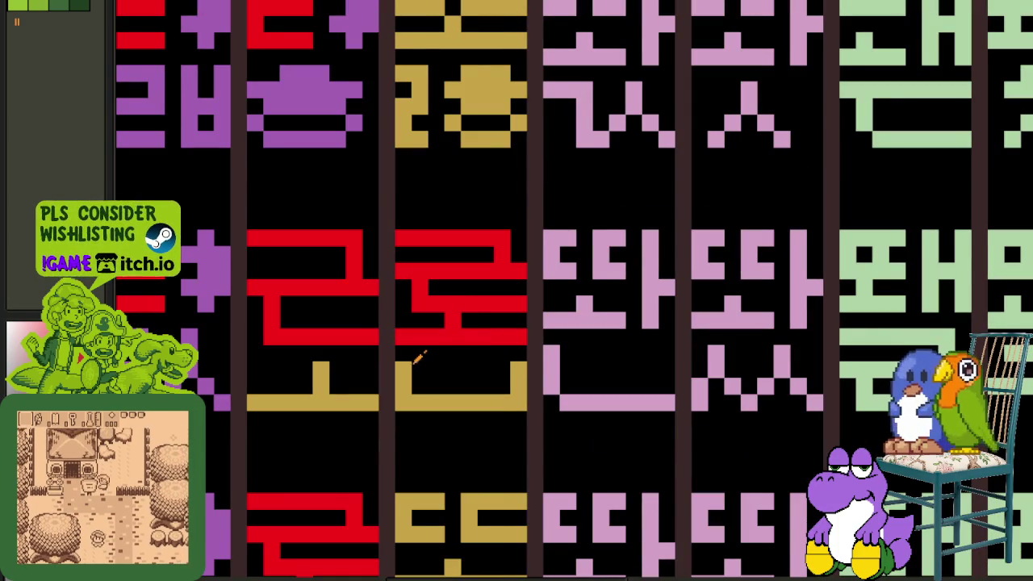
- Draw a gold line to close the top of the gold ㅁ box, then save the sheet
drag(445, 373, 505, 369)
scroll(504, 370, down, 4)
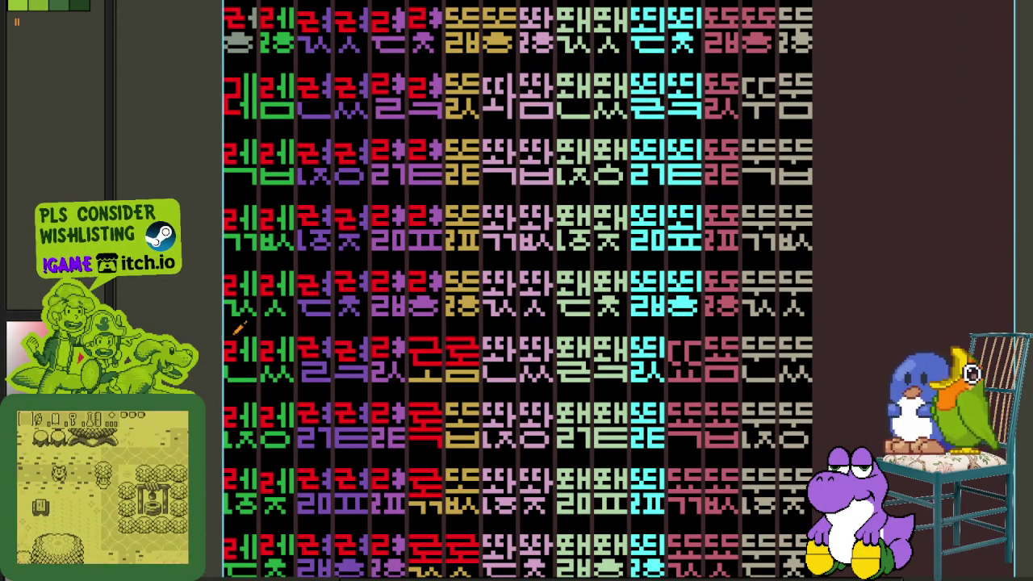
scroll(307, 229, down, 5)
key(ctrl+s)
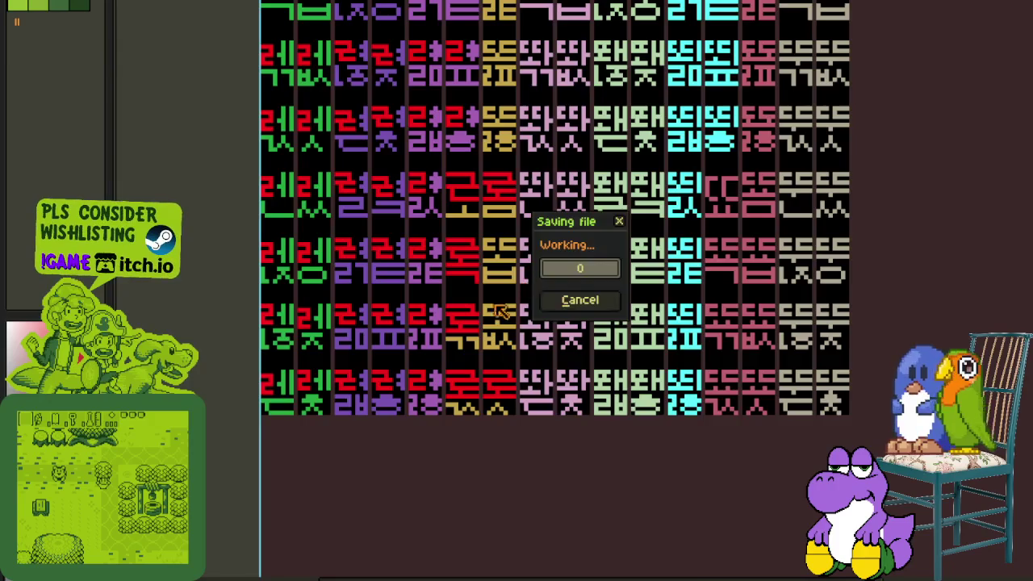
- Paste another red 로 top and commit it in the gold cell below
scroll(504, 299, up, 3)
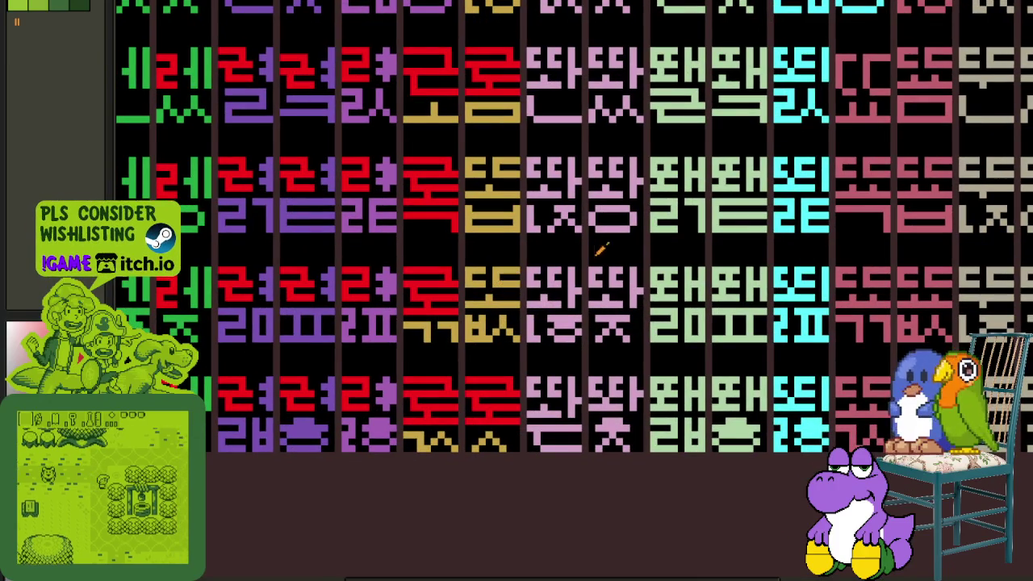
scroll(504, 339, down, 5)
scroll(554, 299, down, 2)
scroll(540, 268, up, 2)
scroll(540, 267, down, 2)
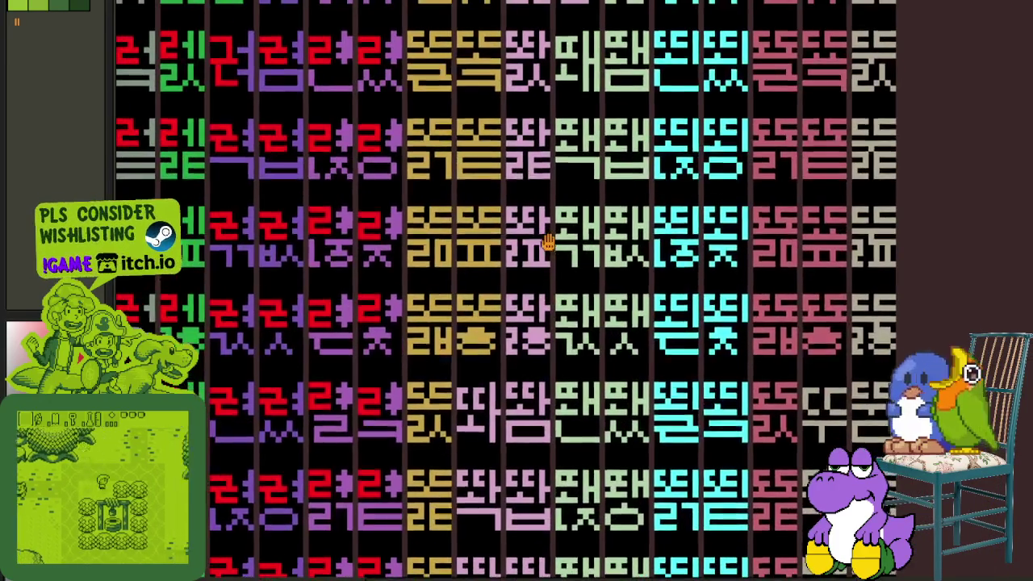
scroll(505, 263, up, 2)
scroll(505, 307, down, 2)
scroll(521, 289, up, 3)
scroll(522, 291, up, 3)
key(ctrl+v)
mouse_move(312, 279)
mouse_down()
mouse_move(519, 311)
mouse_move(560, 57)
mouse_move(440, 16)
mouse_up()
scroll(561, 58, down, 3)
scroll(526, 51, down, 2)
scroll(517, 197, up, 3)
mouse_move(516, 197)
mouse_down()
mouse_move(511, 341)
mouse_move(473, 339)
mouse_move(492, 340)
mouse_up()
key(Return)
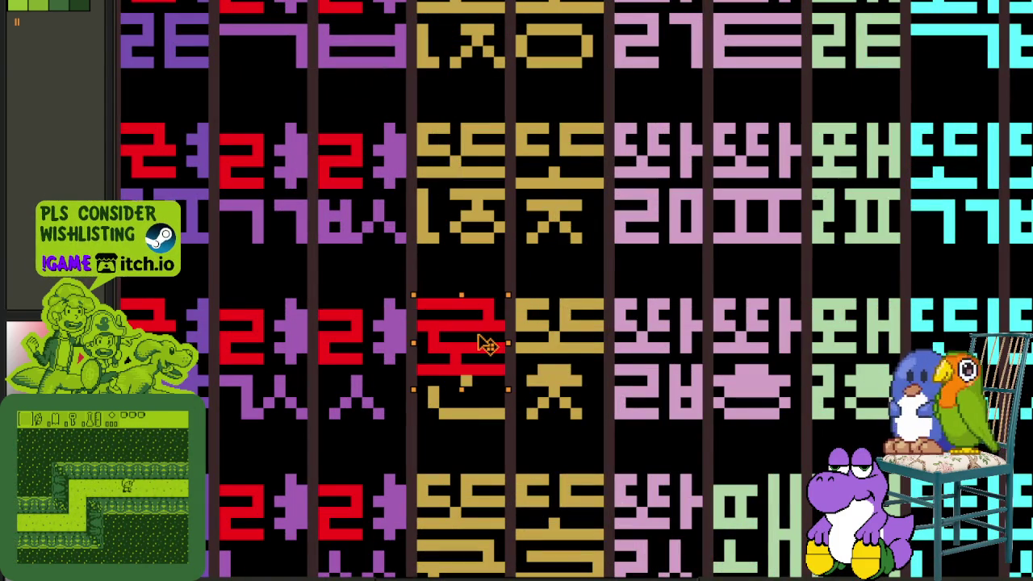
- Paint a gold horizontal bar beneath the new red top
scroll(484, 347, up, 2)
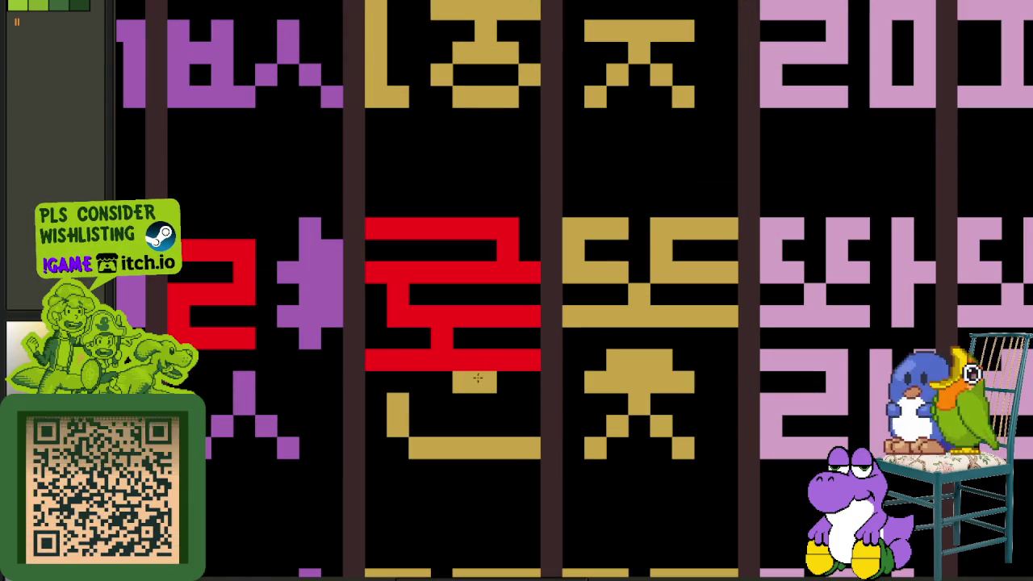
drag(398, 399, 521, 402)
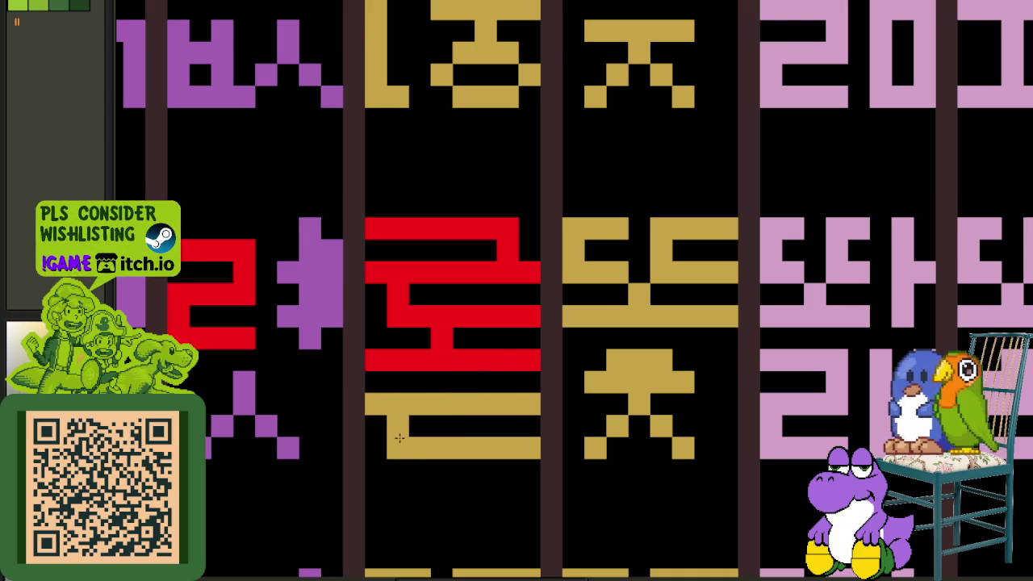
scroll(401, 442, down, 3)
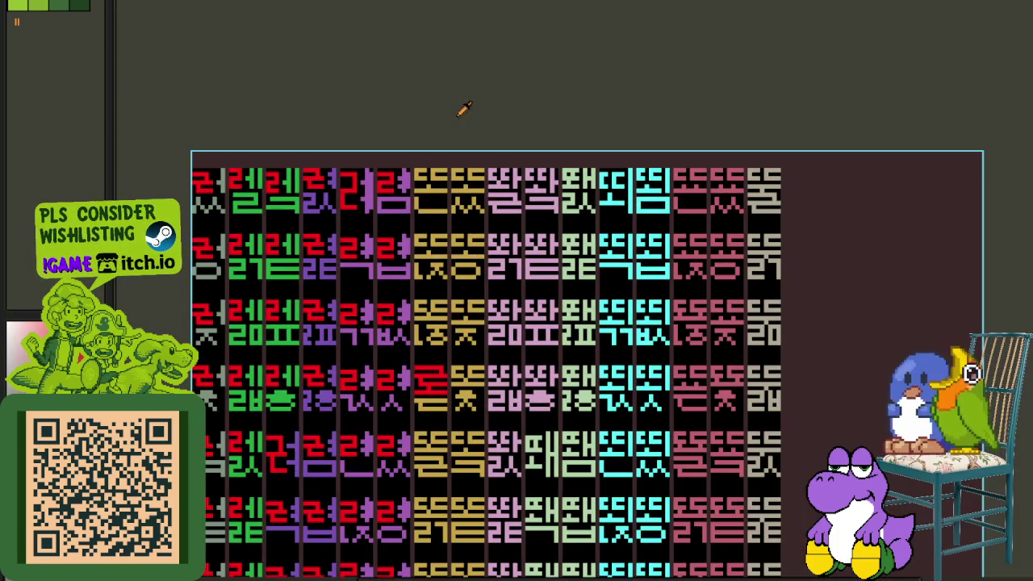
scroll(428, 125, up, 1)
scroll(422, 164, up, 2)
scroll(436, 242, up, 1)
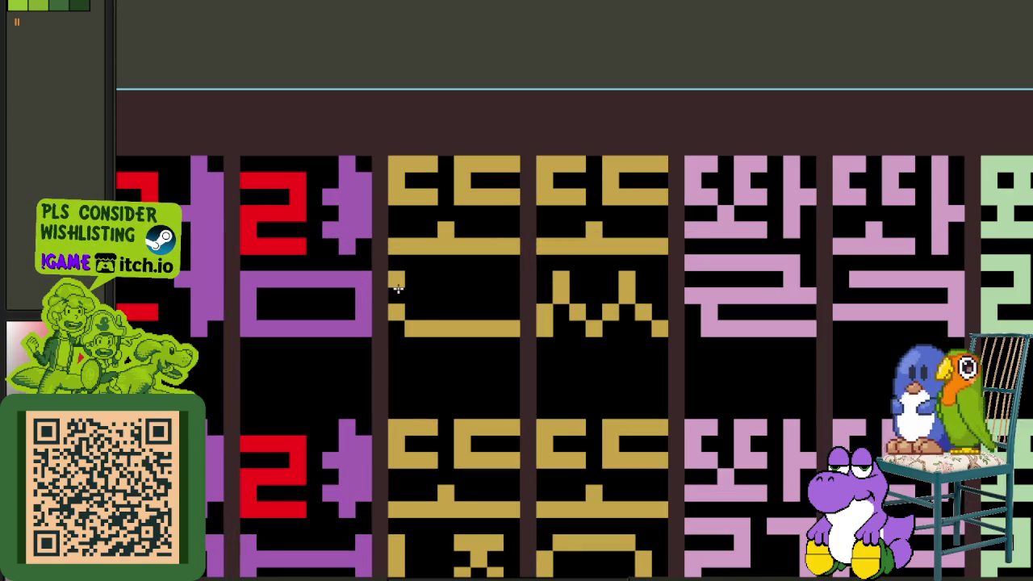
scroll(461, 113, down, 2)
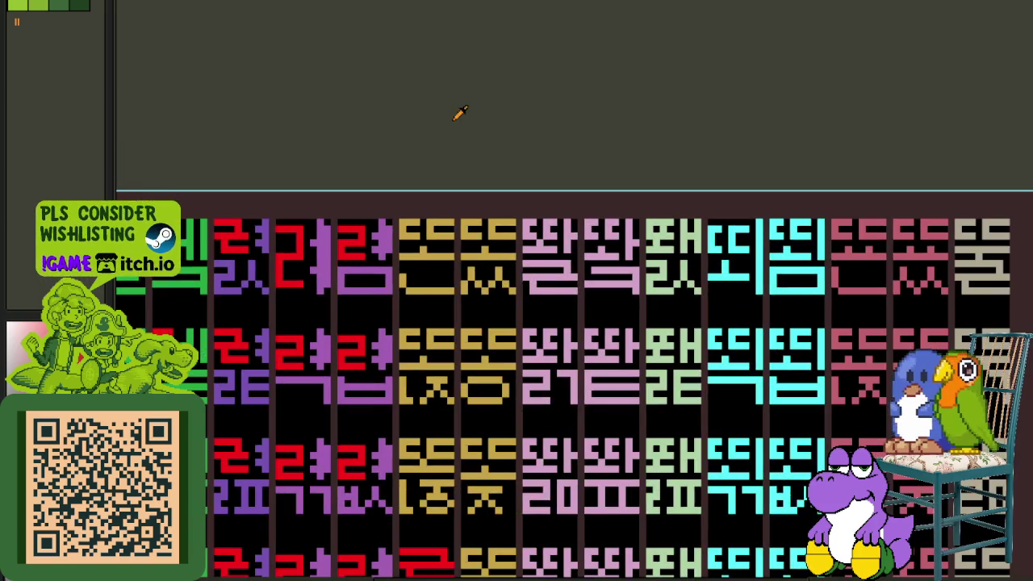
scroll(453, 242, up, 1)
- Copy the red top into the neighbouring top-row gold cell and save the sheet
click(439, 307)
scroll(557, 169, down, 1)
key(ctrl+s)
scroll(548, 239, up, 2)
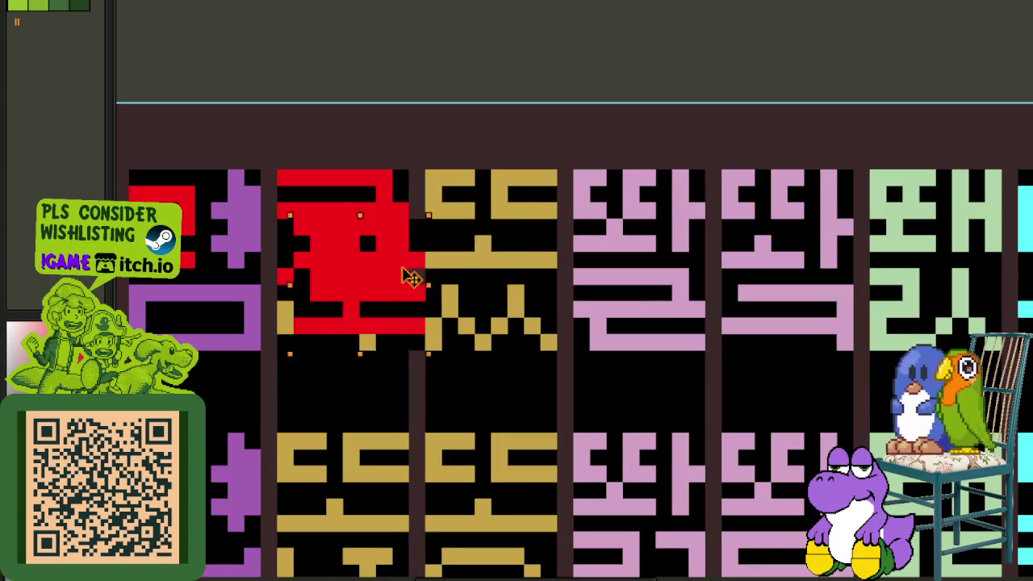
drag(387, 242, 519, 237)
scroll(593, 139, down, 2)
key(ctrl+s)
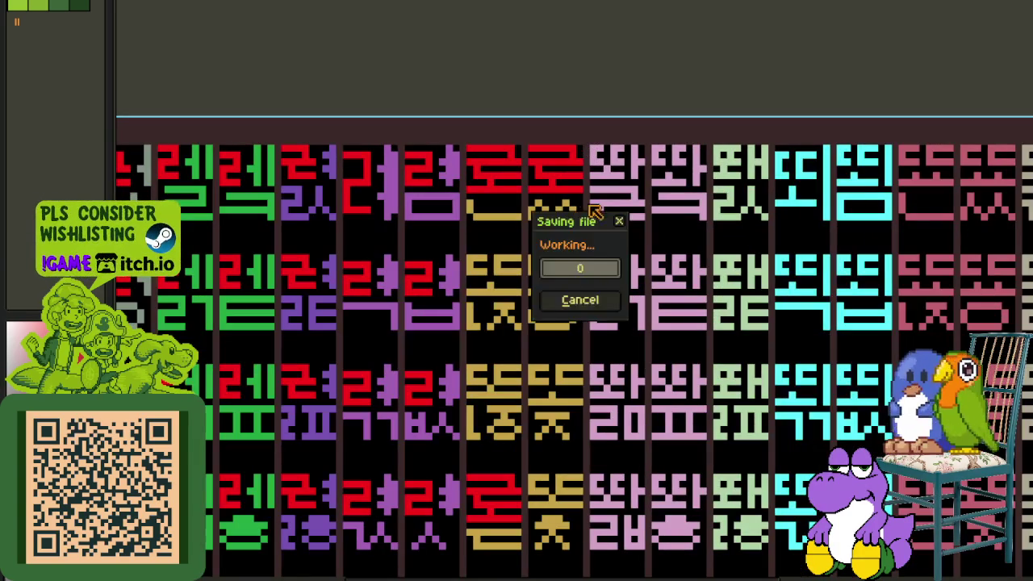
key(ctrl+s)
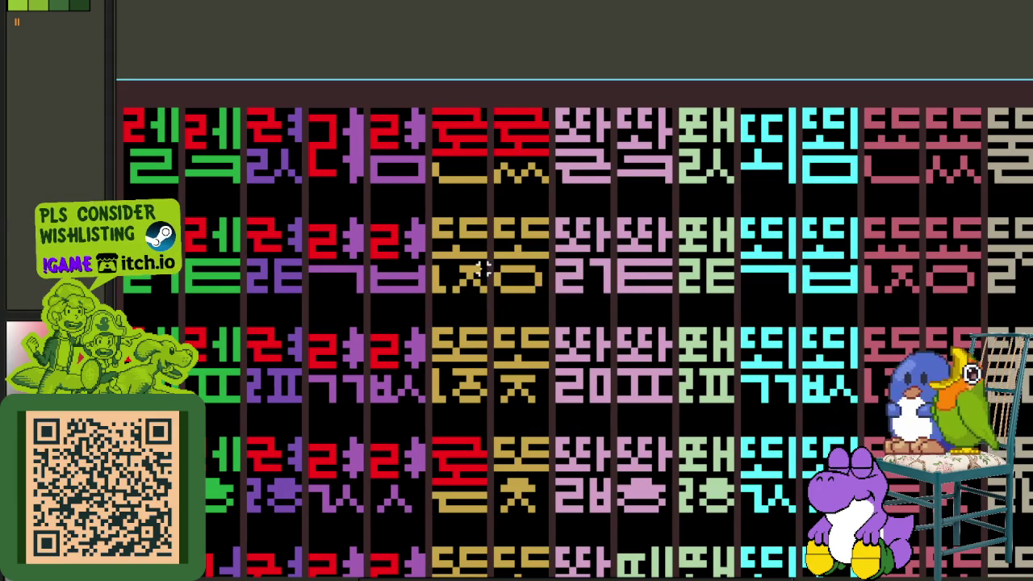
- Save the sprite sheet
scroll(438, 173, down, 1)
scroll(445, 258, down, 1)
scroll(446, 259, down, 1)
scroll(499, 220, down, 1)
key(ctrl+s)
- Repaint the gold ㄱ and ㅅ bottom consonants red in the lower rows
mouse_move(469, 339)
mouse_down()
mouse_move(479, 256)
mouse_move(555, 232)
mouse_move(553, 265)
mouse_move(532, 287)
mouse_up()
scroll(381, 323, up, 2)
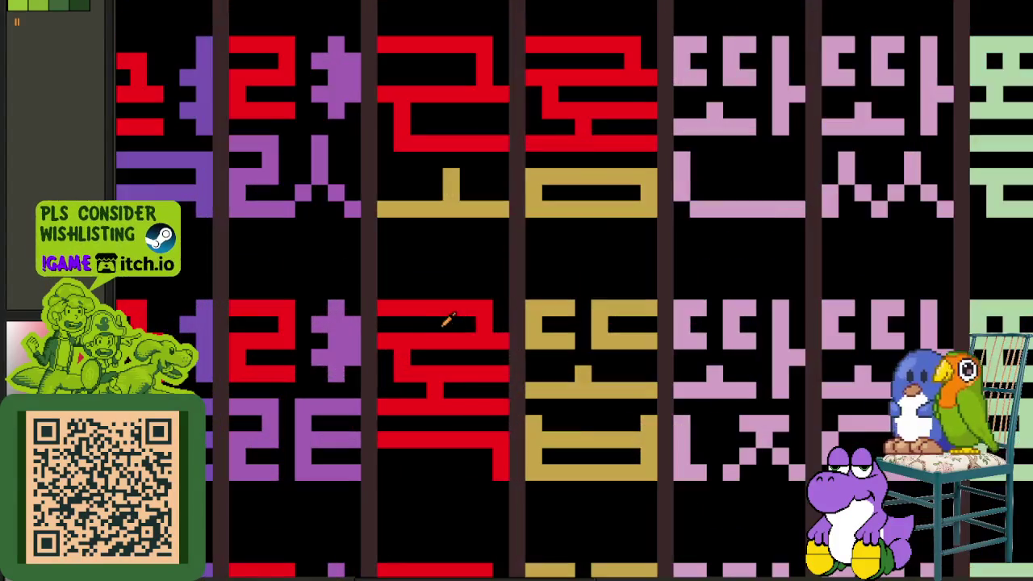
scroll(561, 173, down, 2)
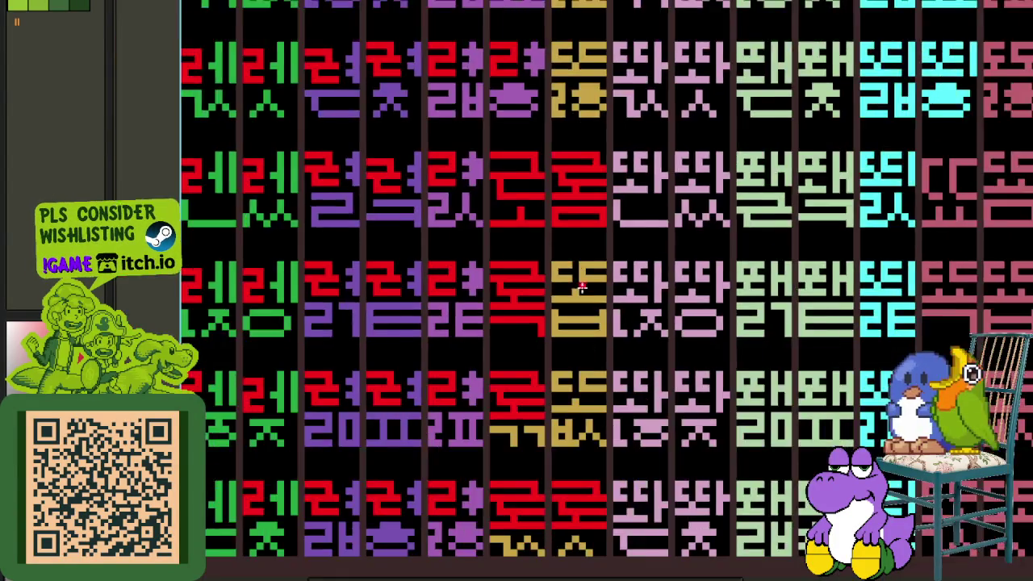
scroll(502, 218, up, 2)
mouse_move(502, 218)
mouse_down()
mouse_move(445, 208)
mouse_move(450, 224)
mouse_up()
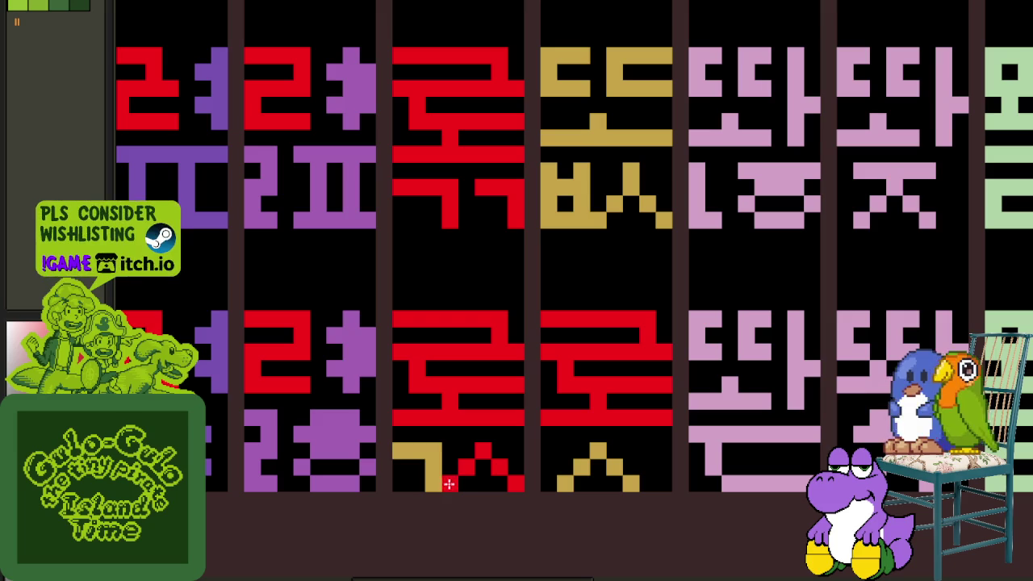
drag(451, 484, 569, 465)
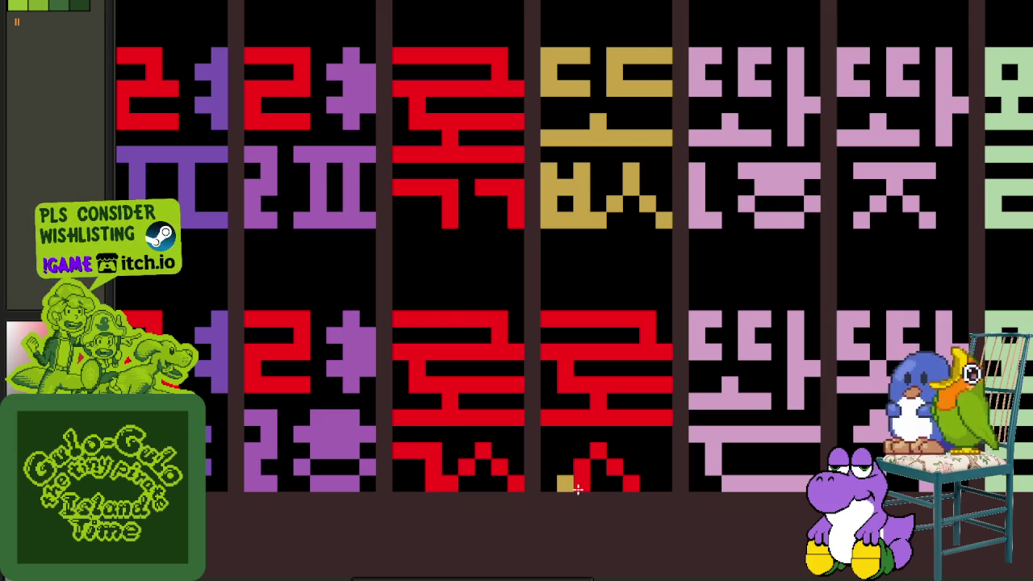
- Erase the leftover gold pixels under the red top
scroll(565, 487, down, 3)
mouse_move(583, 231)
mouse_down()
mouse_move(543, 357)
mouse_move(535, 233)
mouse_move(554, 399)
mouse_up()
scroll(512, 312, up, 3)
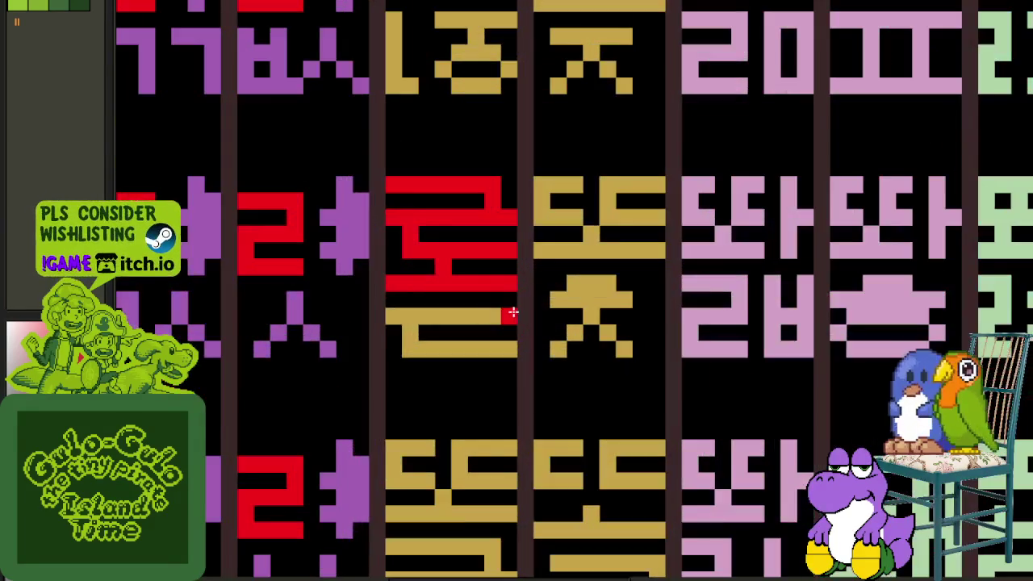
scroll(506, 328, down, 1)
scroll(511, 319, up, 2)
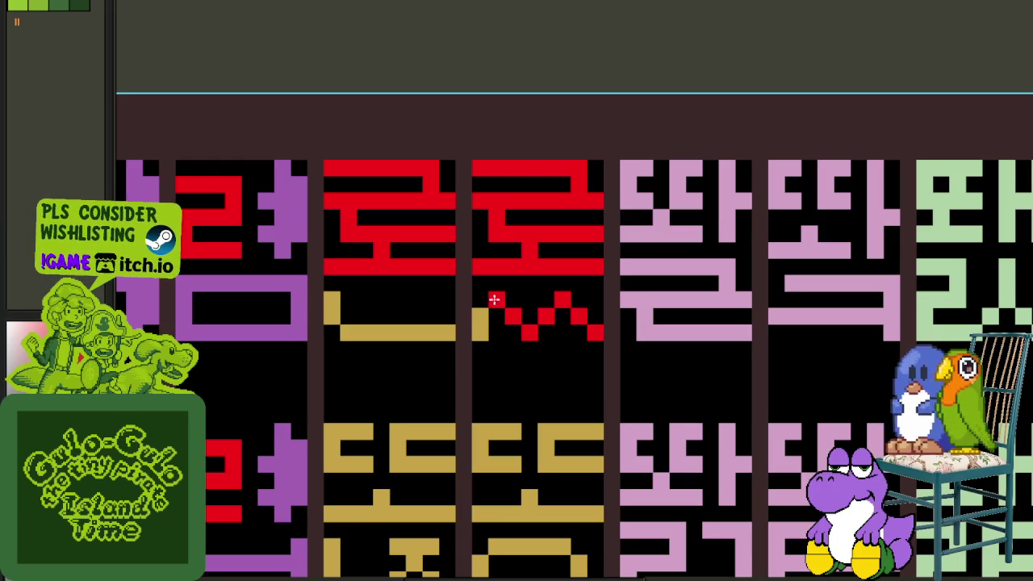
mouse_move(435, 333)
mouse_down()
mouse_move(323, 307)
mouse_move(331, 292)
mouse_up()
- Paste the red 로 top again and move it into the next gold cell
scroll(396, 202, down, 3)
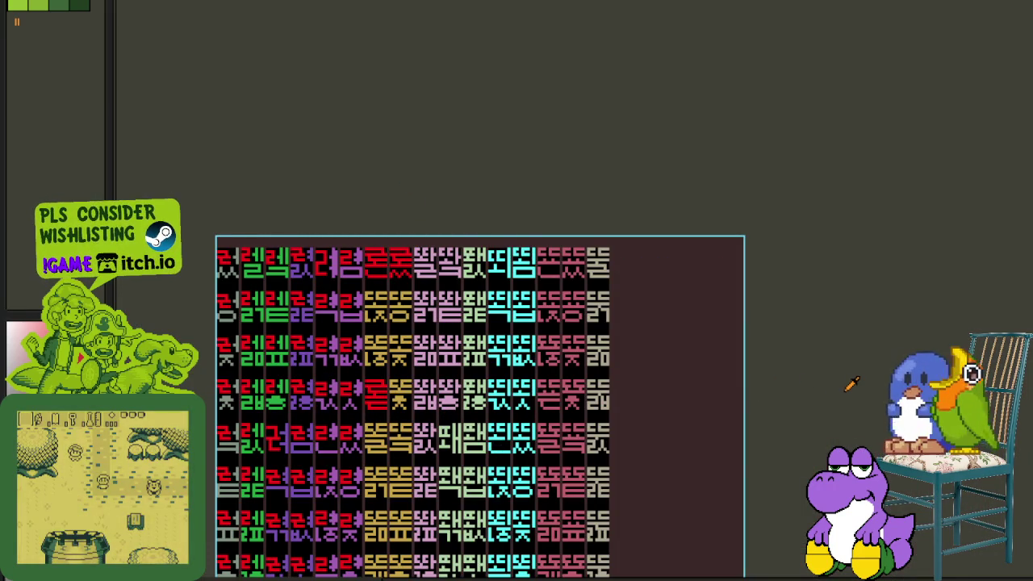
scroll(575, 448, down, 3)
scroll(565, 427, down, 2)
scroll(553, 407, down, 2)
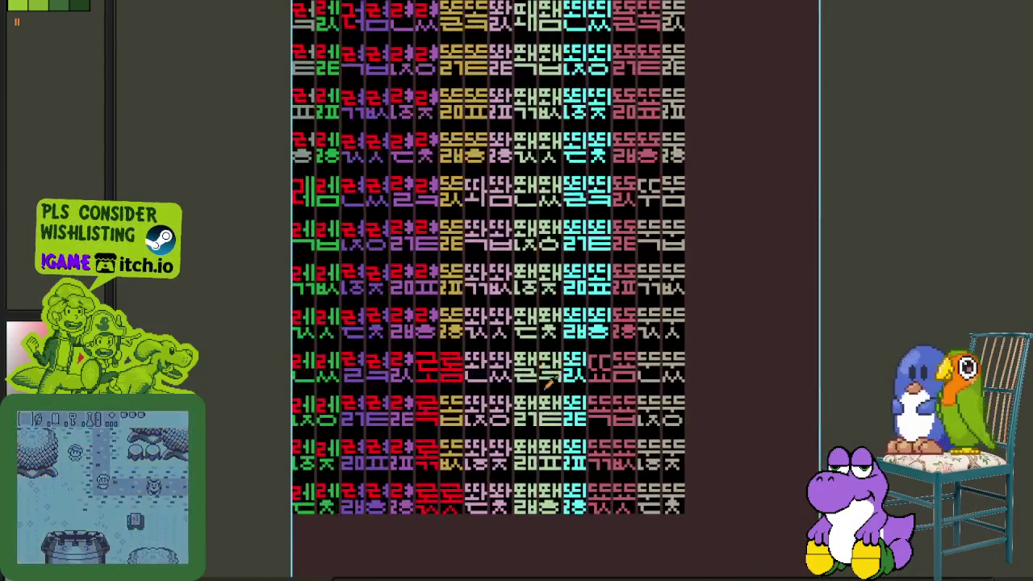
scroll(535, 382, down, 2)
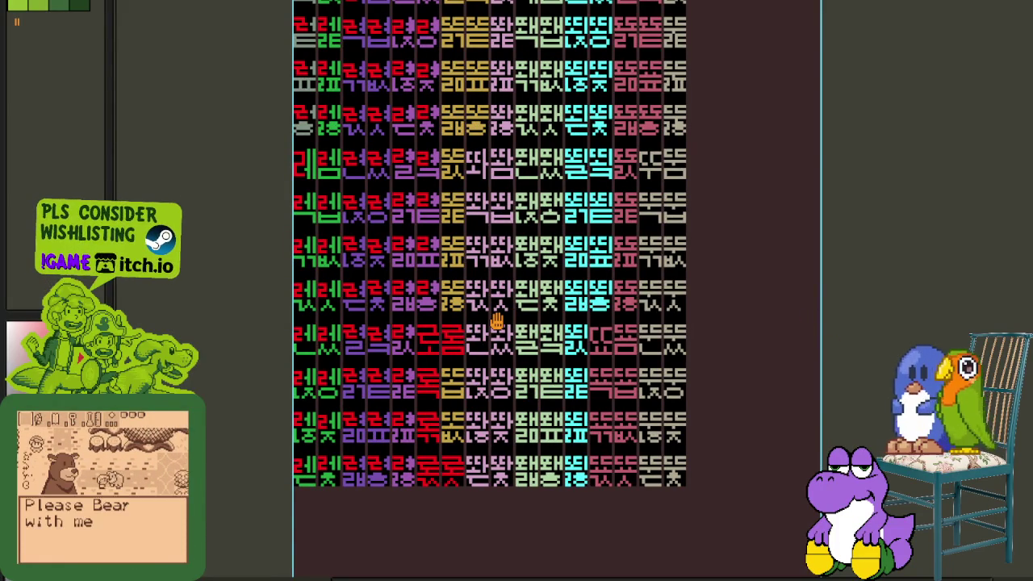
scroll(497, 323, up, 2)
scroll(496, 335, up, 1)
scroll(497, 340, up, 2)
scroll(485, 339, up, 1)
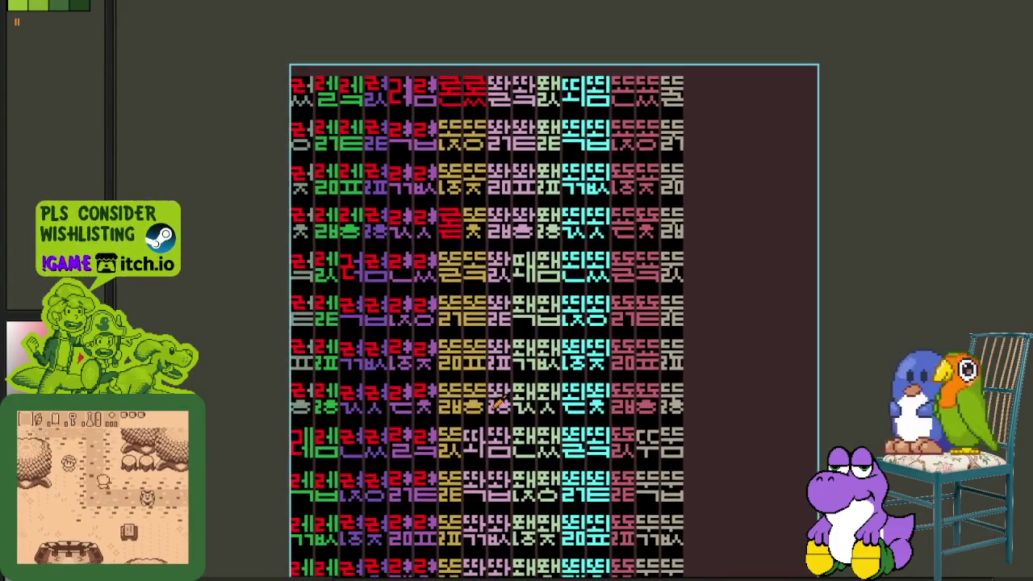
scroll(485, 416, down, 3)
scroll(484, 416, down, 2)
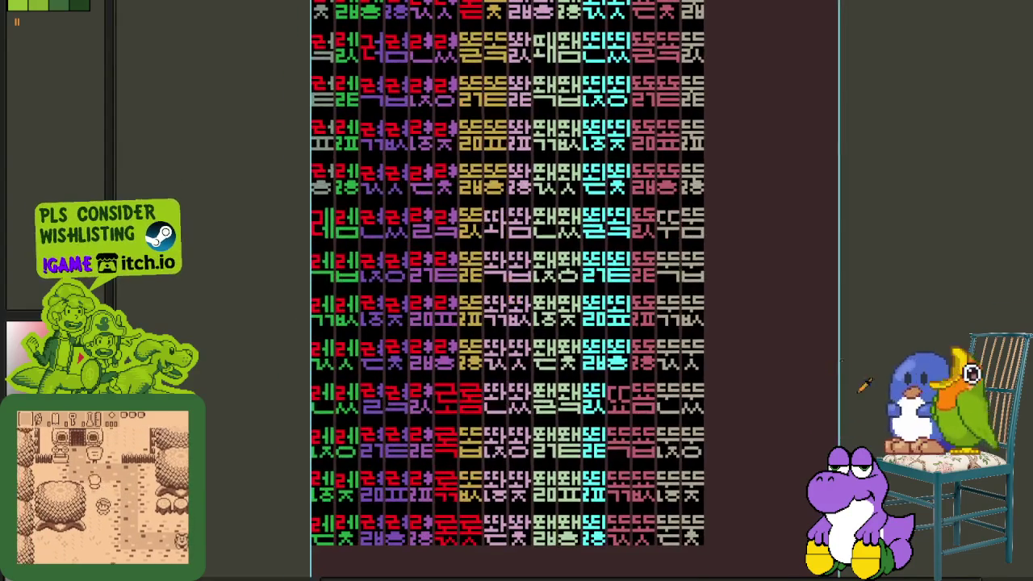
scroll(488, 293, up, 2)
scroll(508, 303, up, 1)
scroll(521, 301, up, 1)
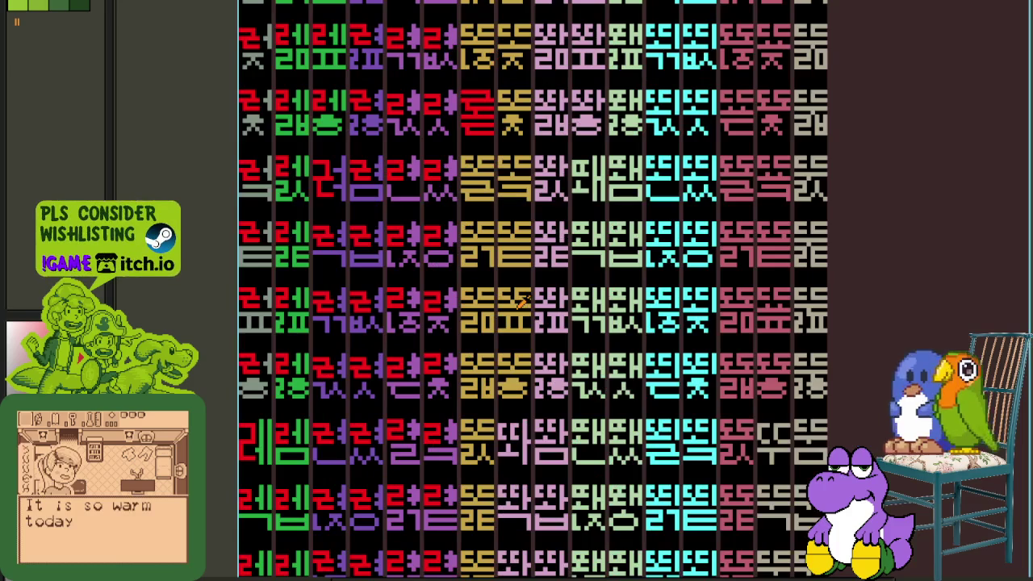
scroll(523, 293, up, 1)
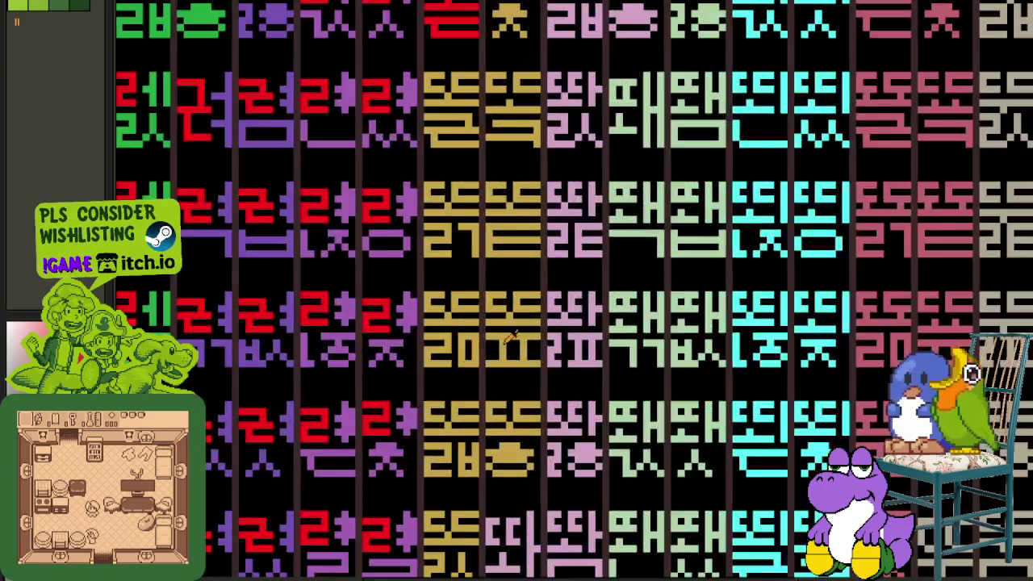
scroll(517, 299, up, 1)
key(ctrl+v)
drag(435, 300, 534, 299)
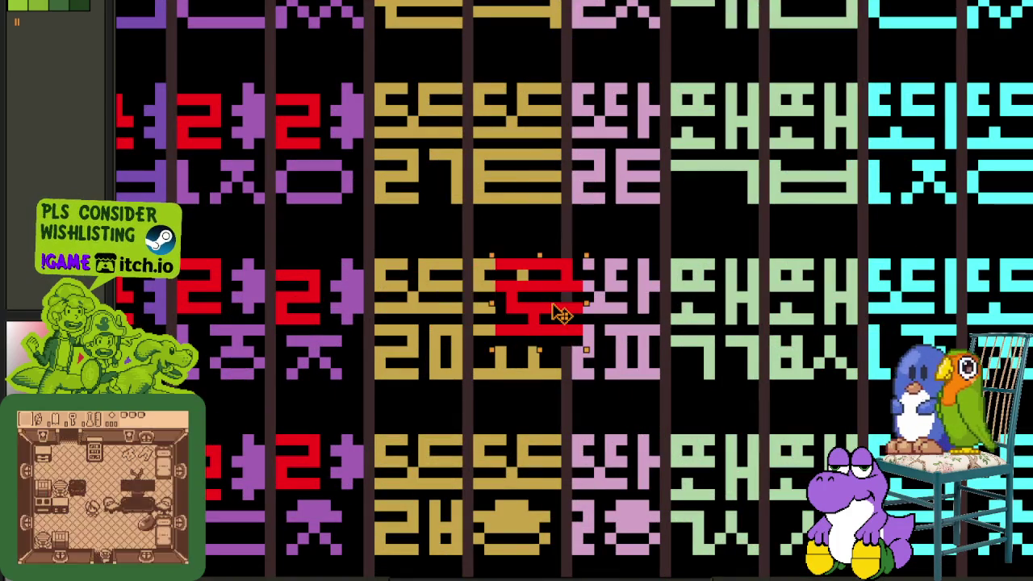
- Commit the pasted red top in place and save the glyph sheet
key(ctrl+d)
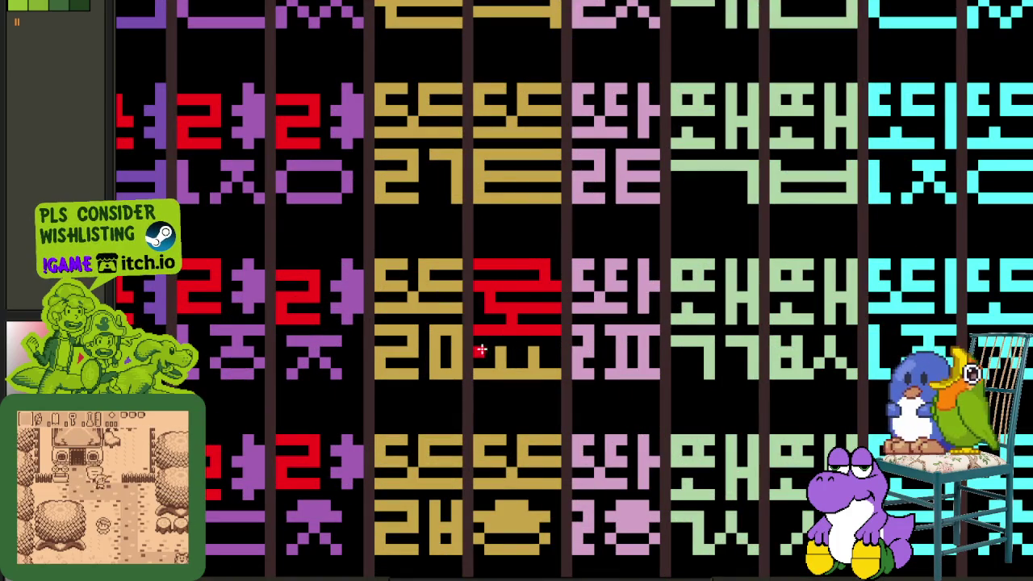
scroll(534, 364, down, 1)
scroll(702, 387, down, 1)
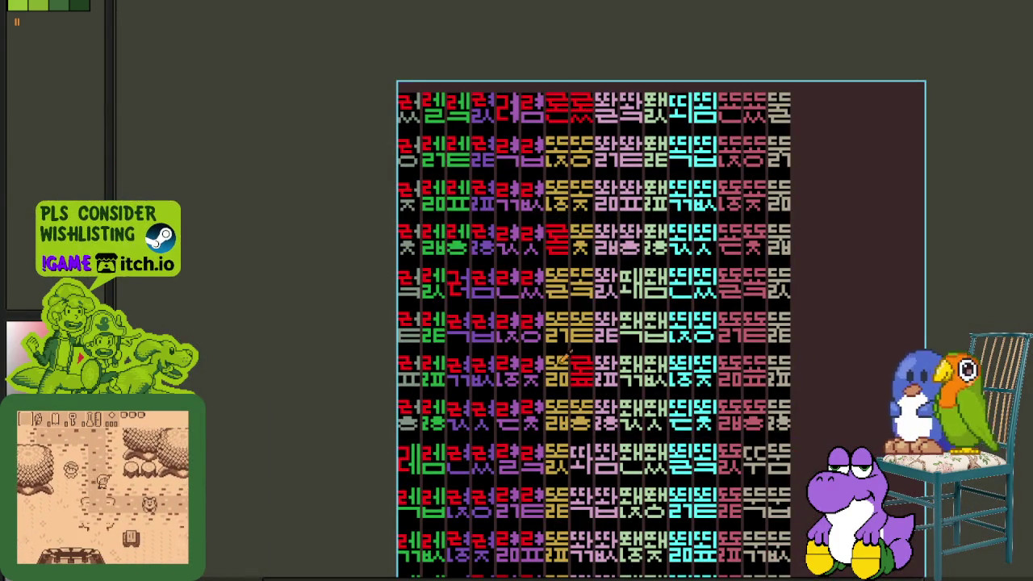
scroll(589, 294, up, 2)
drag(593, 323, 575, 353)
key(ctrl+s)
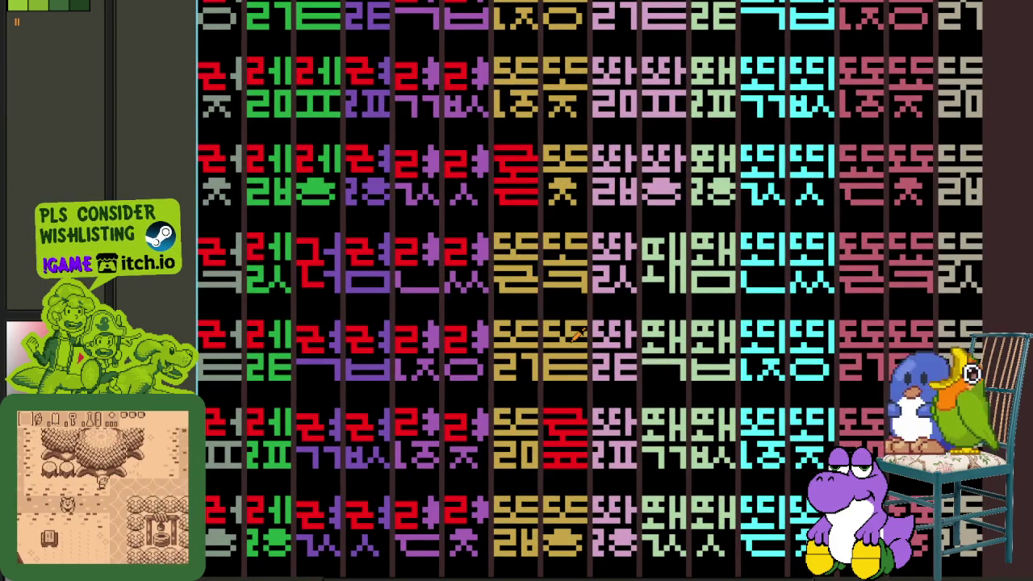
- Zoom and pan across the lower rows to inspect the red 로-topped glyphs
scroll(545, 266, down, 1)
scroll(545, 267, down, 1)
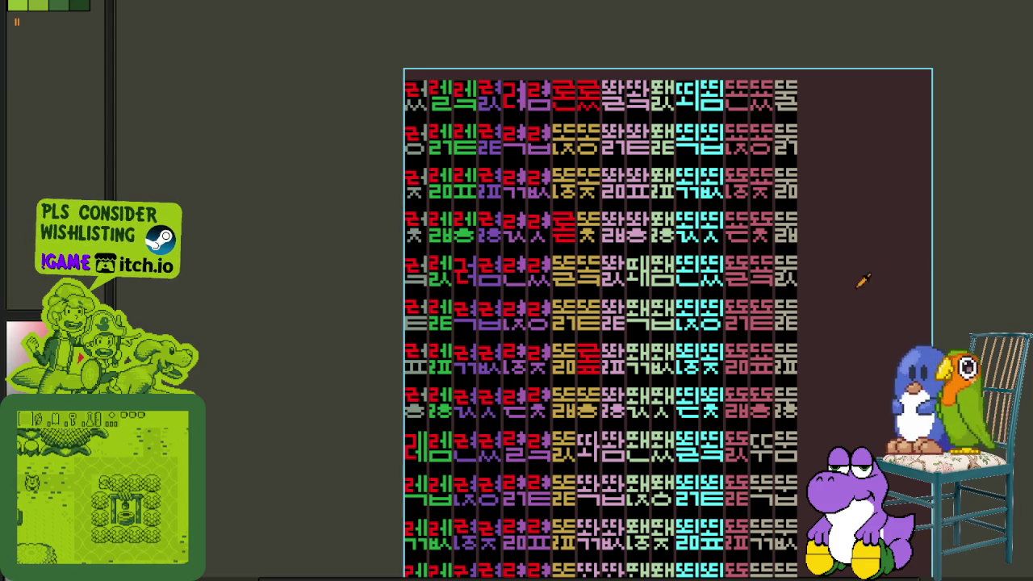
scroll(639, 423, down, 2)
scroll(678, 428, down, 3)
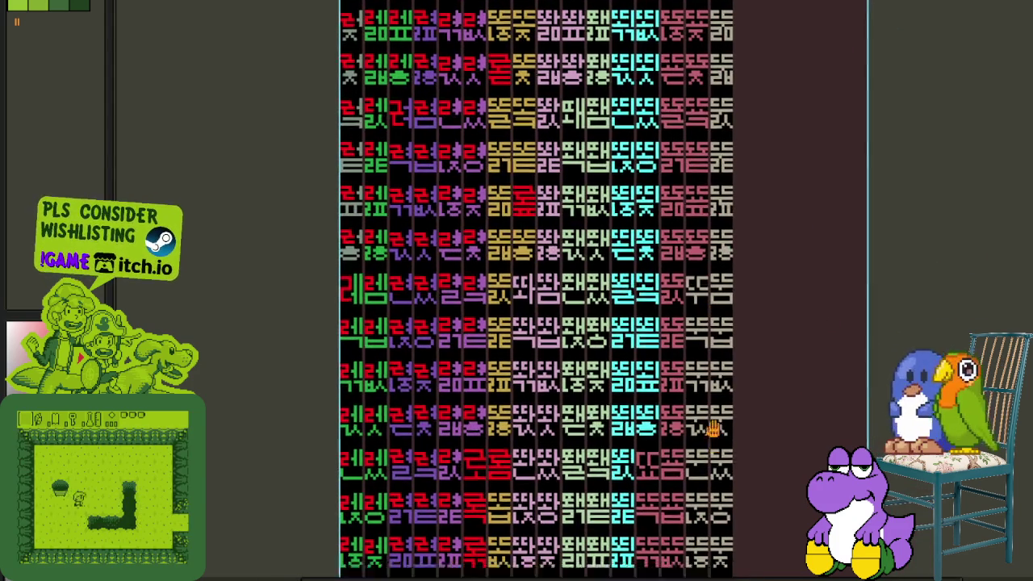
drag(714, 430, 703, 356)
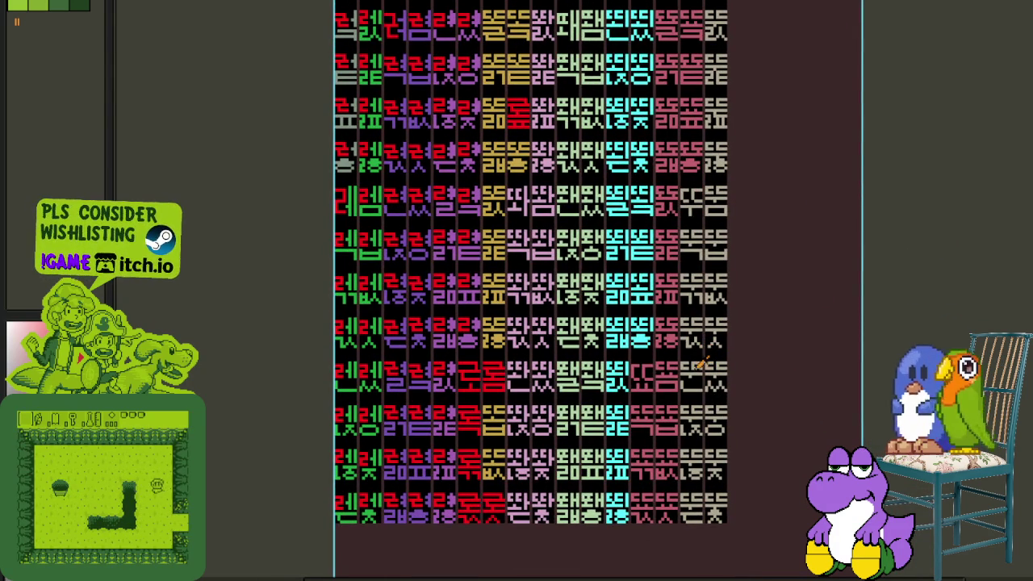
scroll(581, 282, down, 2)
scroll(510, 319, up, 5)
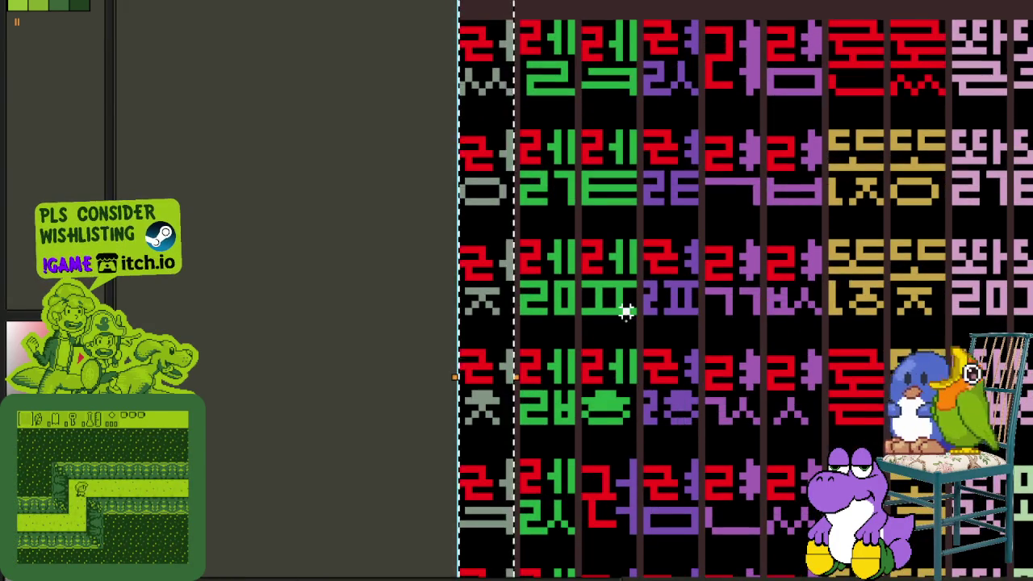
scroll(622, 307, down, 2)
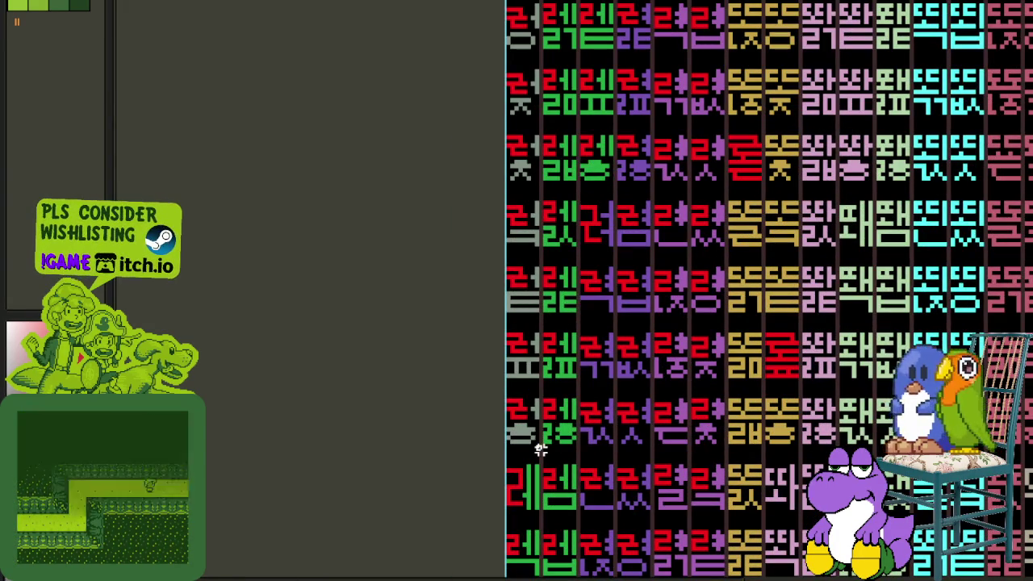
scroll(555, 125, up, 1)
scroll(554, 126, up, 1)
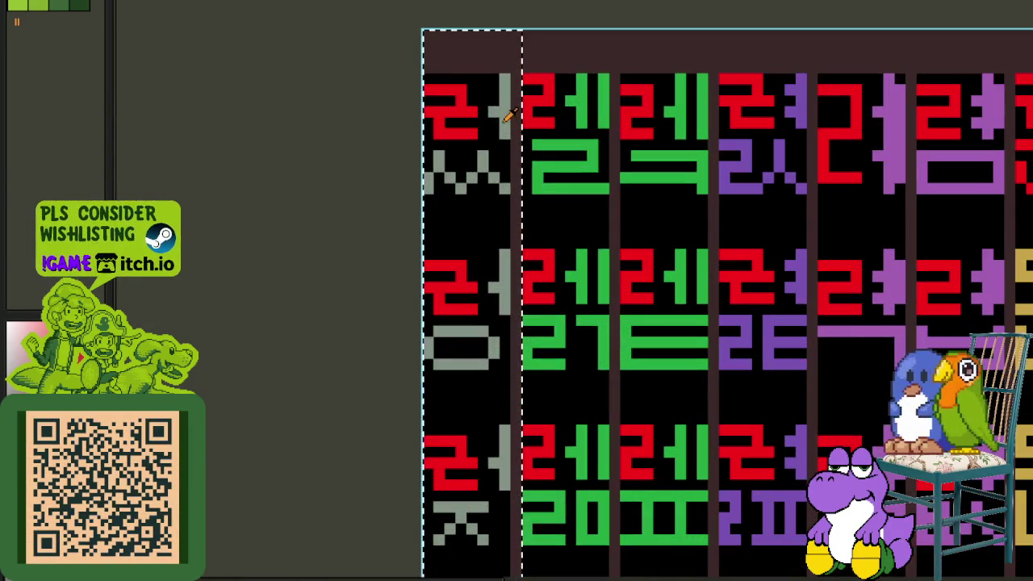
- Replace the red ㄹ pixels in the first column with grey
key(shift+r)
click(436, 480)
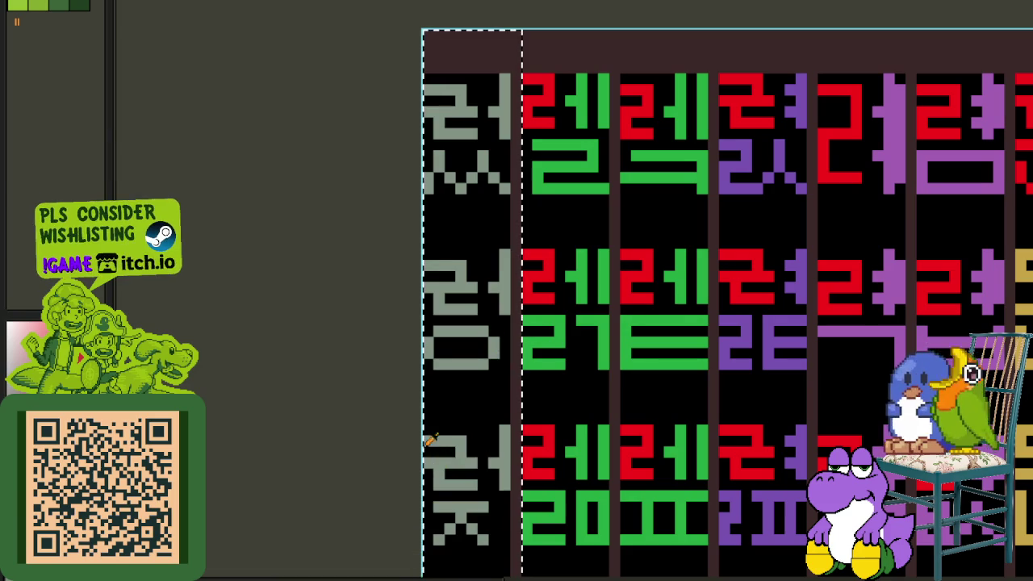
scroll(357, 420, down, 2)
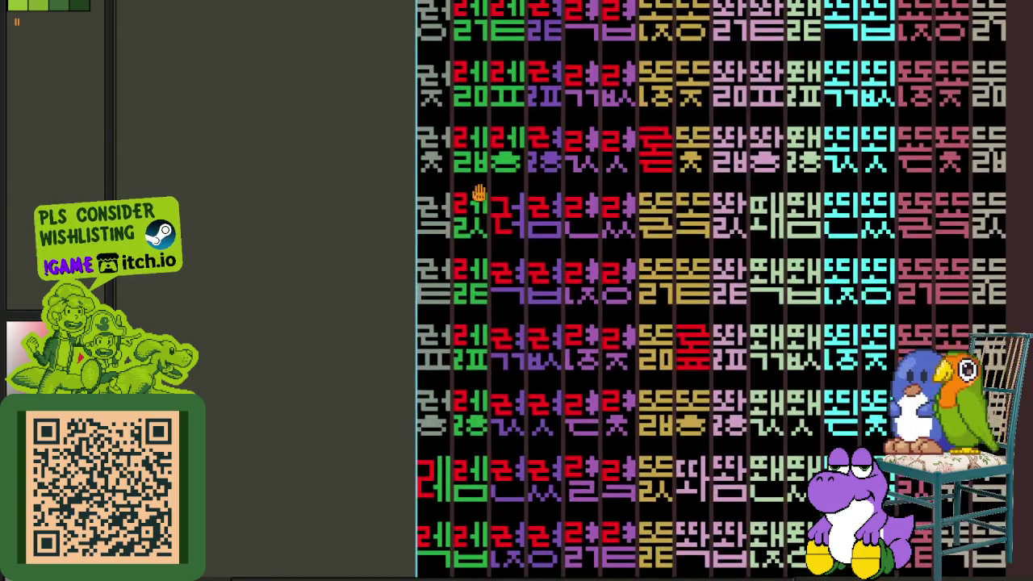
- Select the next column and recolour its red ㄹ glyphs green
drag(454, 410, 545, 347)
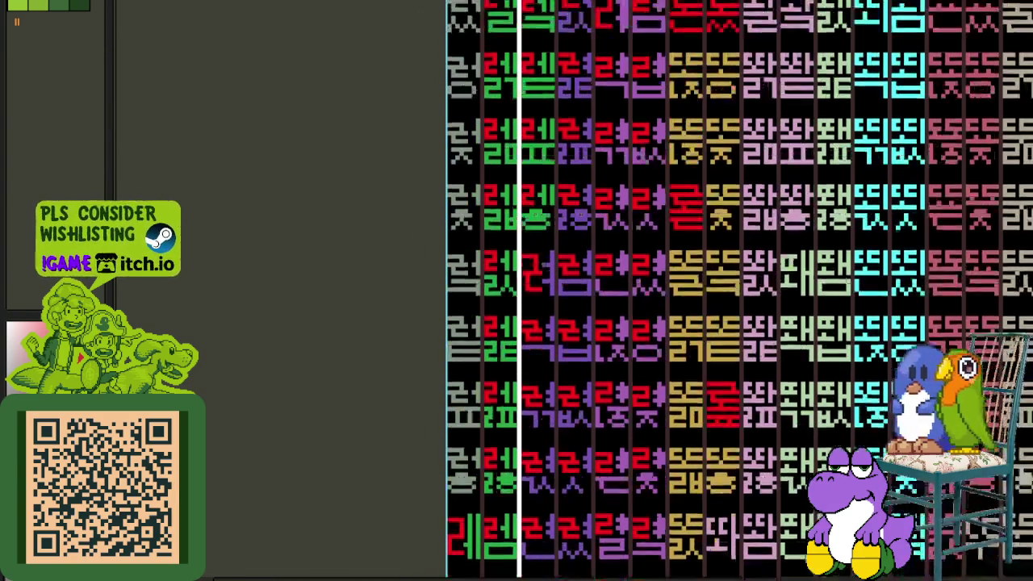
drag(519, 485, 440, 37)
scroll(490, 64, up, 1)
scroll(491, 65, up, 1)
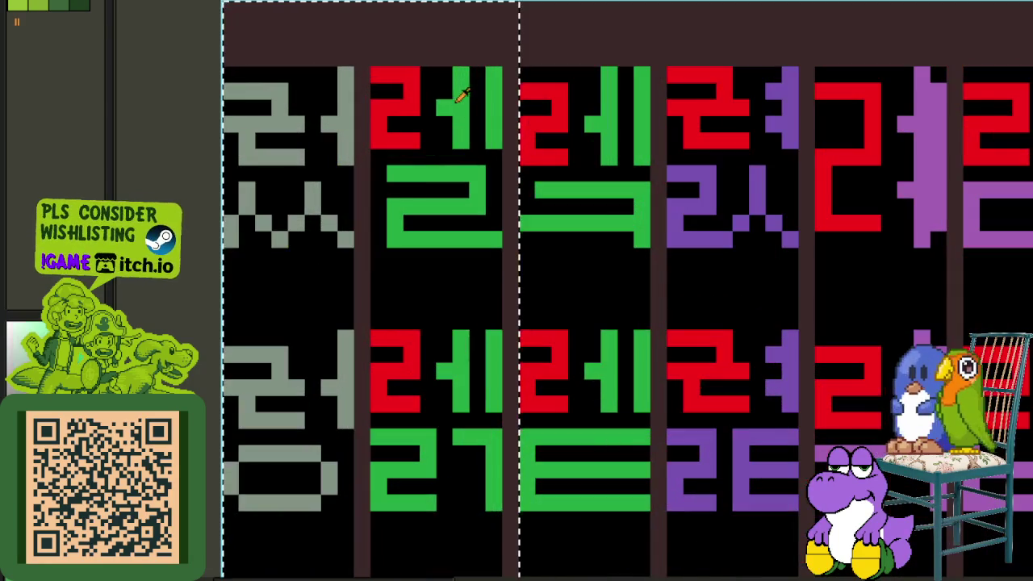
key(shift+r)
click(473, 453)
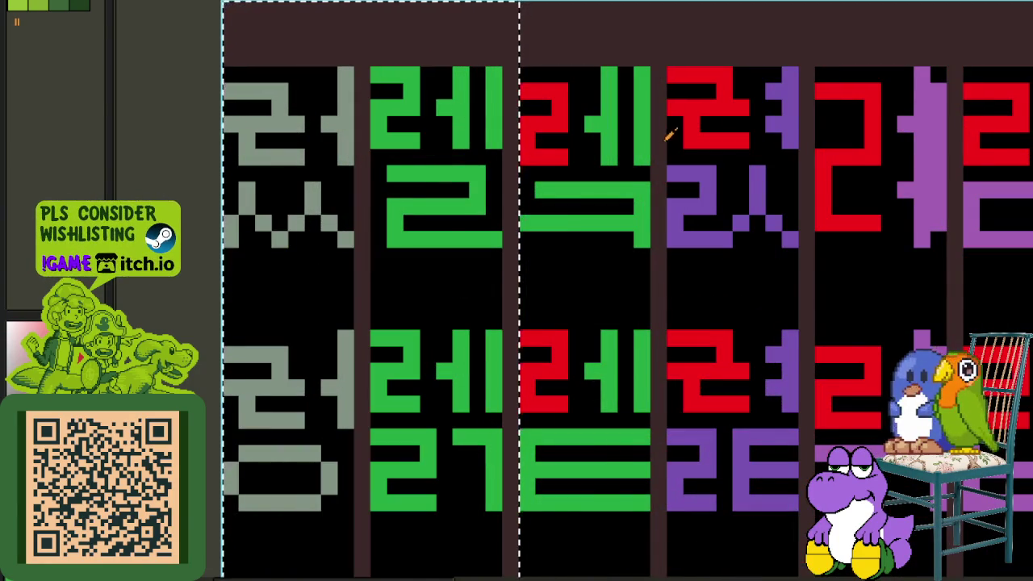
- Recolour the red ㄹ glyphs in the two selected columns green
scroll(676, 81, down, 1)
scroll(618, 173, down, 1)
scroll(597, 208, up, 1)
scroll(565, 161, up, 1)
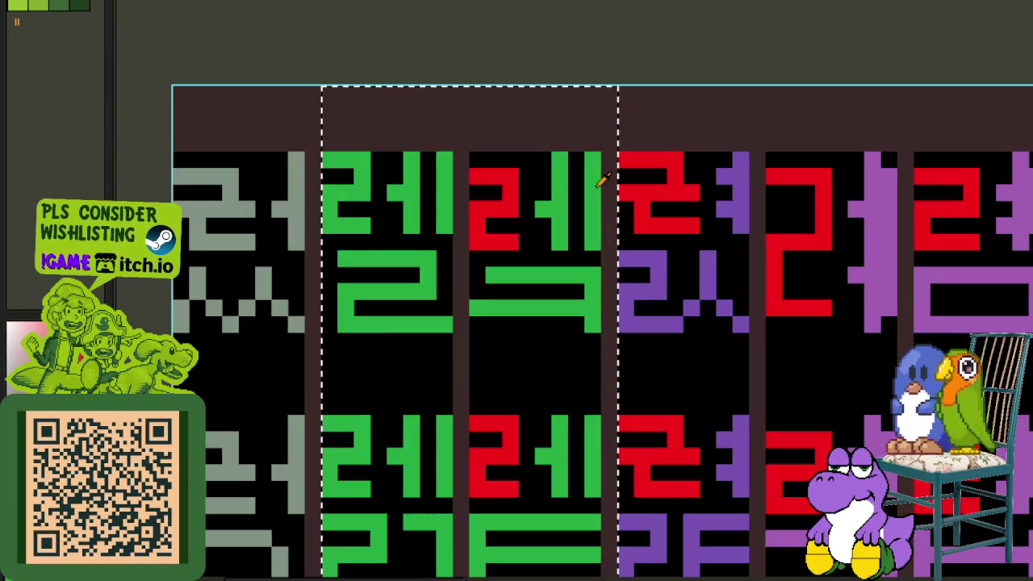
key(shift+r)
click(449, 458)
- Select the purple columns that still contain red ㄹ glyphs
scroll(595, 191, down, 1)
scroll(583, 238, down, 1)
scroll(583, 238, down, 1)
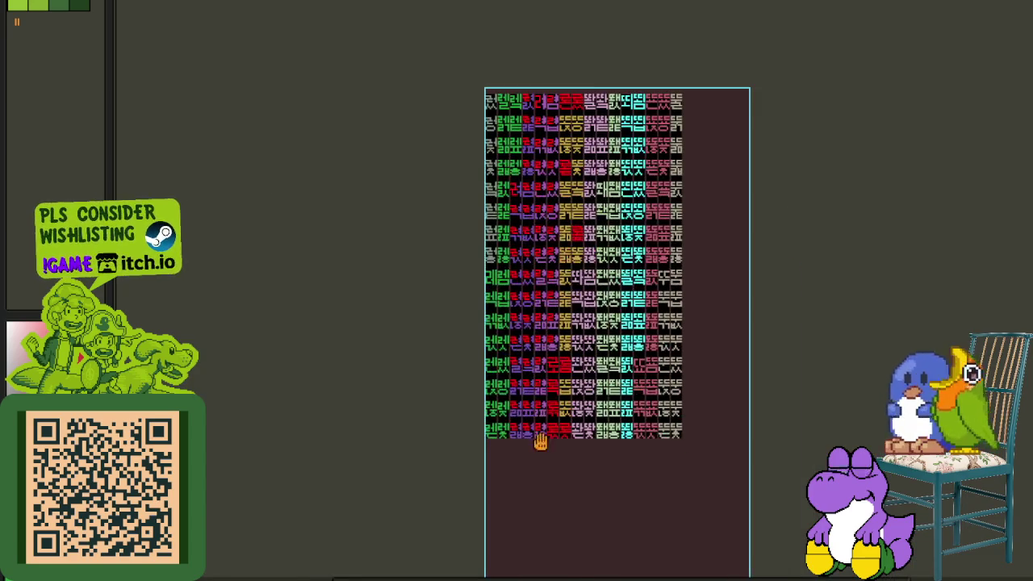
scroll(540, 438, up, 2)
drag(538, 471, 422, 230)
scroll(622, 322, down, 1)
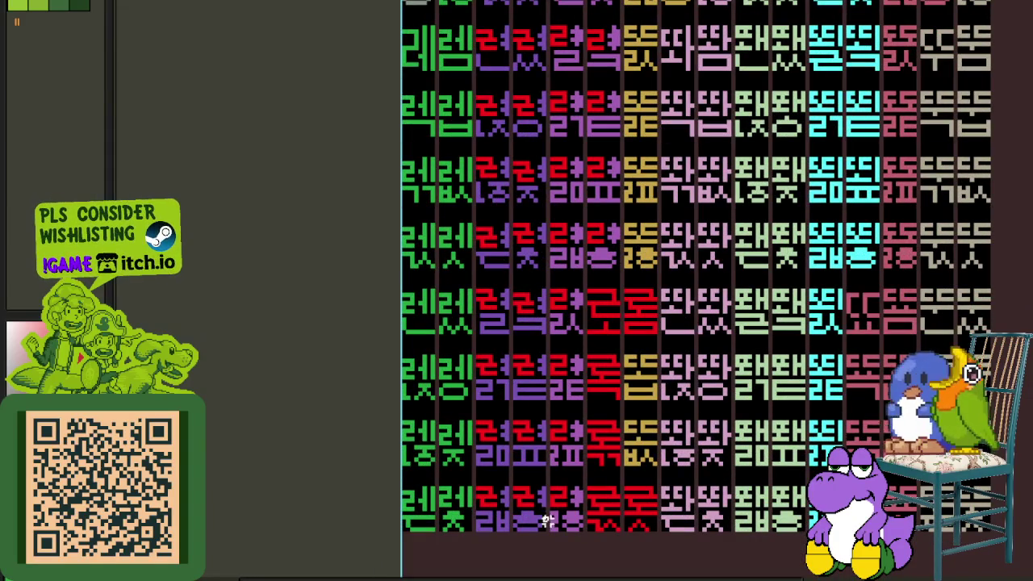
drag(547, 533, 411, 57)
- Replace red #fd0000 with purple #a464b4 in the first selected purple-column block
scroll(563, 135, up, 1)
scroll(562, 135, up, 1)
key(shift+r)
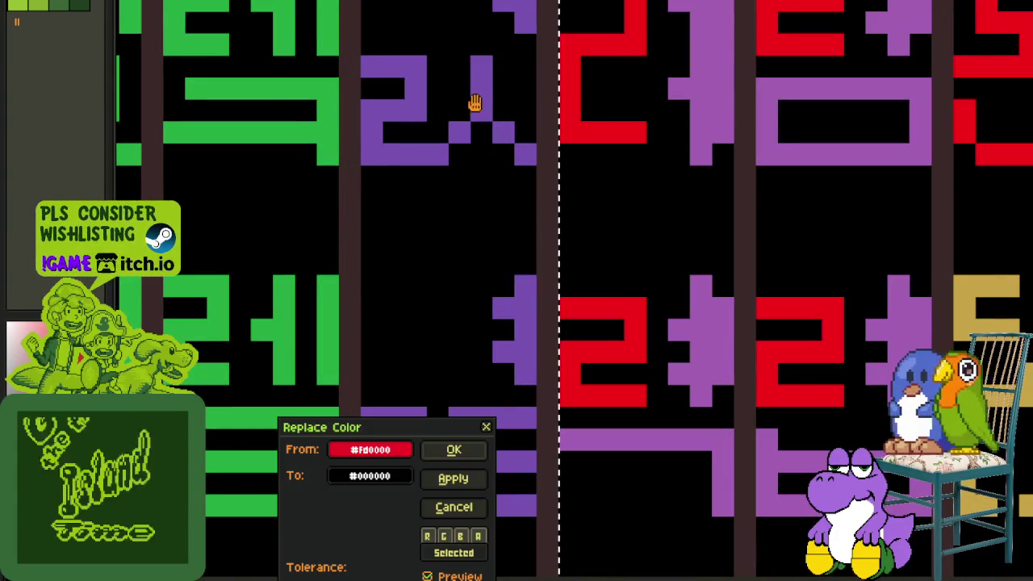
click(454, 507)
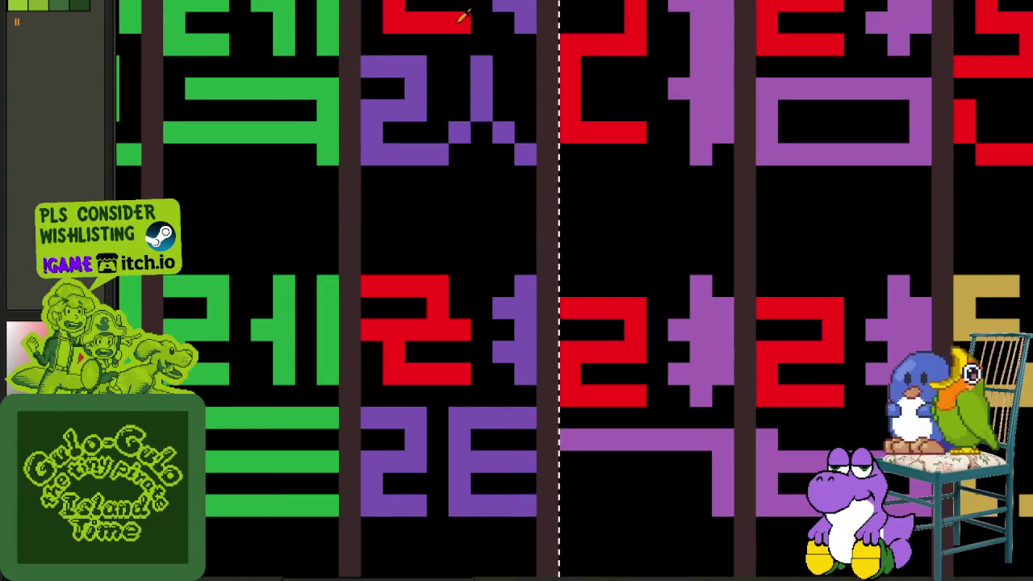
key(shift+r)
click(454, 504)
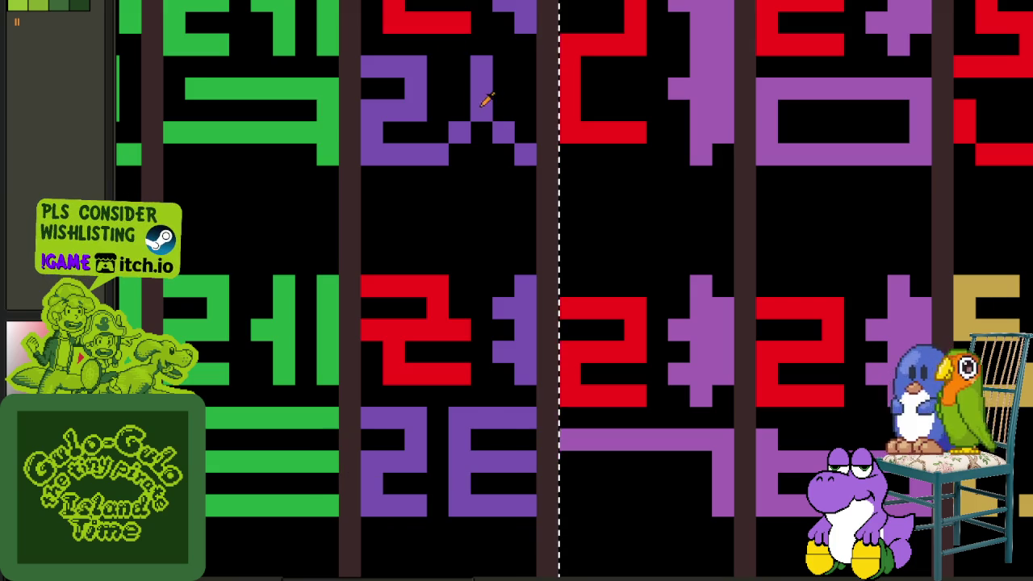
key(shift+r)
click(478, 446)
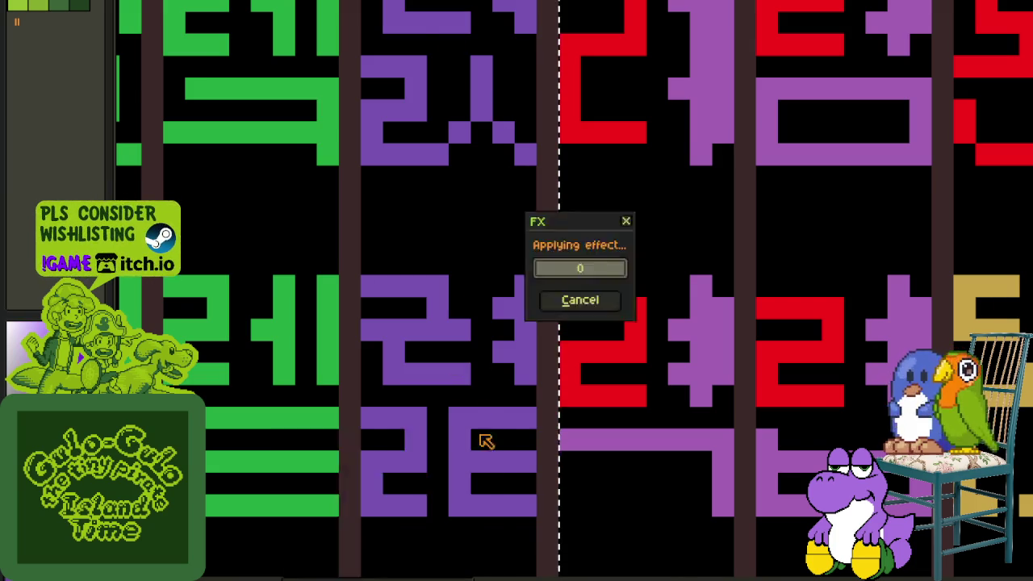
- Recolour the red ㄹ initials in the next selected block to purple #a464b4
scroll(583, 213, down, 3)
scroll(600, 329, down, 2)
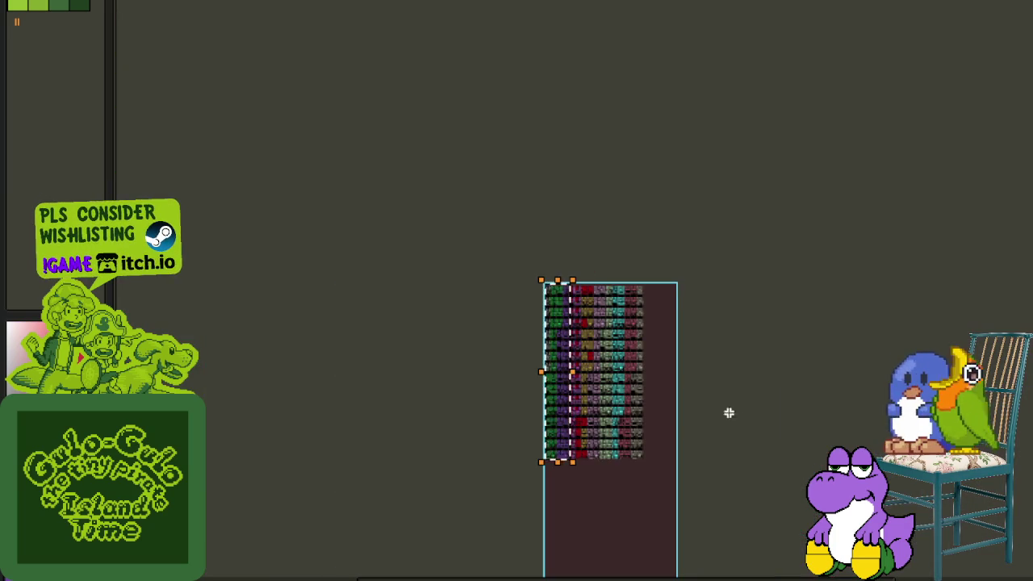
scroll(758, 410, up, 3)
scroll(617, 526, up, 1)
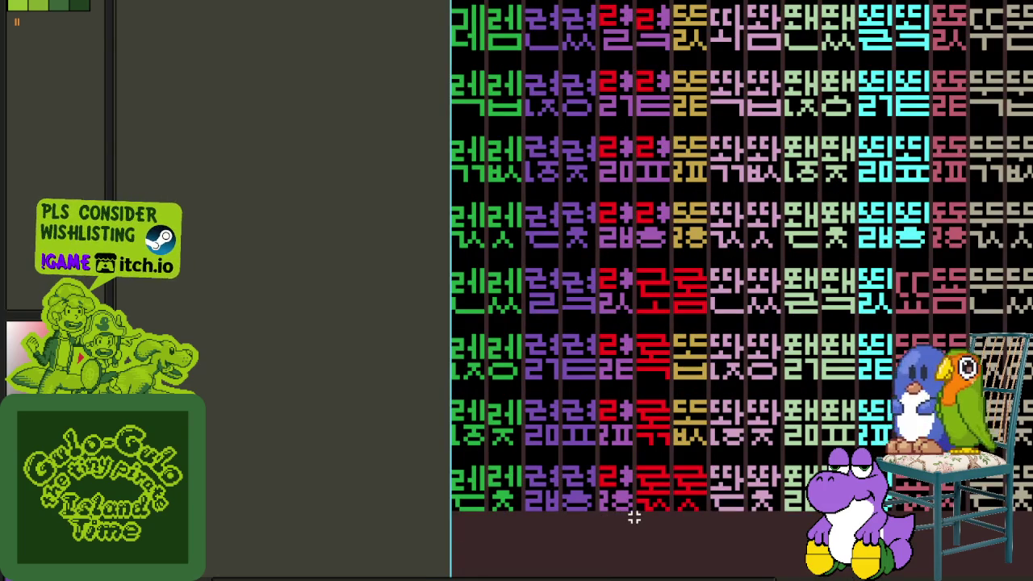
scroll(622, 364, up, 3)
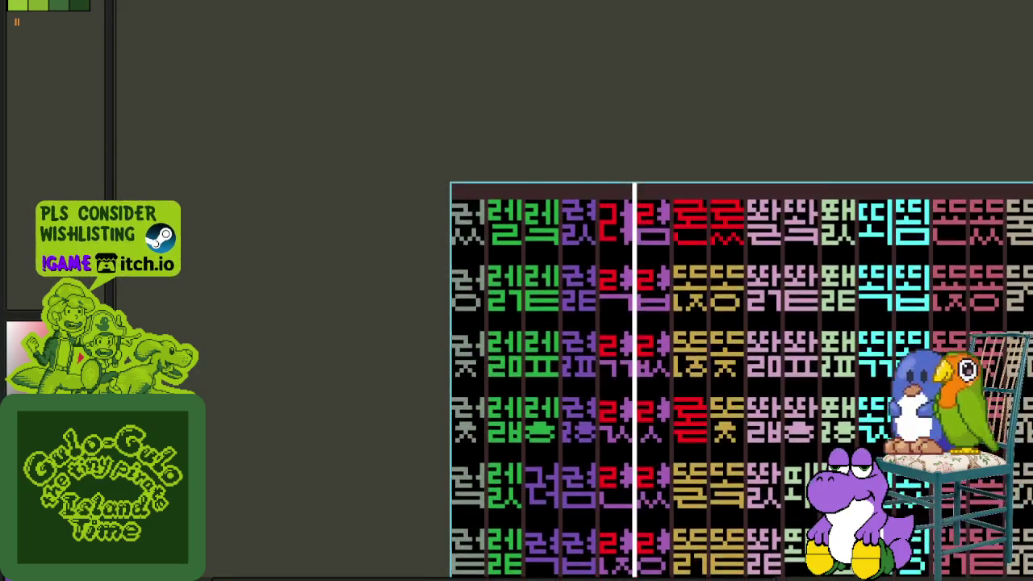
scroll(621, 198, up, 4)
scroll(632, 249, up, 2)
key(shift+r)
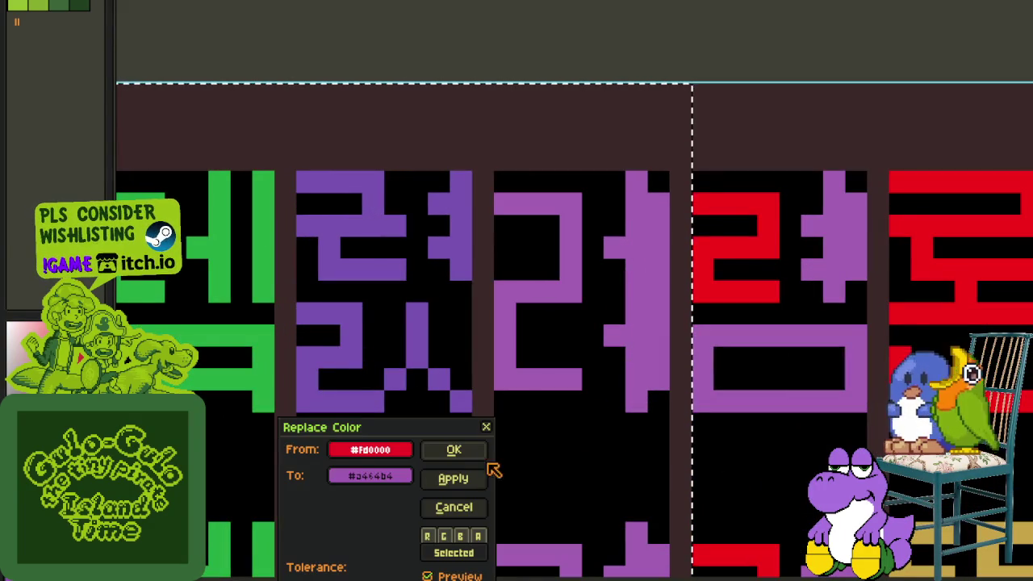
click(456, 451)
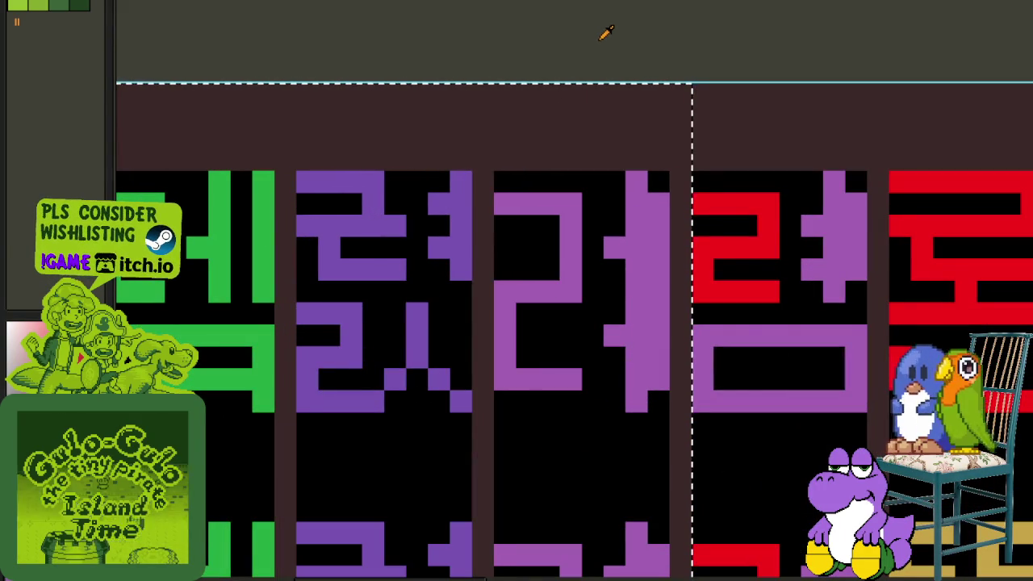
- Select the lower block of red ㄹ glyphs and recolour them purple #a464b4
scroll(715, 236, down, 3)
scroll(715, 235, down, 1)
drag(714, 236, 548, 339)
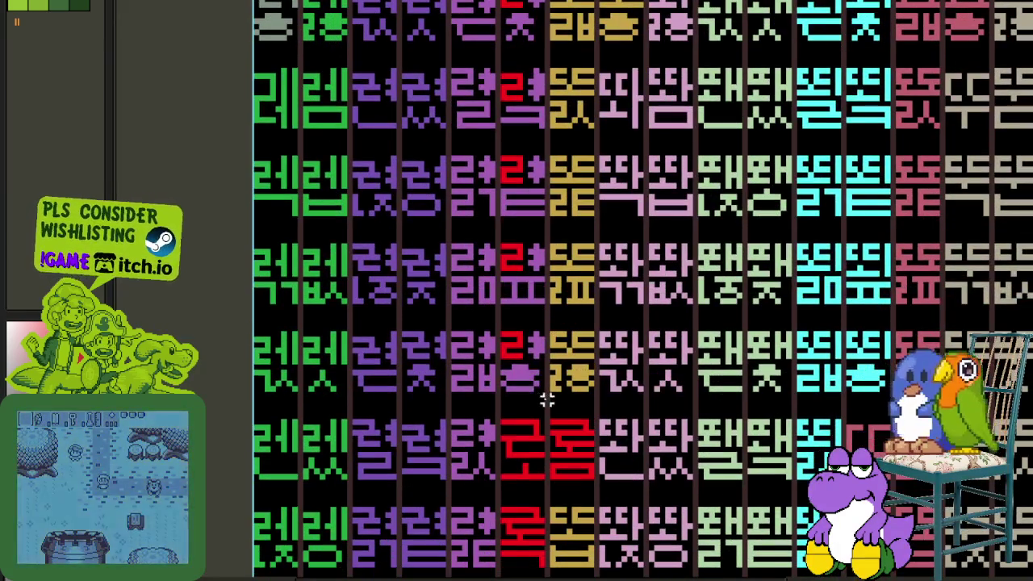
drag(549, 404, 415, 4)
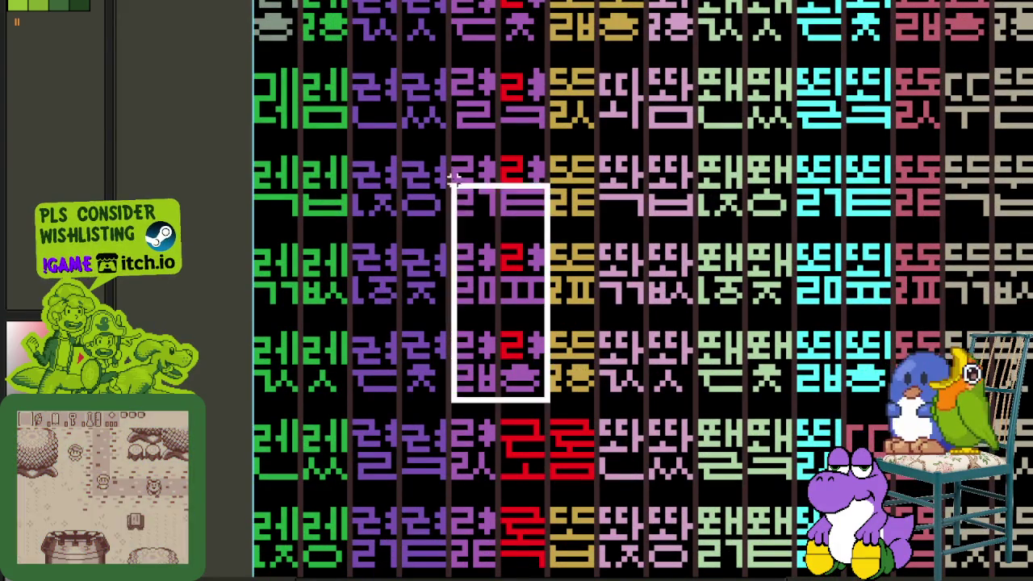
scroll(472, 170, up, 1)
scroll(472, 169, up, 1)
scroll(473, 169, up, 1)
key(shift+r)
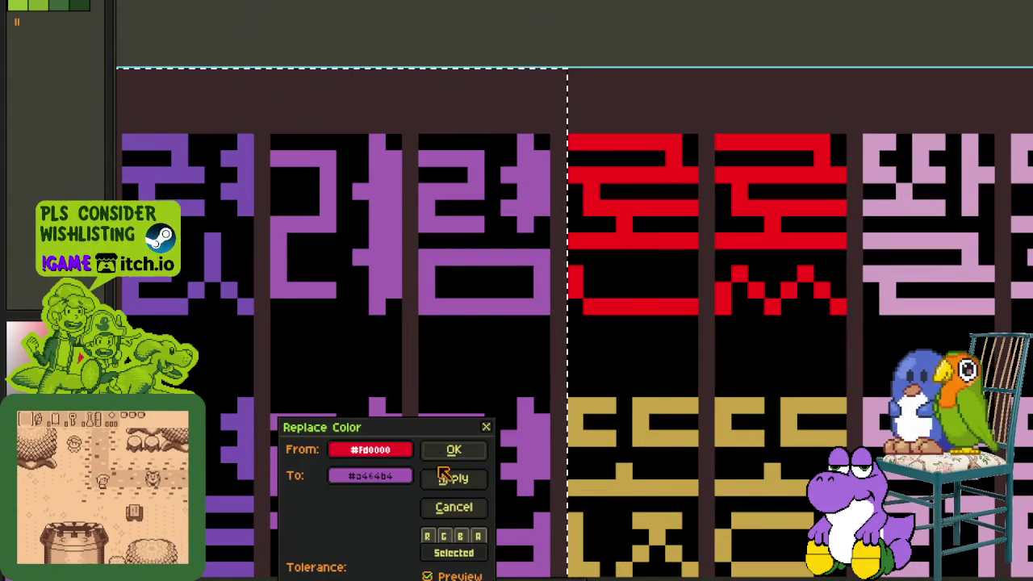
key(Return)
- Save the glyph sheet with Ctrl+S
scroll(544, 192, down, 2)
scroll(543, 192, down, 1)
scroll(541, 202, down, 3)
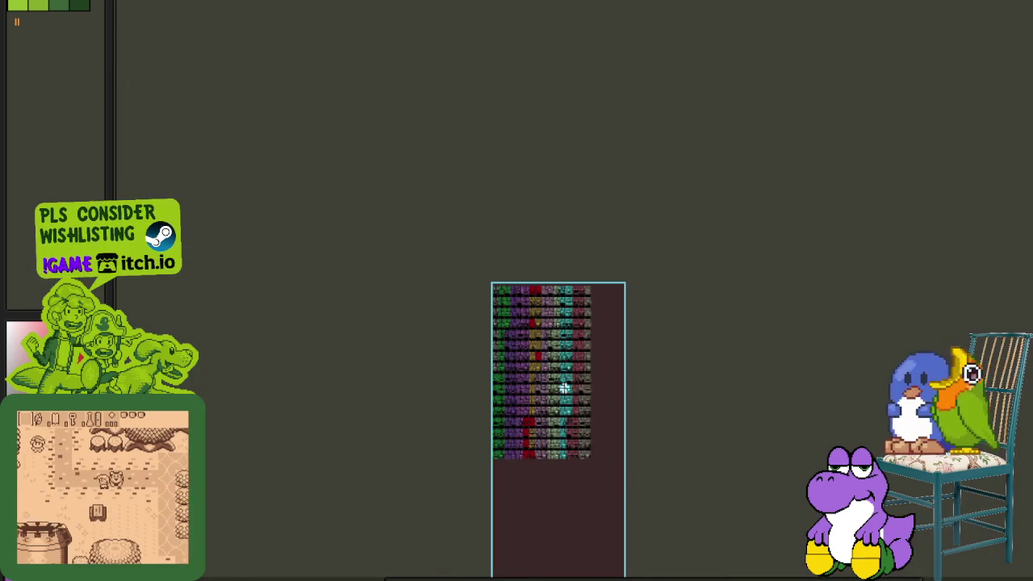
scroll(534, 395, up, 1)
key(ctrl+s)
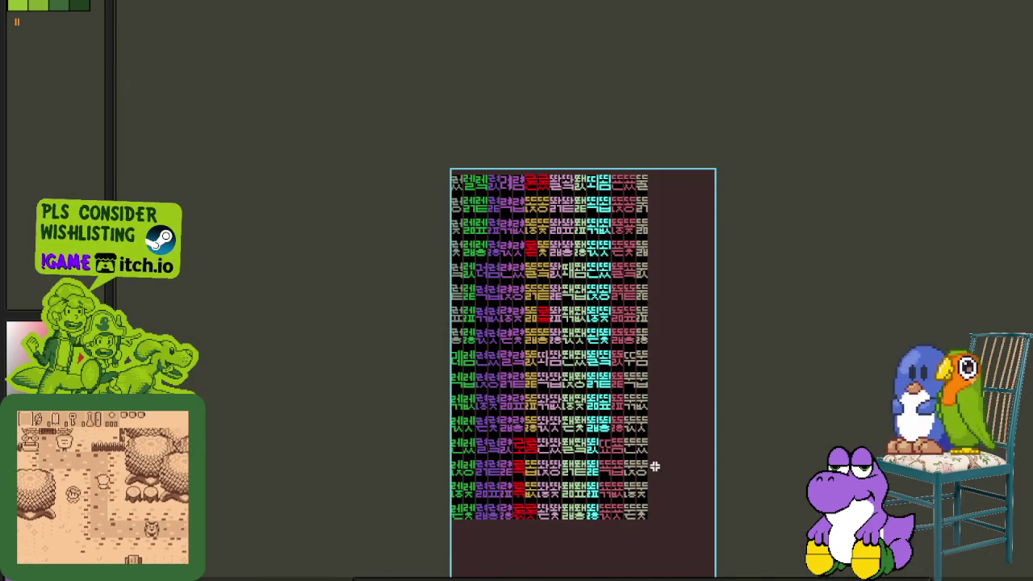
scroll(539, 349, up, 1)
scroll(538, 348, up, 1)
scroll(538, 349, up, 1)
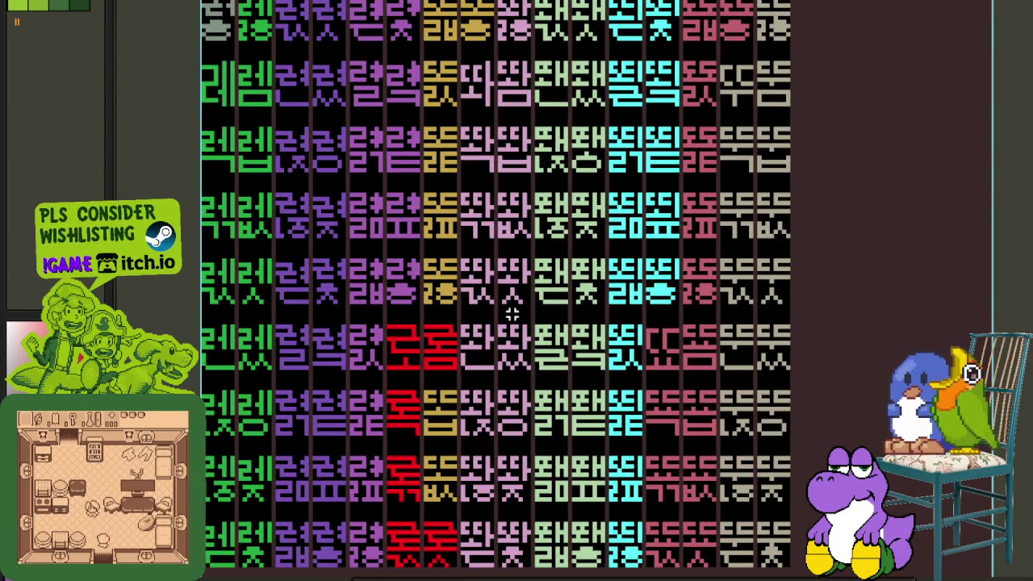
drag(797, 342, 1022, 308)
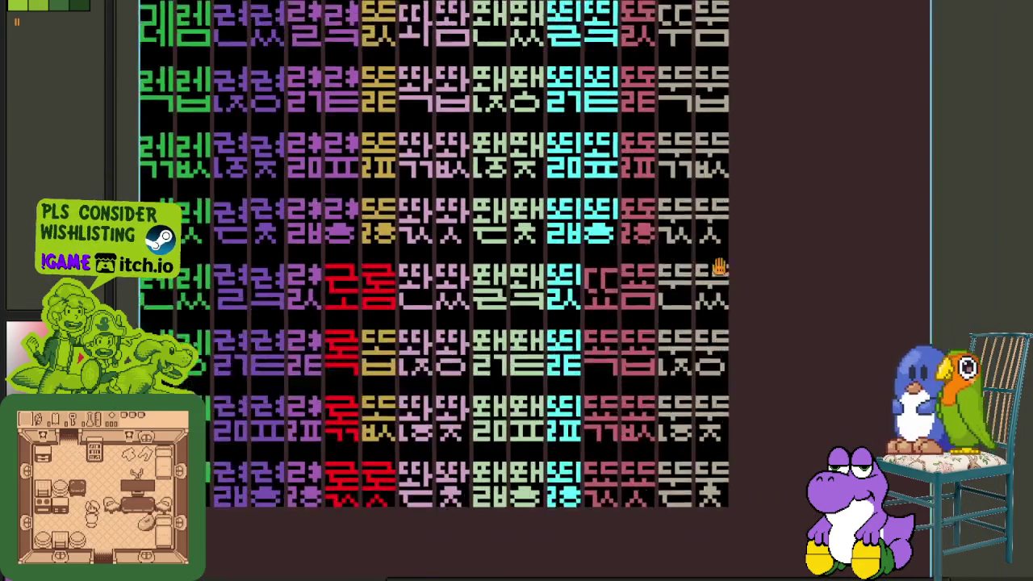
drag(298, 348, 424, 345)
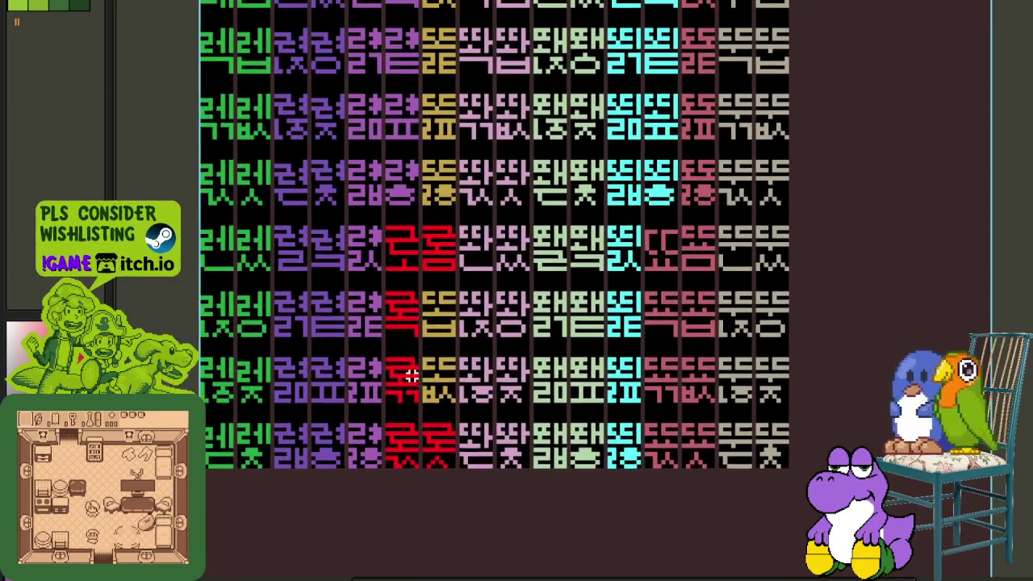
drag(441, 303, 463, 410)
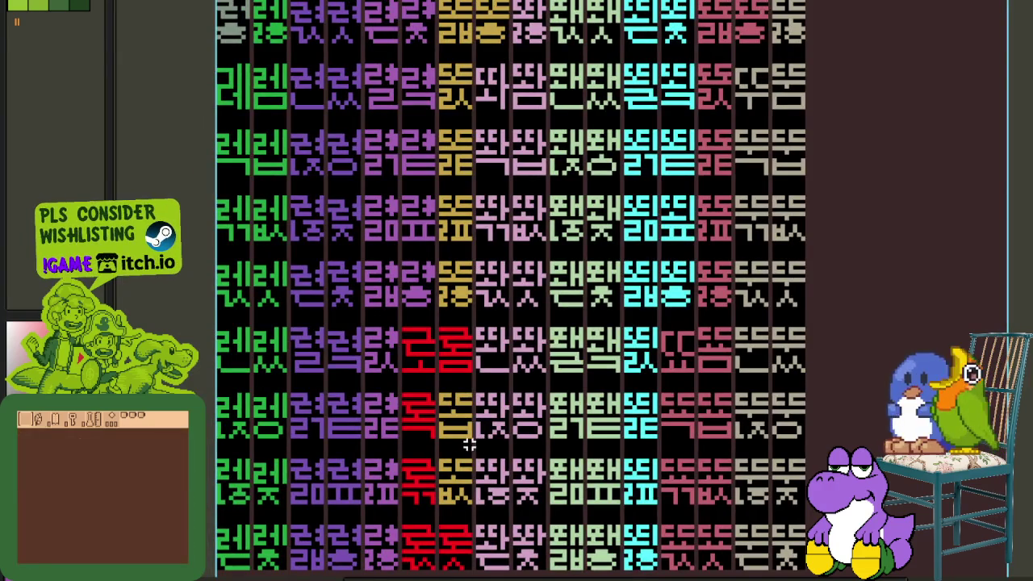
scroll(473, 442, up, 1)
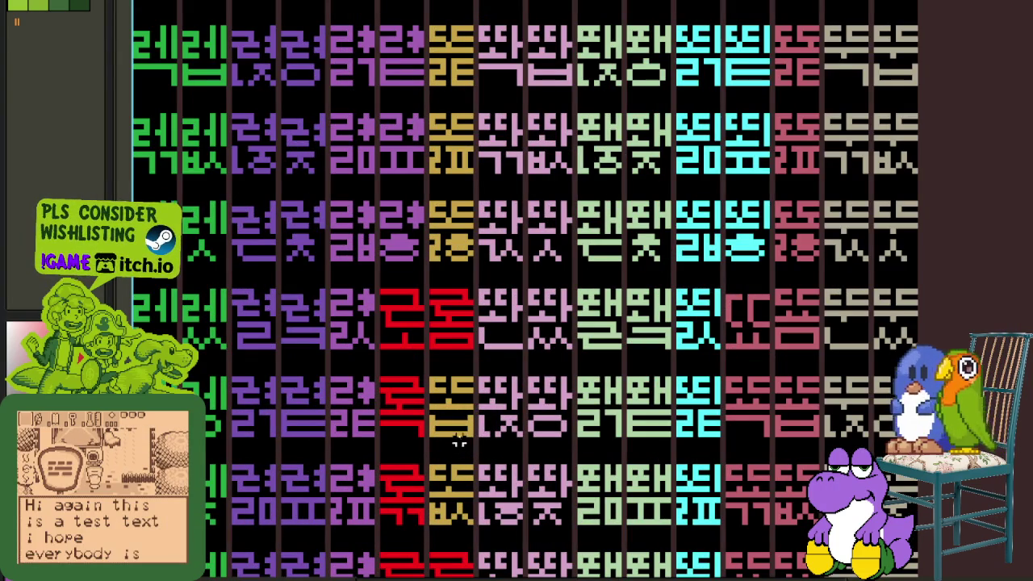
scroll(459, 442, up, 2)
scroll(484, 449, up, 2)
scroll(509, 291, up, 2)
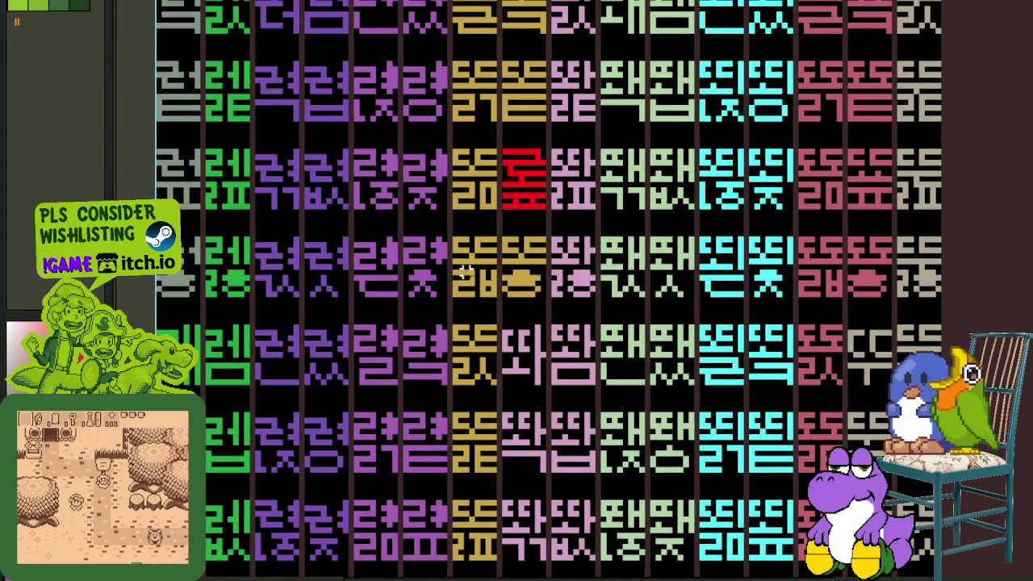
scroll(548, 245, down, 2)
scroll(536, 272, down, 1)
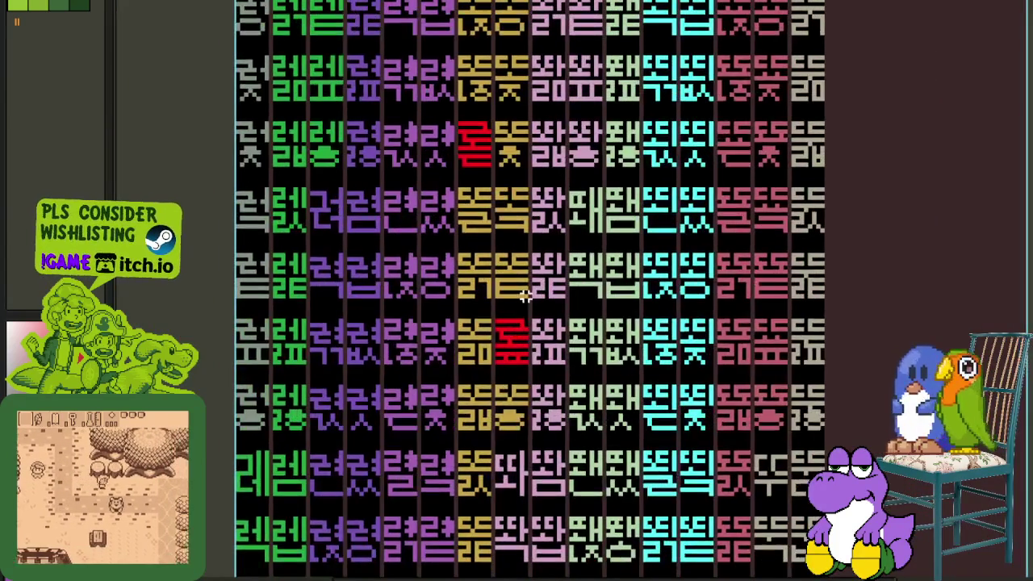
scroll(525, 297, down, 1)
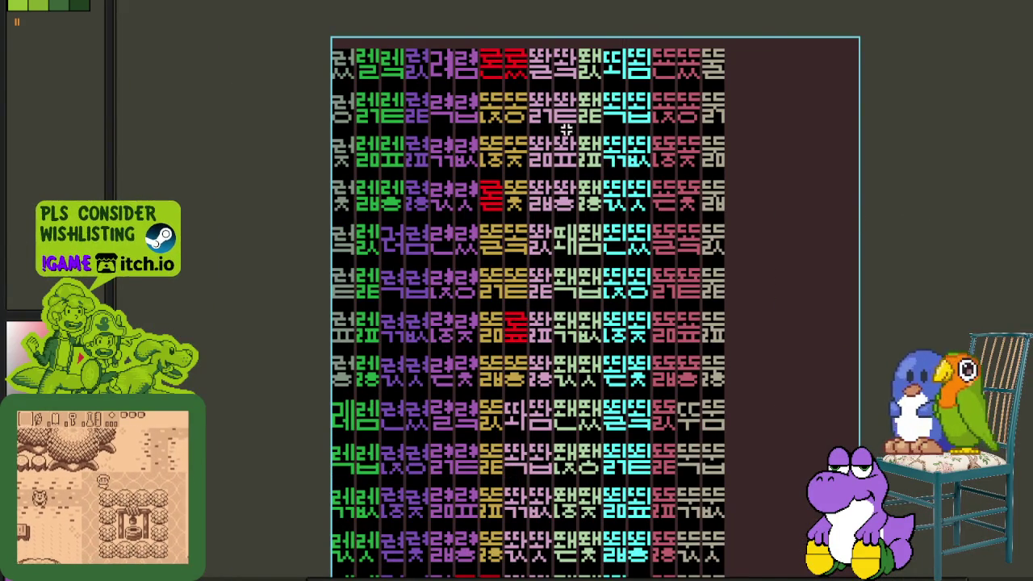
scroll(547, 126, up, 2)
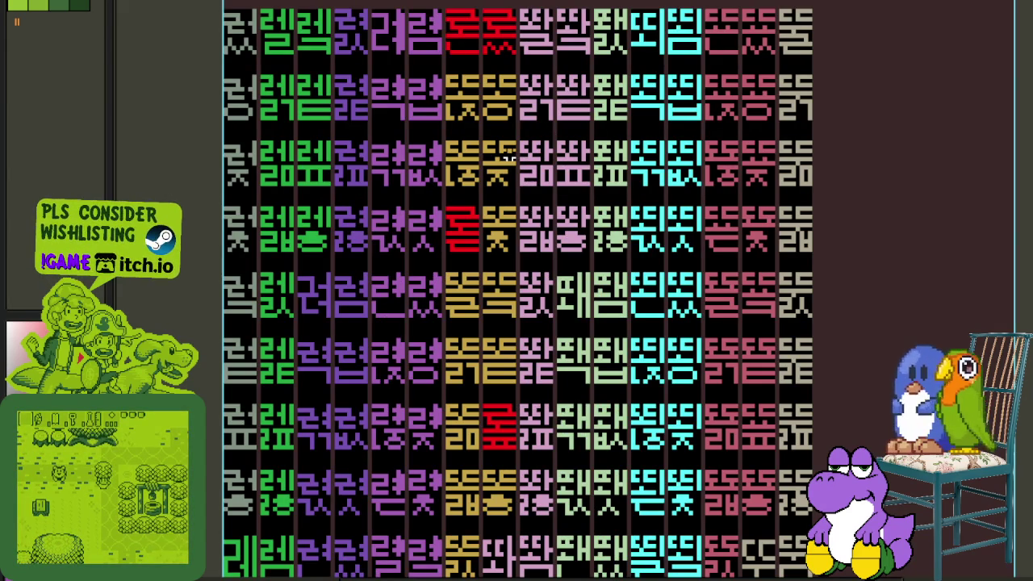
scroll(488, 214, up, 4)
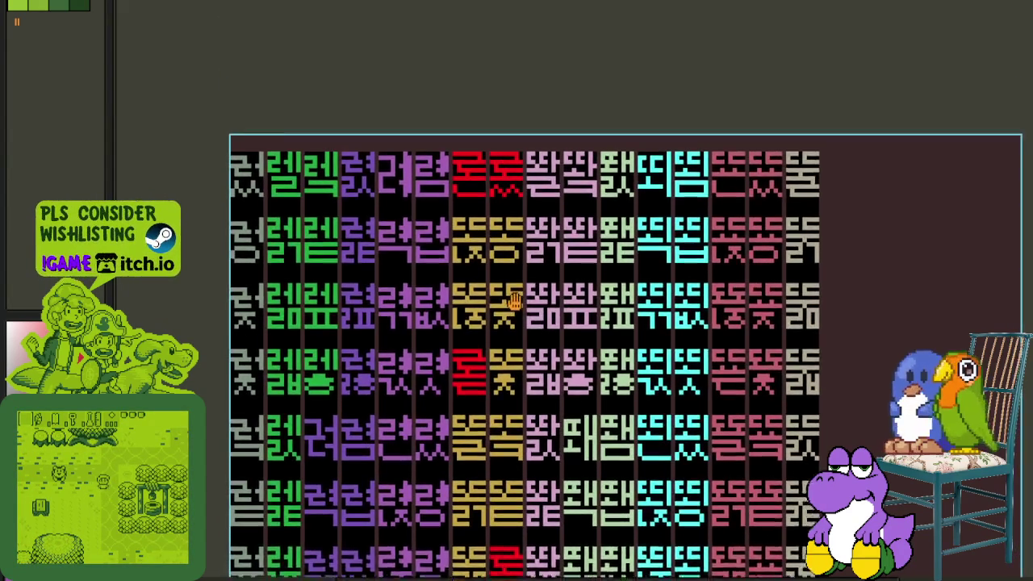
scroll(472, 234, up, 1)
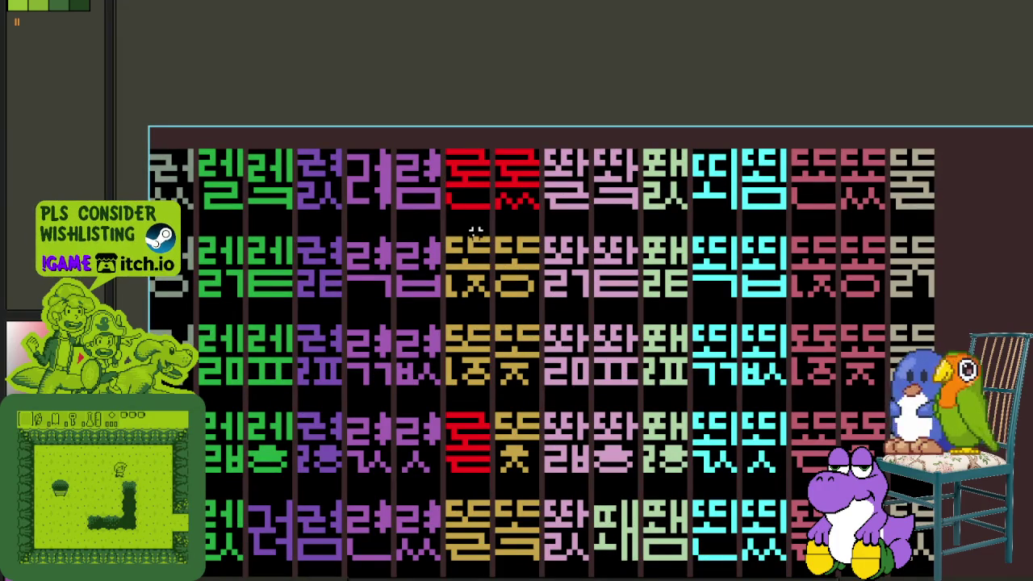
scroll(474, 232, up, 1)
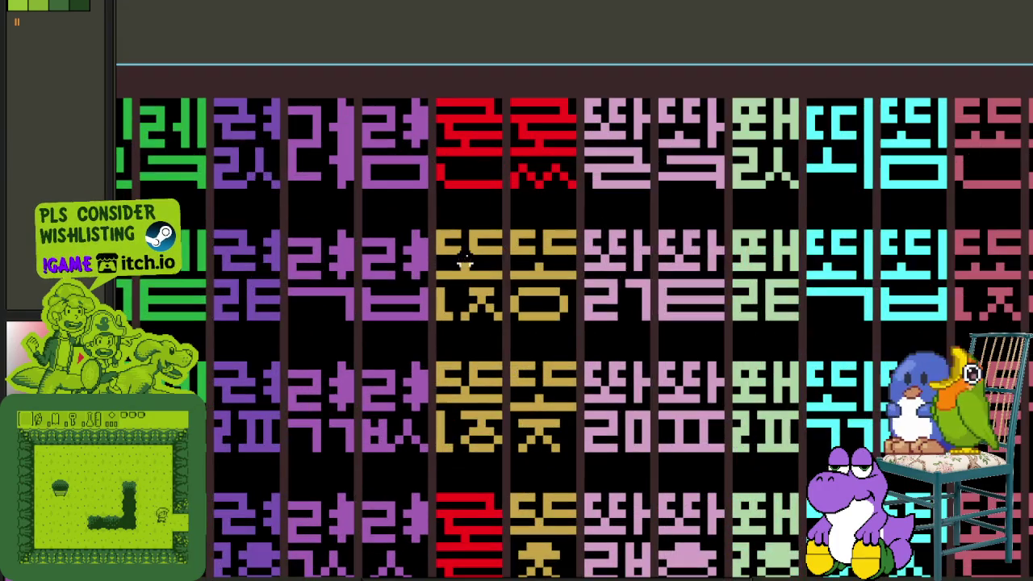
scroll(447, 235, up, 2)
drag(429, 228, 569, 229)
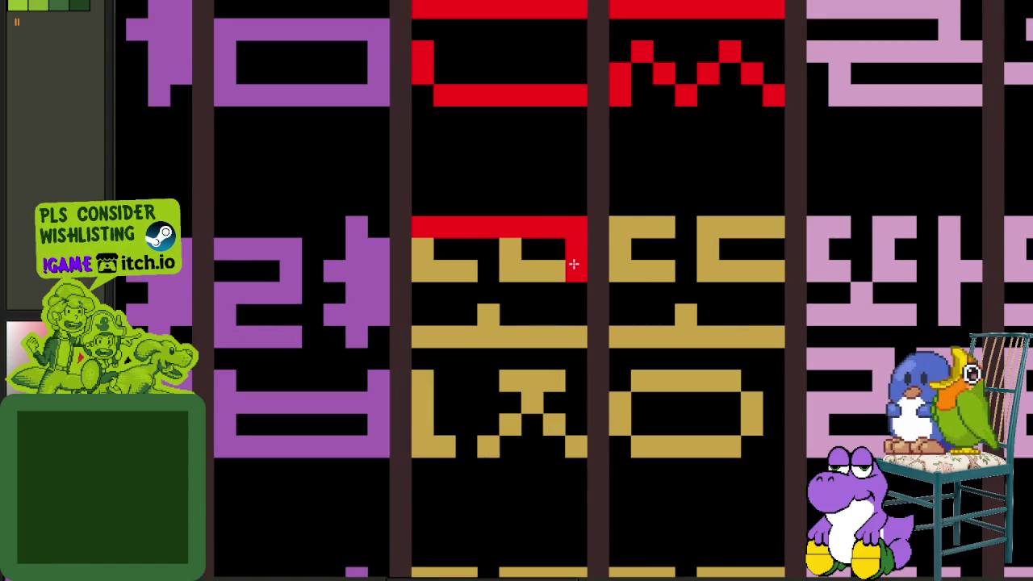
- Paint two rows of the gold glyph red and shift the red strokes up one pixel
drag(422, 270, 567, 273)
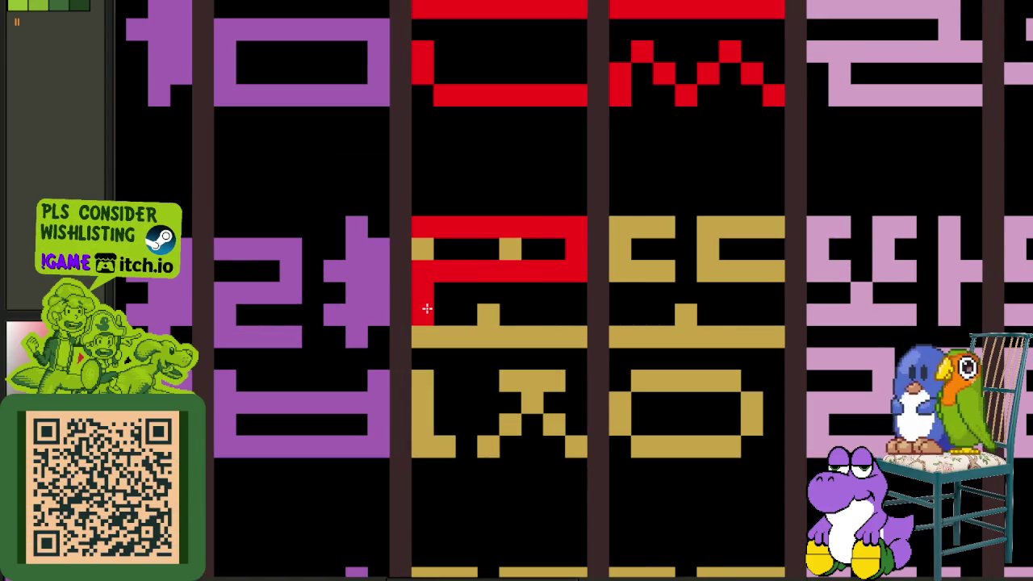
drag(427, 308, 547, 311)
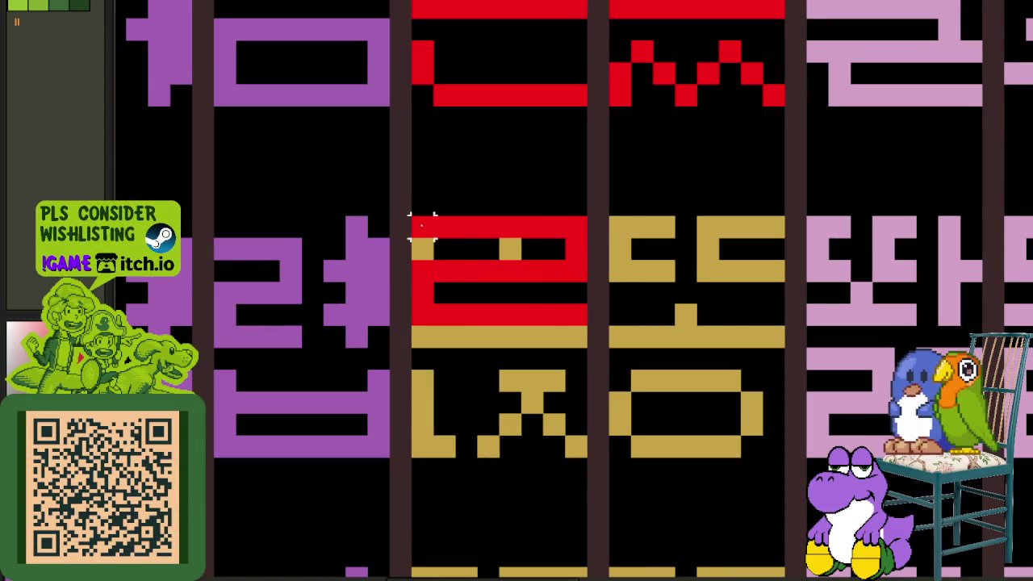
mouse_move(411, 214)
mouse_down()
mouse_move(586, 328)
mouse_move(581, 294)
mouse_up()
key(ctrl+d)
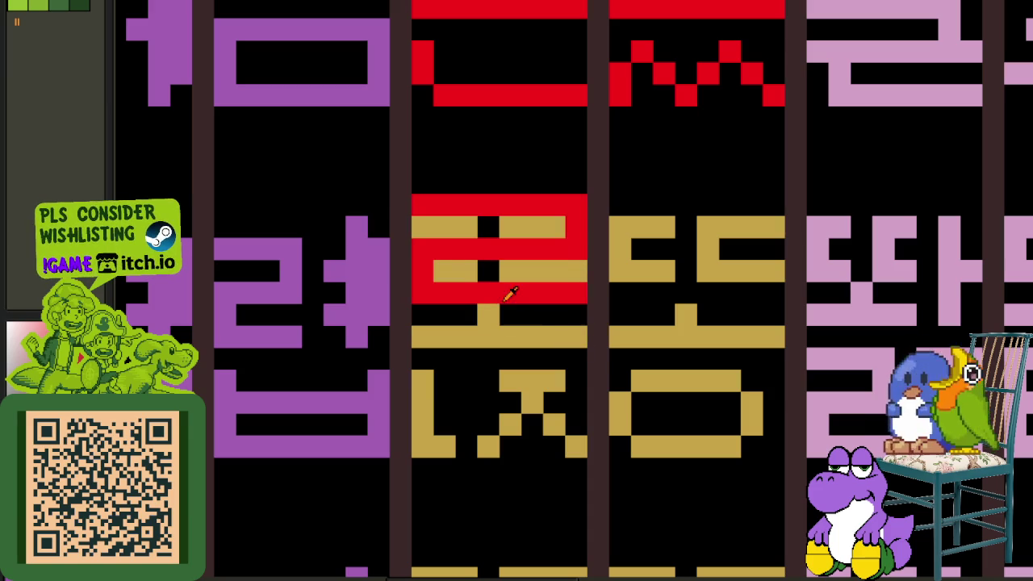
- Move the red ㄹ shape down one pixel and repaint the gold rows beneath it red
click(465, 341)
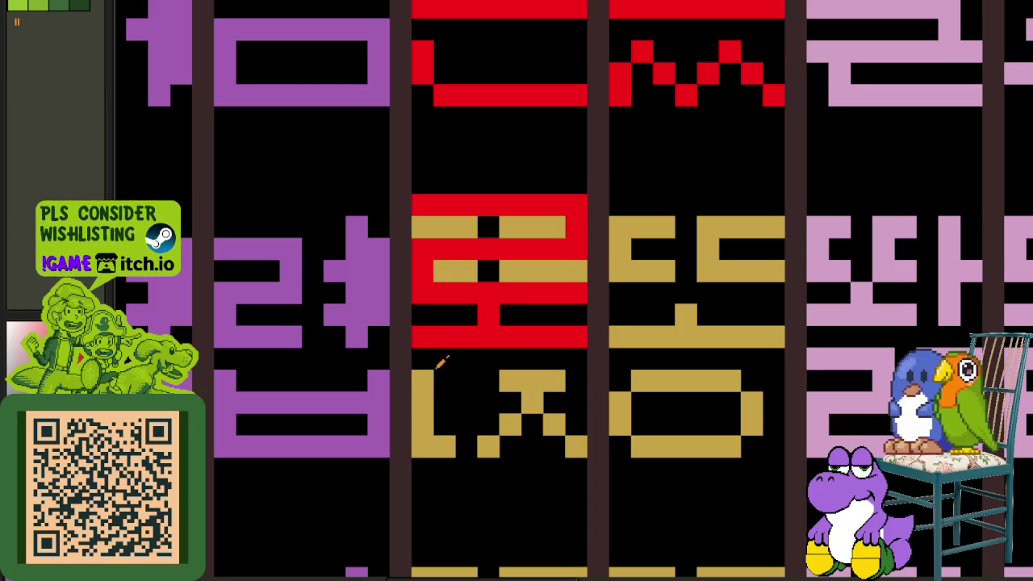
drag(421, 337, 585, 195)
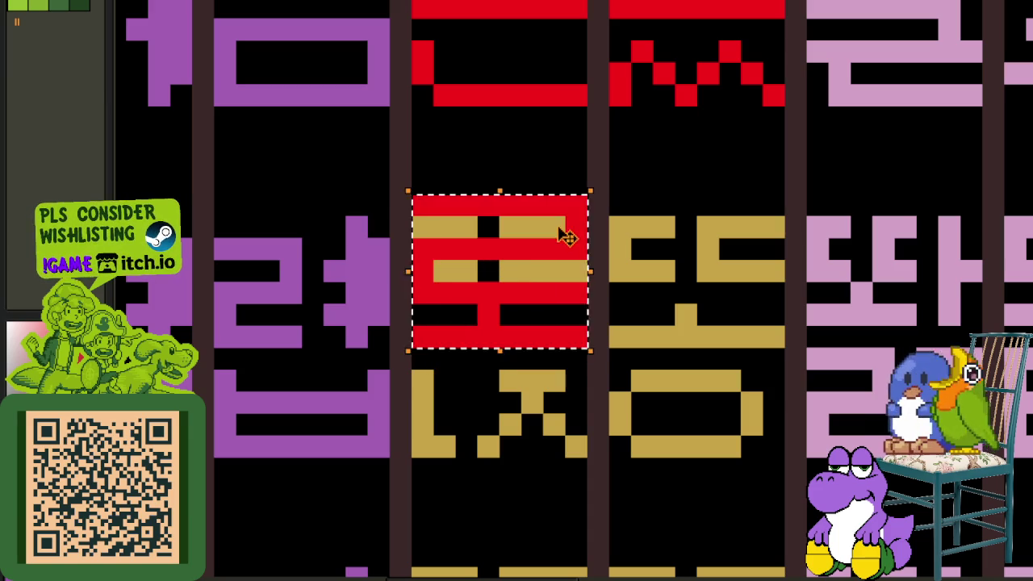
drag(565, 232, 560, 253)
key(ctrl+d)
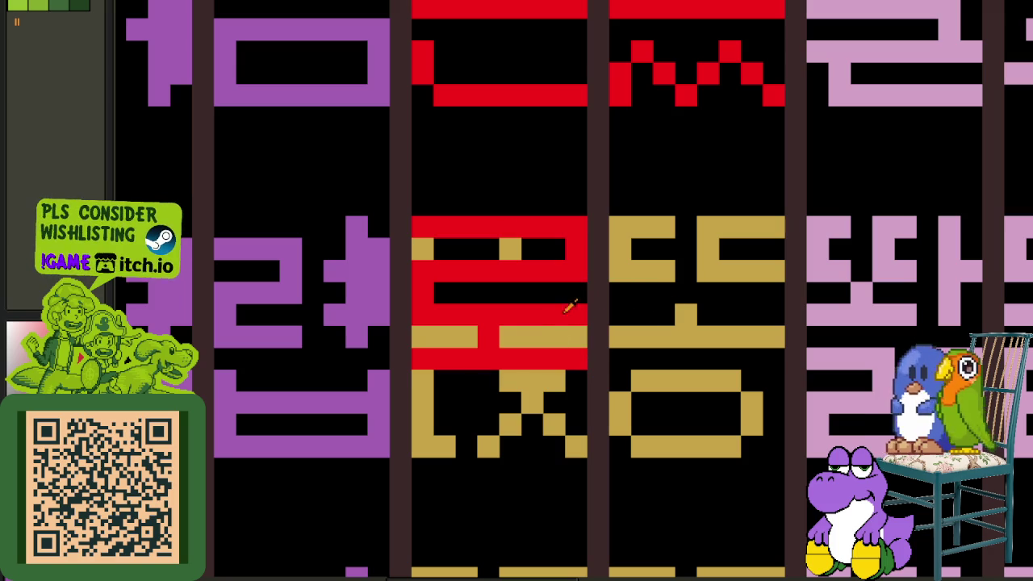
drag(566, 295, 468, 334)
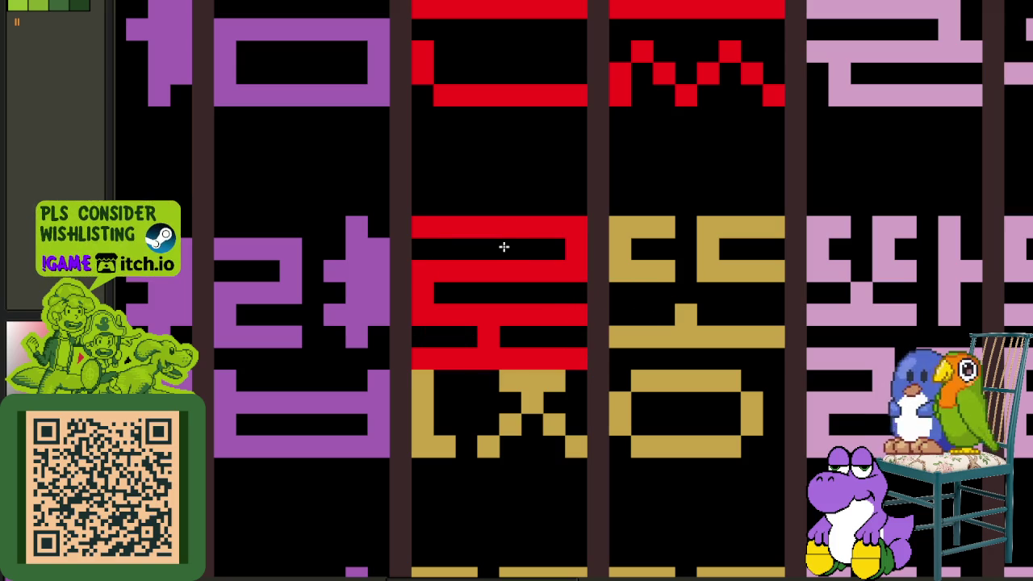
scroll(512, 247, down, 4)
scroll(514, 243, up, 1)
scroll(518, 266, up, 3)
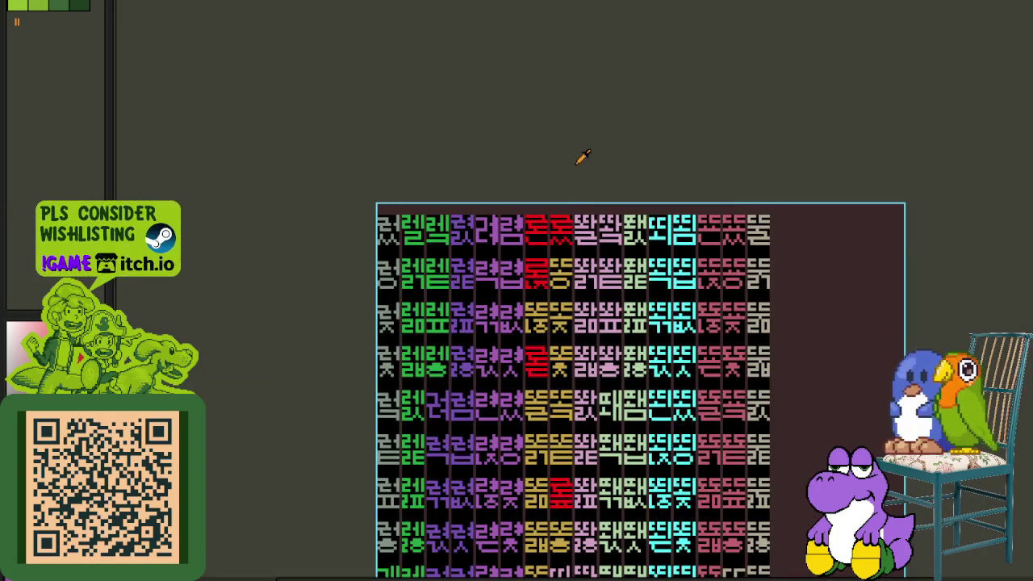
- Extend the tan glyph's bottom stroke and copy the red 로 top onto it, forming a red 롱
scroll(567, 260, up, 2)
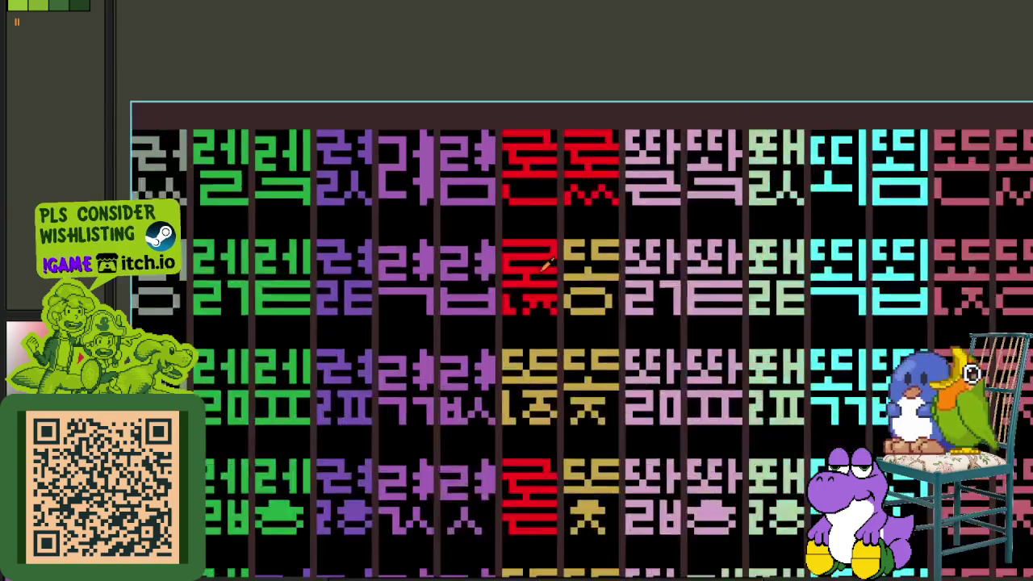
scroll(567, 260, up, 2)
scroll(581, 303, up, 1)
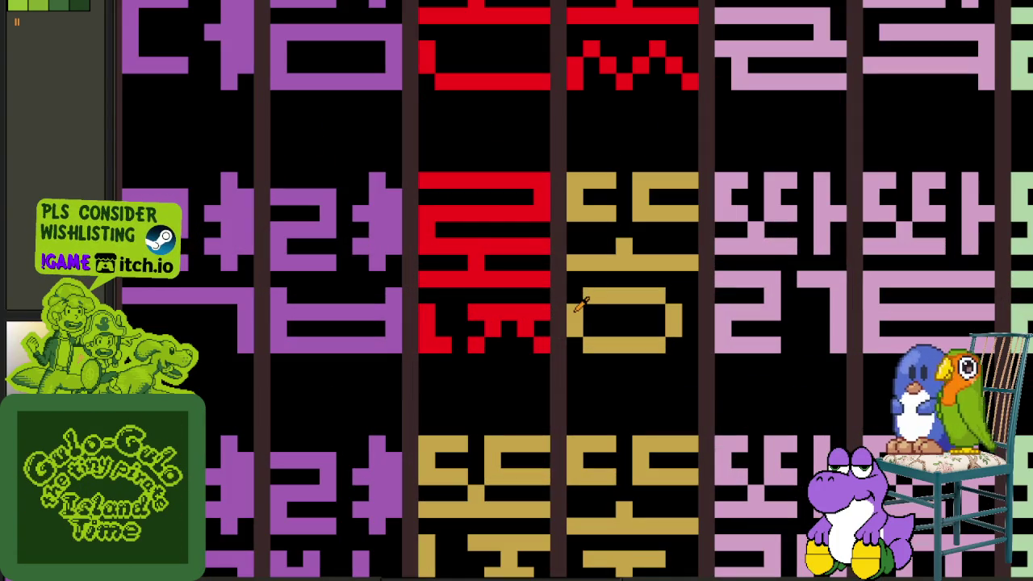
click(662, 315)
scroll(589, 310, down, 2)
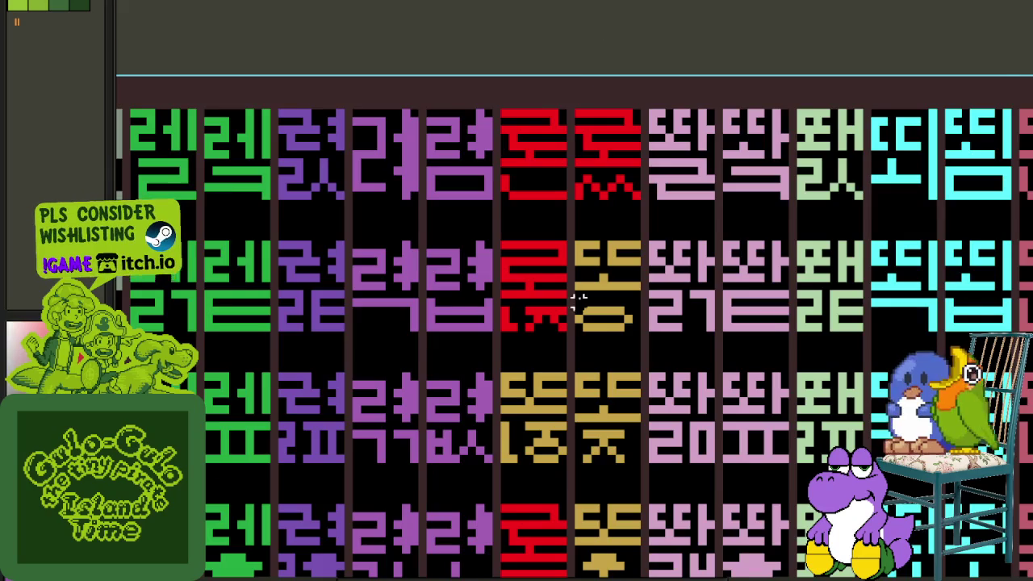
scroll(578, 296, up, 2)
drag(555, 294, 434, 168)
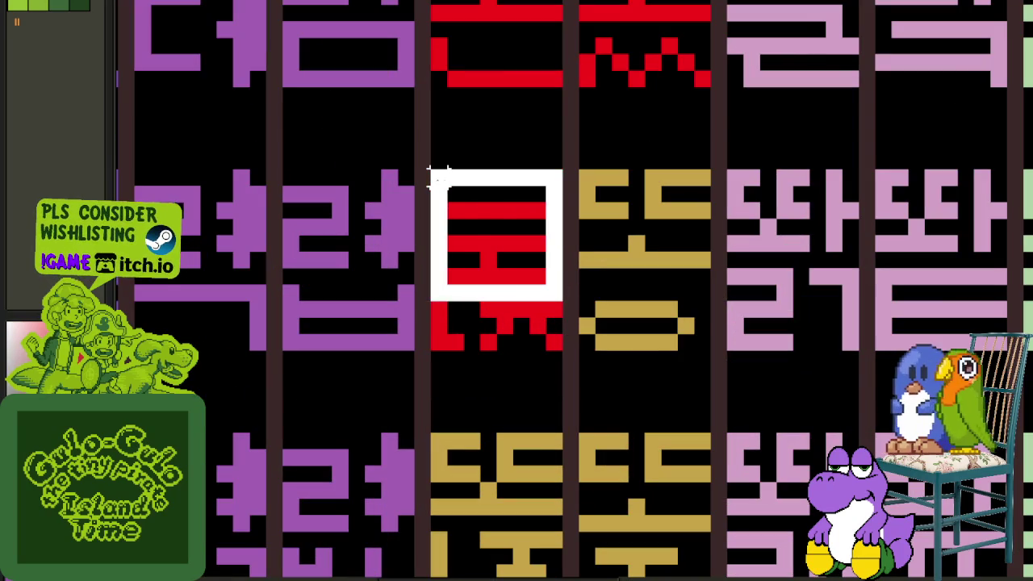
drag(471, 223, 622, 231)
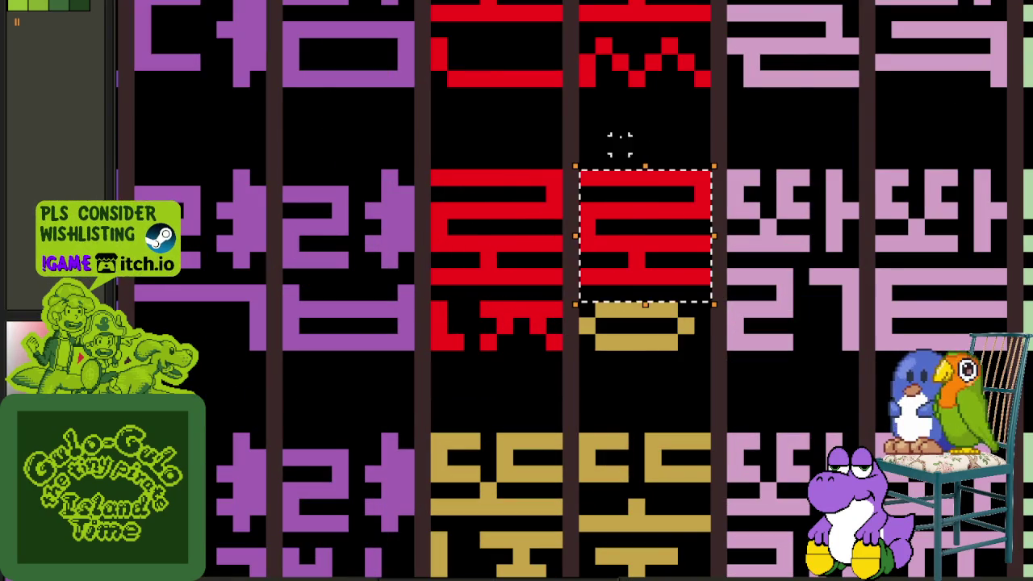
scroll(622, 210, down, 2)
scroll(630, 209, up, 1)
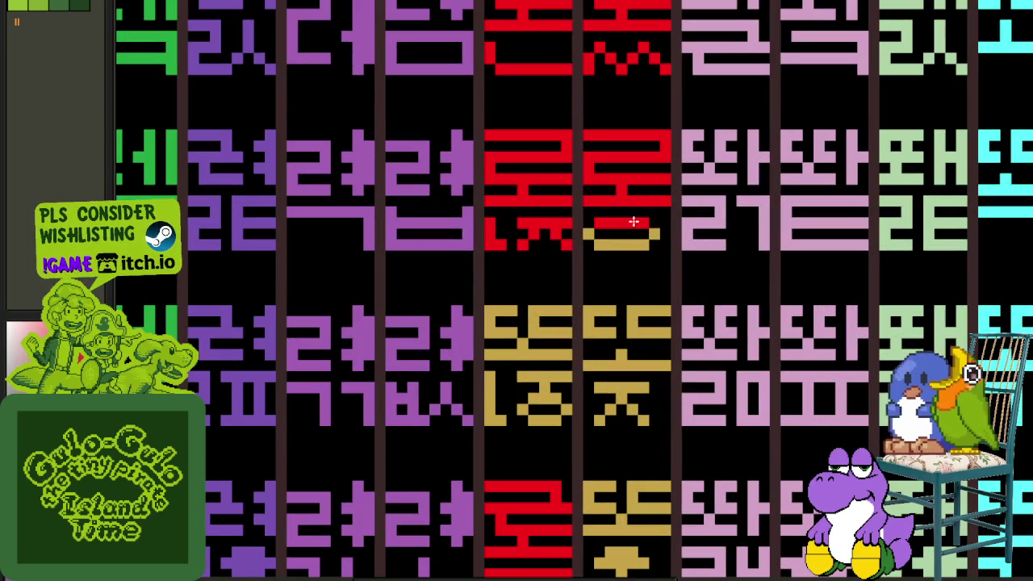
scroll(585, 234, down, 1)
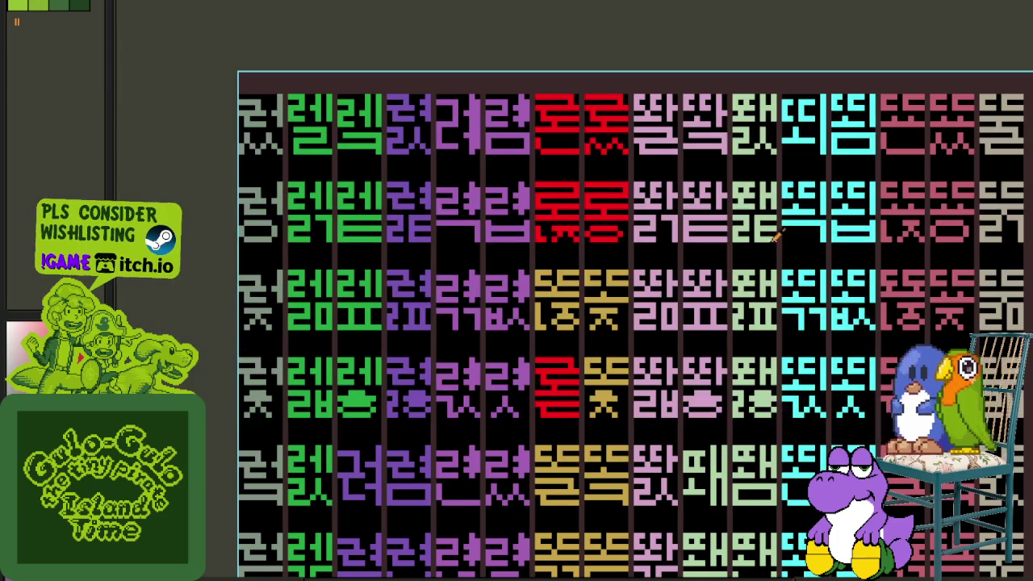
scroll(662, 113, down, 1)
scroll(599, 293, up, 1)
scroll(545, 300, up, 2)
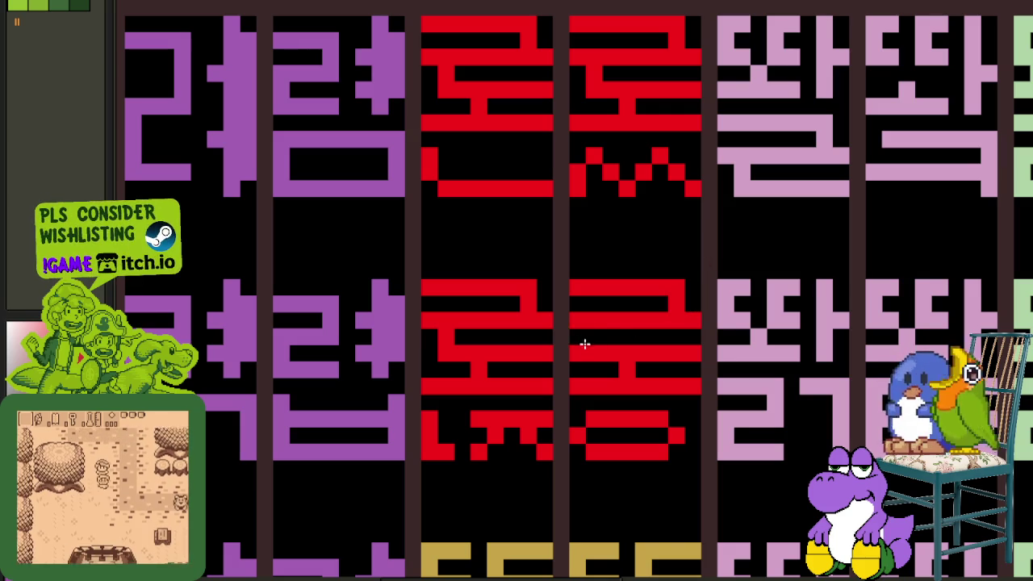
- Save the sheet and erase the top stroke of the gold glyph's final
scroll(590, 341, down, 3)
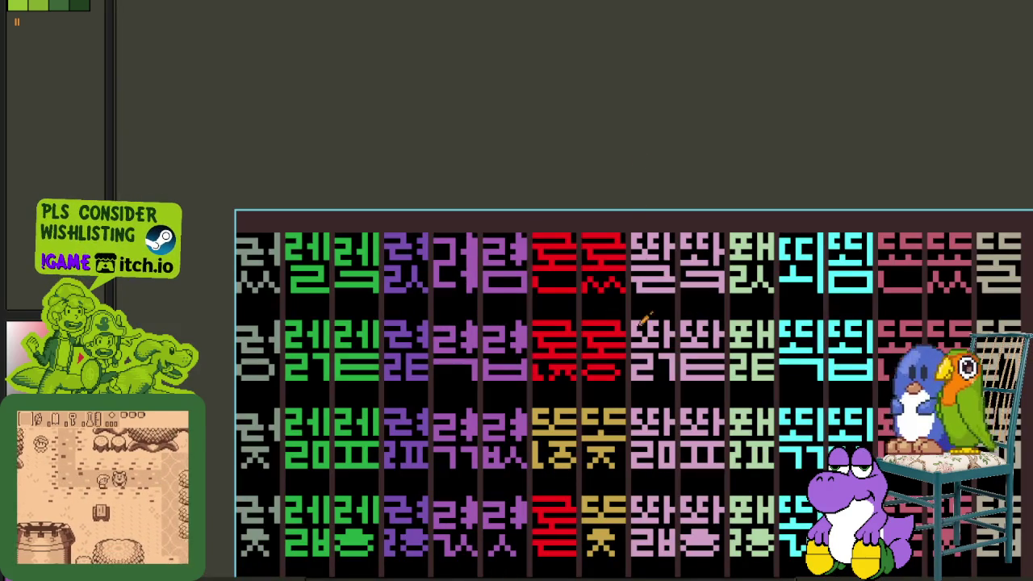
drag(649, 311, 589, 194)
key(ctrl+s)
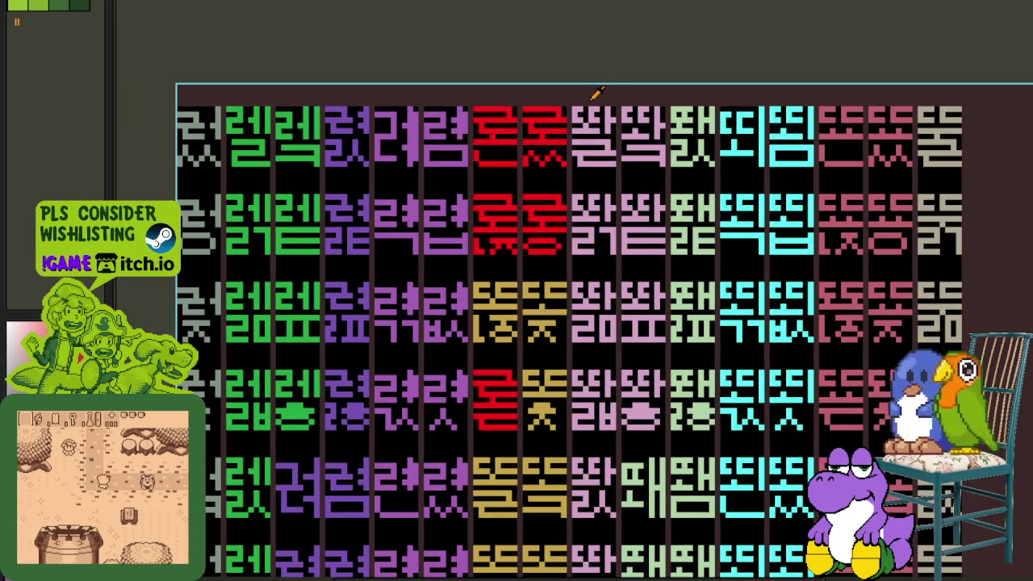
scroll(533, 312, up, 3)
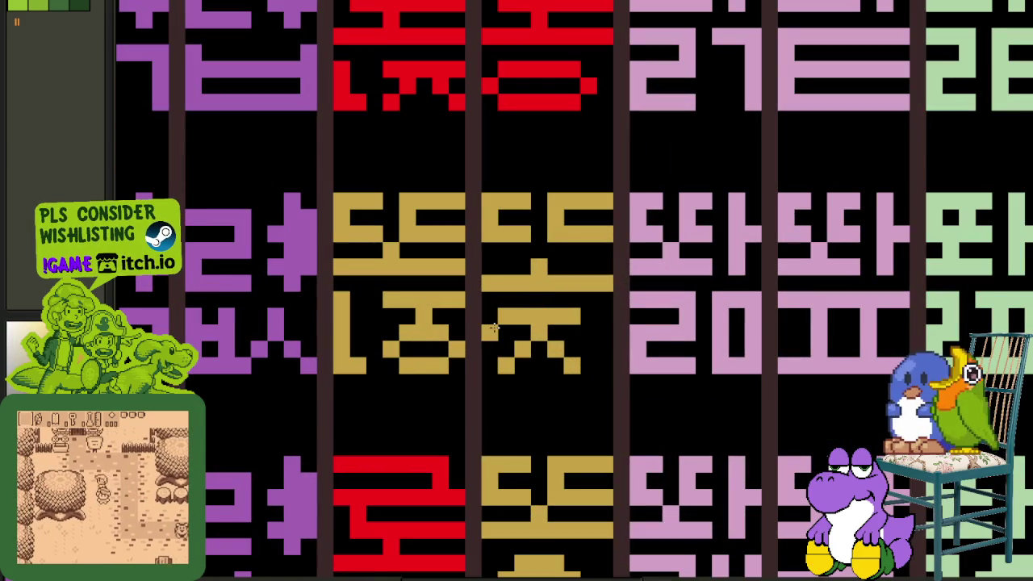
drag(590, 321, 510, 322)
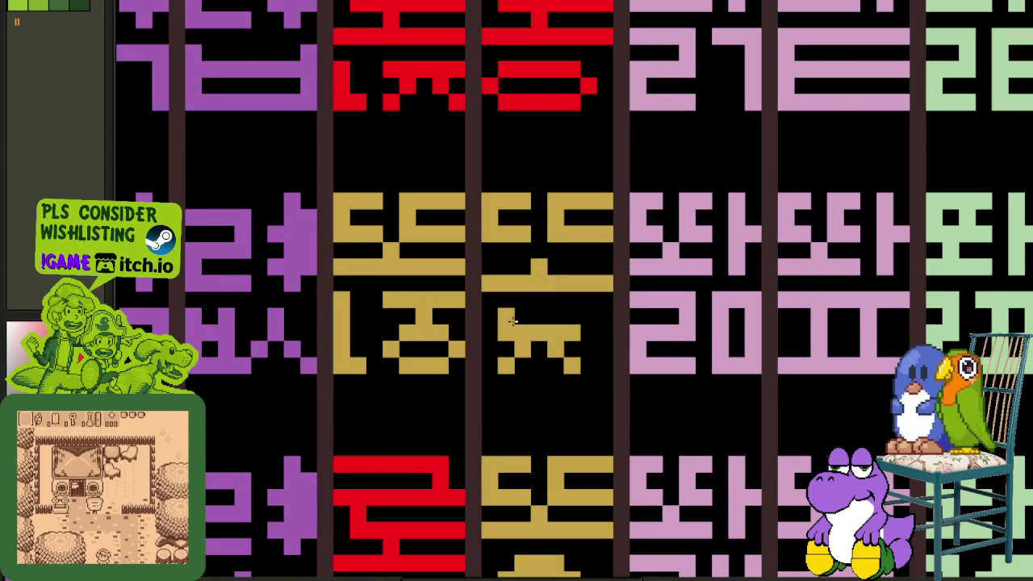
scroll(513, 321, down, 2)
scroll(557, 162, up, 1)
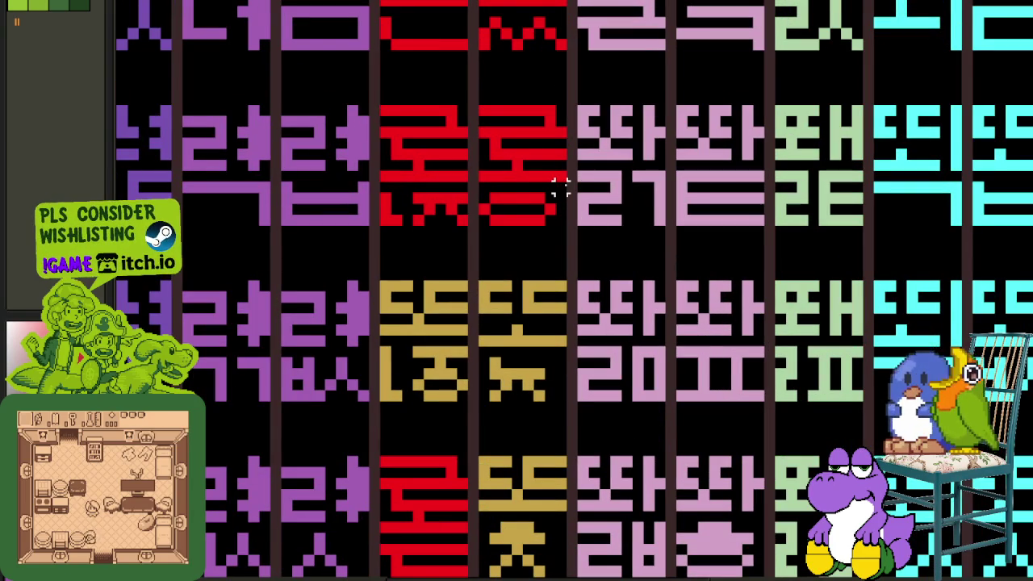
- Move a copy of the red 로 top block down into the gold cell below
drag(565, 192, 479, 105)
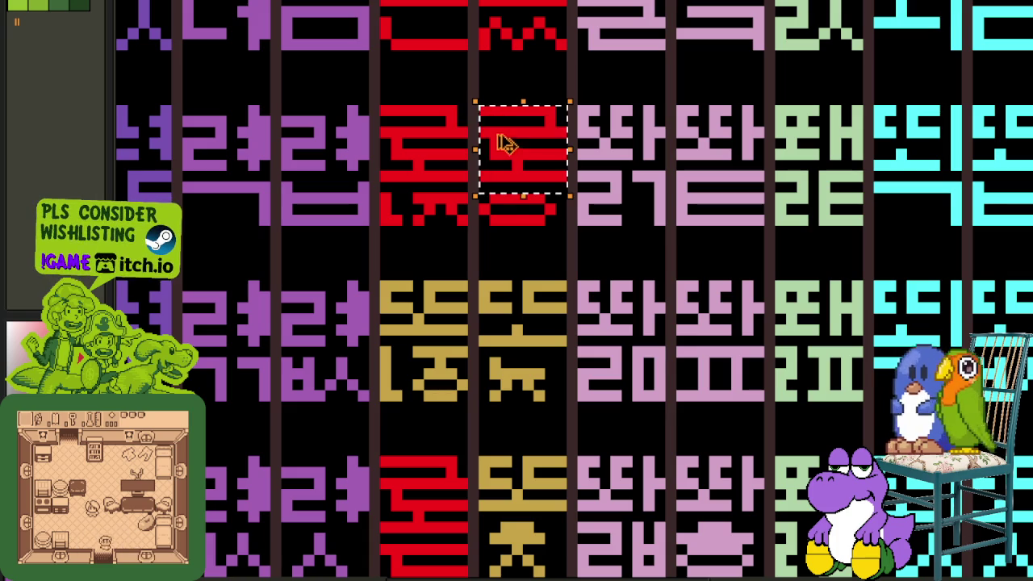
drag(502, 139, 513, 321)
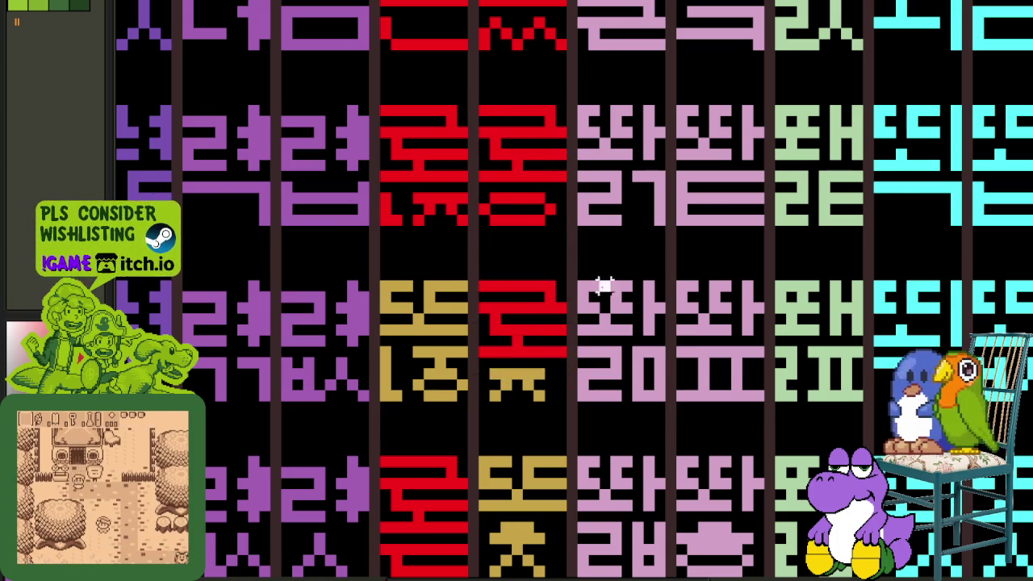
click(604, 286)
scroll(602, 286, down, 1)
drag(602, 322, 587, 303)
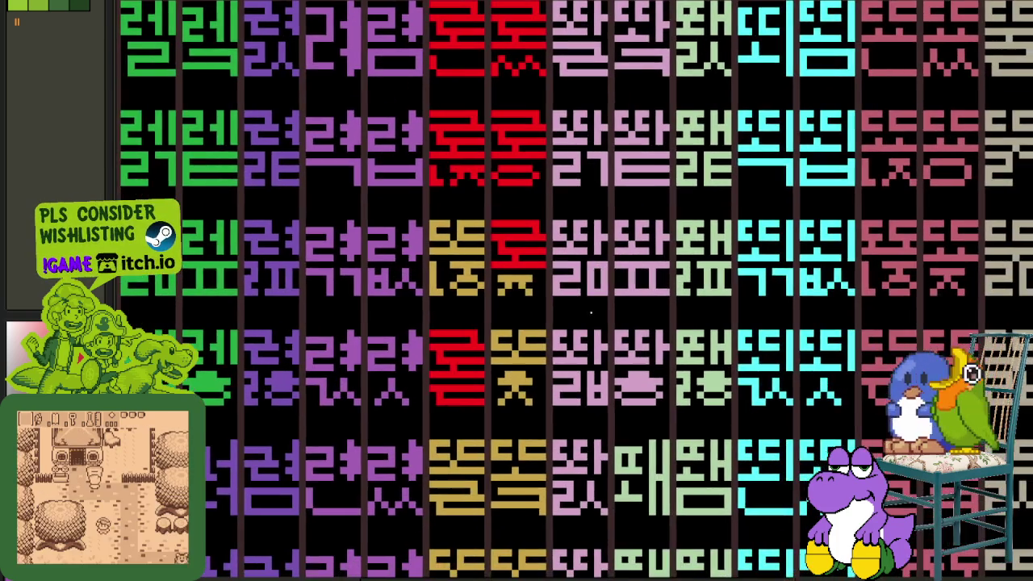
scroll(461, 284, up, 3)
scroll(484, 306, down, 2)
mouse_move(519, 338)
mouse_down()
mouse_move(544, 316)
mouse_move(524, 301)
mouse_up()
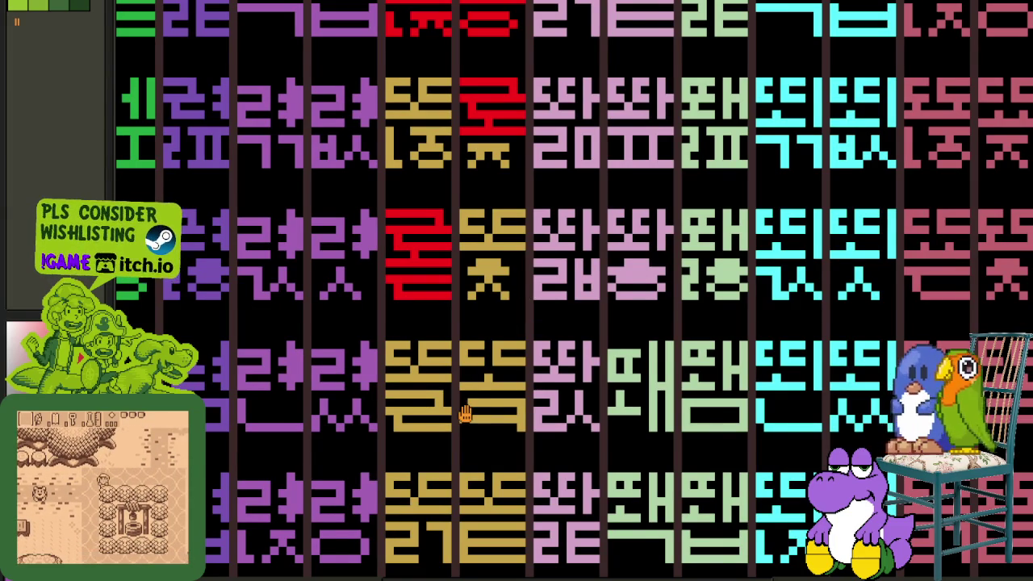
- Save the sheet and paste the red 로 block over the top of the lower gold glyph
drag(465, 414, 524, 272)
key(ctrl+s)
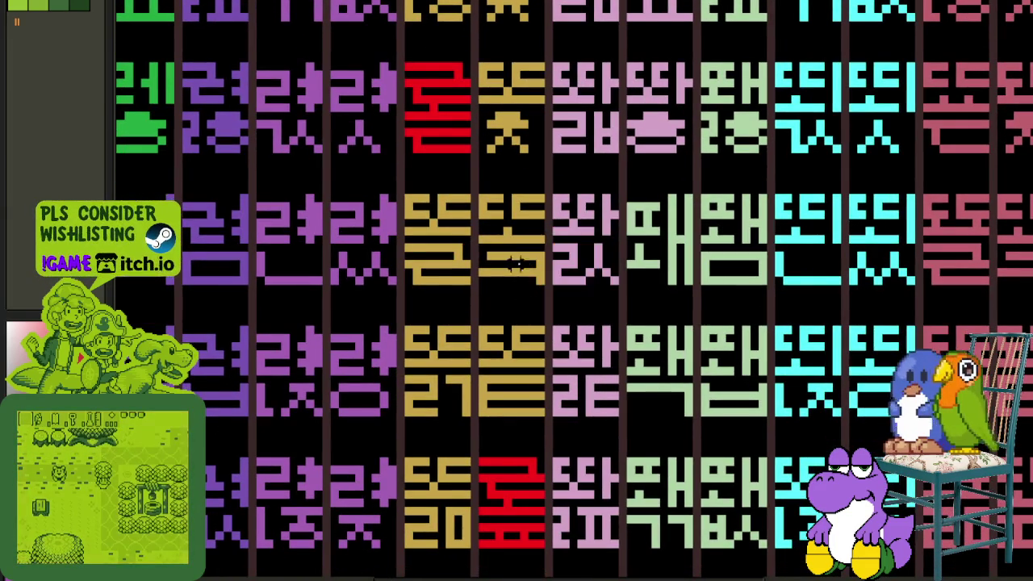
scroll(525, 272, up, 2)
scroll(565, 272, up, 2)
click(565, 272)
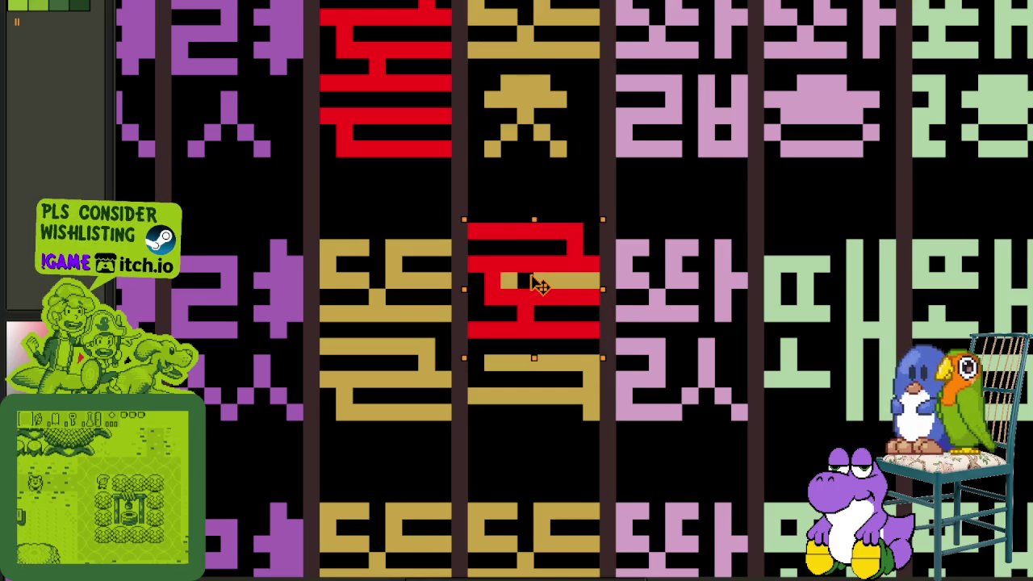
click(623, 214)
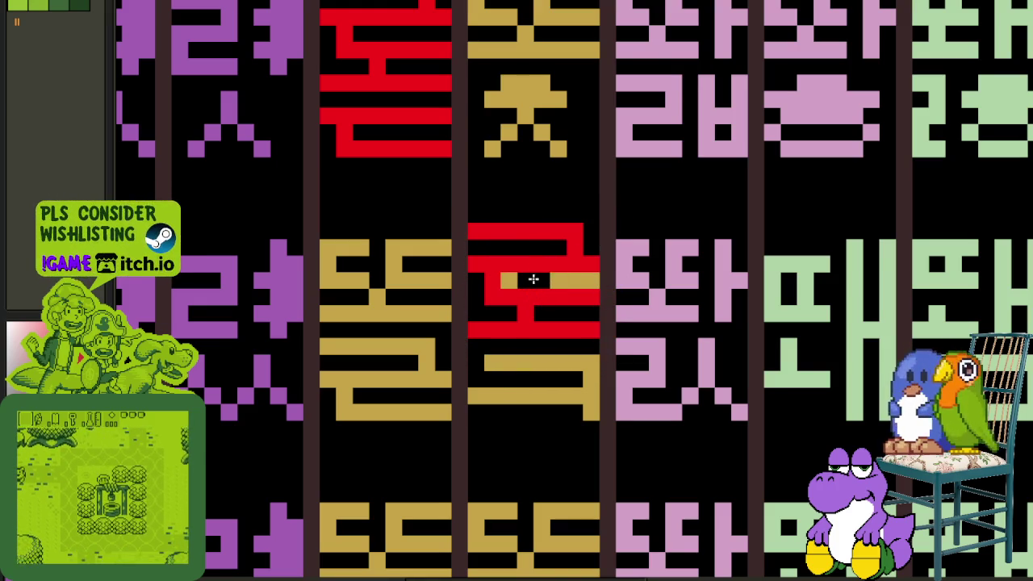
- Fill the pasted 로 block white
scroll(517, 279, down, 5)
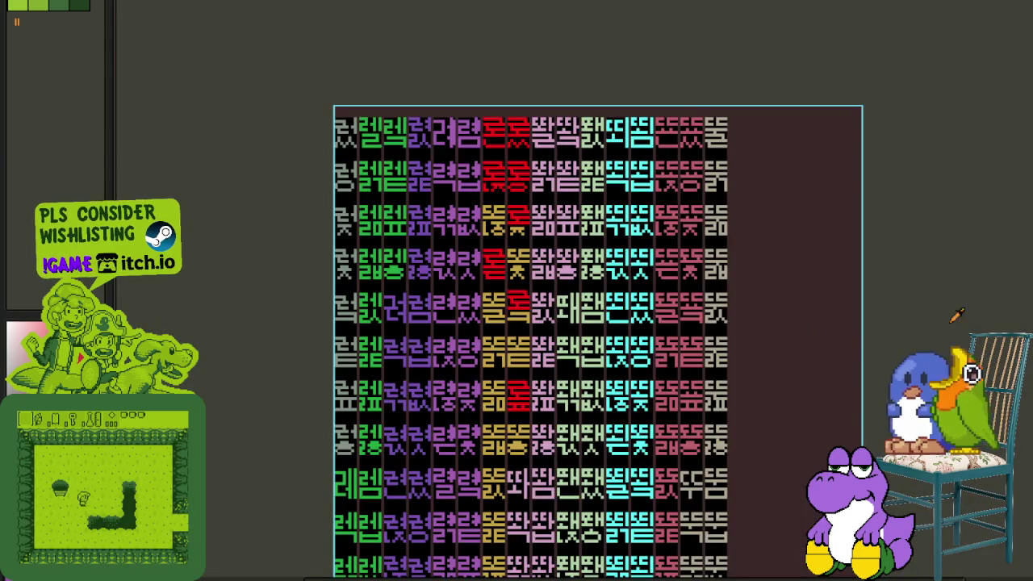
scroll(517, 298, up, 1)
scroll(521, 305, up, 2)
scroll(525, 309, up, 2)
scroll(528, 311, up, 1)
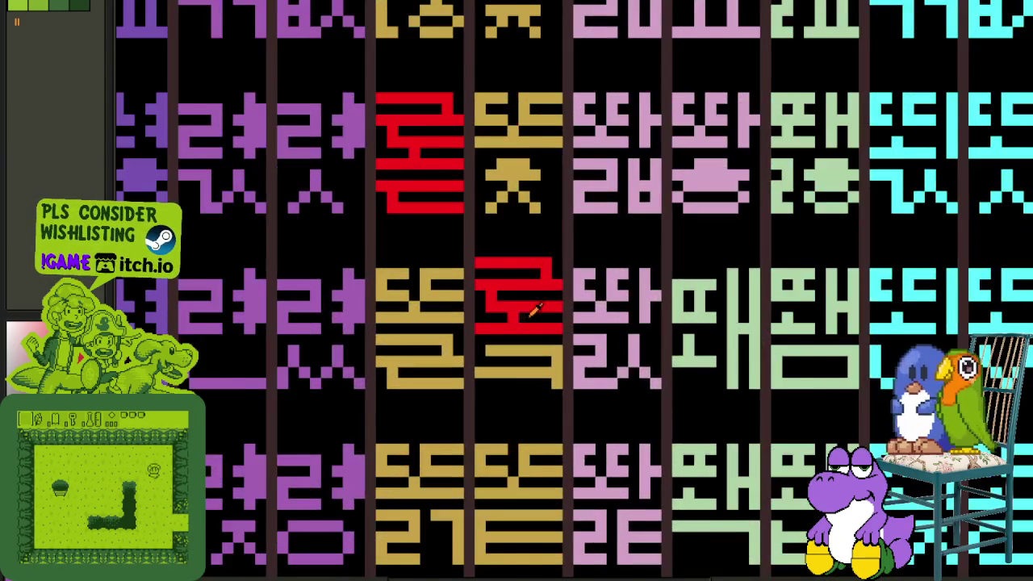
scroll(532, 310, up, 1)
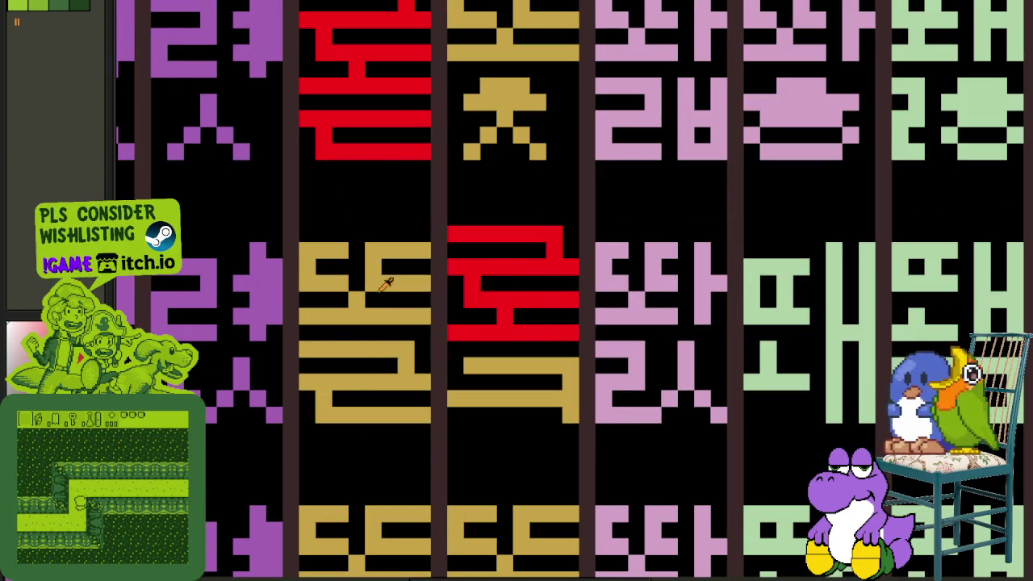
click(489, 270)
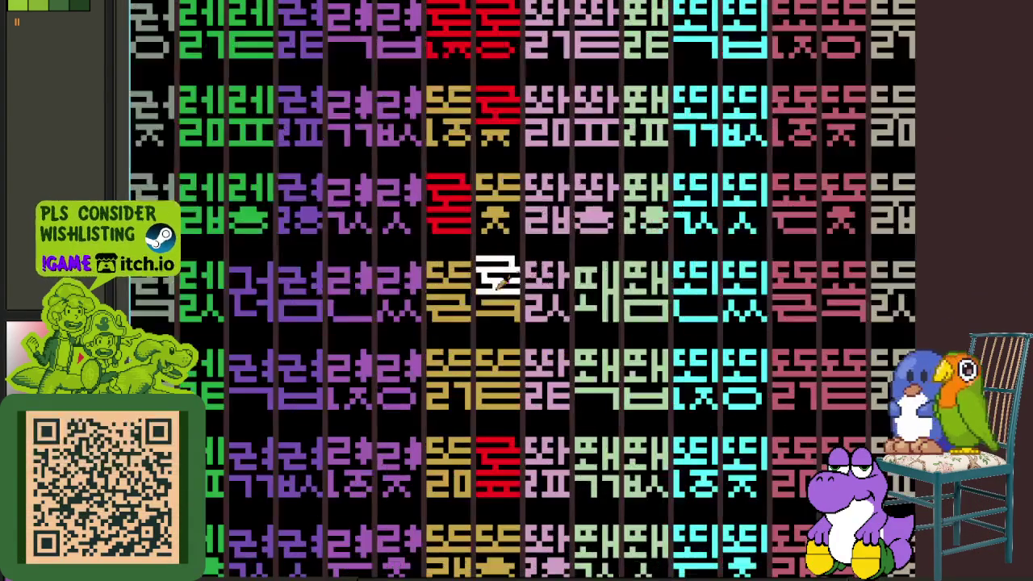
- Fill the gold ㄱ final white and trim the right vertical stroke of 록's lower half
scroll(548, 315, down, 1)
scroll(589, 355, down, 2)
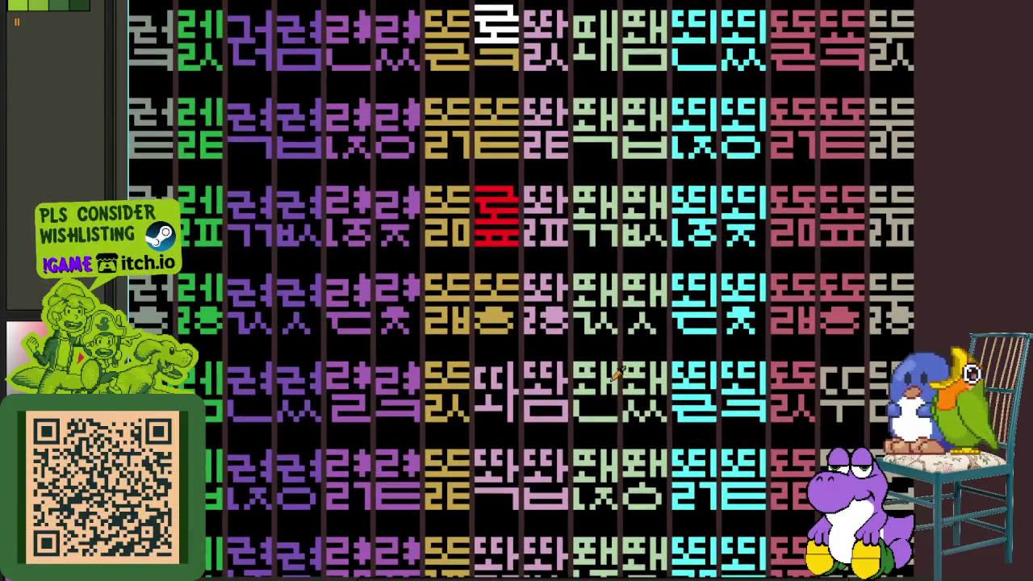
scroll(517, 341, up, 2)
scroll(517, 340, up, 3)
scroll(533, 331, up, 2)
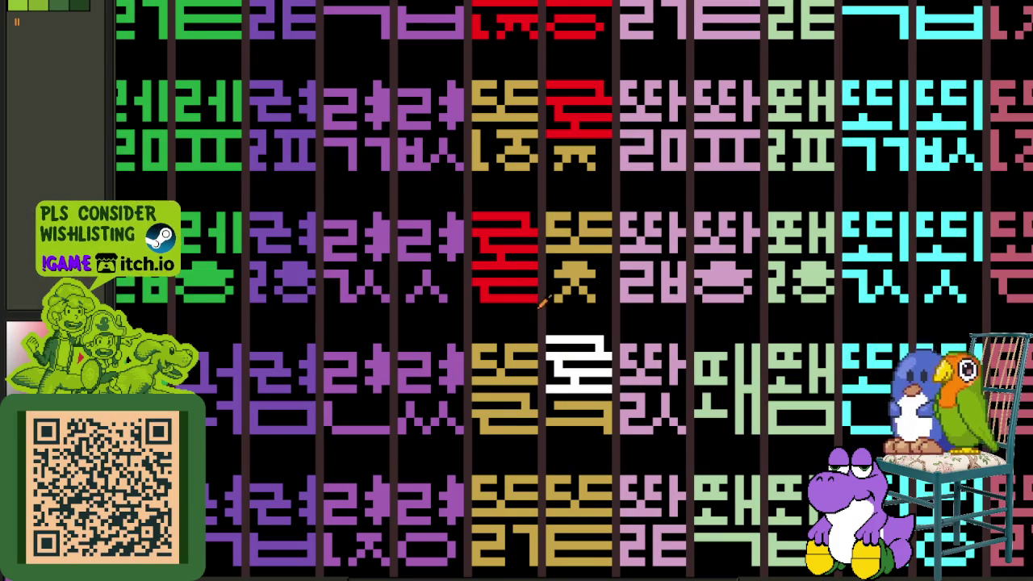
scroll(541, 308, down, 1)
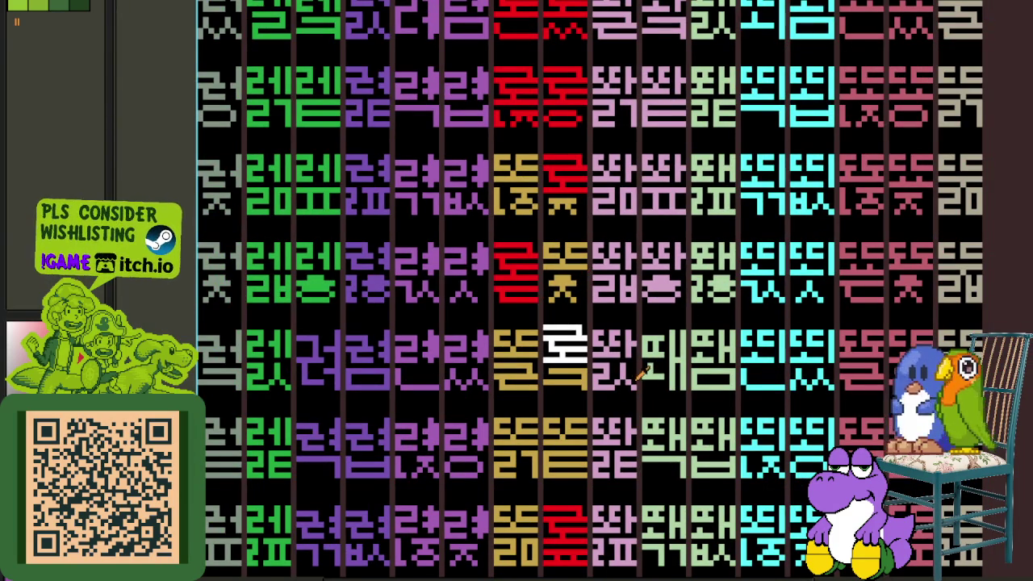
scroll(616, 354, up, 1)
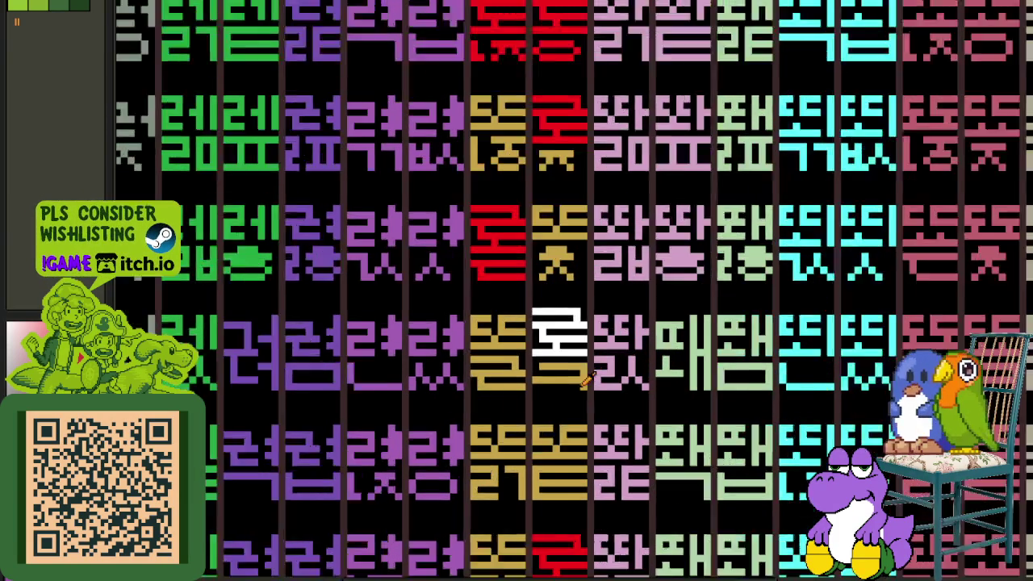
scroll(565, 283, up, 2)
scroll(500, 201, up, 1)
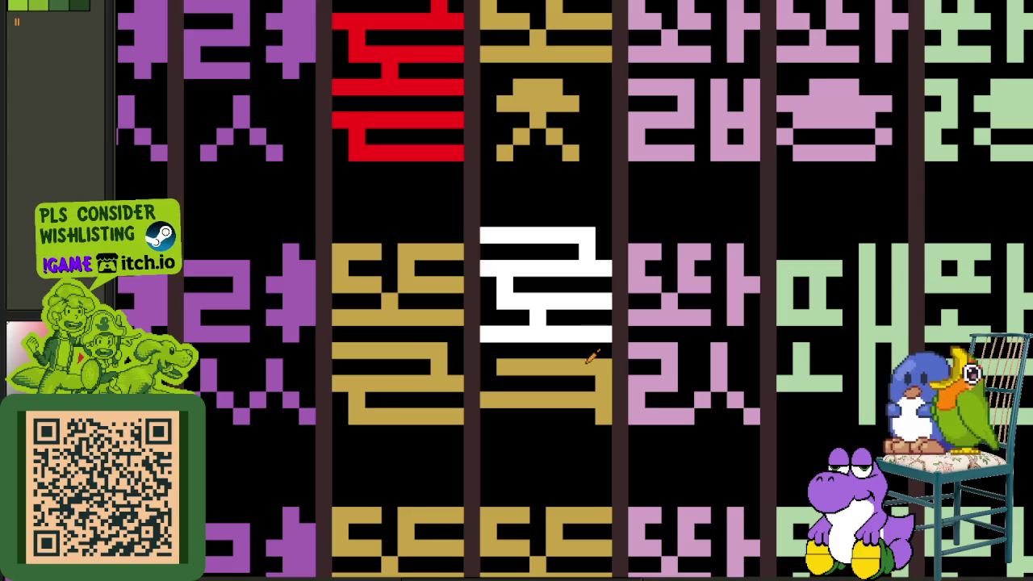
click(581, 369)
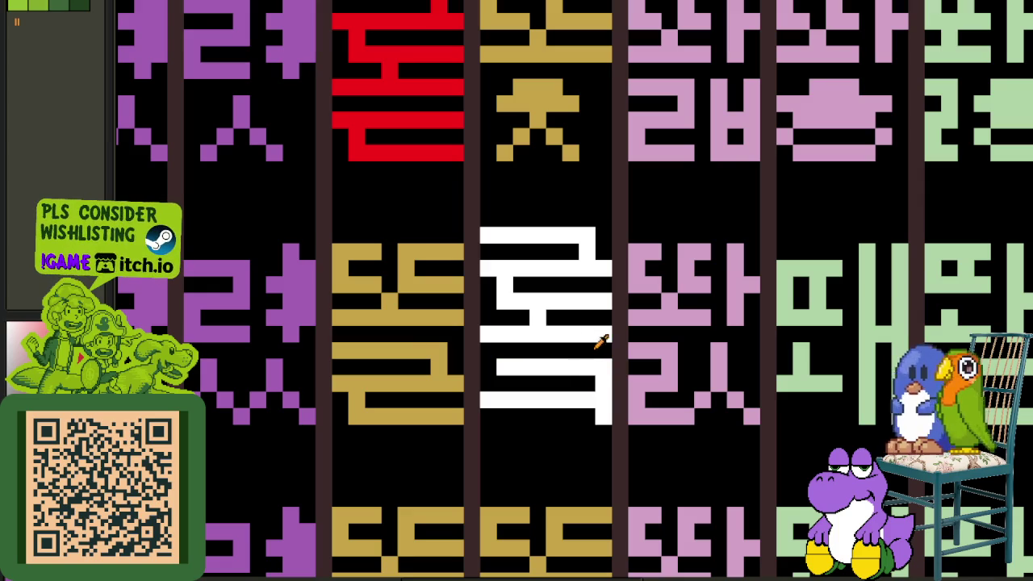
drag(602, 342, 601, 408)
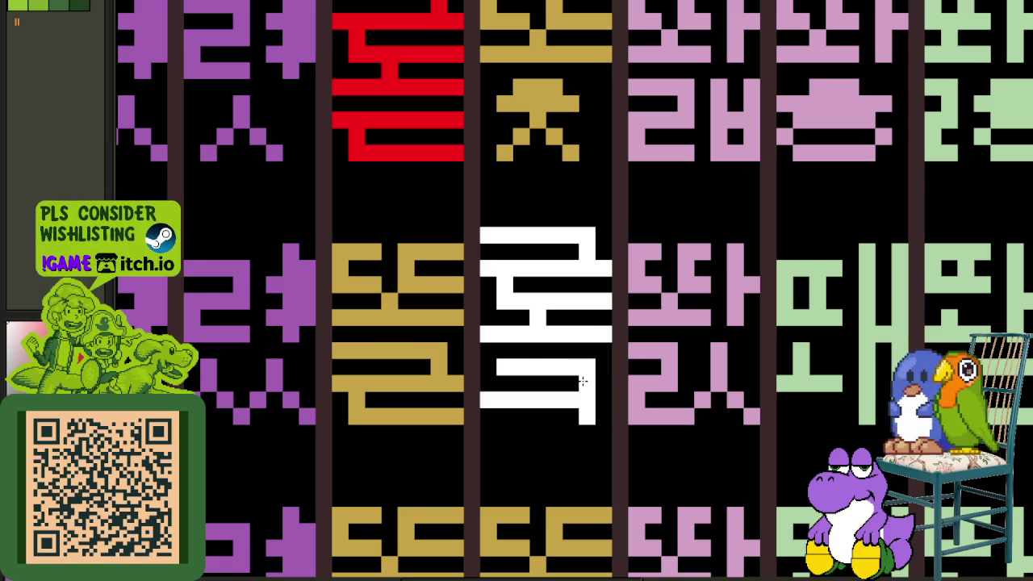
scroll(581, 382, down, 3)
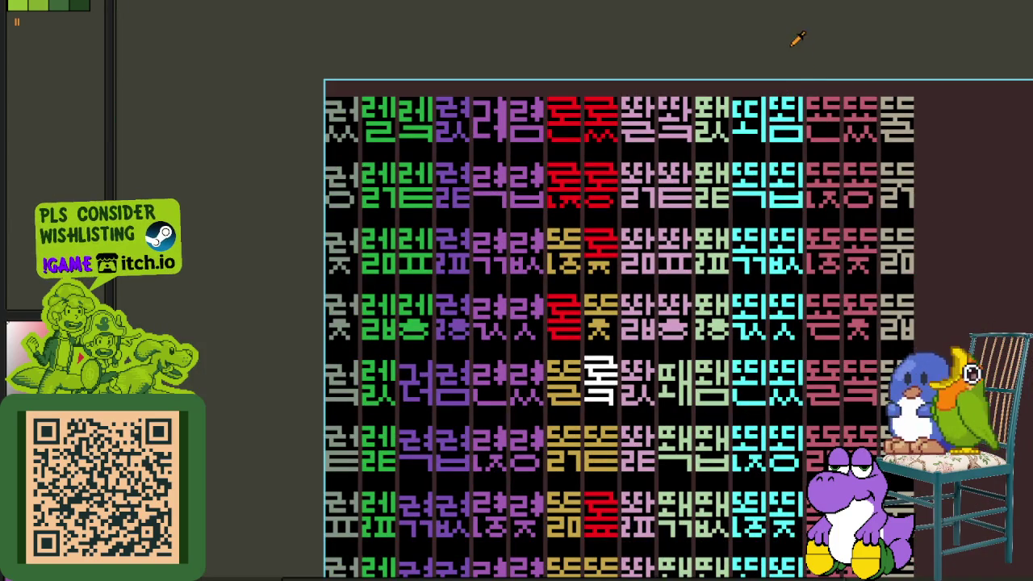
- Draw the missing white strokes in the upper half of the 록 glyph
scroll(594, 370, up, 2)
scroll(594, 370, up, 1)
drag(565, 397, 649, 326)
scroll(735, 316, down, 2)
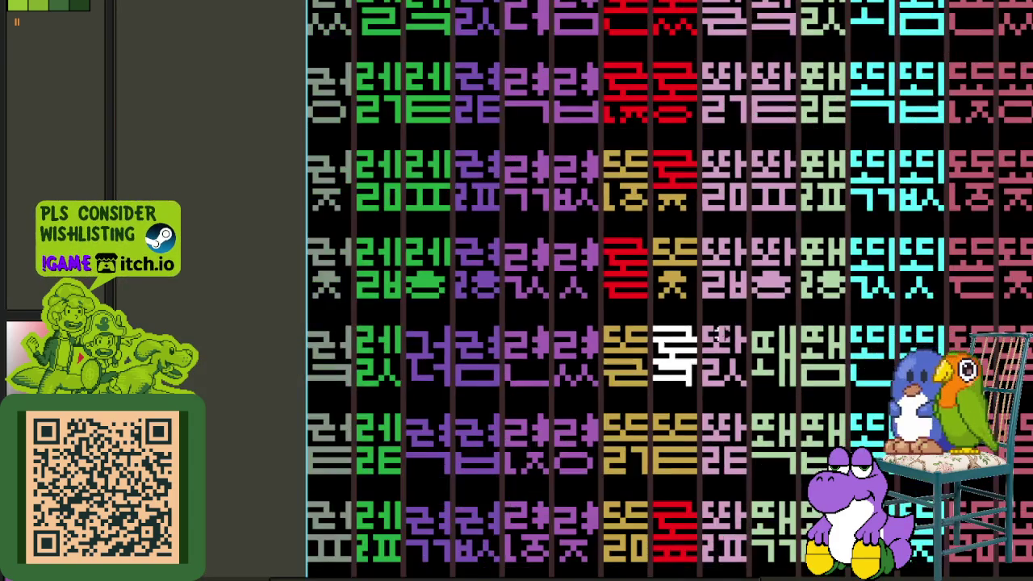
scroll(724, 348, down, 1)
- Erase the left column of the gold ㅌ glyph beneath 록
mouse_move(673, 326)
mouse_down()
mouse_move(560, 289)
mouse_move(496, 289)
mouse_up()
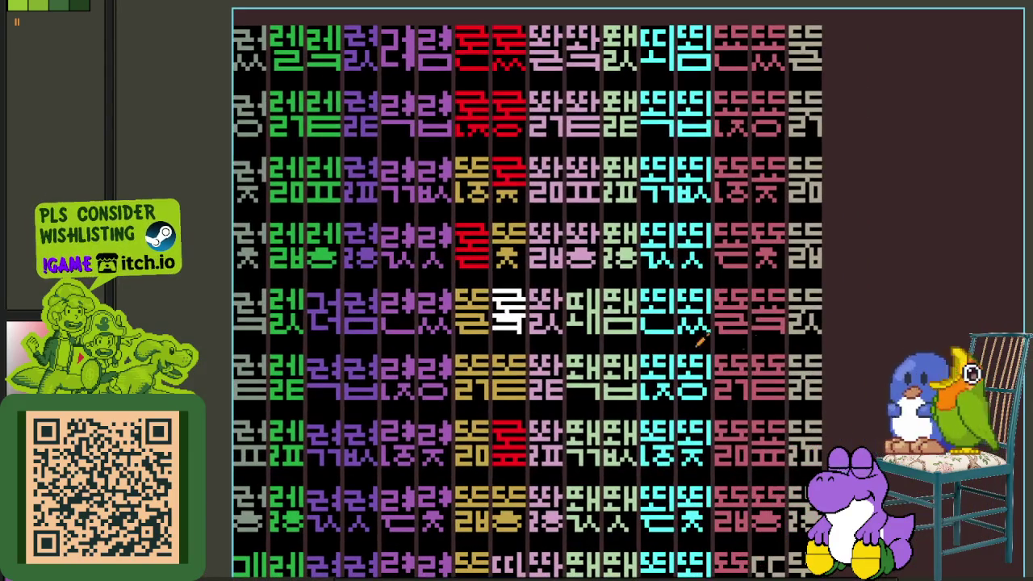
scroll(407, 303, up, 2)
scroll(557, 229, up, 2)
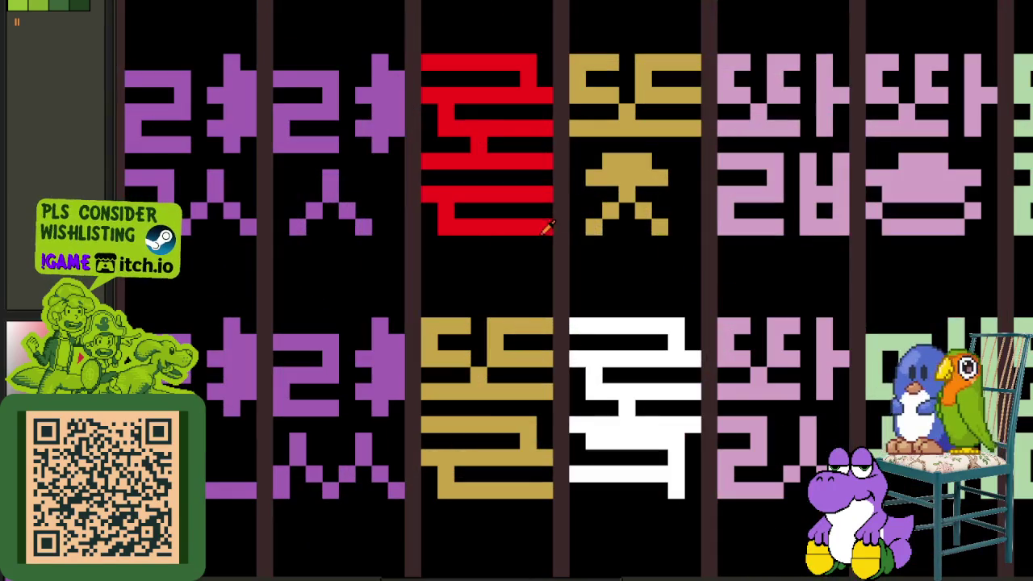
scroll(660, 363, down, 3)
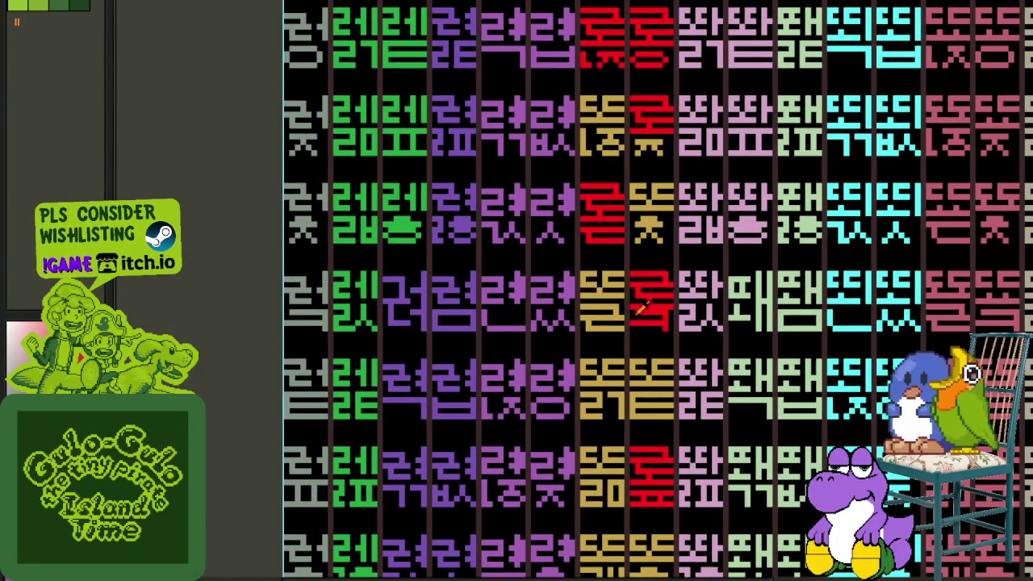
scroll(639, 302, down, 1)
scroll(643, 278, down, 1)
drag(593, 274, 590, 292)
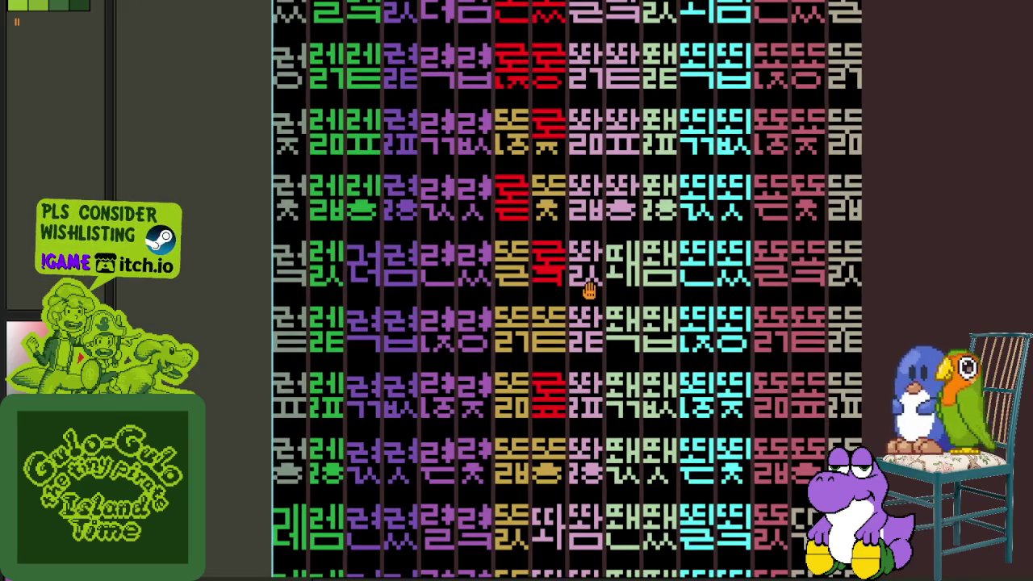
scroll(565, 303, up, 2)
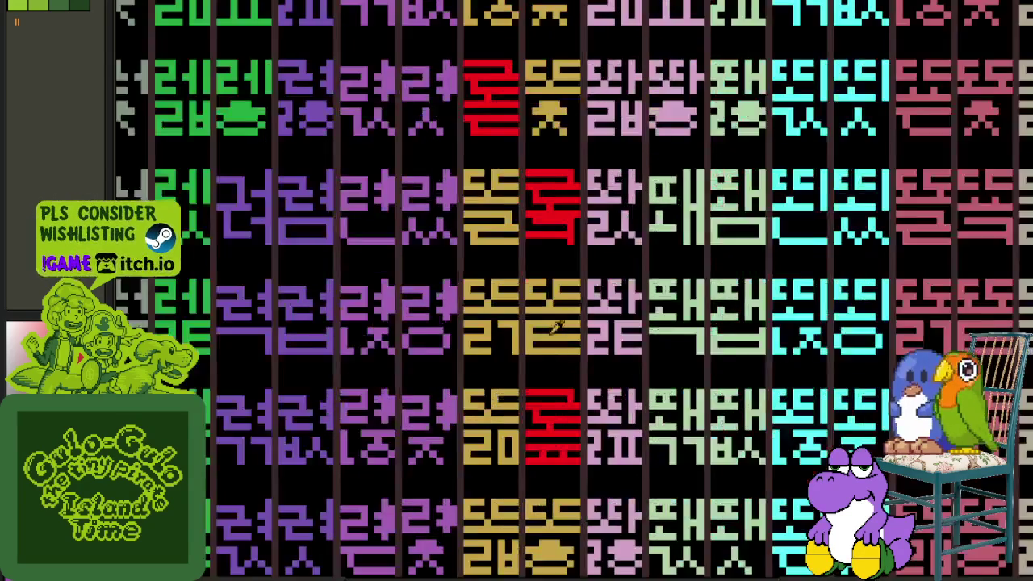
scroll(525, 315, up, 2)
drag(534, 301, 533, 362)
- Draw new pixels into the gold ㅌ glyph
drag(549, 318, 533, 393)
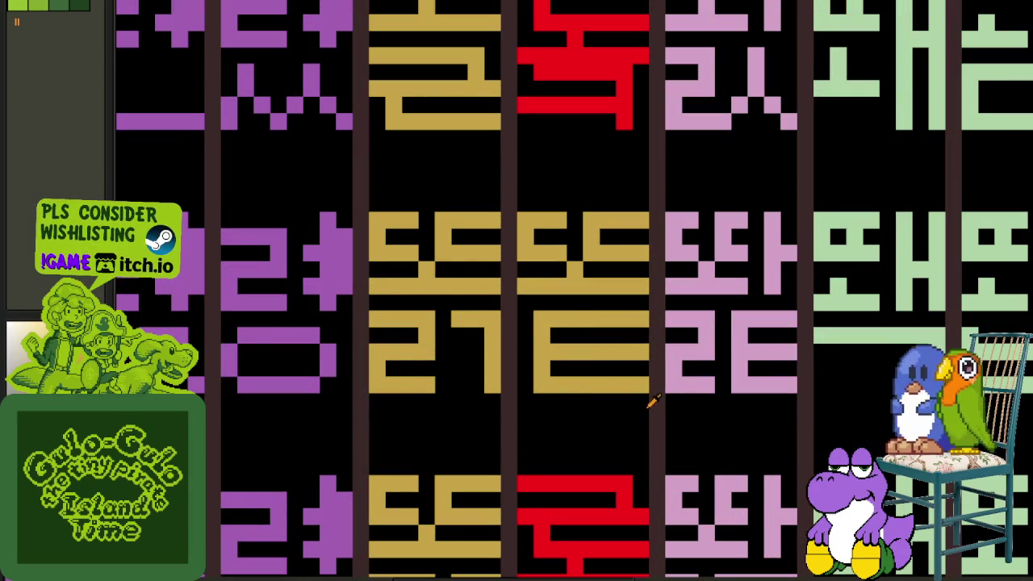
scroll(641, 315, down, 2)
drag(622, 180, 645, 218)
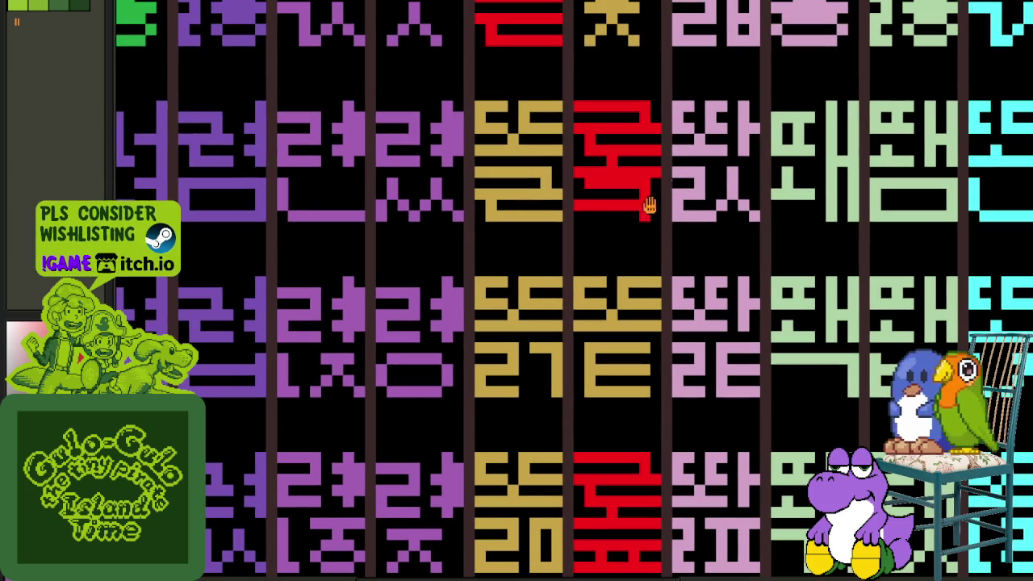
- Copy the red 록 block down a cell, then move it back into its upper cell
mouse_move(646, 172)
mouse_down()
mouse_move(582, 111)
mouse_move(612, 295)
mouse_up()
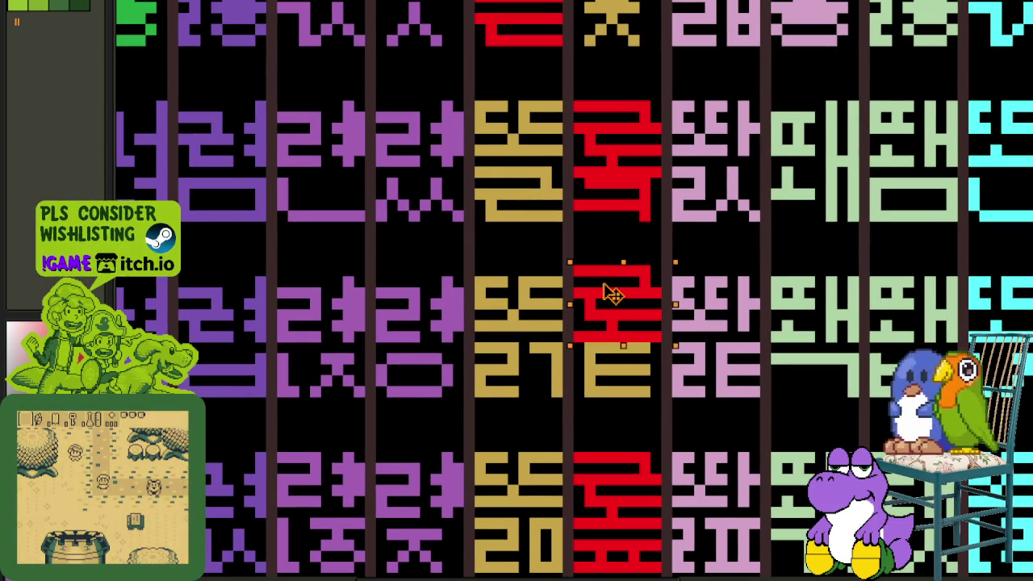
drag(613, 295, 601, 139)
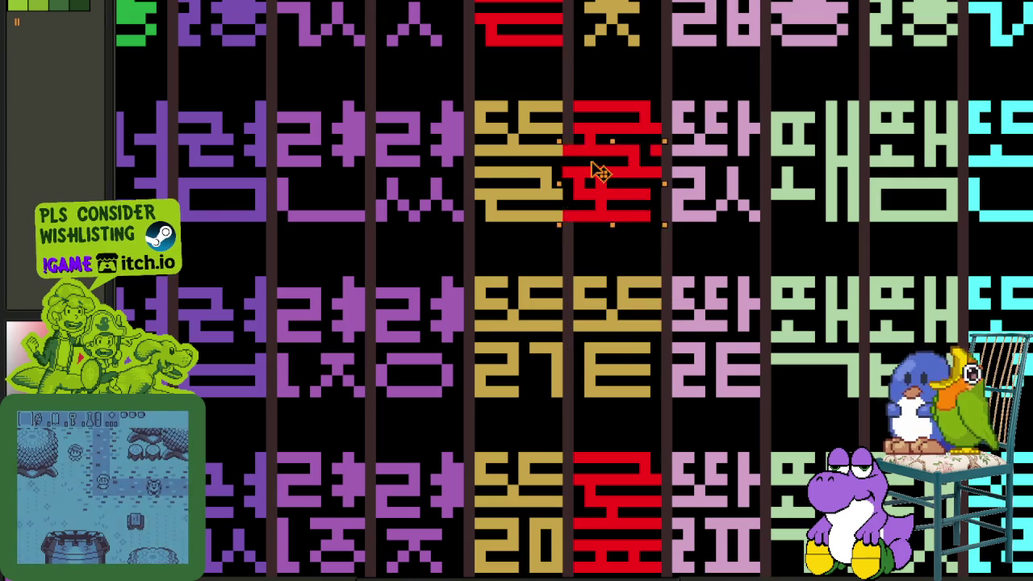
scroll(655, 250, down, 1)
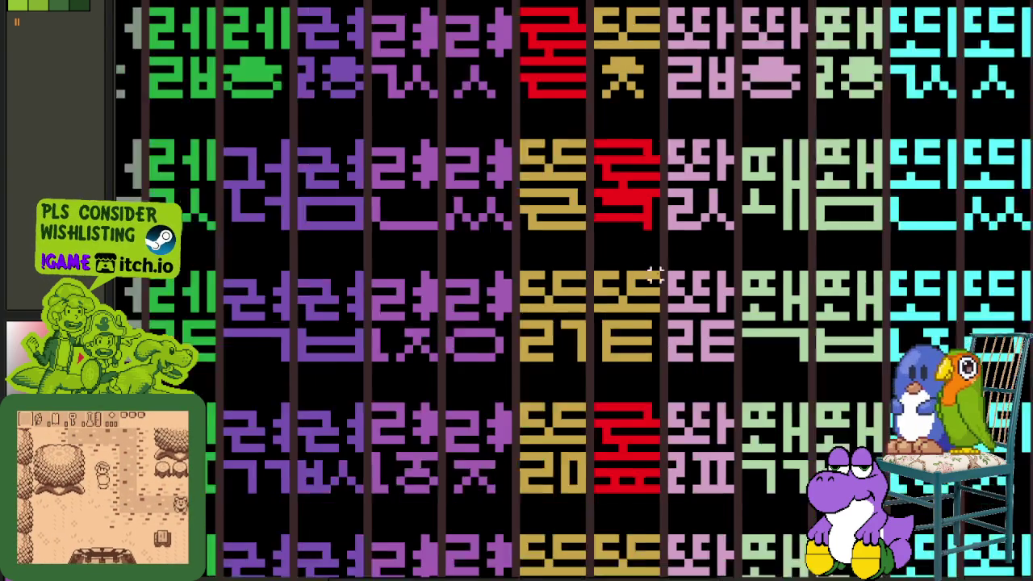
scroll(654, 252, down, 1)
drag(675, 379, 651, 313)
drag(565, 322, 549, 233)
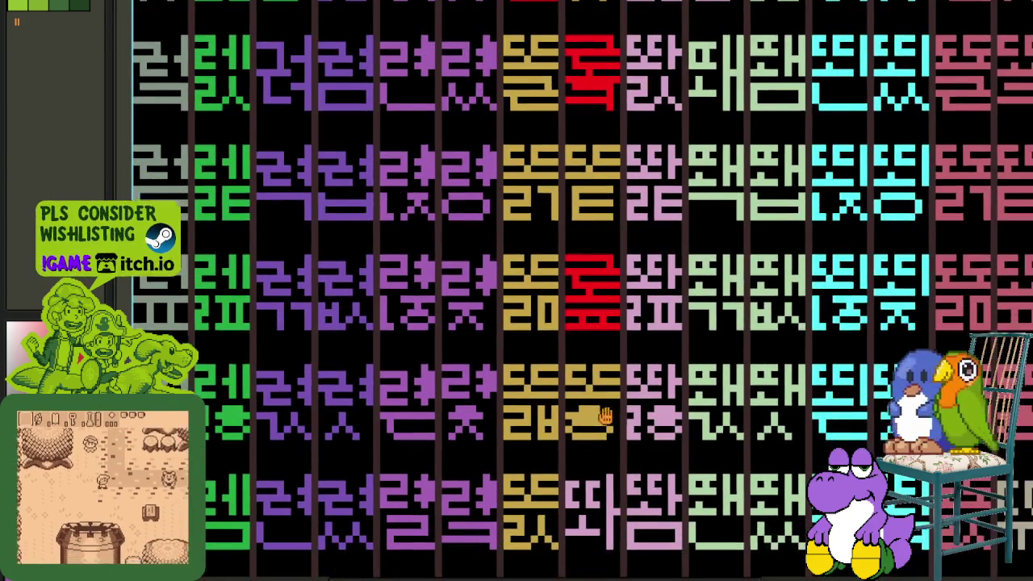
drag(626, 434, 620, 370)
scroll(614, 358, up, 1)
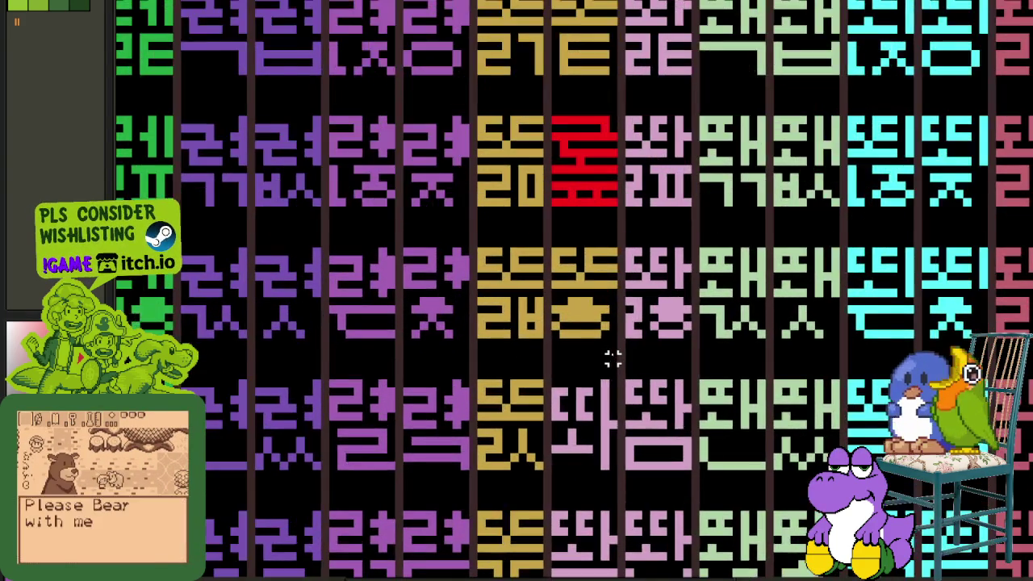
scroll(602, 396, down, 2)
mouse_move(590, 425)
mouse_down()
mouse_move(562, 345)
mouse_move(585, 436)
mouse_move(598, 370)
mouse_up()
drag(609, 333, 613, 234)
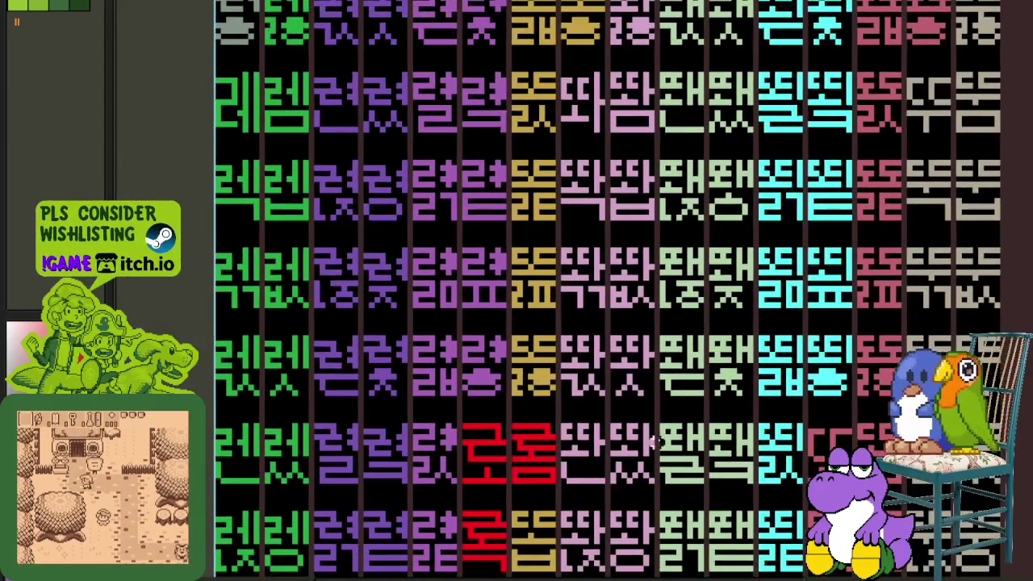
drag(633, 492, 635, 407)
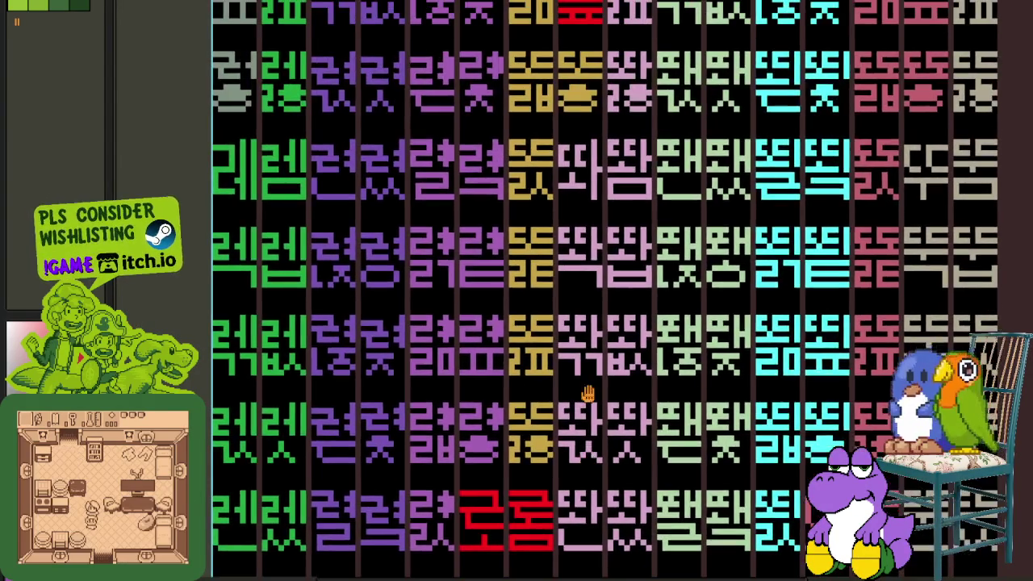
mouse_move(595, 396)
mouse_down()
mouse_move(591, 475)
mouse_move(611, 368)
mouse_up()
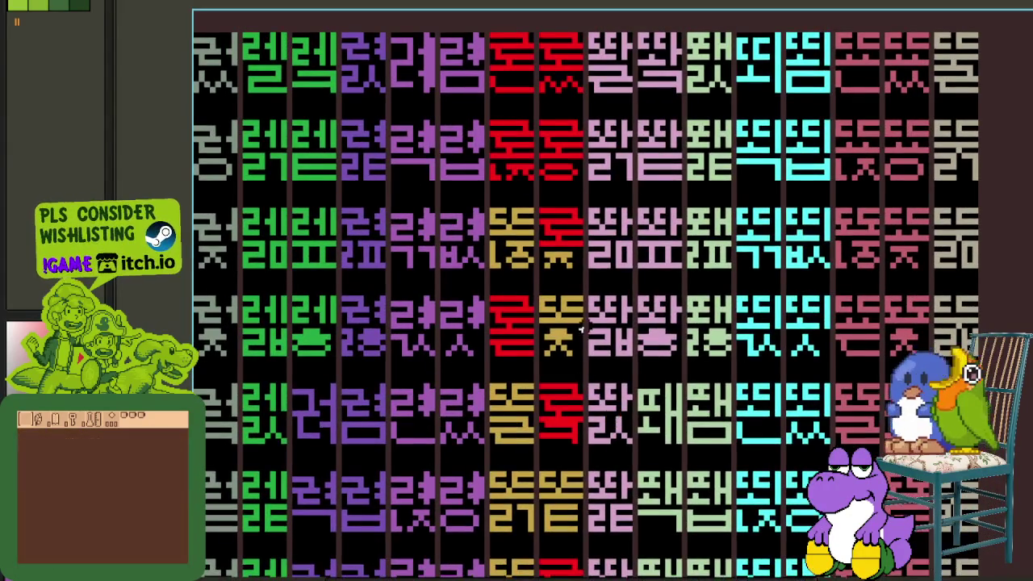
drag(611, 367, 576, 384)
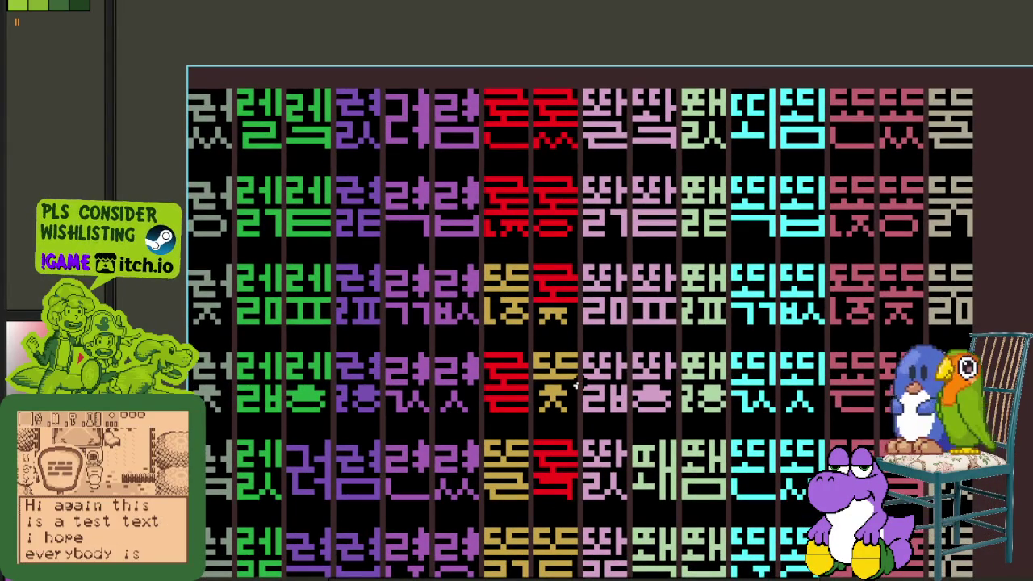
scroll(575, 384, down, 1)
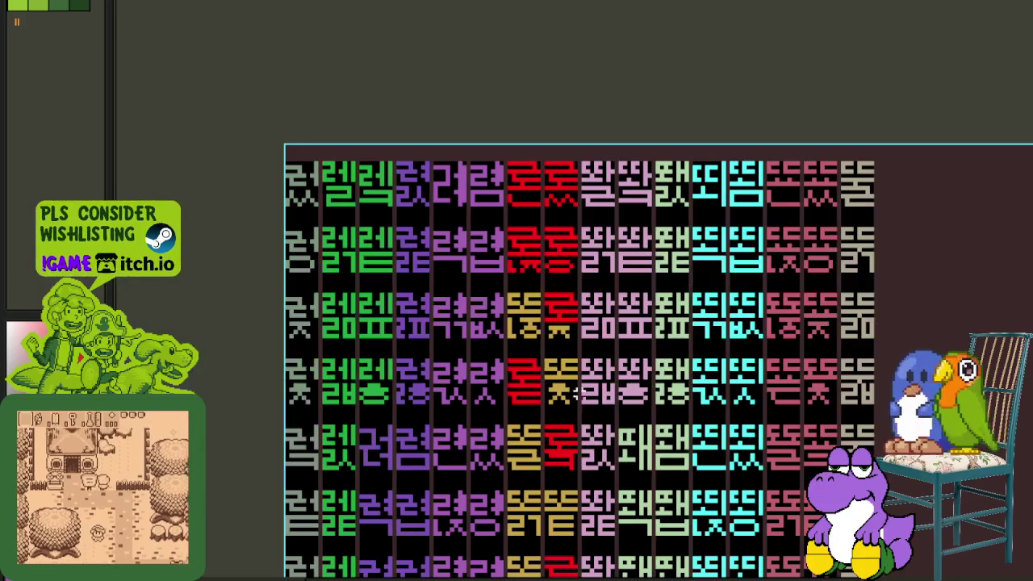
drag(604, 452, 571, 367)
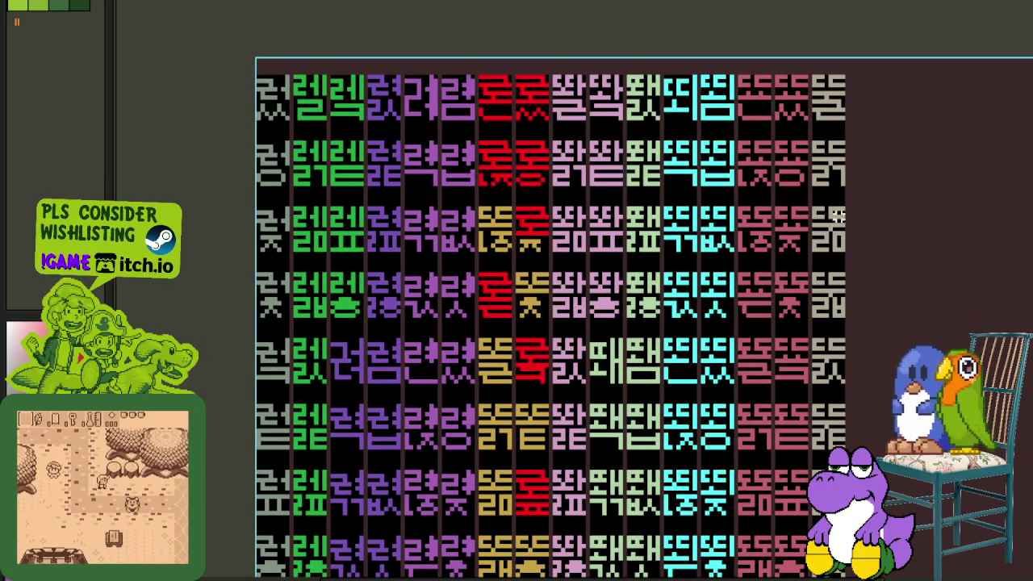
scroll(853, 371, down, 2)
drag(853, 372, 831, 121)
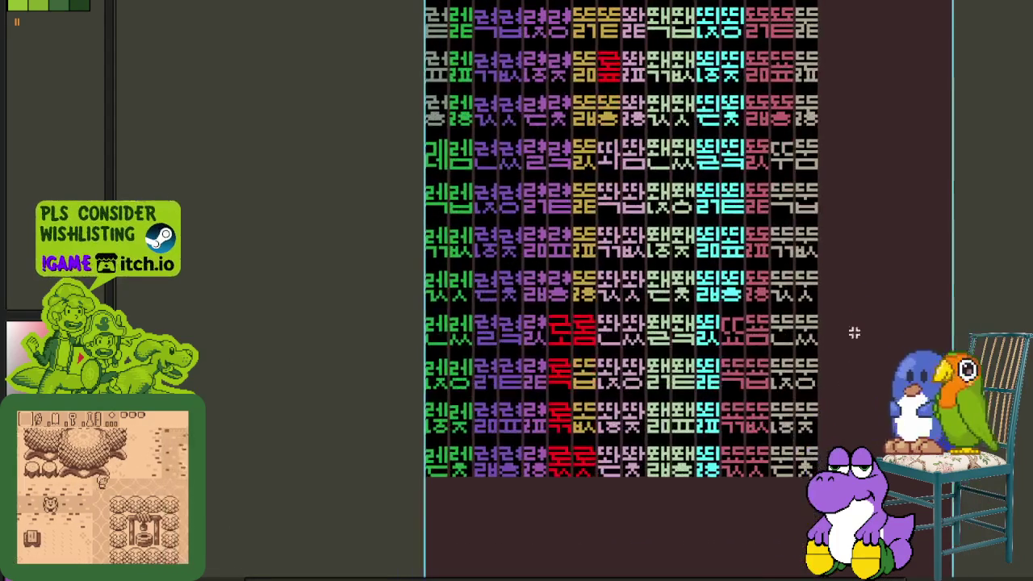
scroll(708, 378, up, 1)
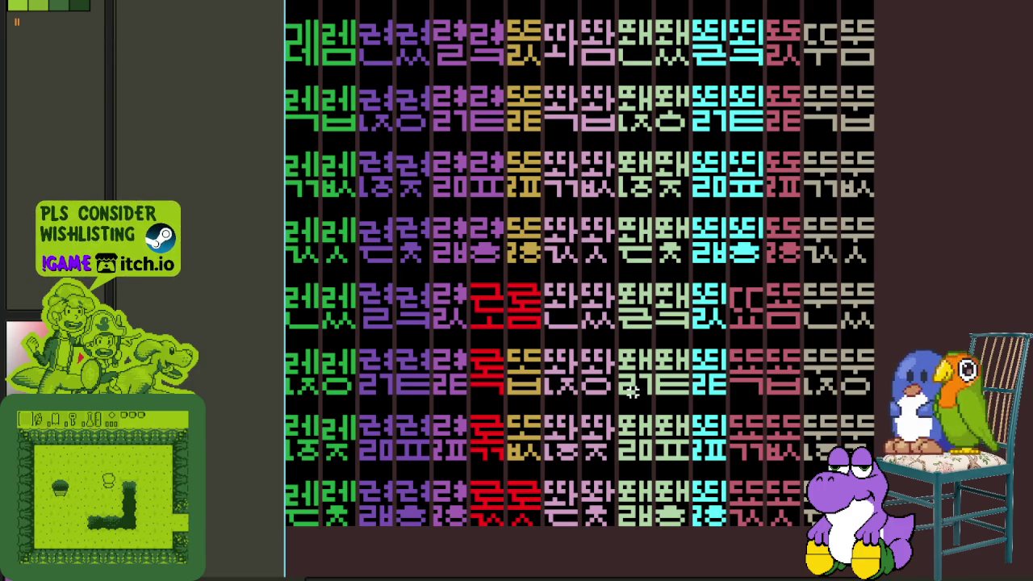
drag(538, 208, 557, 413)
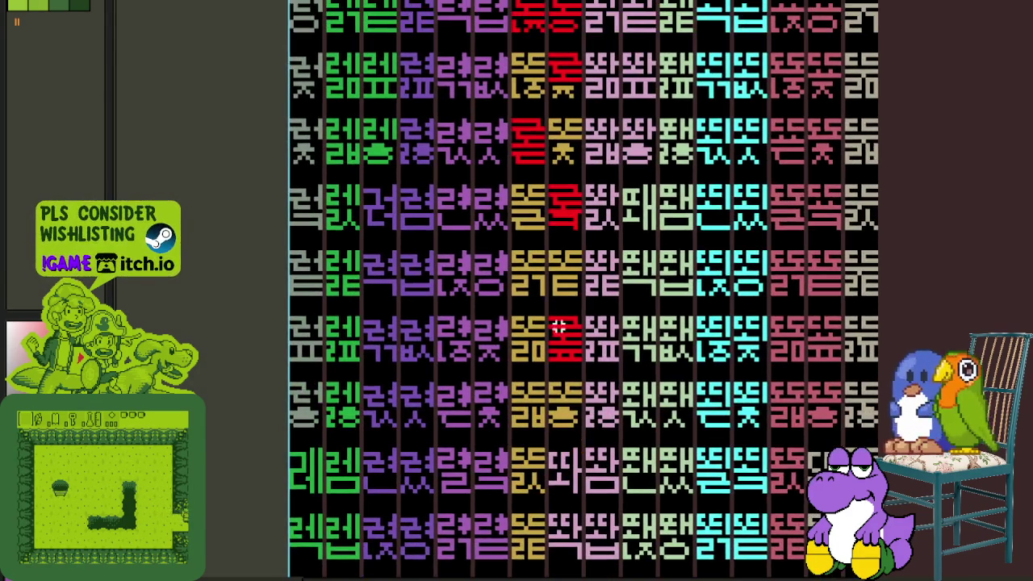
drag(555, 230, 565, 359)
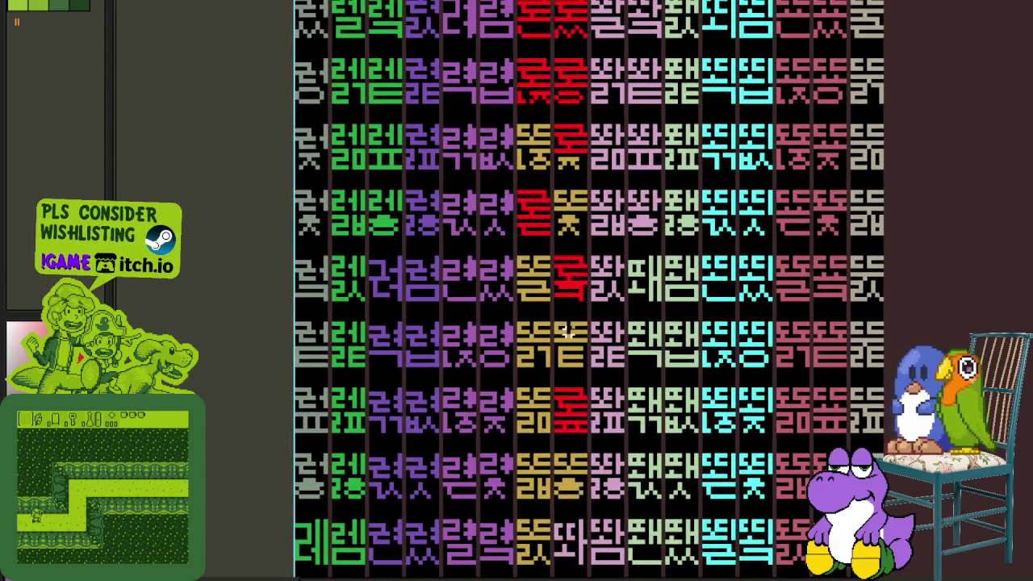
scroll(569, 332, up, 1)
scroll(569, 332, up, 1)
scroll(568, 332, down, 1)
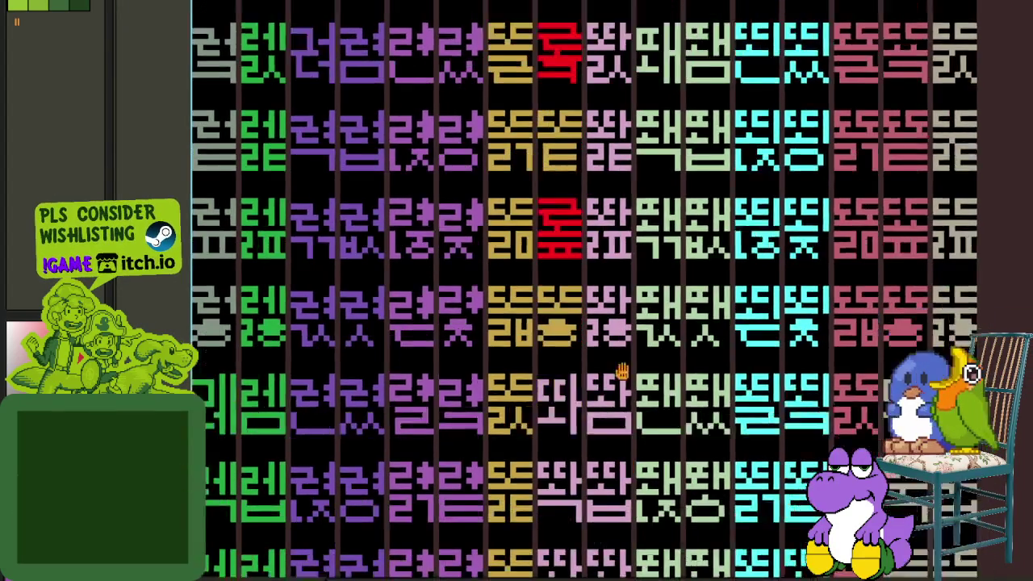
- Zoom in on the 땀 cell and paint a magenta bar across the glyph's top
scroll(528, 263, up, 3)
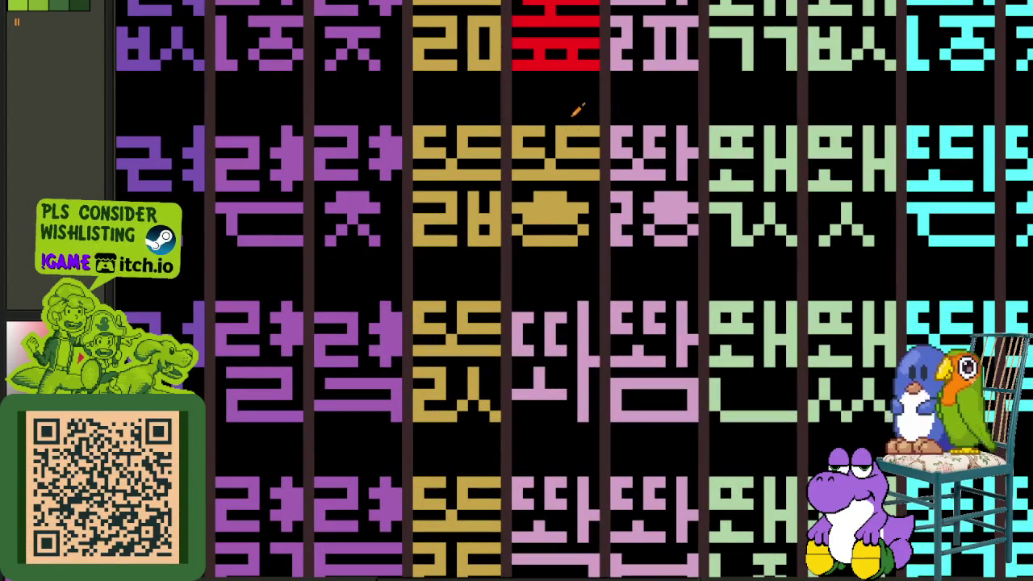
scroll(504, 278, down, 4)
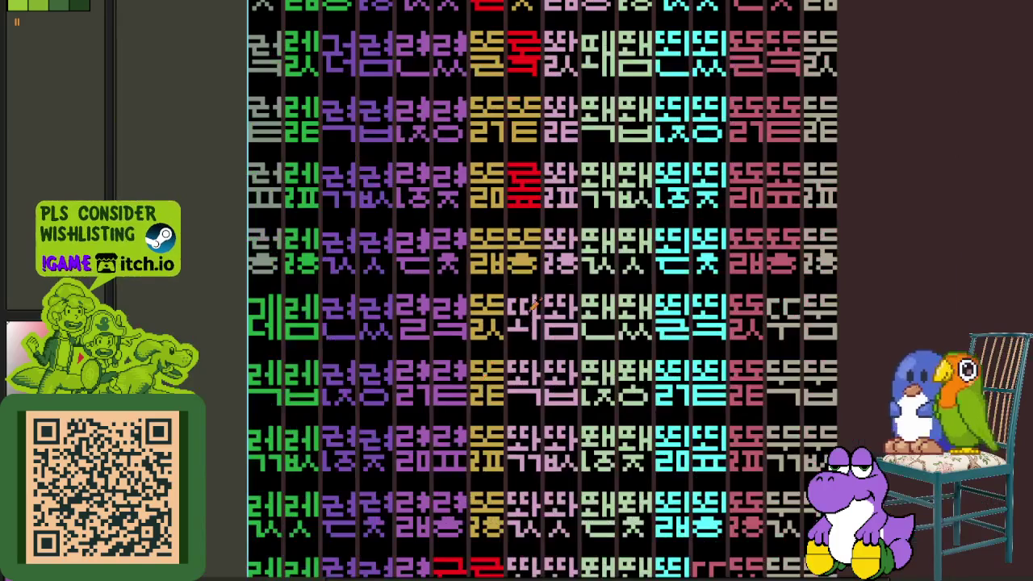
scroll(492, 310, up, 3)
scroll(491, 310, up, 1)
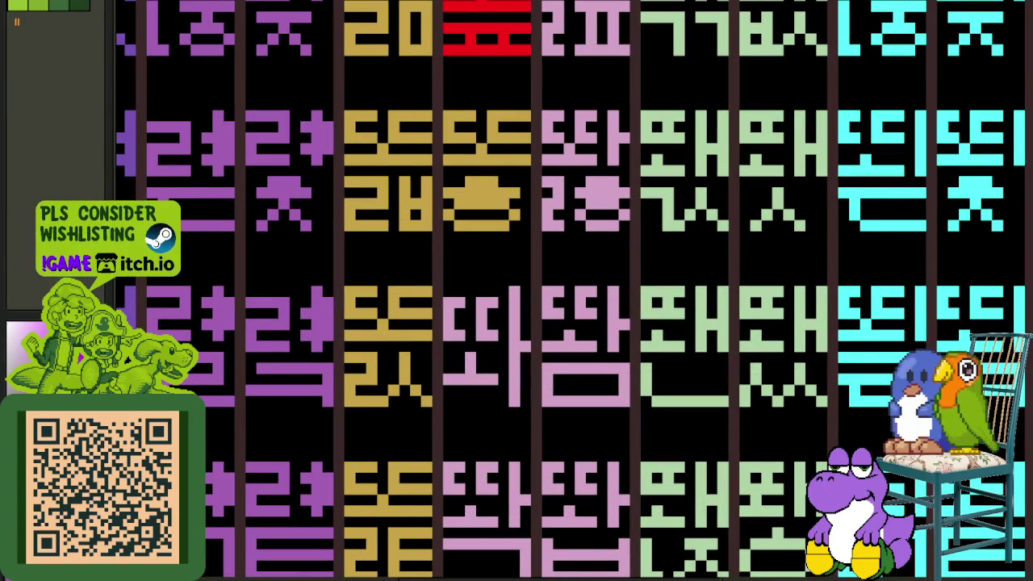
scroll(597, 300, up, 2)
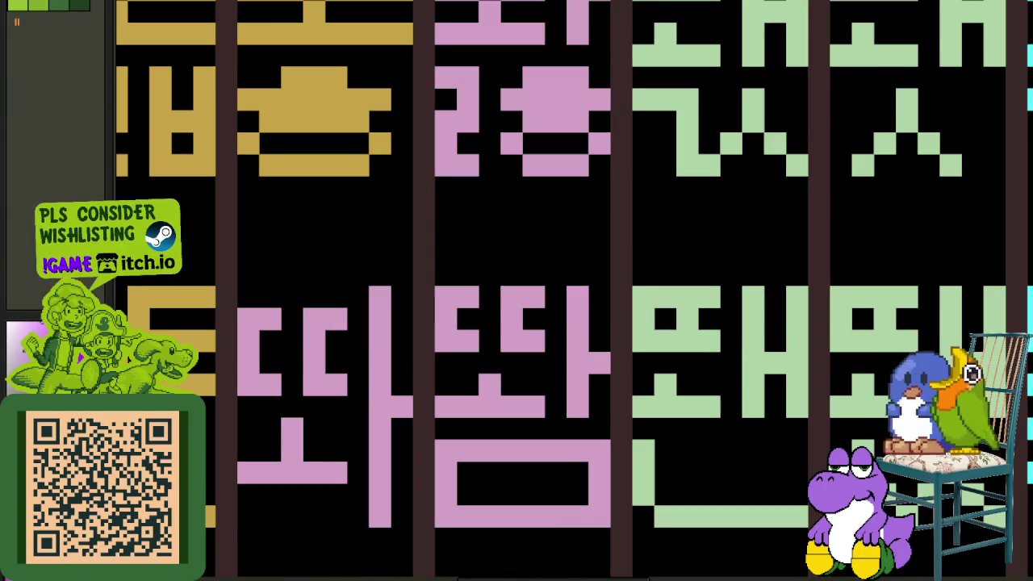
scroll(658, 295, up, 1)
mouse_move(346, 295)
mouse_down()
mouse_move(471, 302)
mouse_move(438, 360)
mouse_move(333, 358)
mouse_move(412, 367)
mouse_up()
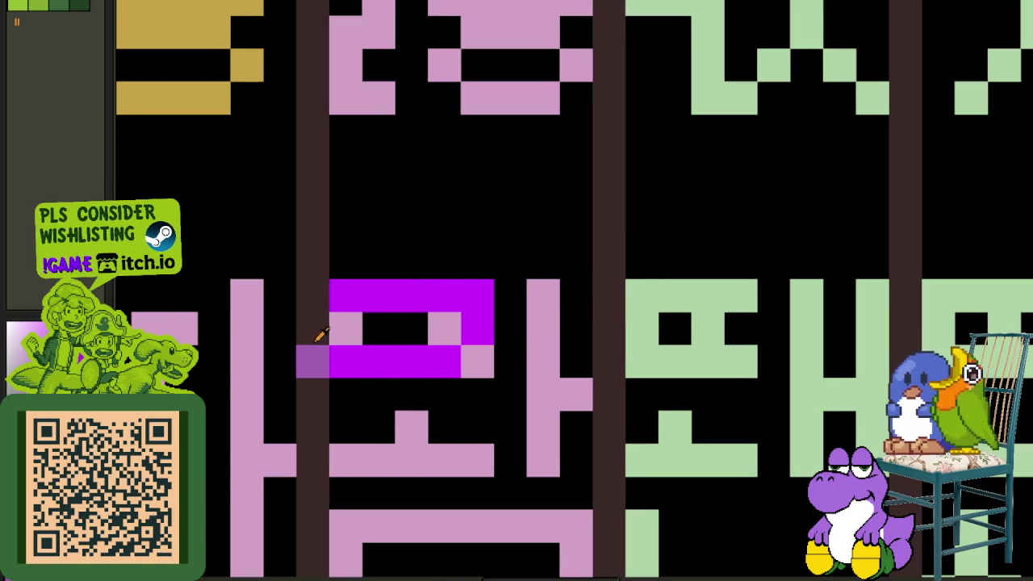
- Paint the glyph's bottom row magenta, then shift its lower part down one pixel
scroll(339, 373, down, 5)
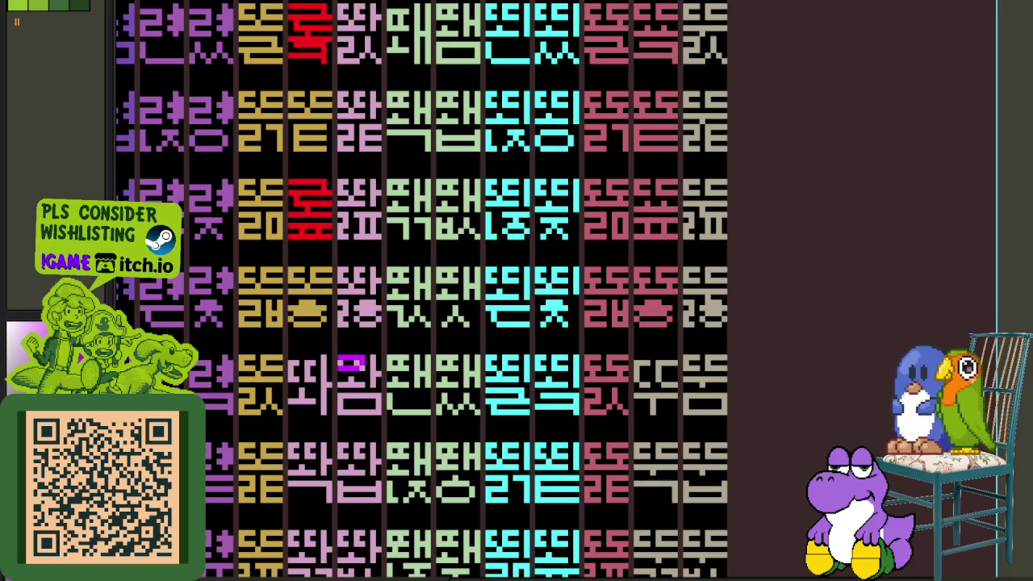
scroll(348, 365, up, 2)
scroll(348, 365, up, 3)
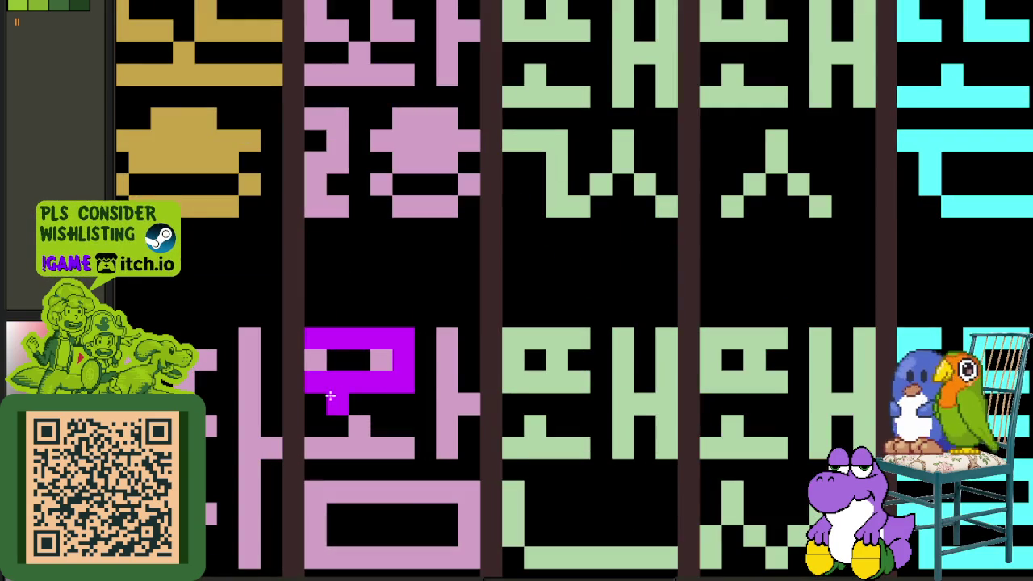
drag(356, 446, 387, 451)
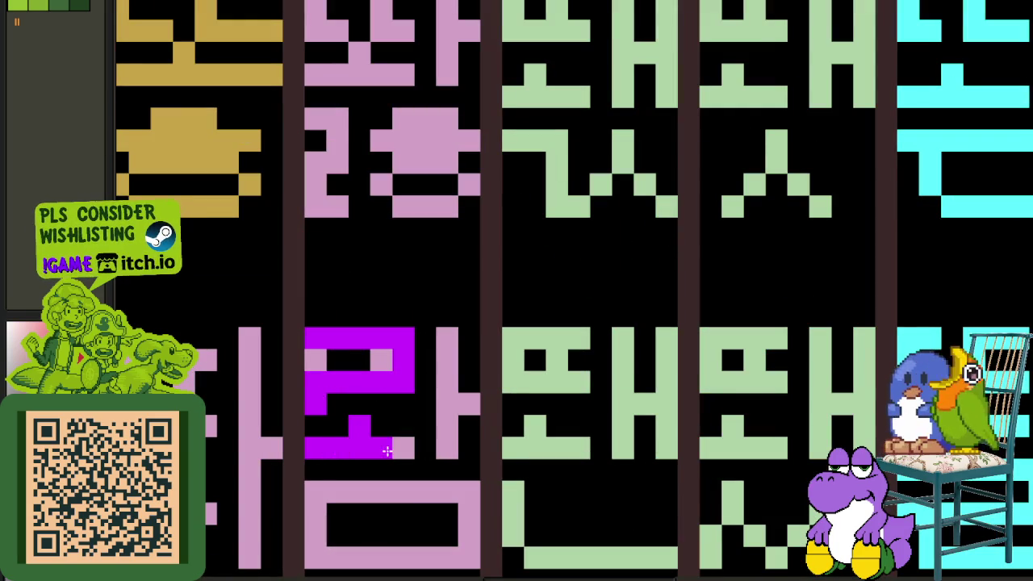
drag(316, 425, 416, 458)
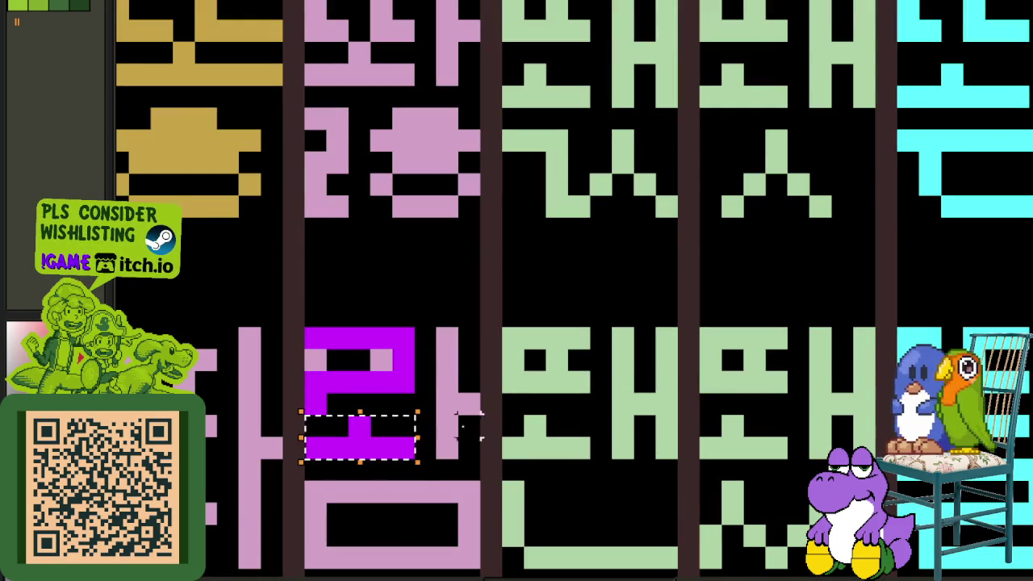
key(Down)
- Turn the next pink row magenta and blacken stray pink and magenta pixels to form the ㄹ
mouse_move(317, 426)
mouse_down()
mouse_move(405, 427)
mouse_move(333, 446)
mouse_up()
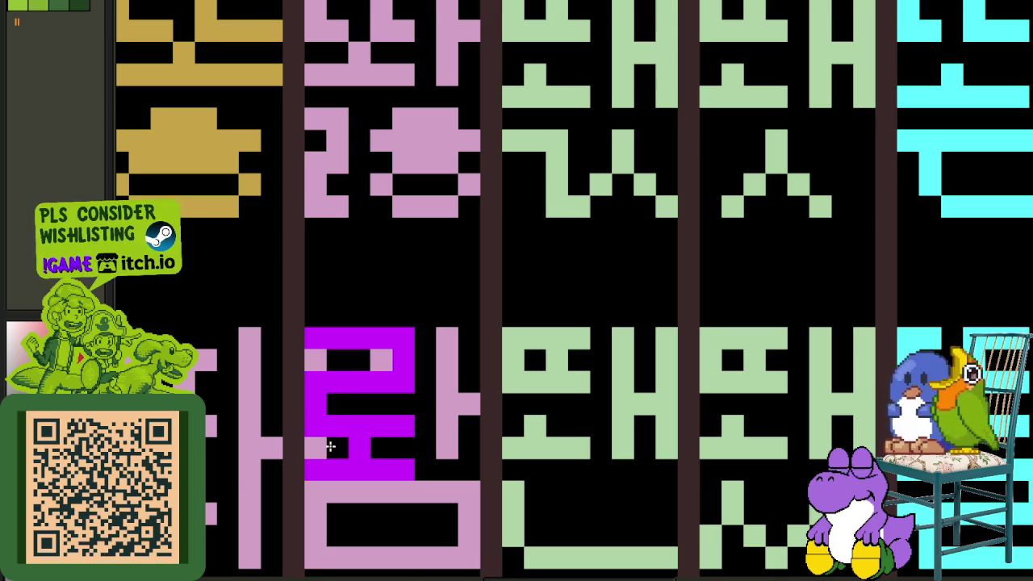
mouse_move(314, 381)
mouse_down()
mouse_move(320, 363)
mouse_move(403, 360)
mouse_up()
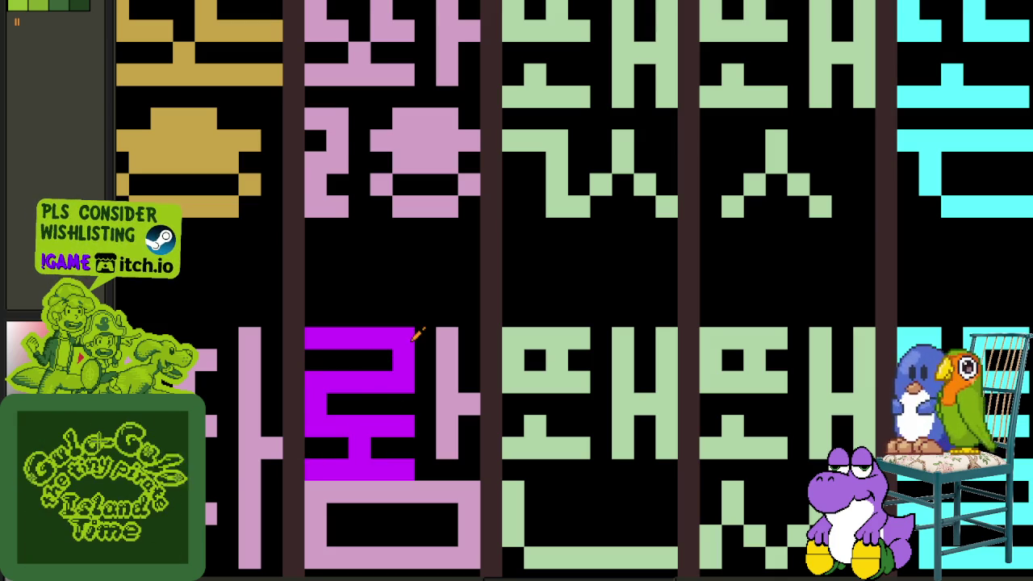
drag(418, 321, 405, 354)
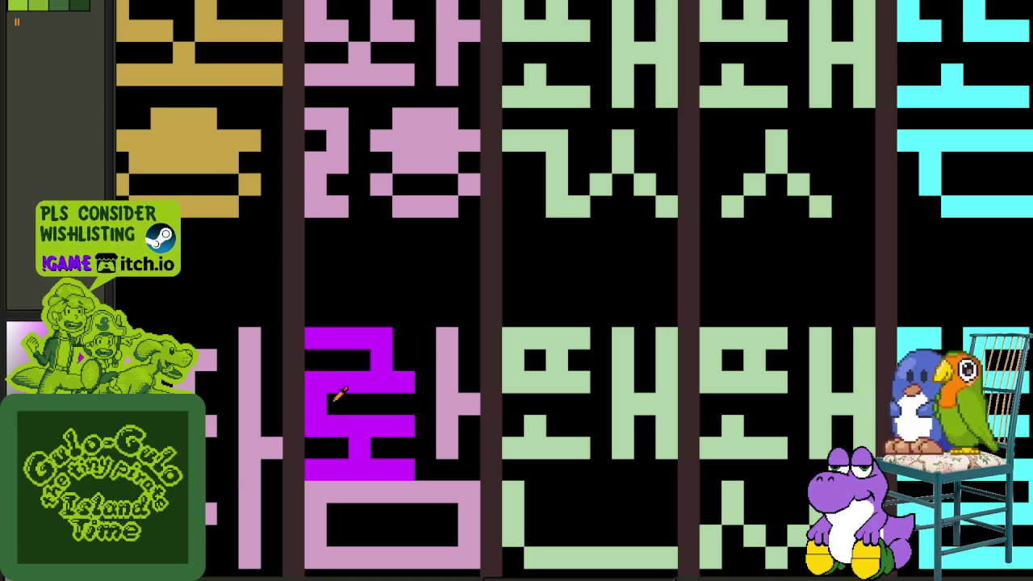
drag(320, 440, 343, 388)
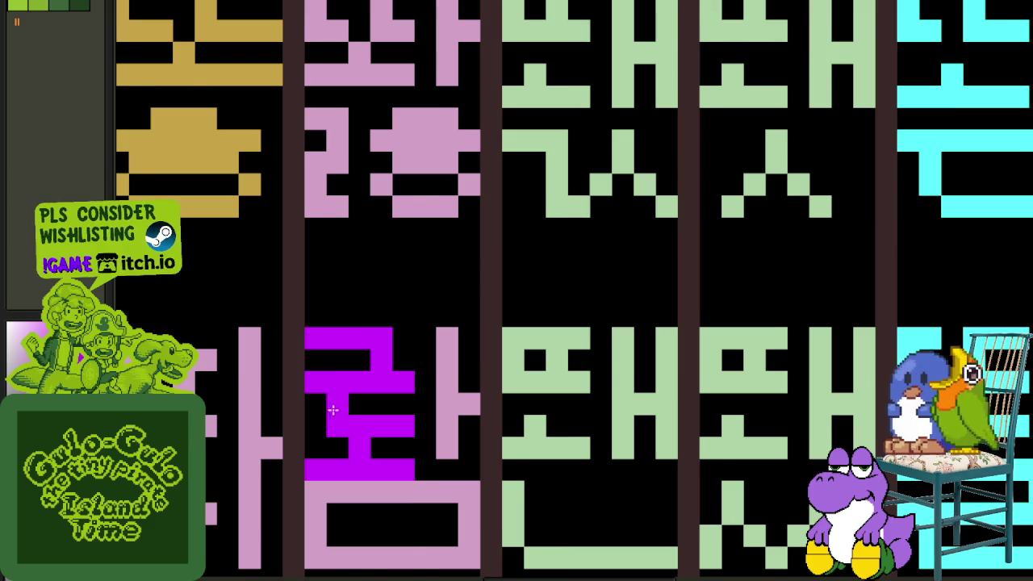
scroll(330, 411, down, 3)
scroll(381, 342, up, 3)
- Fix the lower pixels, extend the right vertical stroke, and recolour the remaining pink strokes magenta
mouse_move(418, 370)
mouse_down()
mouse_move(438, 385)
mouse_move(277, 387)
mouse_move(288, 404)
mouse_move(434, 406)
mouse_up()
click(411, 363)
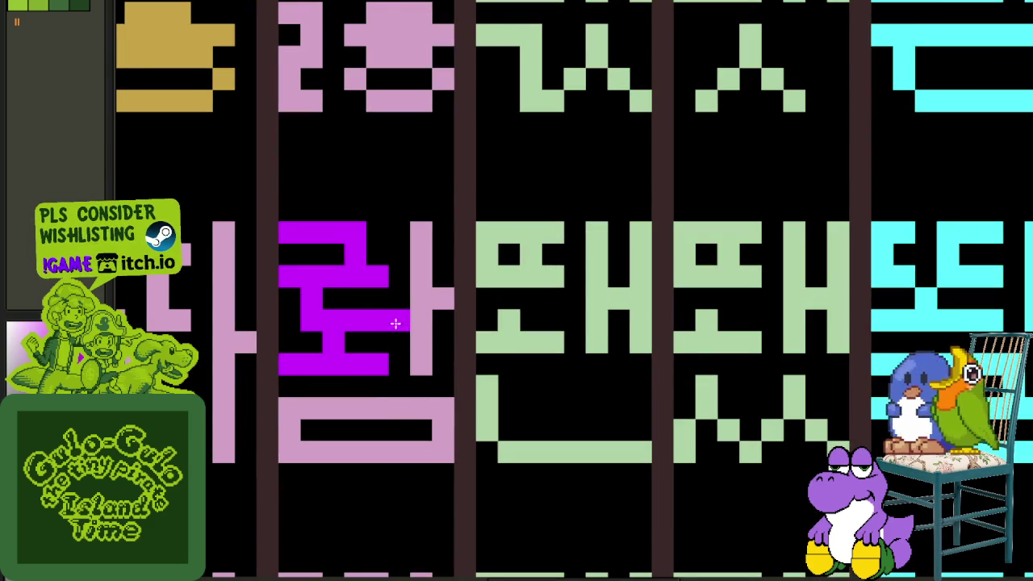
click(422, 320)
click(400, 408)
scroll(396, 404, down, 5)
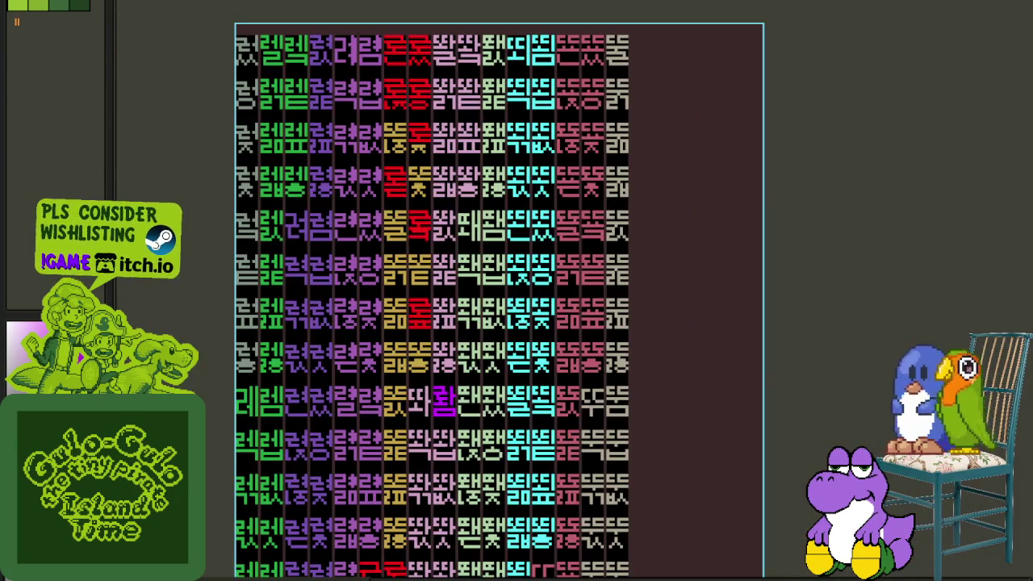
- Paint the ㄱ bar of the glyph one row down magenta
scroll(449, 437, up, 3)
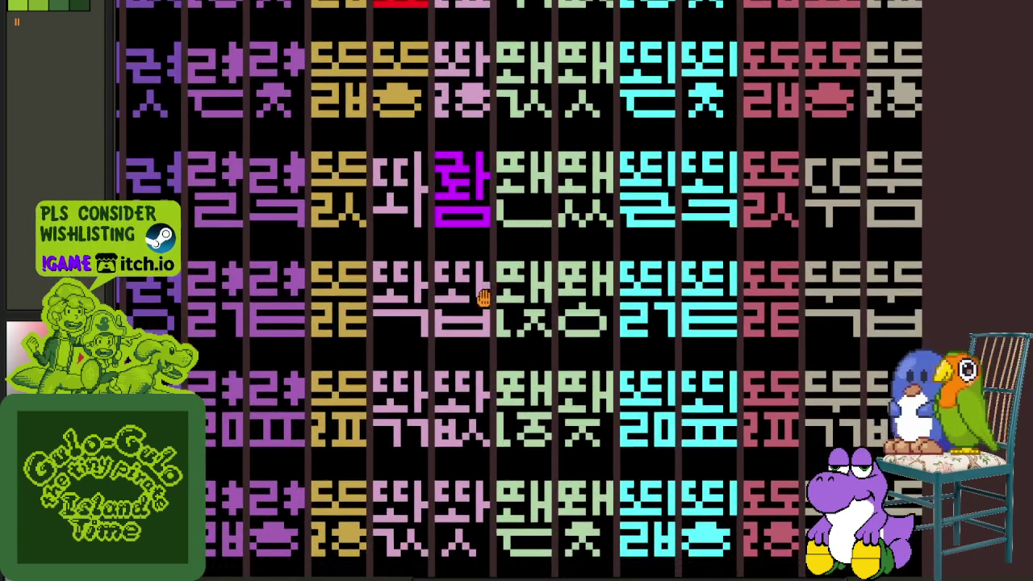
scroll(390, 276, up, 1)
scroll(390, 276, up, 3)
mouse_move(483, 355)
mouse_down()
mouse_move(334, 352)
mouse_move(489, 337)
mouse_up()
scroll(489, 337, down, 3)
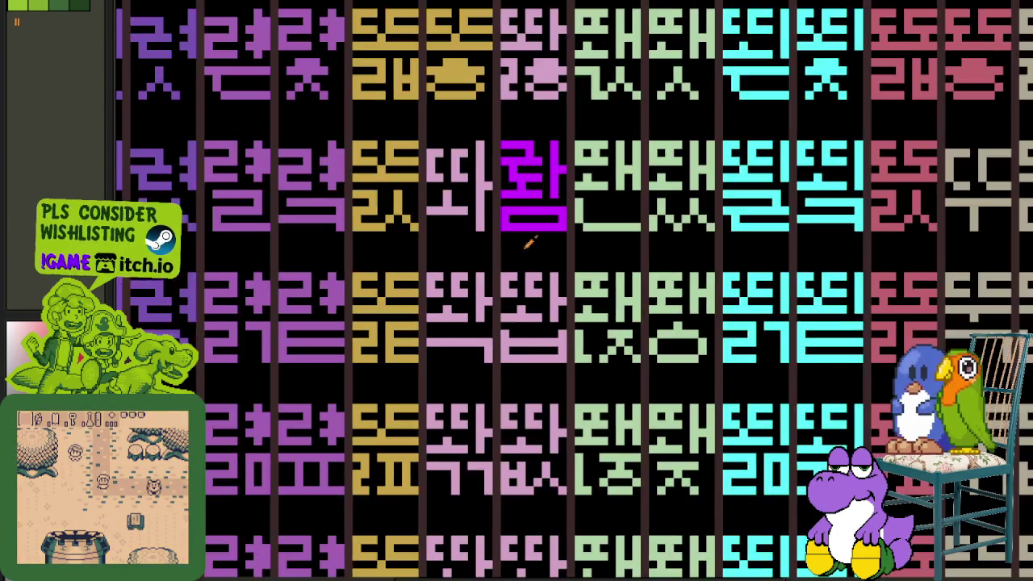
scroll(569, 216, up, 2)
drag(408, 461, 300, 461)
mouse_move(541, 200)
mouse_down()
mouse_move(563, 288)
mouse_move(502, 166)
mouse_move(466, 145)
mouse_up()
- Copy the magenta 롸 part onto the lower glyph, then move the view to the rows below
key(m)
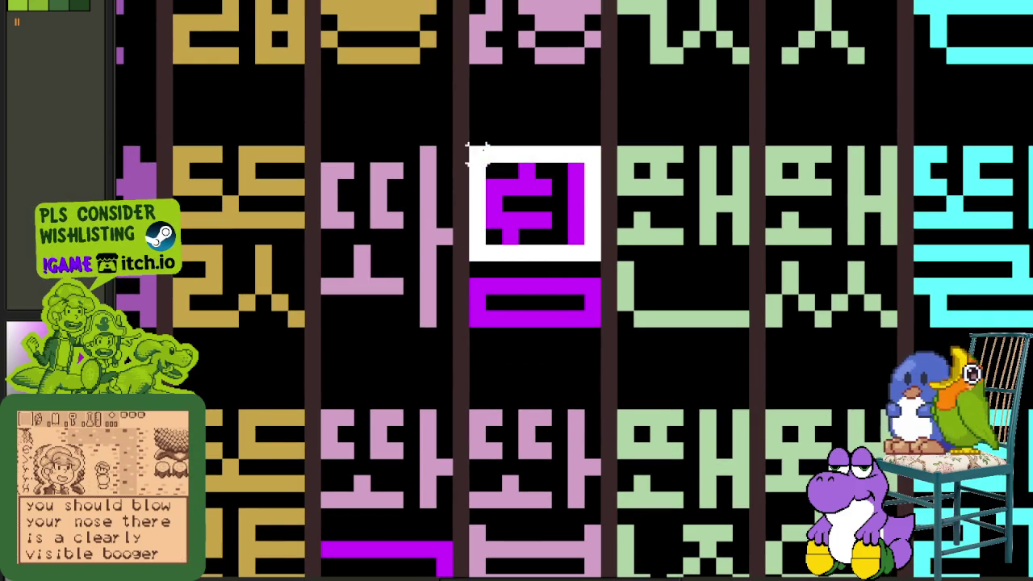
drag(508, 180, 358, 438)
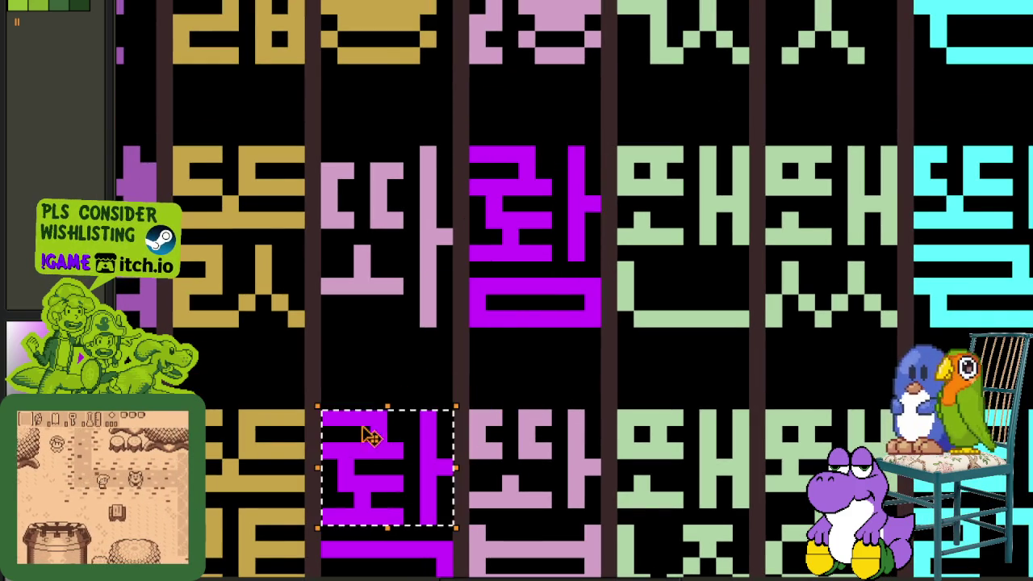
scroll(517, 387, down, 2)
drag(522, 395, 518, 337)
drag(525, 401, 524, 326)
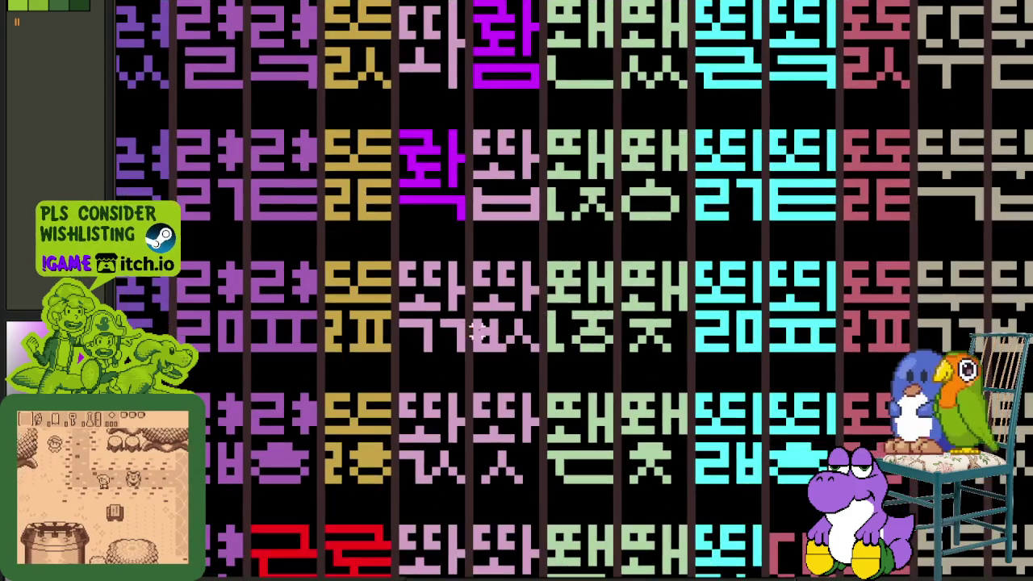
scroll(464, 317, up, 2)
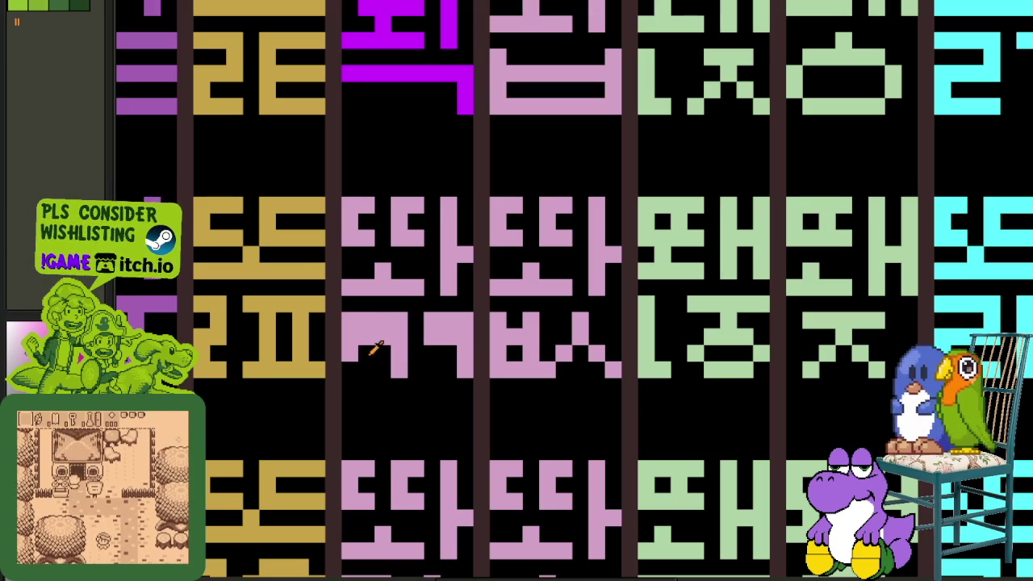
- Undo the stray pink fill, erase the ㄱㄱ top row, paste the purple glyph over the pink cell, and save
key(ctrl+z)
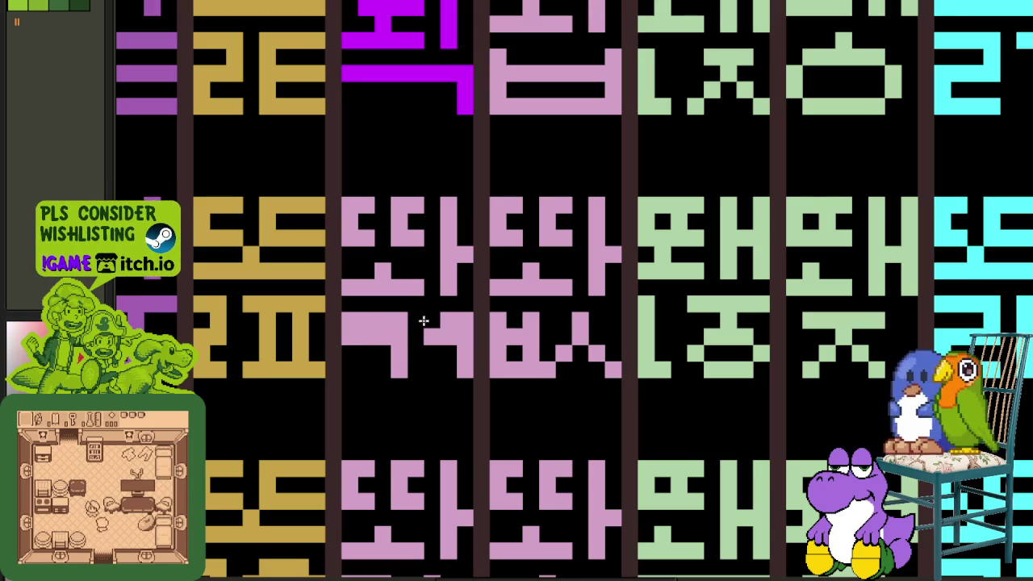
mouse_move(418, 320)
mouse_down()
mouse_move(461, 318)
mouse_move(369, 323)
mouse_up()
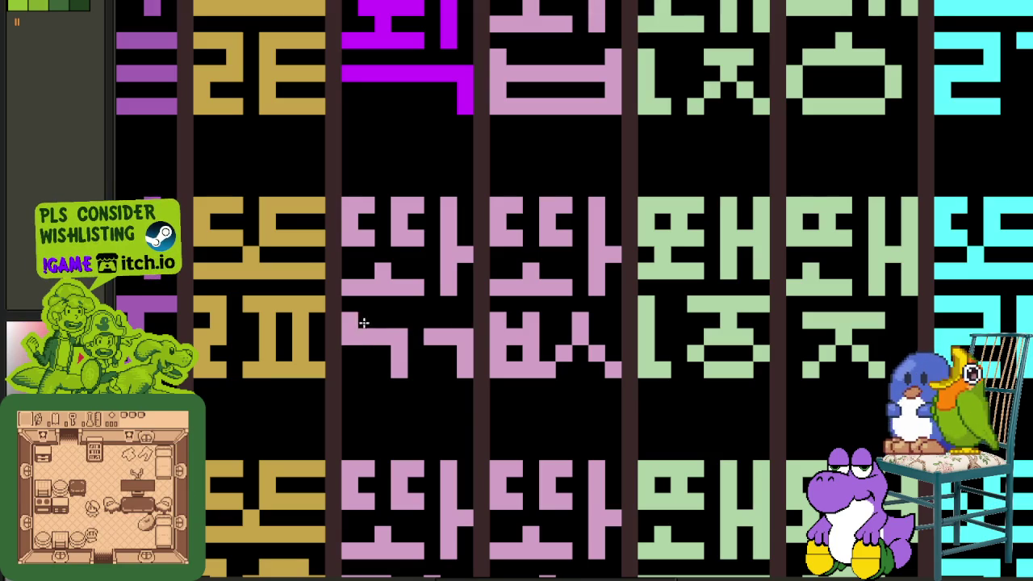
key(ctrl+v)
drag(526, 282, 414, 253)
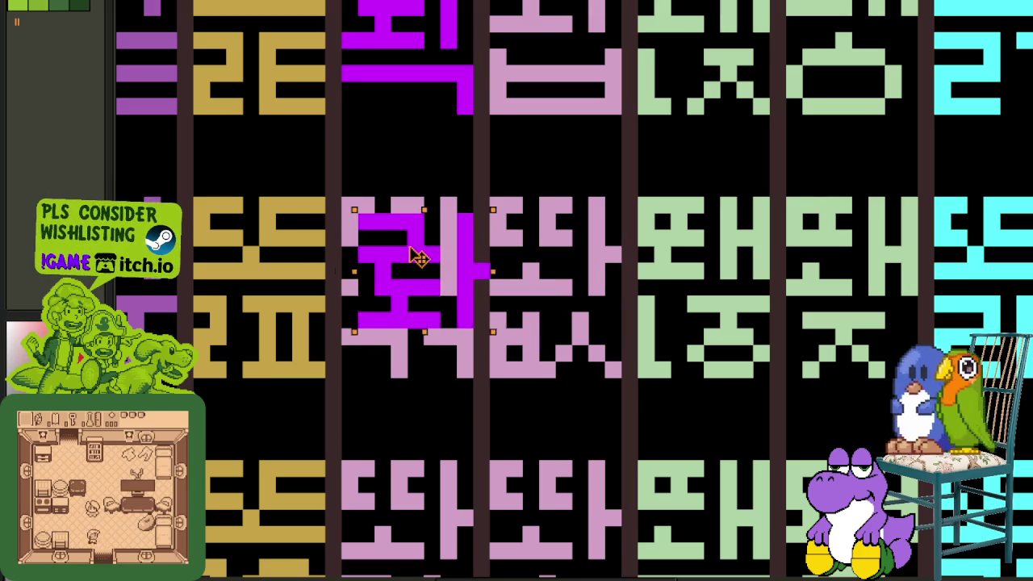
scroll(542, 238, down, 2)
key(ctrl+s)
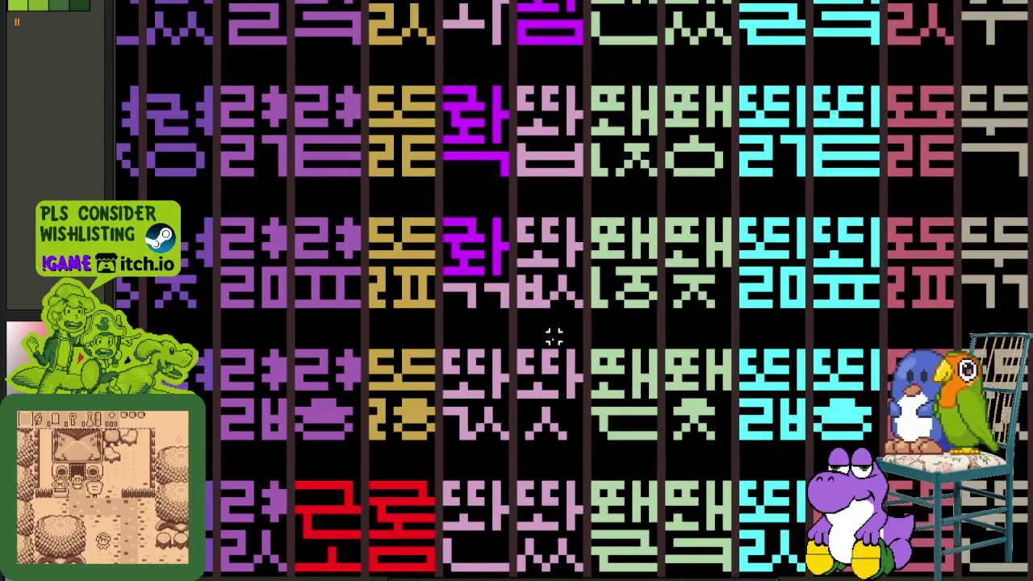
- Add a pink block to the final, then paste the purple glyph over the 똬 and its neighbour, and save
scroll(533, 350, up, 2)
scroll(456, 352, up, 1)
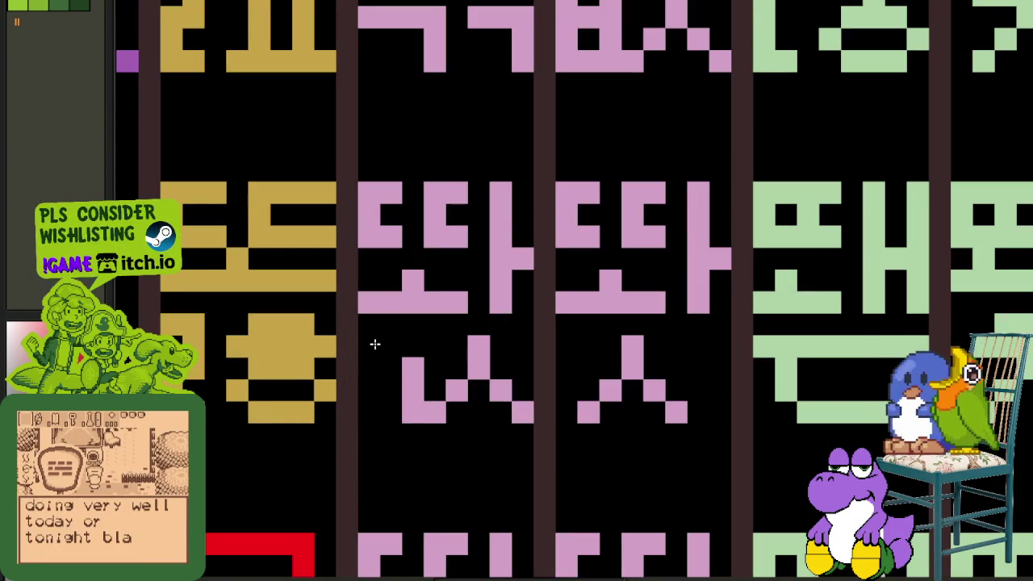
click(375, 369)
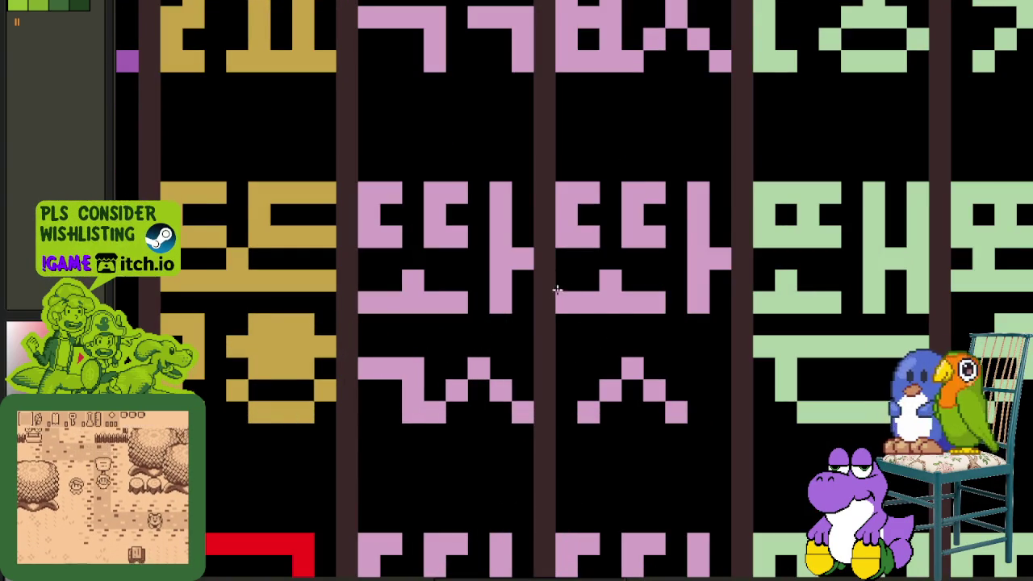
key(ctrl+v)
drag(635, 288, 461, 288)
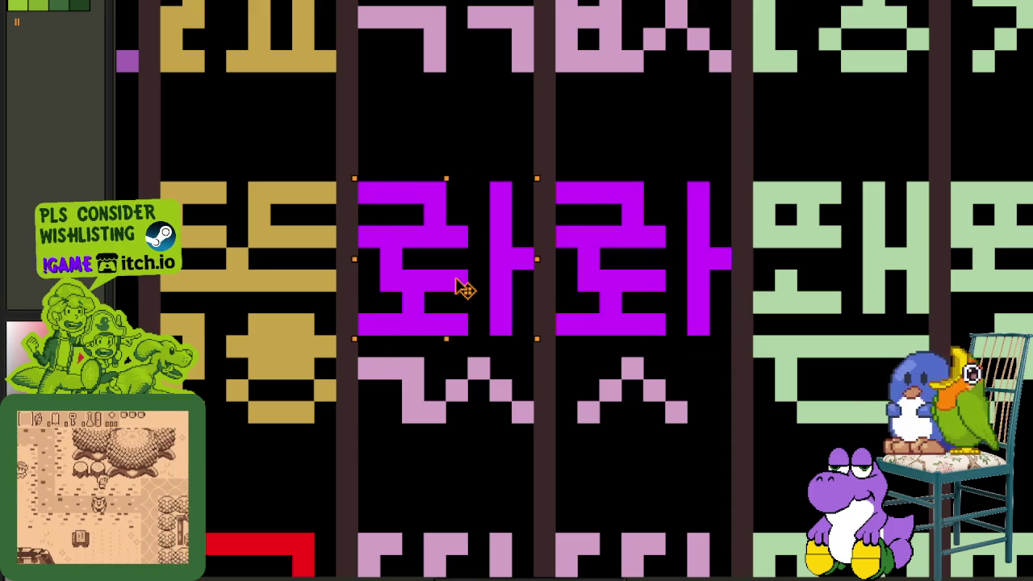
scroll(672, 385, down, 2)
key(ctrl+s)
- Copy the purple glyph onto the next pink cell and commit it
scroll(474, 336, up, 2)
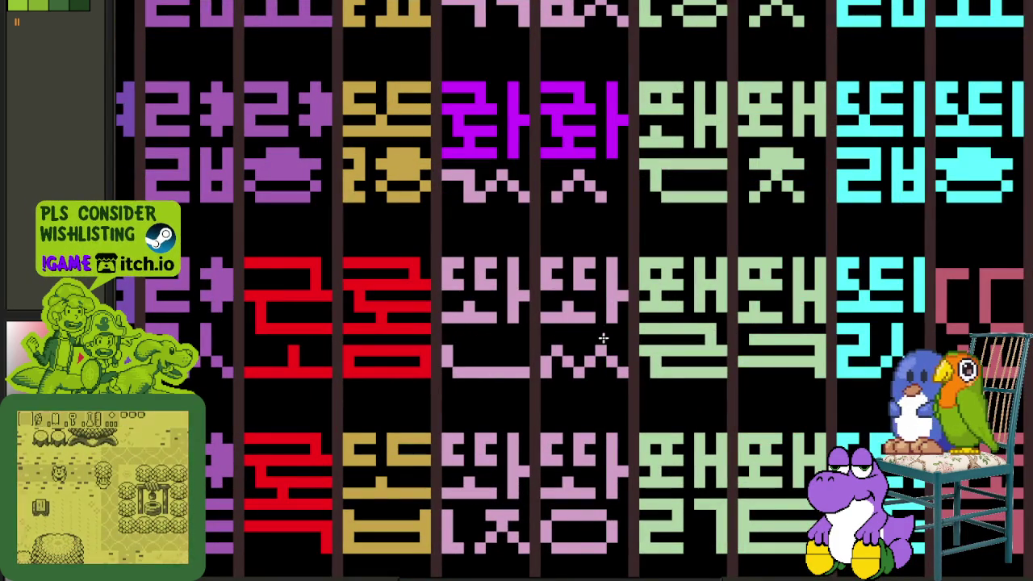
key(ctrl+shift+d)
key(ctrl+c)
key(ctrl+v)
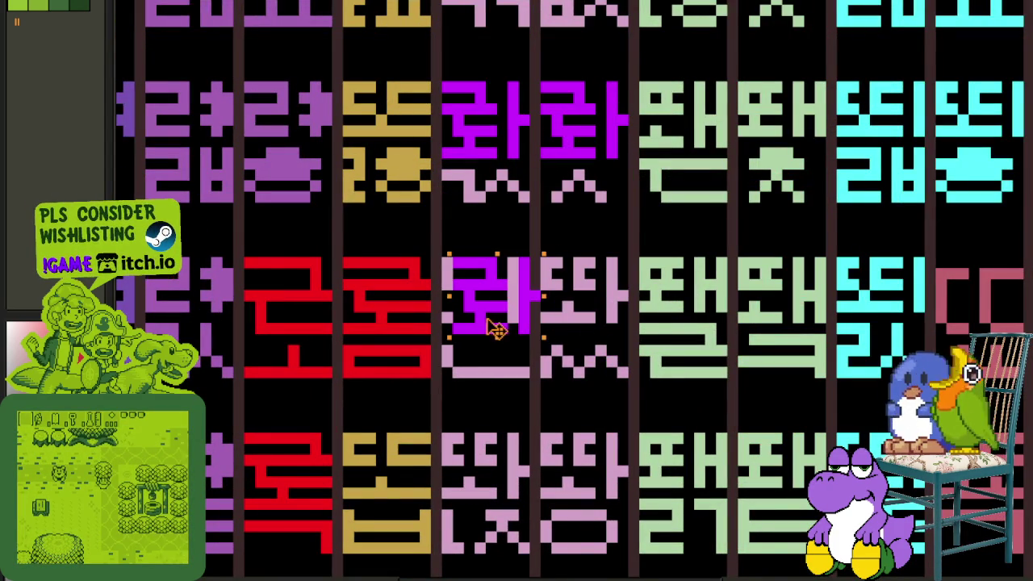
drag(488, 329, 589, 329)
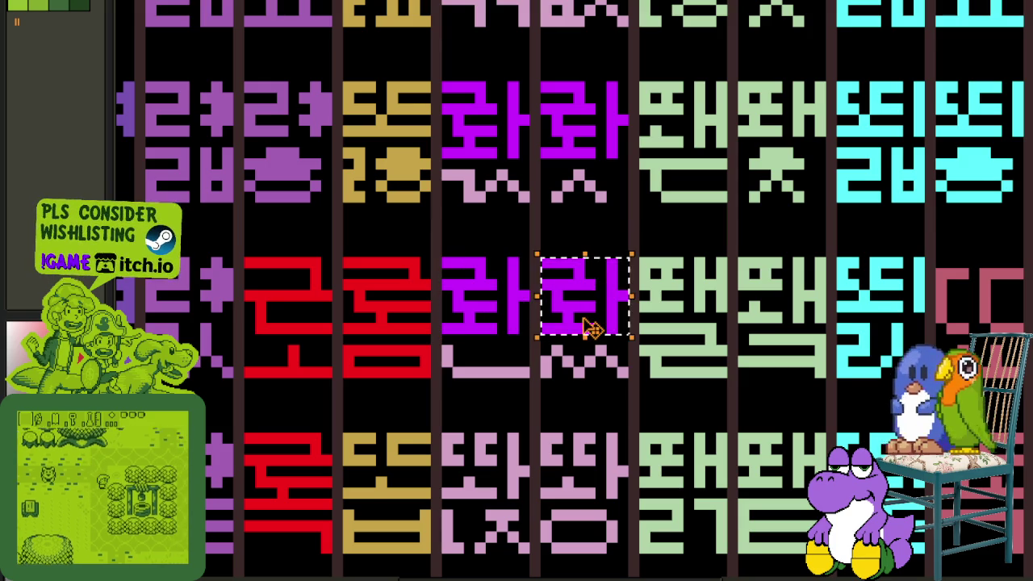
key(ctrl+d)
mouse_move(597, 460)
mouse_down()
mouse_move(492, 408)
mouse_move(452, 424)
mouse_move(525, 421)
mouse_move(425, 395)
mouse_move(371, 397)
mouse_up()
scroll(484, 404, up, 2)
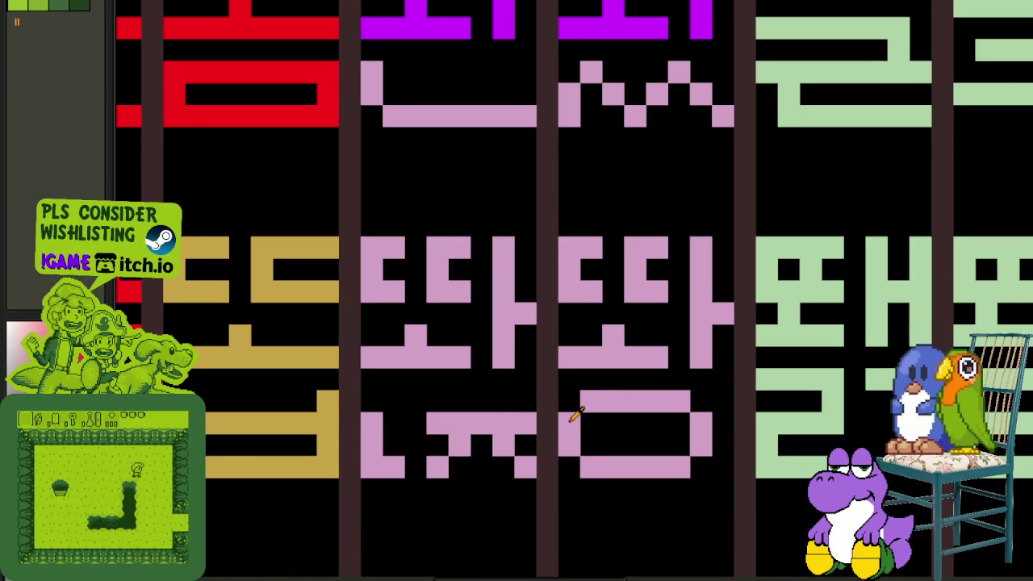
- Fill a row of pink pixels in the final and place purple glyph copies over both cells
mouse_move(574, 421)
mouse_down()
mouse_move(675, 416)
mouse_move(676, 399)
mouse_move(570, 411)
mouse_move(576, 399)
mouse_up()
key(ctrl+v)
mouse_move(503, 309)
mouse_down()
mouse_move(491, 341)
mouse_move(643, 357)
mouse_move(657, 347)
mouse_up()
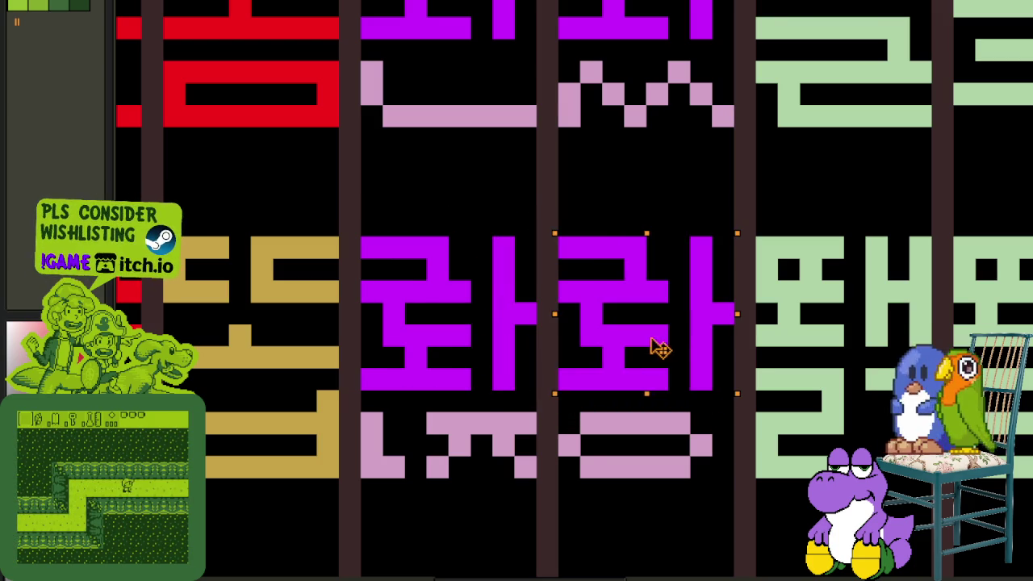
scroll(657, 346, down, 2)
drag(616, 420, 548, 293)
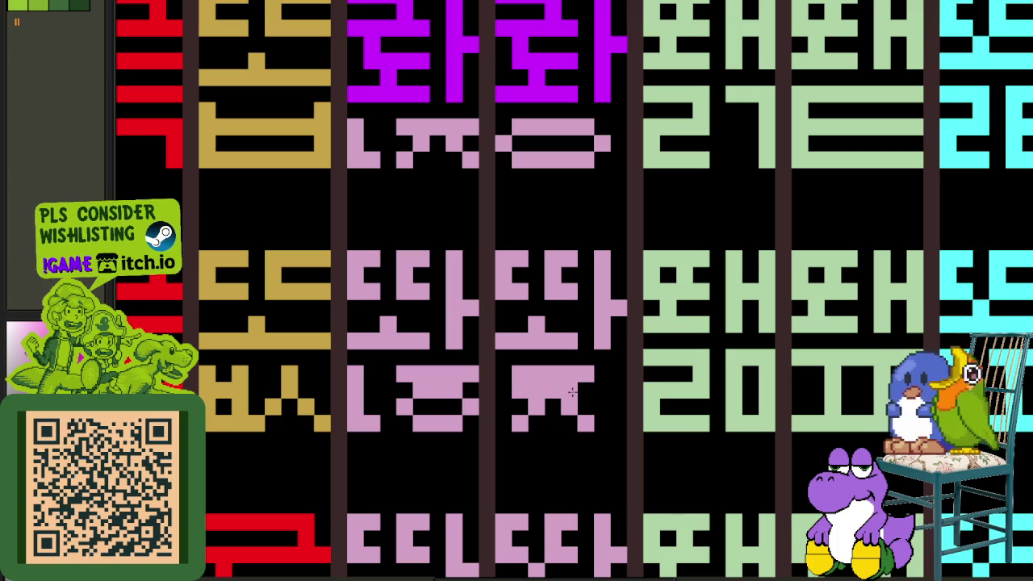
- Erase stray pink pixels from the next final and copy the purple glyph down onto that pink cell
drag(595, 389, 548, 374)
key(ctrl+v)
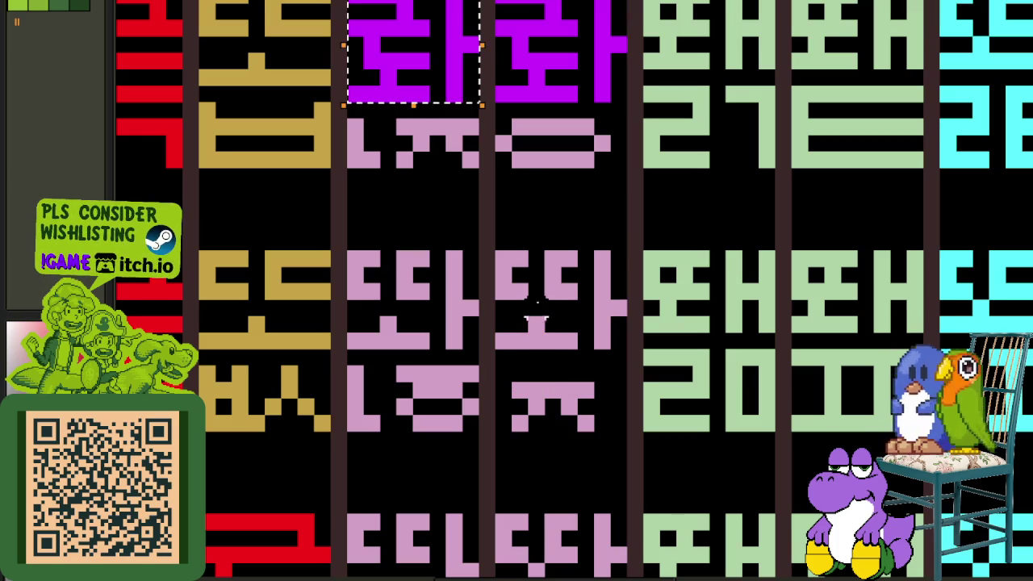
drag(407, 87, 555, 350)
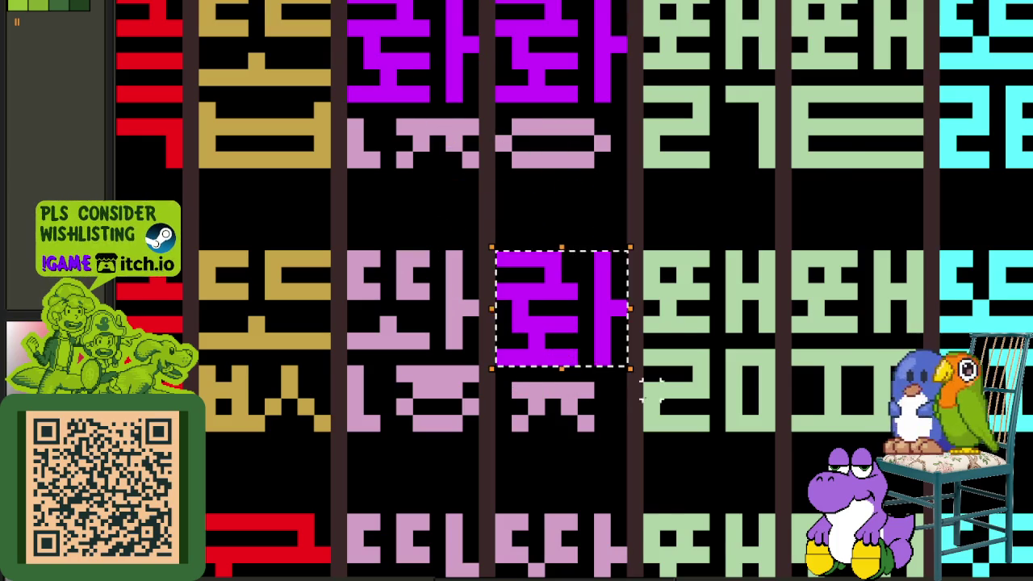
scroll(638, 458, down, 2)
scroll(415, 362, up, 2)
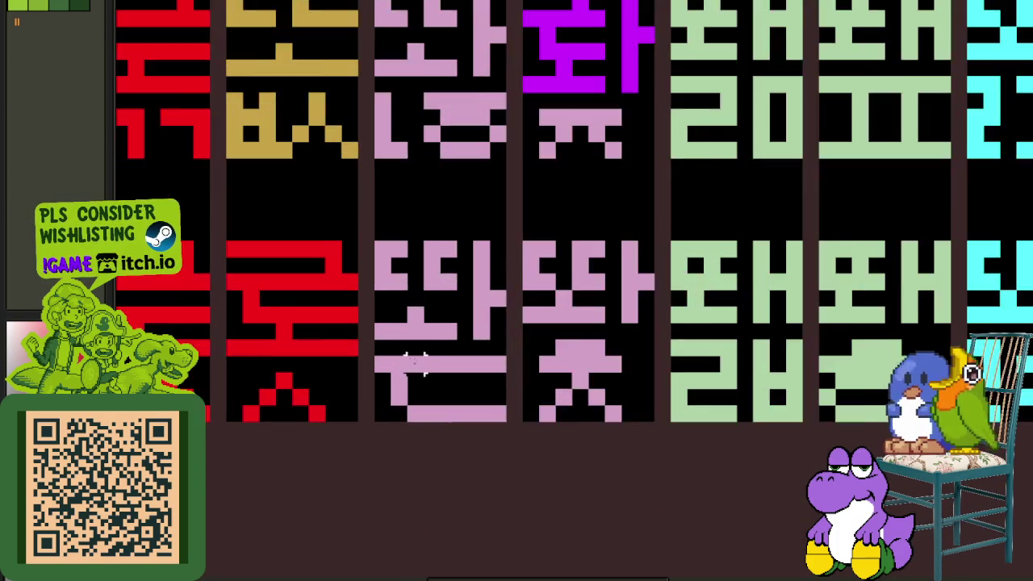
scroll(412, 359, up, 1)
- Recolour the remaining pink 똬 top, seat the purple glyph in its cell, and save the sheet
drag(374, 383, 533, 391)
mouse_move(530, 349)
mouse_down()
mouse_move(390, 357)
mouse_move(403, 425)
mouse_up()
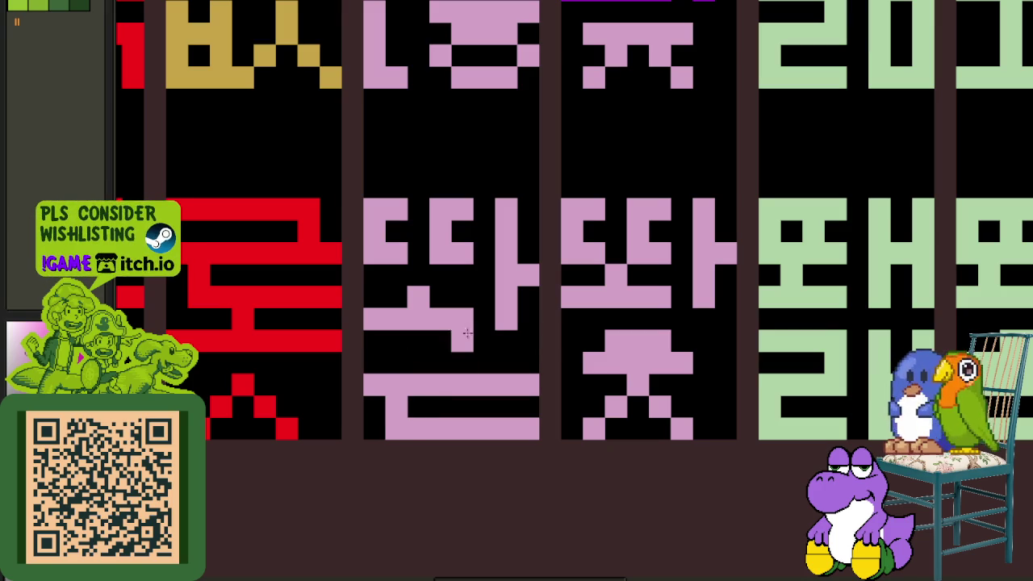
click(460, 342)
mouse_move(479, 283)
mouse_down()
mouse_move(468, 293)
mouse_move(505, 296)
mouse_up()
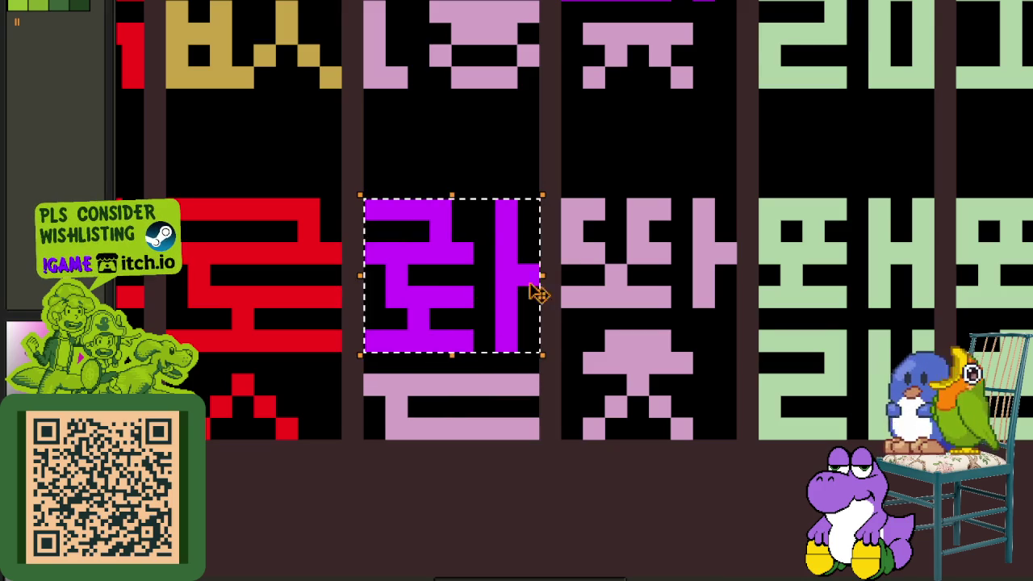
key(ctrl+d)
scroll(626, 283, down, 4)
key(ctrl+s)
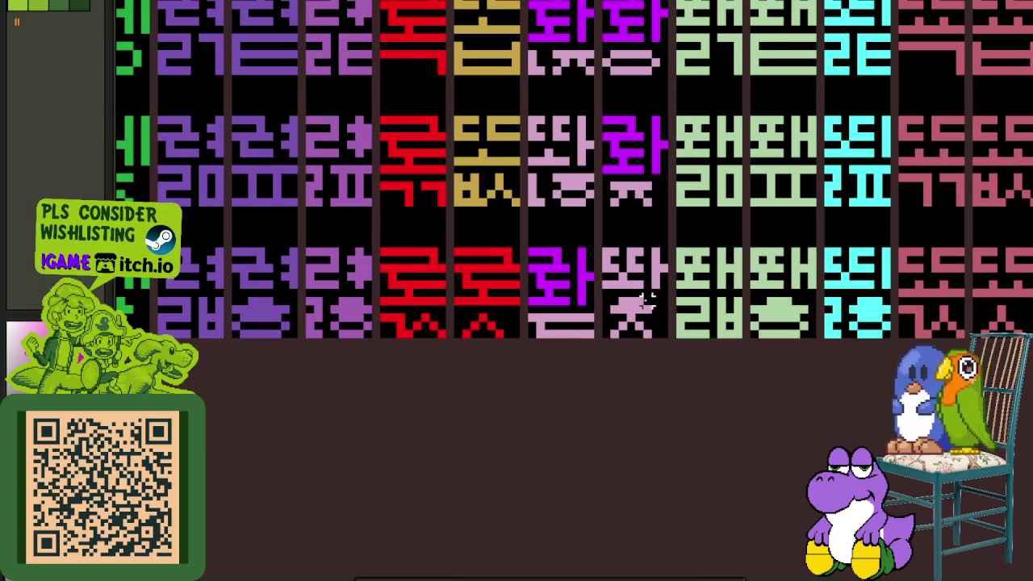
scroll(691, 302, up, 1)
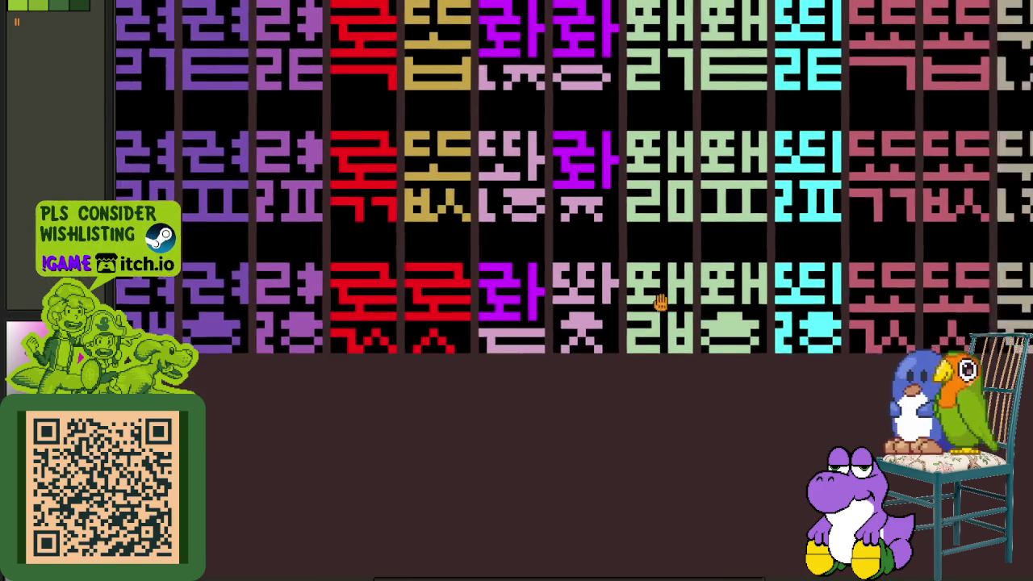
scroll(468, 296, up, 1)
scroll(402, 317, up, 1)
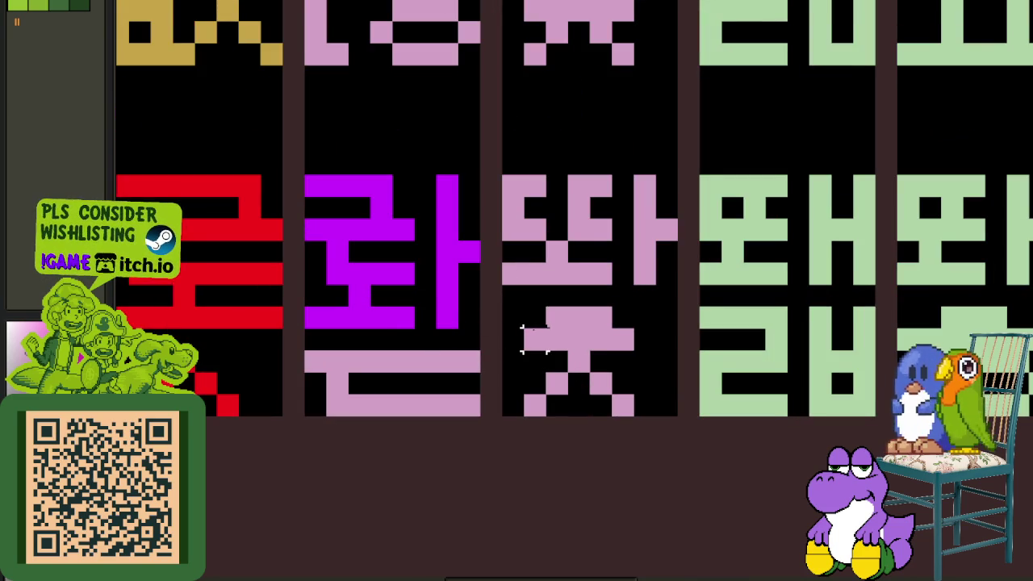
- Zoom in on the two purple glyphs and recolour the middle glyph's ㅅ final purple
scroll(533, 339, down, 2)
scroll(532, 339, down, 1)
scroll(581, 340, up, 2)
scroll(628, 341, up, 1)
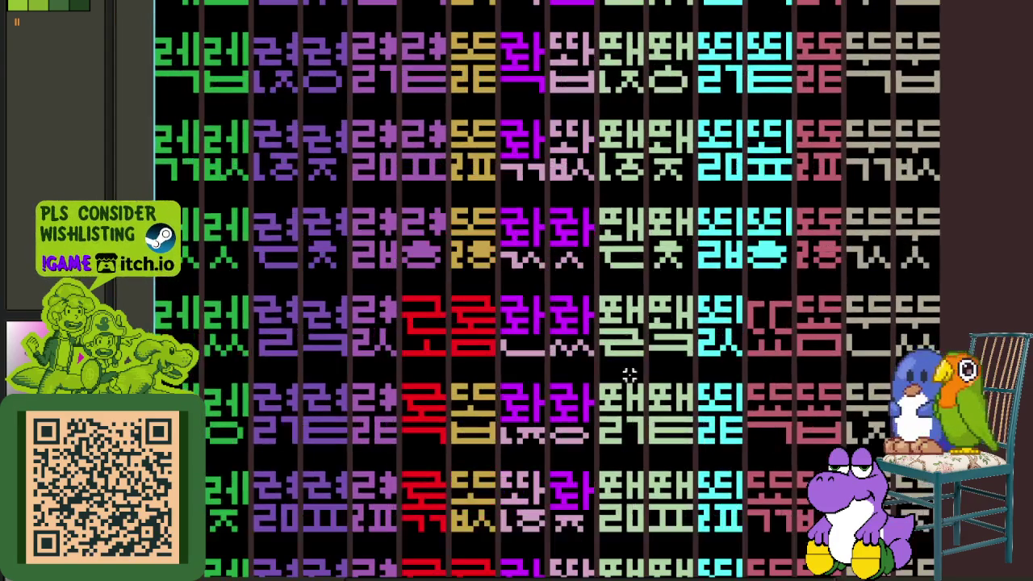
drag(626, 340, 523, 410)
scroll(514, 305, up, 2)
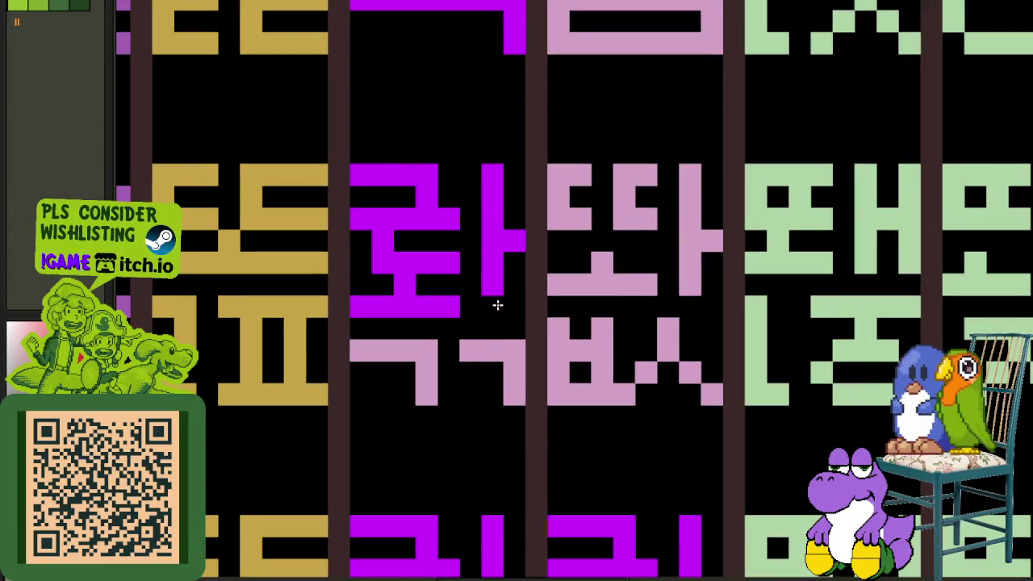
scroll(422, 350, down, 3)
scroll(484, 306, up, 1)
mouse_move(502, 259)
mouse_down()
mouse_move(492, 417)
mouse_move(479, 233)
mouse_up()
scroll(500, 240, up, 3)
scroll(500, 240, up, 1)
drag(511, 302, 496, 350)
click(495, 350)
key(ctrl+z)
- Pencil each pixel of the left glyph's ㅅ final purple, undoing the accidental background fill
click(447, 378)
click(348, 352)
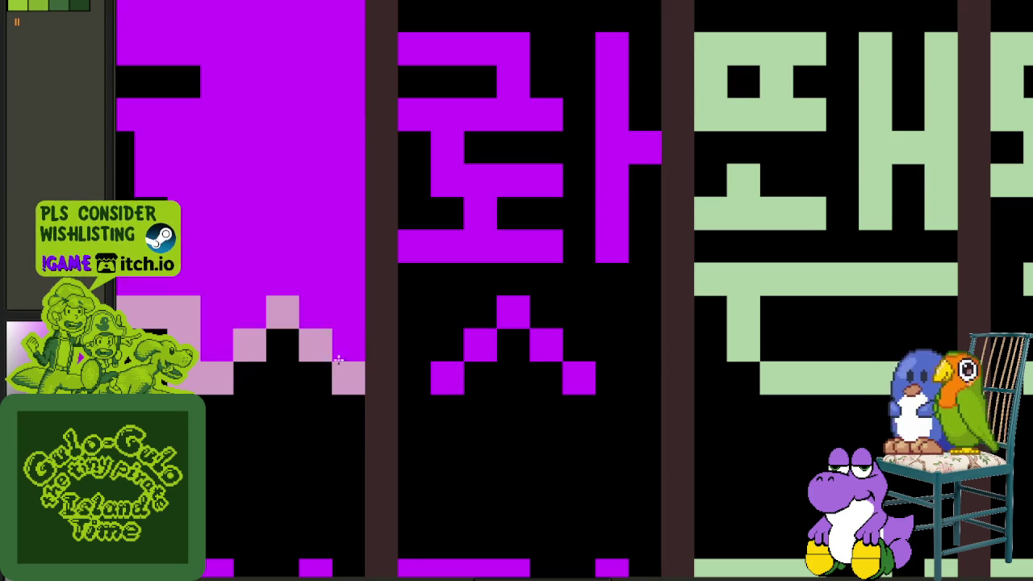
click(355, 371)
key(ctrl+z)
click(314, 347)
click(282, 312)
click(261, 342)
click(218, 376)
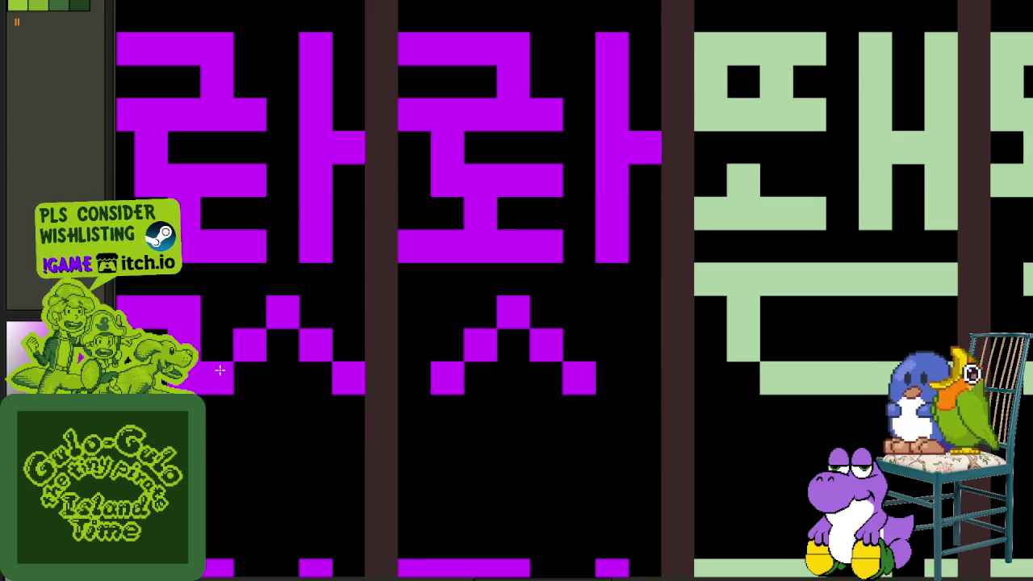
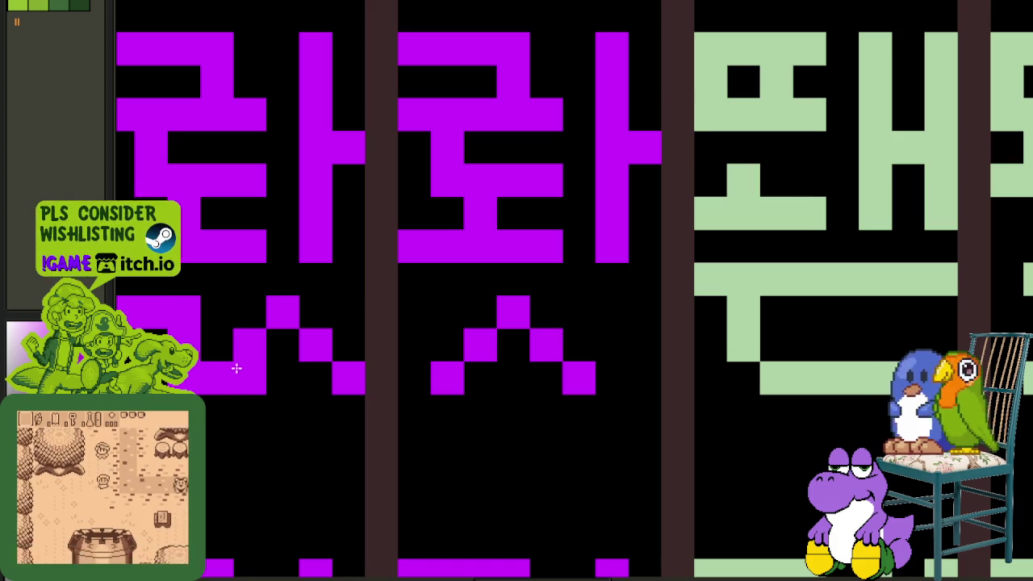
- Recolour the ㄴ stroke and pink zigzag pixels under 콰 magenta, undoing an accidental fill
scroll(236, 369, down, 5)
scroll(385, 423, up, 2)
scroll(386, 423, up, 3)
click(345, 311)
click(460, 307)
click(482, 271)
click(505, 294)
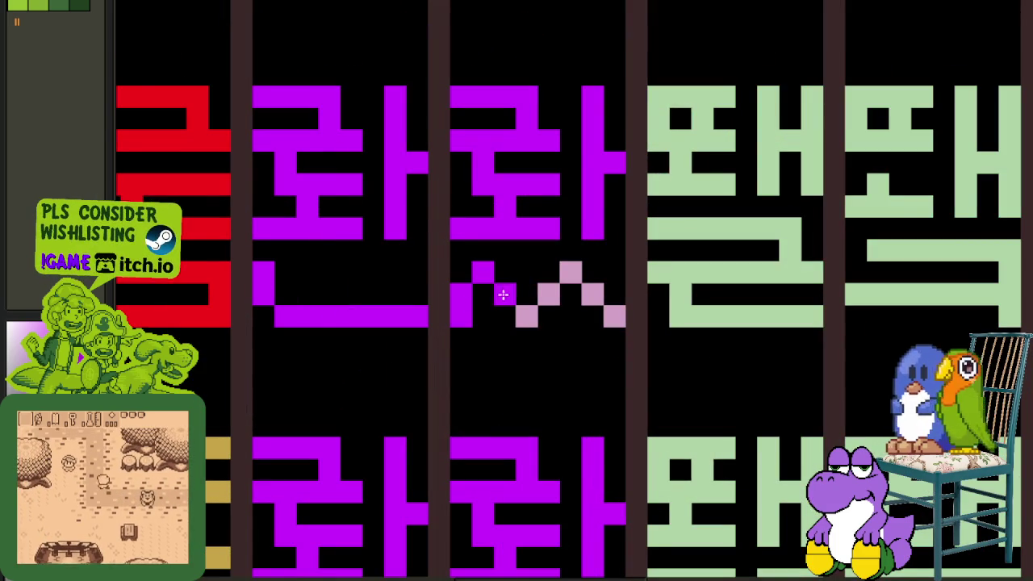
click(527, 317)
click(565, 293)
key(ctrl+z)
click(571, 272)
click(592, 295)
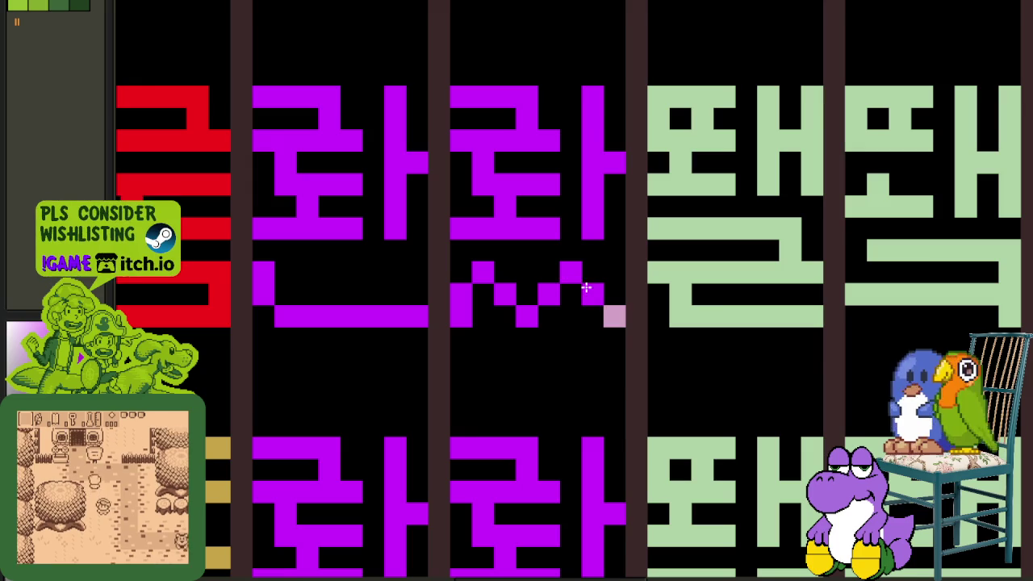
- Paint the top and bottom rows of the ㅡ stroke magenta
scroll(613, 321, down, 3)
scroll(595, 327, up, 3)
drag(576, 260, 590, 266)
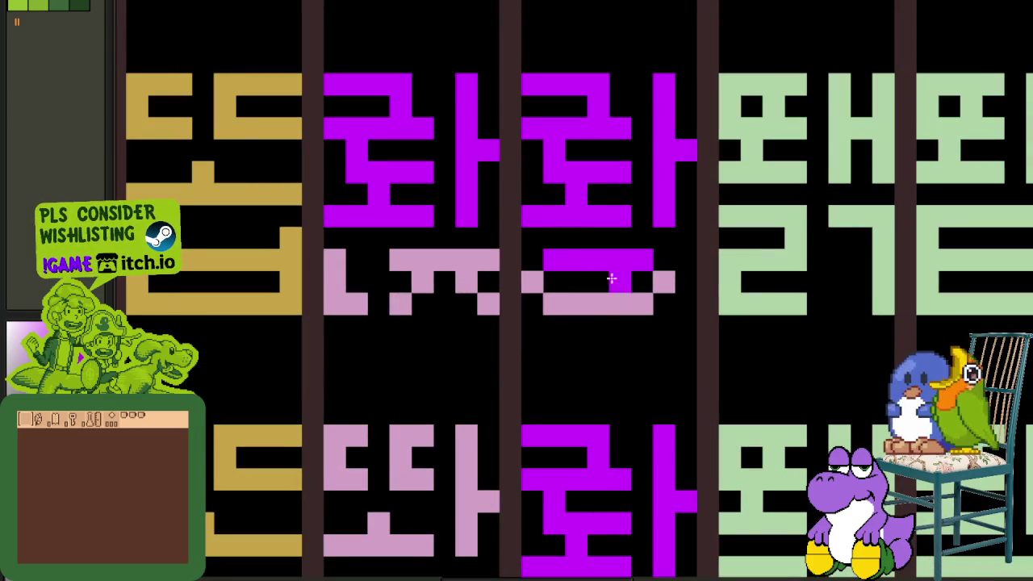
mouse_move(661, 286)
mouse_down()
mouse_move(559, 297)
mouse_move(463, 280)
mouse_move(414, 287)
mouse_up()
click(334, 303)
- Repaint the remaining pink strokes and bottom of 콰 magenta, reverting the stray background fill
scroll(379, 348, down, 3)
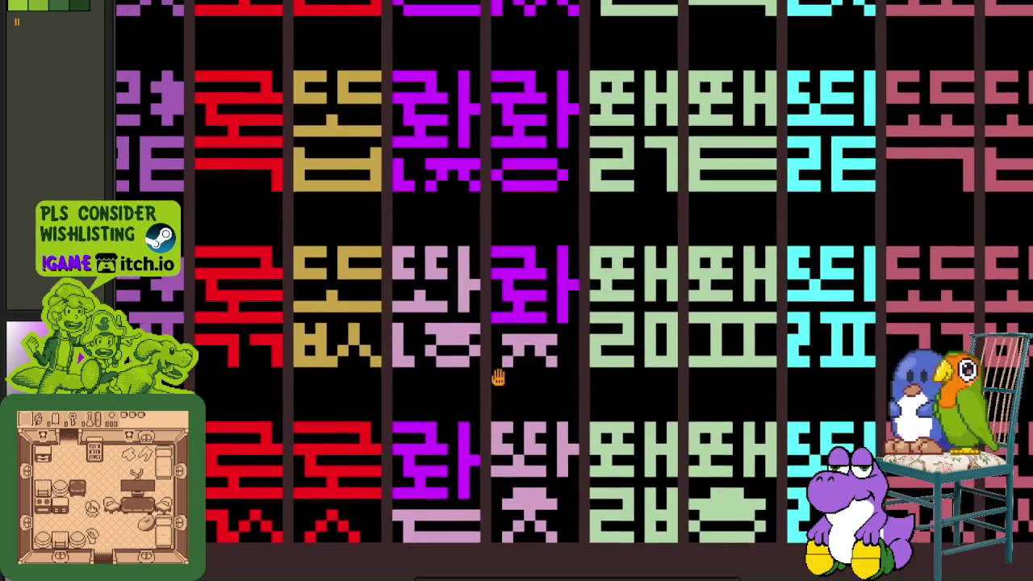
scroll(496, 373, up, 3)
drag(519, 272, 565, 274)
click(576, 287)
key(ctrl+z)
key(ctrl+y)
key(ctrl+z)
scroll(489, 336, down, 3)
scroll(464, 394, up, 2)
click(426, 334)
- Save the sprite sheet
scroll(644, 425, down, 4)
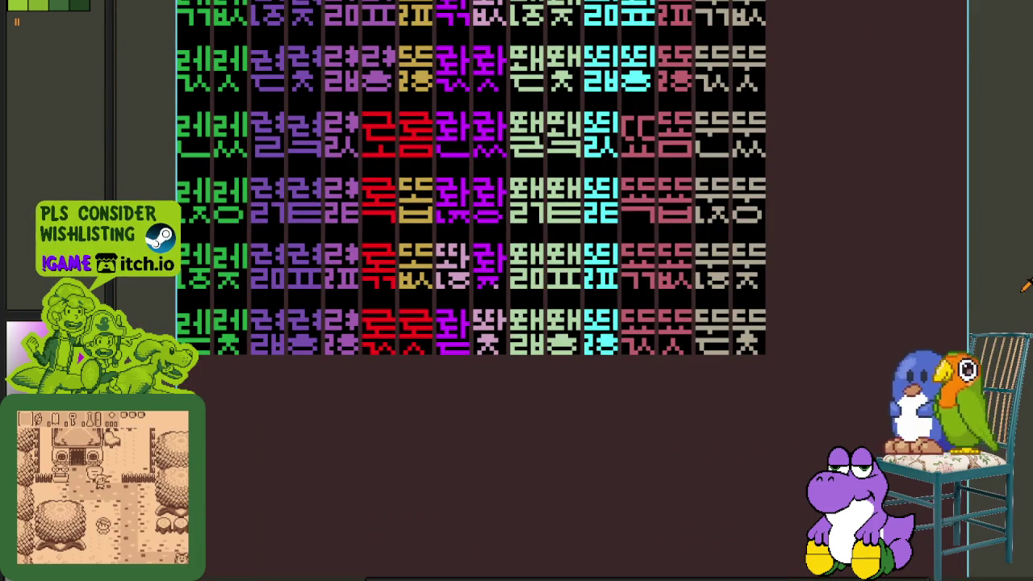
drag(816, 221, 659, 480)
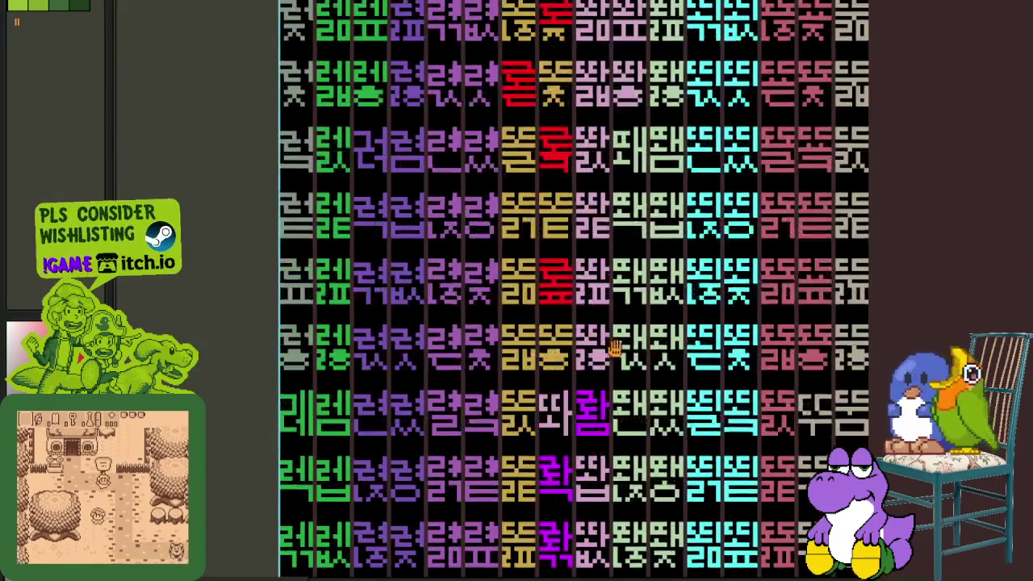
key(ctrl+s)
- Paste the copied magenta 콰 and place it onto the middle-column glyph tile
scroll(619, 213, up, 1)
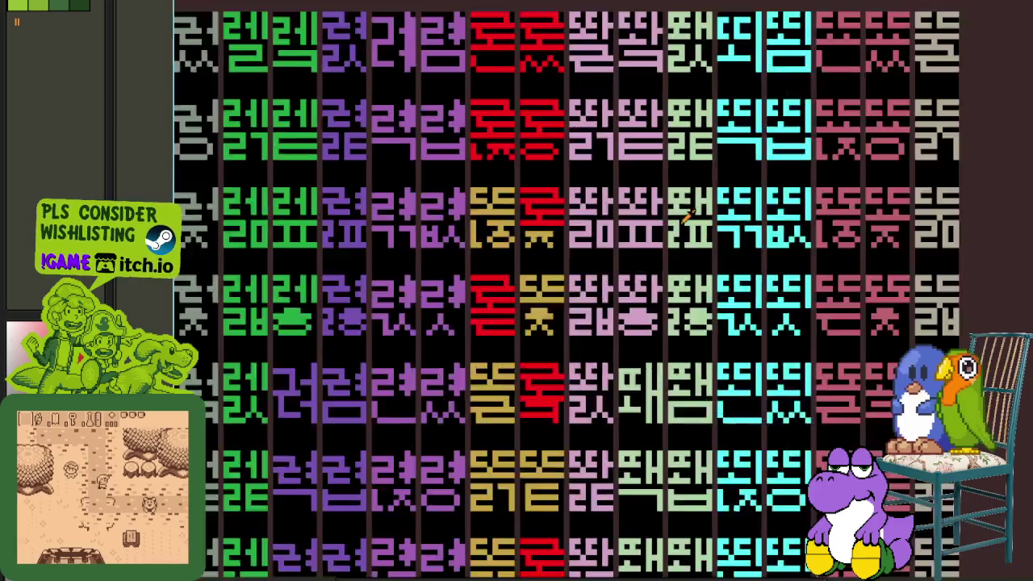
scroll(618, 213, up, 3)
scroll(618, 213, up, 1)
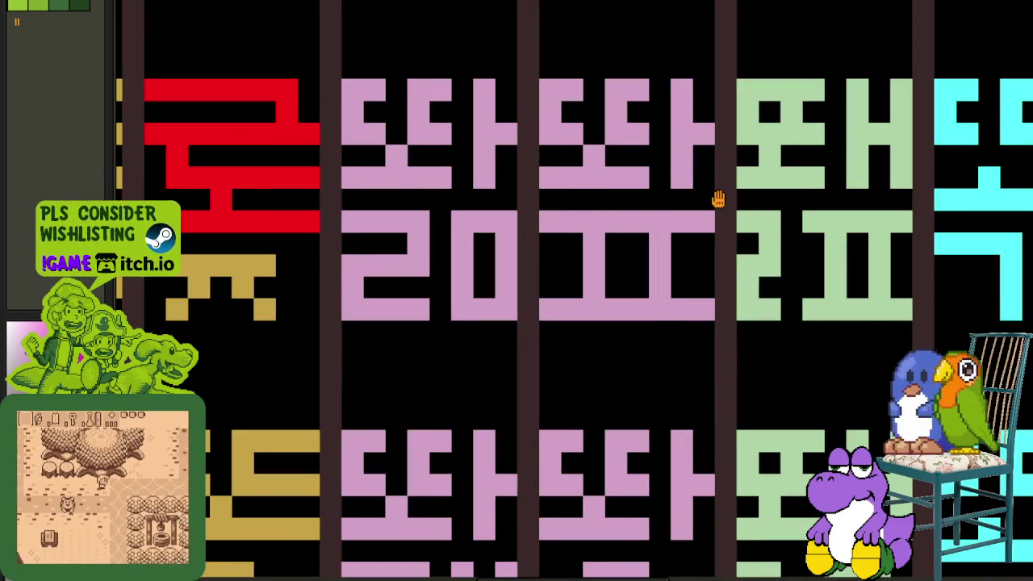
key(ctrl+v)
drag(299, 292, 686, 225)
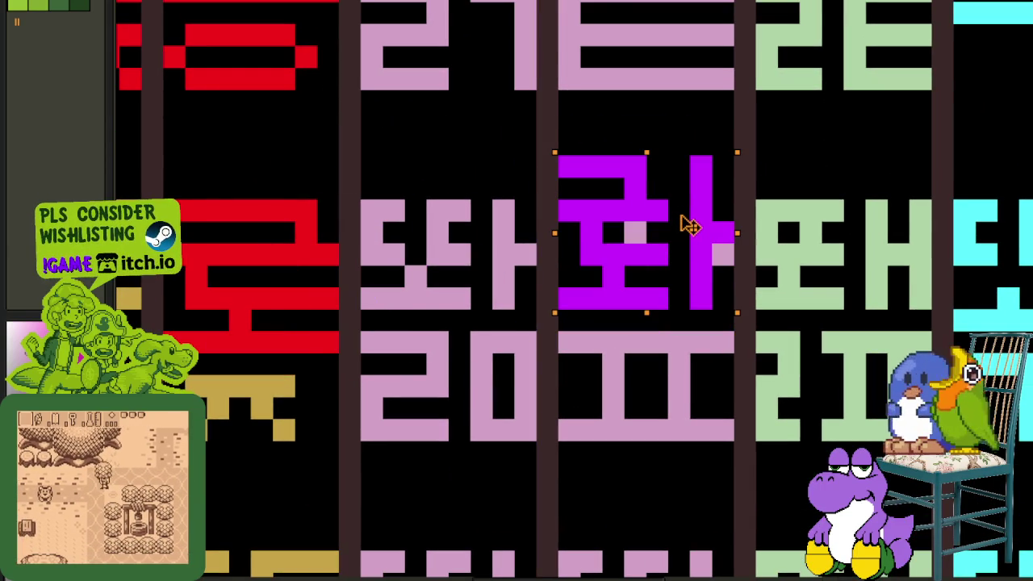
click(763, 276)
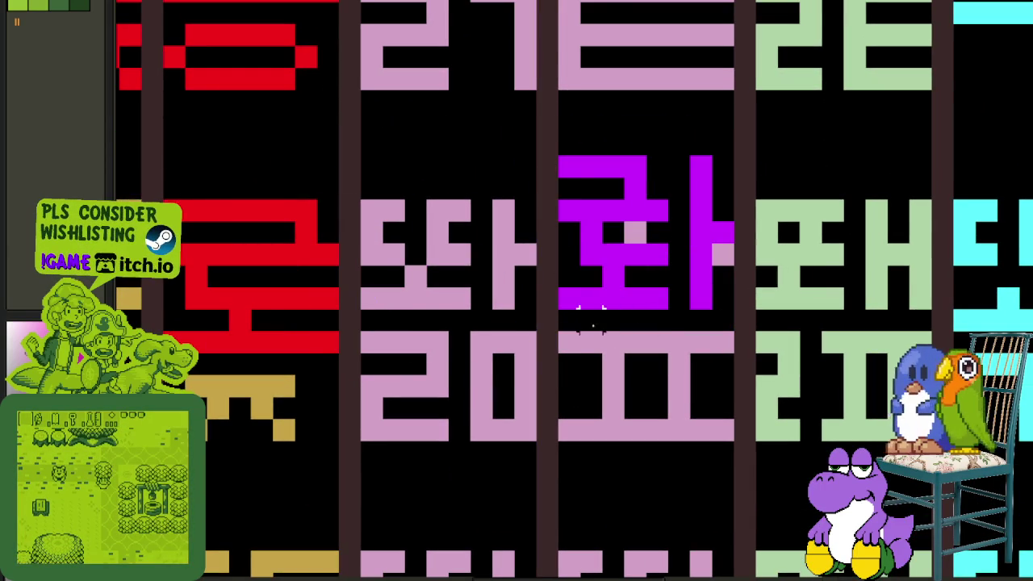
- Draw a magenta bar below the pasted 콰 and shift the glyph down one pixel
drag(569, 342, 724, 343)
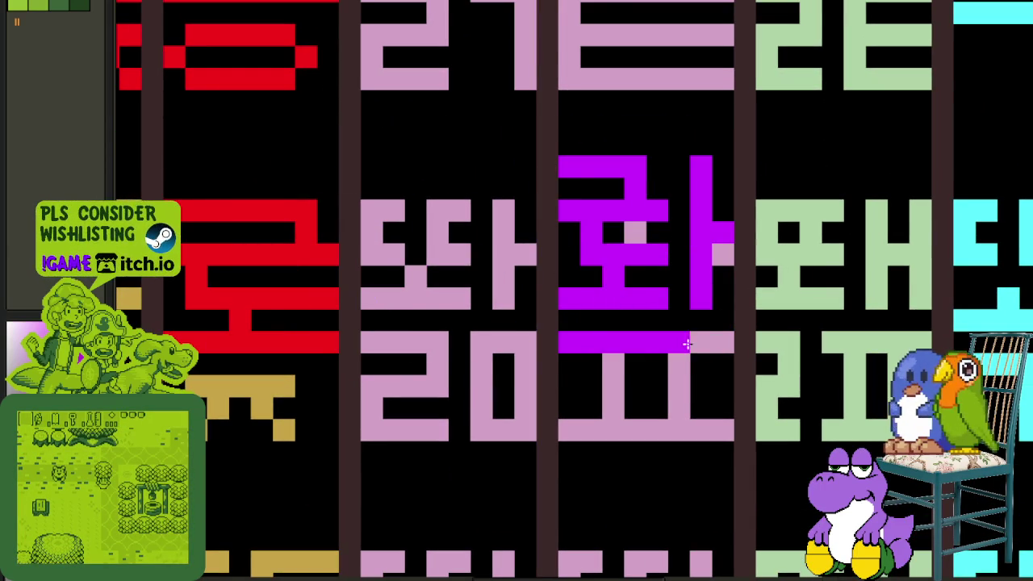
drag(558, 157, 700, 297)
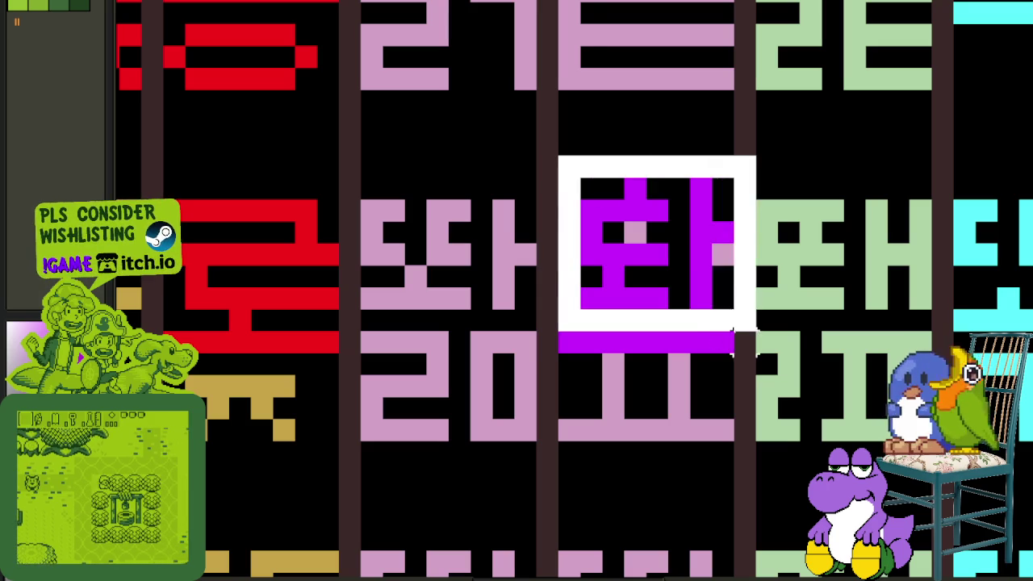
key(Down)
key(Return)
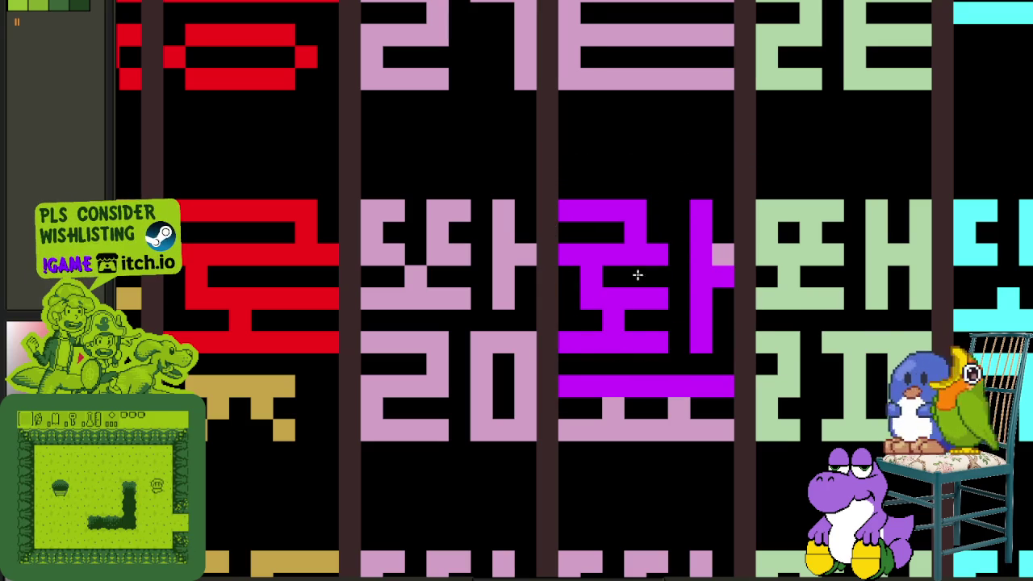
scroll(717, 253, down, 3)
- Pan and zoom across the sheet to survey the lower rows of glyph tiles
scroll(684, 296, down, 2)
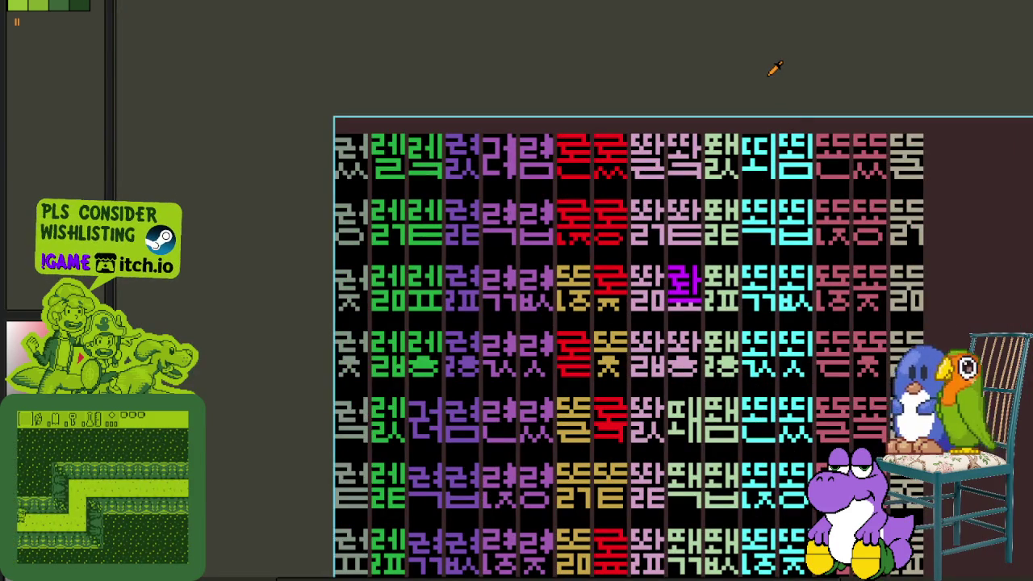
scroll(678, 169, up, 1)
scroll(662, 194, up, 1)
scroll(652, 222, up, 2)
scroll(655, 221, down, 2)
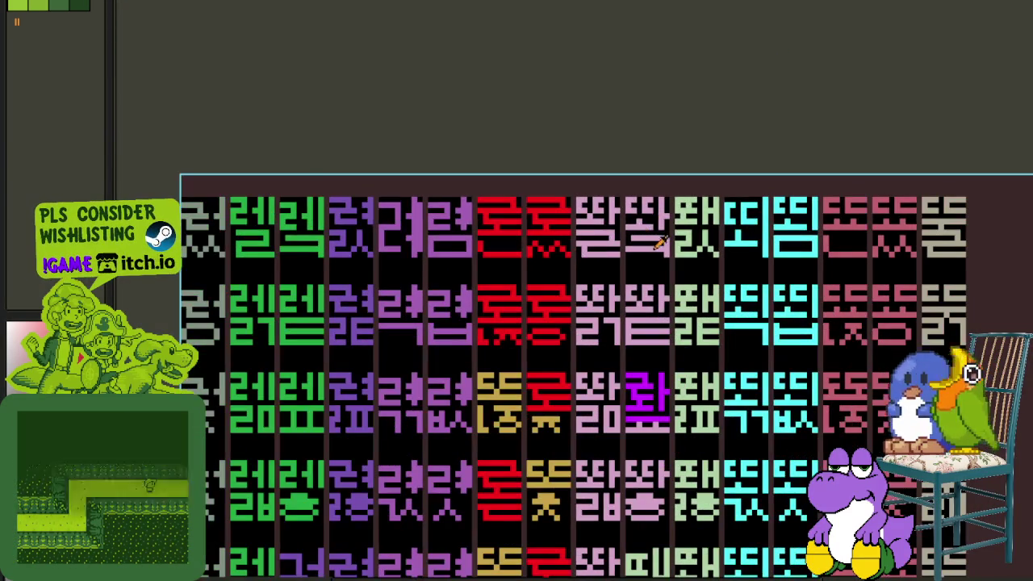
scroll(660, 239, down, 2)
drag(724, 363, 715, 255)
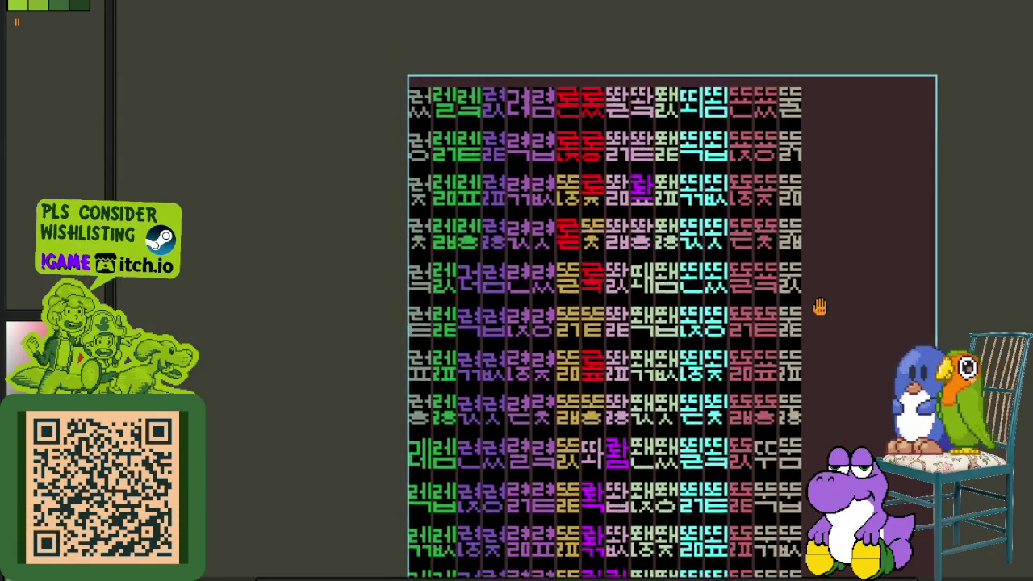
drag(828, 342, 797, 196)
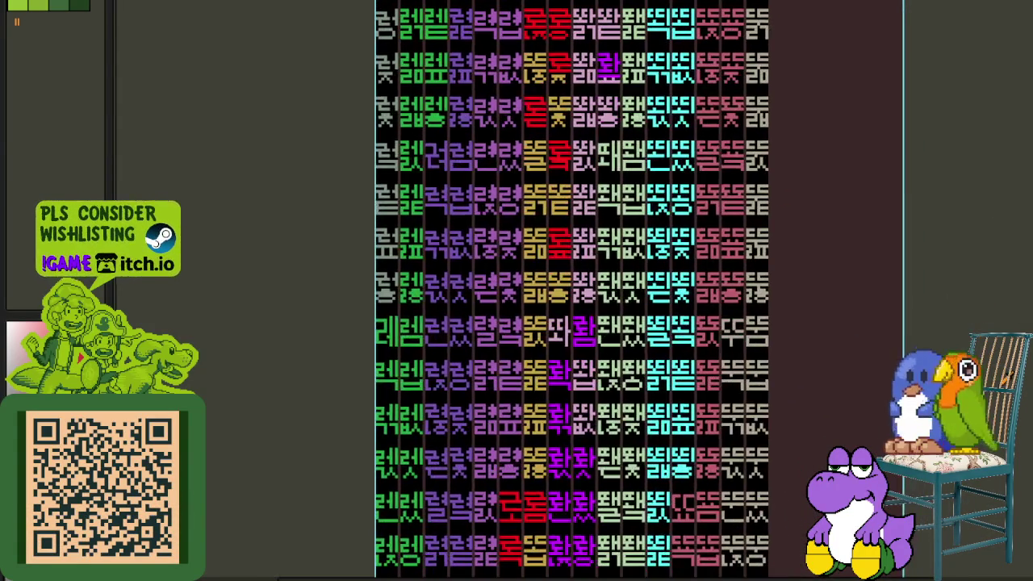
drag(862, 542, 877, 400)
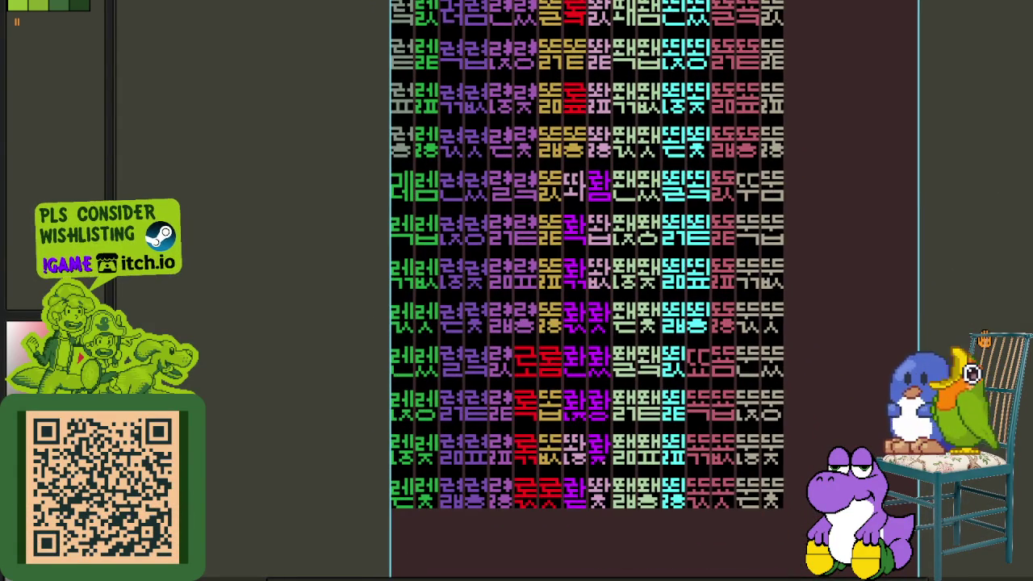
scroll(660, 440, up, 1)
scroll(574, 465, up, 1)
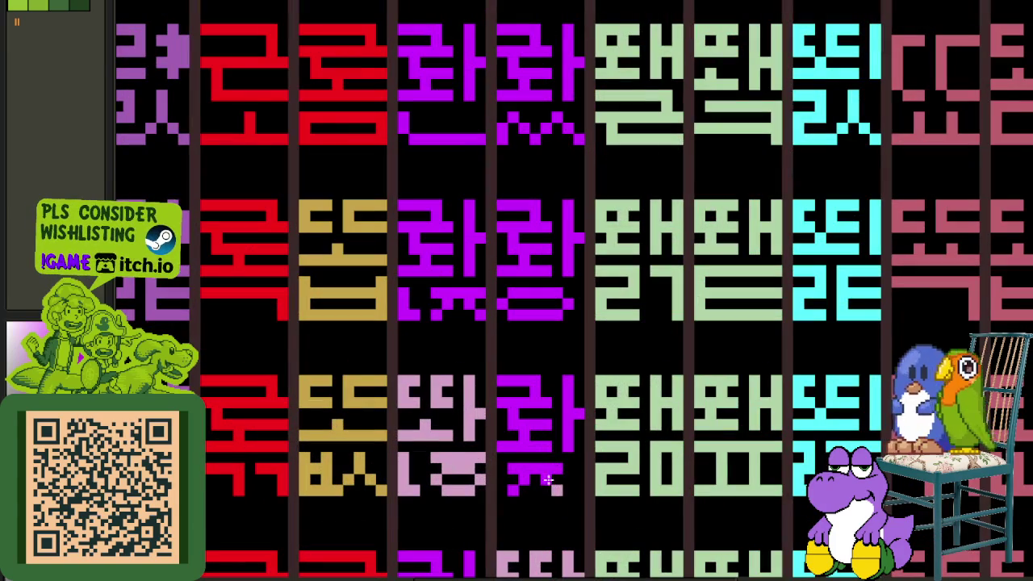
scroll(555, 487, down, 2)
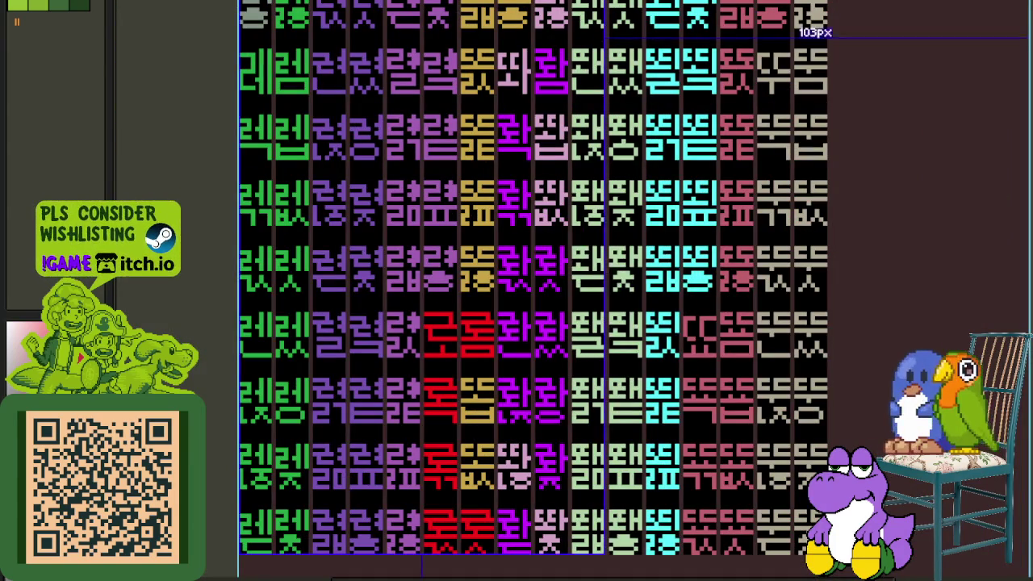
mouse_move(645, 305)
mouse_down()
mouse_move(656, 276)
mouse_move(593, 283)
mouse_move(584, 343)
mouse_move(576, 277)
mouse_up()
scroll(577, 277, up, 2)
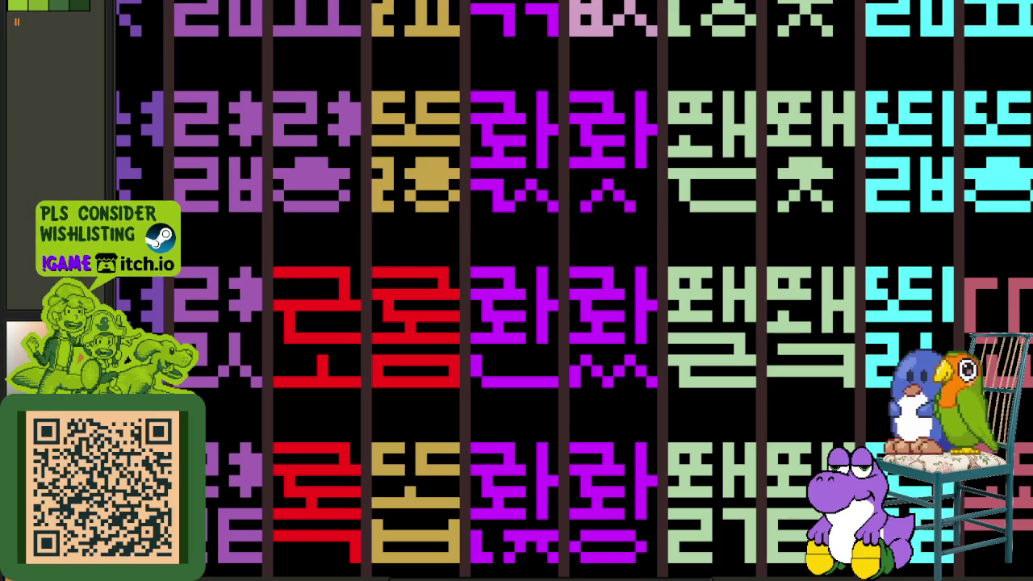
scroll(579, 258, up, 2)
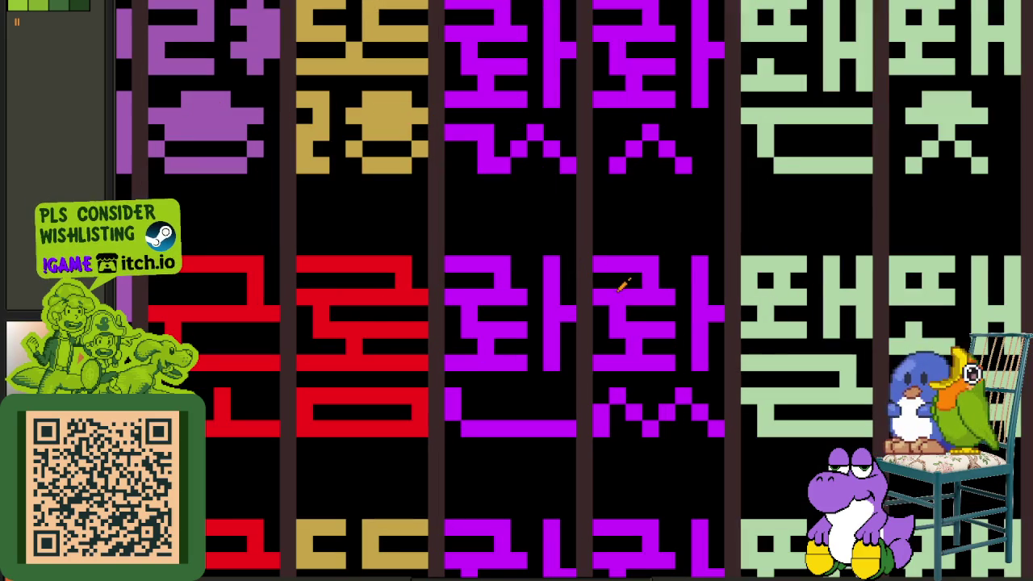
- Replace magenta #cc00ff with orange across the whole sprite sheet
key(shift+r)
key(Return)
scroll(668, 303, down, 5)
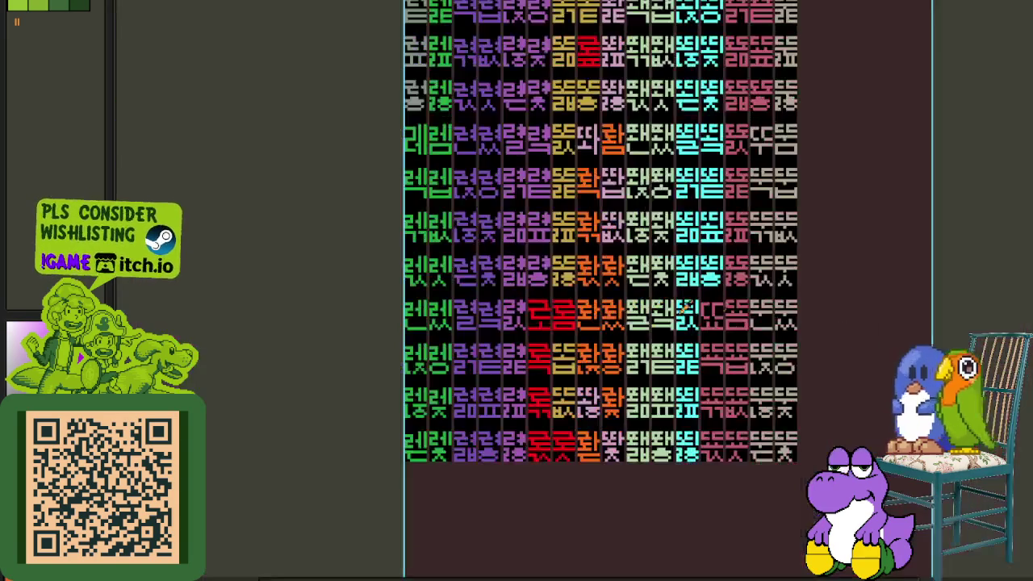
drag(778, 307, 695, 389)
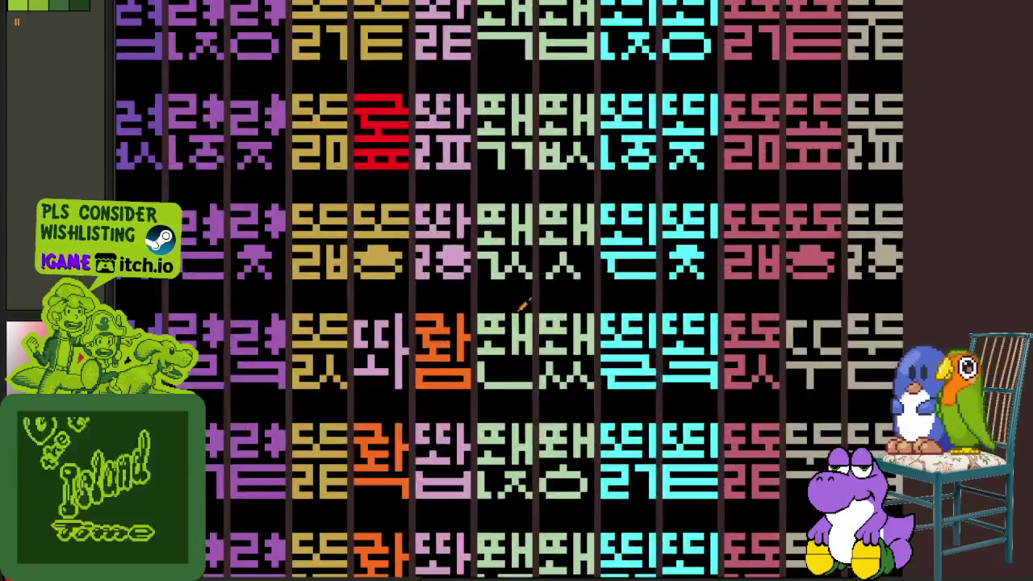
- Replace the orange #ff6d00 with red across the glyph sheet
scroll(581, 339, up, 2)
scroll(581, 339, up, 2)
key(shift+r)
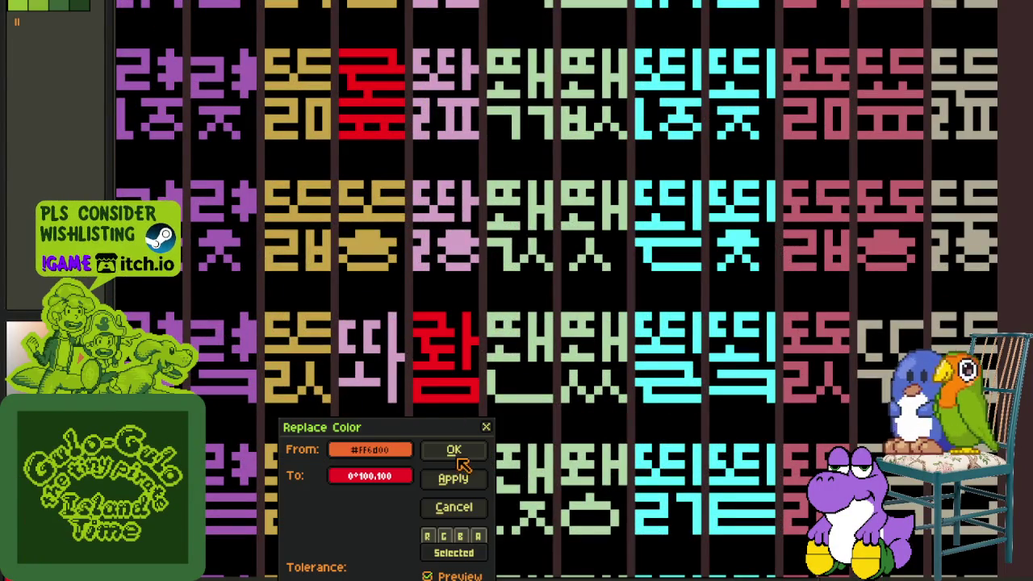
click(453, 450)
- Save the sprite sheet and look over the glyph columns further left
scroll(727, 395, down, 2)
scroll(853, 381, down, 2)
key(ctrl+s)
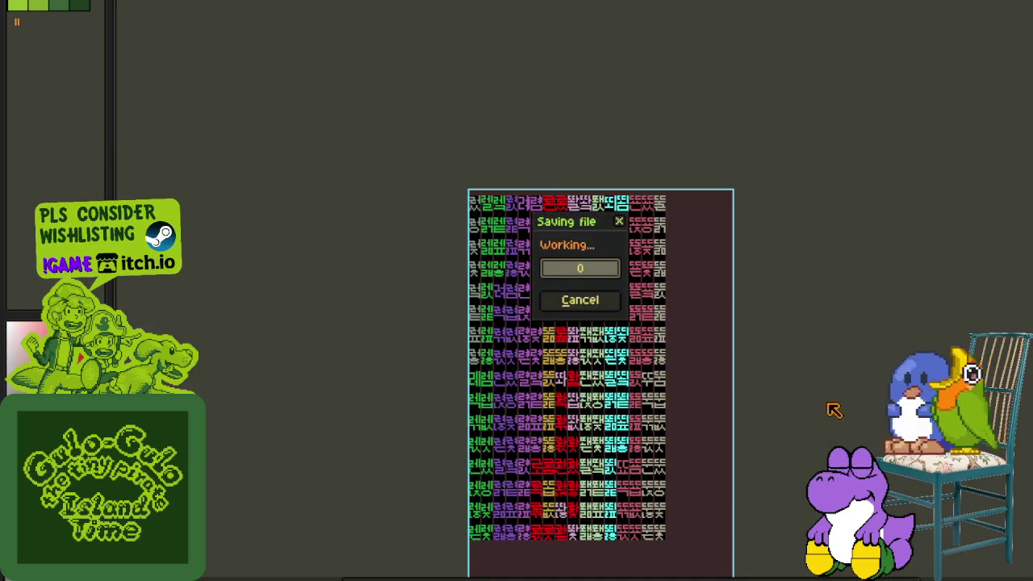
scroll(709, 411, up, 2)
scroll(703, 382, up, 1)
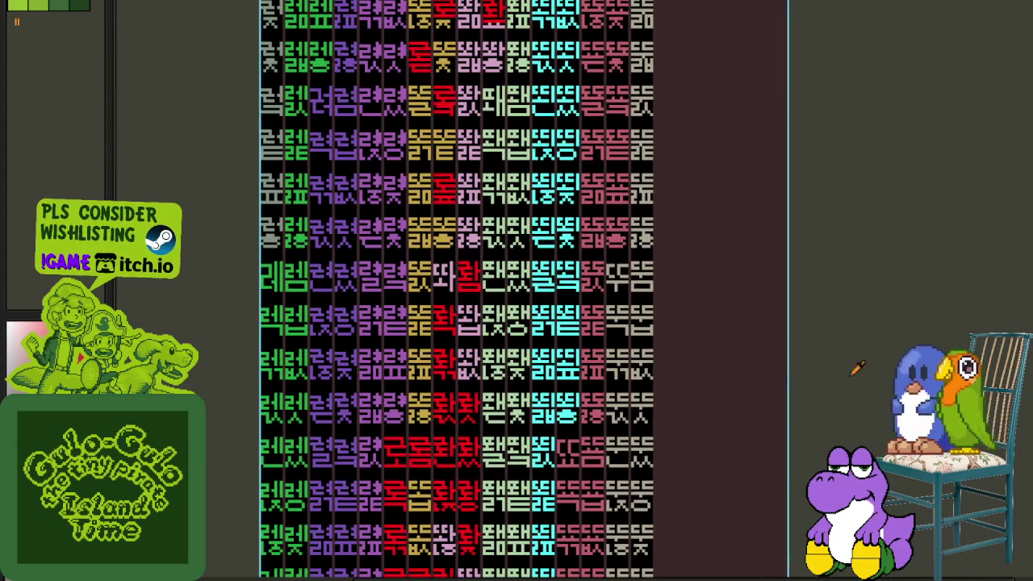
scroll(876, 362, down, 1)
scroll(844, 333, down, 1)
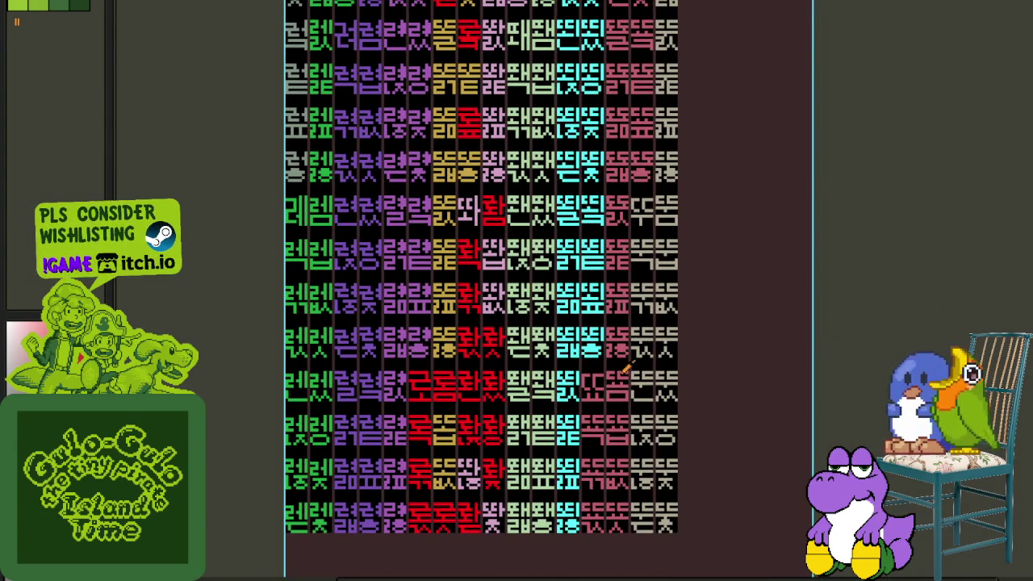
scroll(626, 368, up, 1)
scroll(471, 367, up, 1)
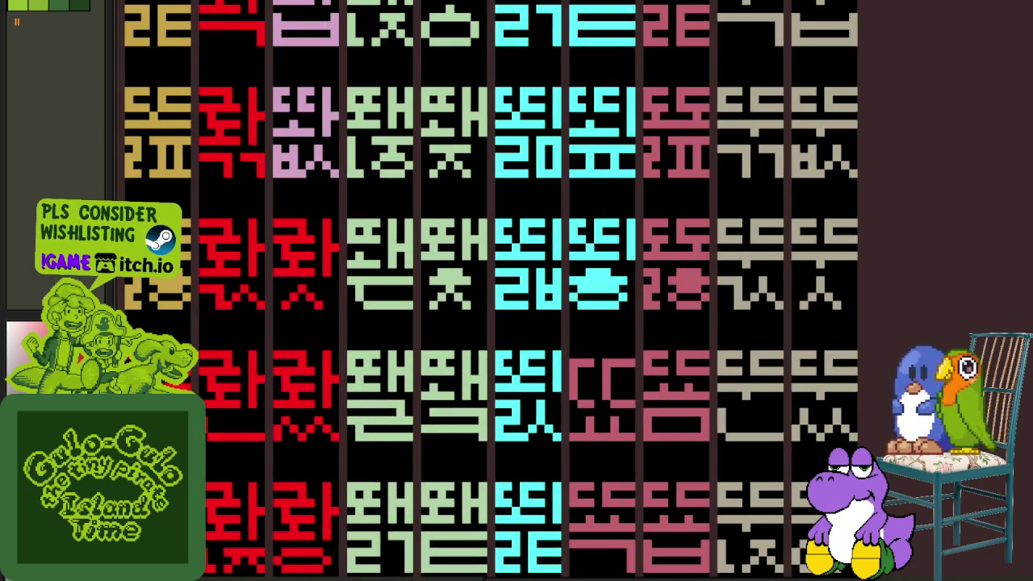
drag(189, 376, 370, 342)
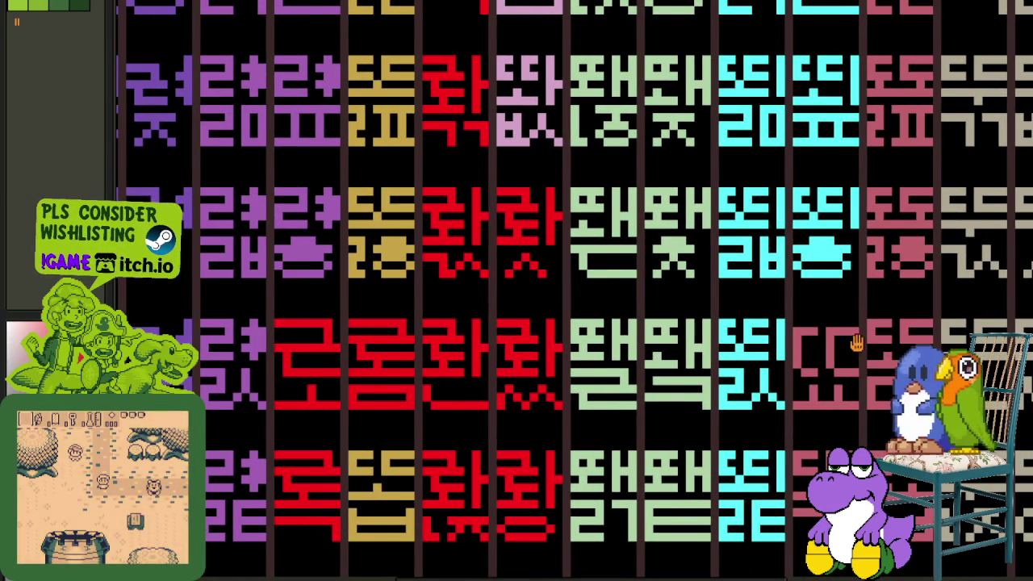
- Repaint a pink glyph's top bar, middle and bottom strokes red, clearing leftover pink pixels
drag(857, 343, 589, 343)
scroll(530, 323, up, 3)
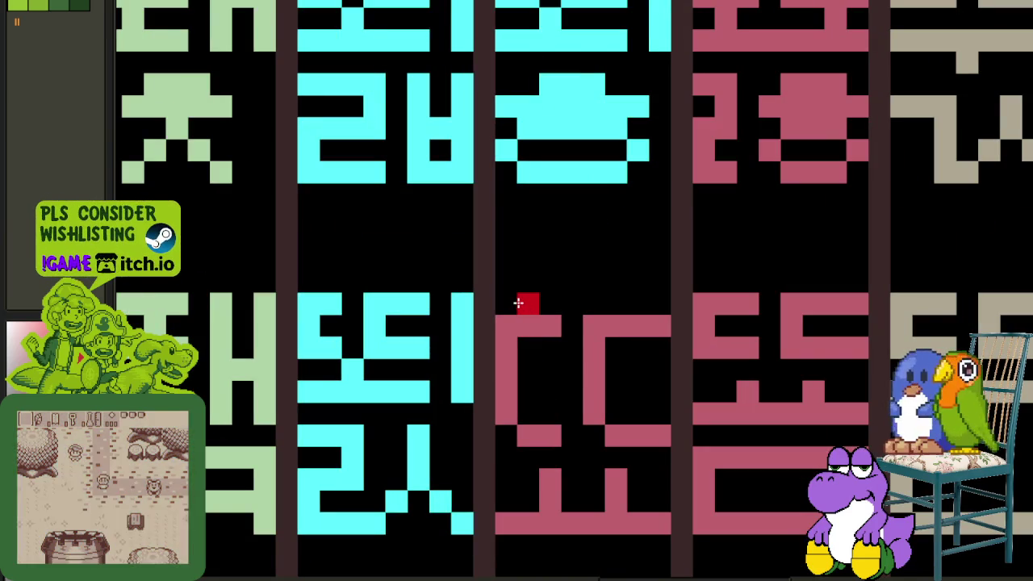
mouse_move(525, 302)
mouse_down()
mouse_move(627, 303)
mouse_move(637, 328)
mouse_up()
drag(503, 369, 641, 369)
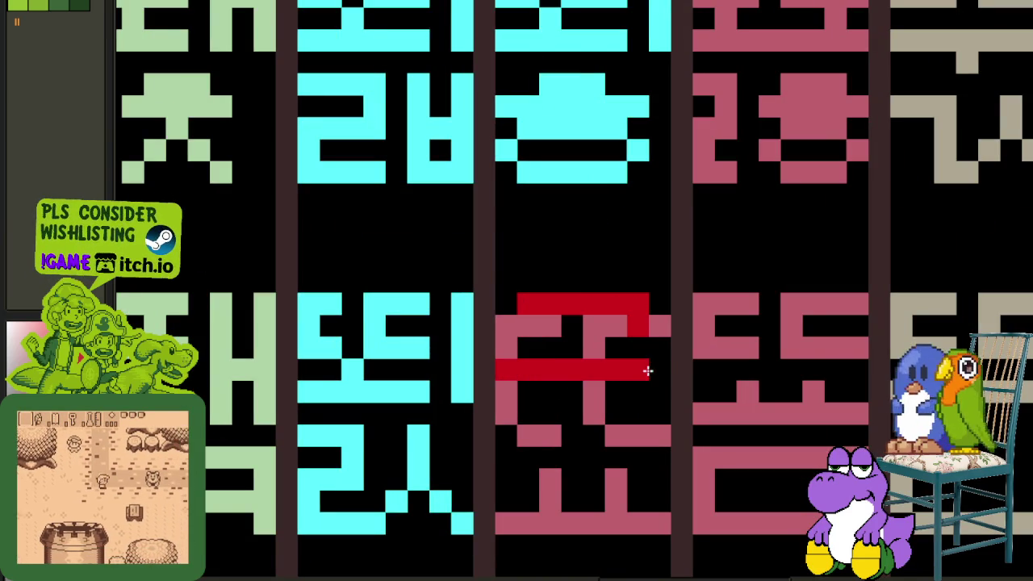
mouse_move(525, 406)
mouse_down()
mouse_move(528, 431)
mouse_move(660, 431)
mouse_up()
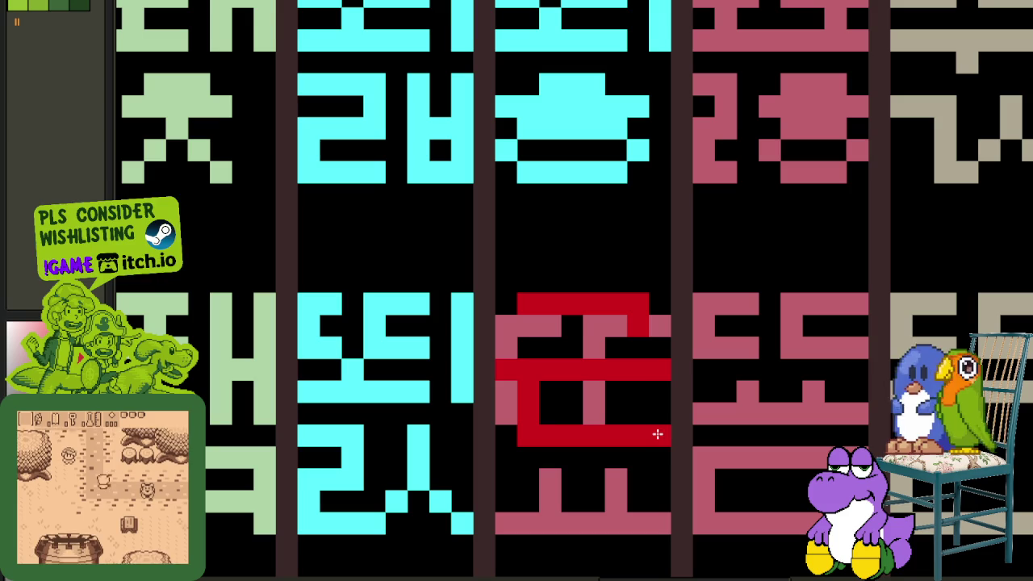
click(511, 311)
drag(551, 339, 658, 333)
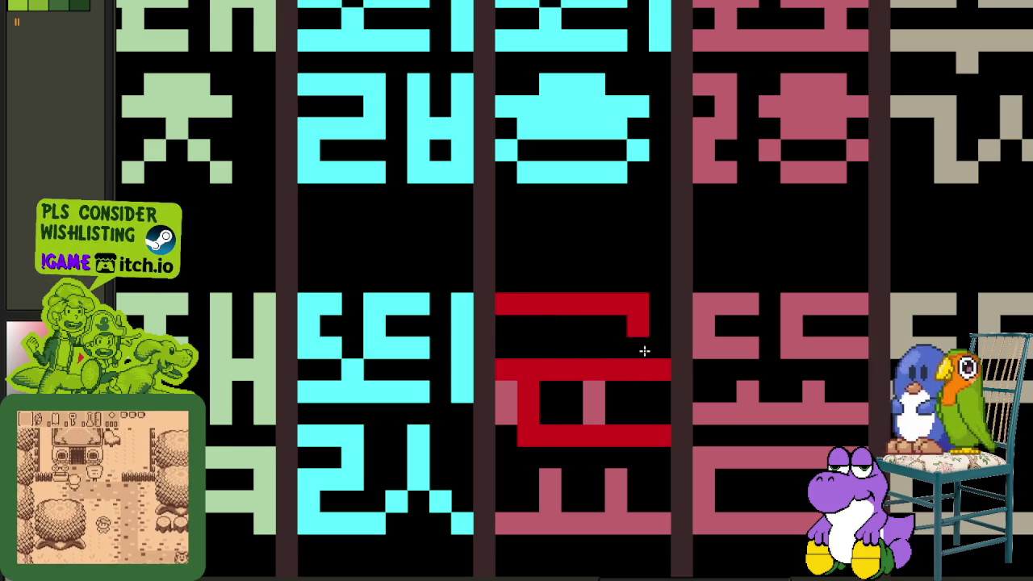
drag(525, 412, 509, 417)
scroll(507, 418, down, 3)
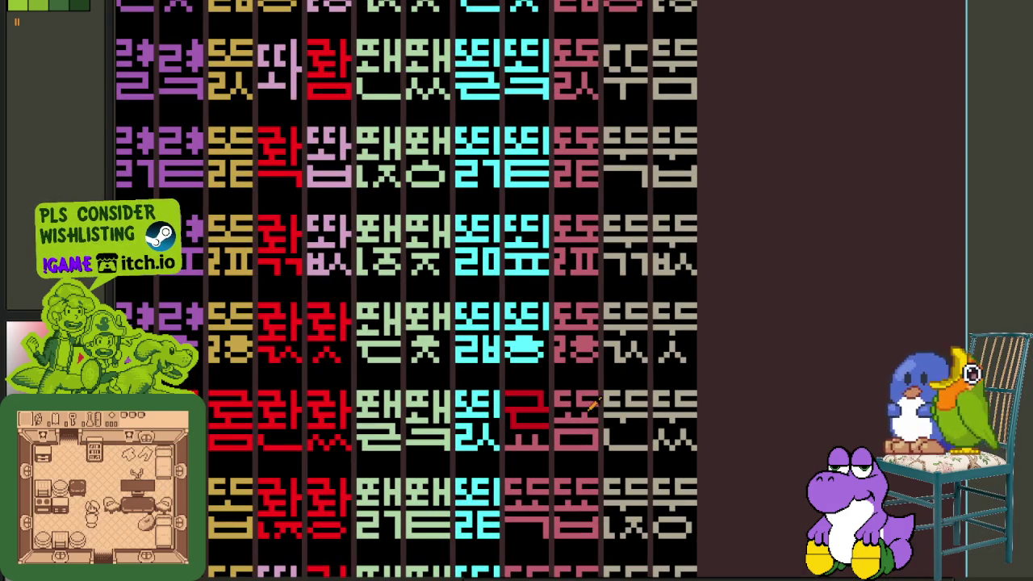
scroll(533, 416, up, 2)
- Recolour the 교 glyph red
click(536, 452)
scroll(535, 452, down, 2)
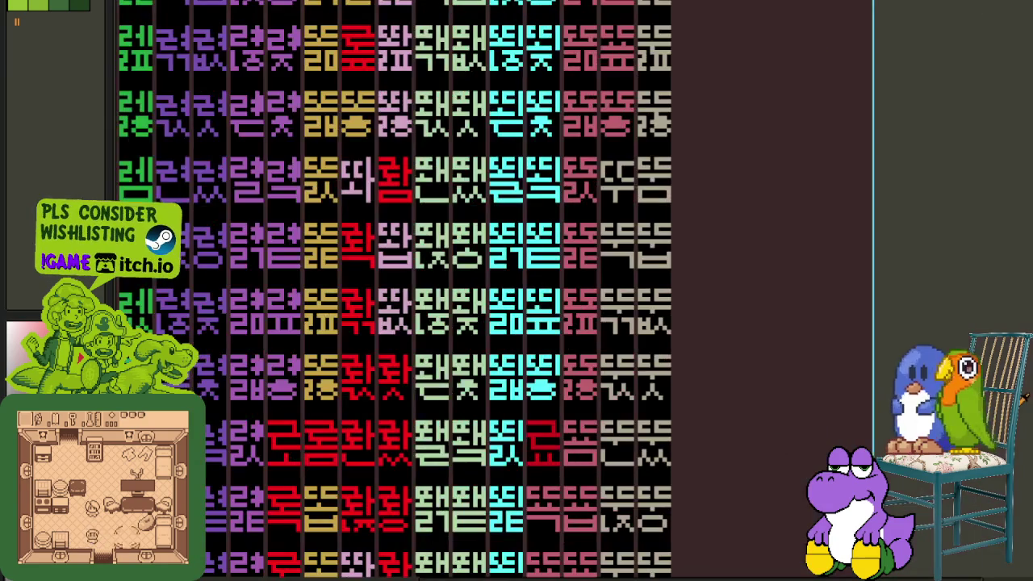
drag(827, 432, 787, 335)
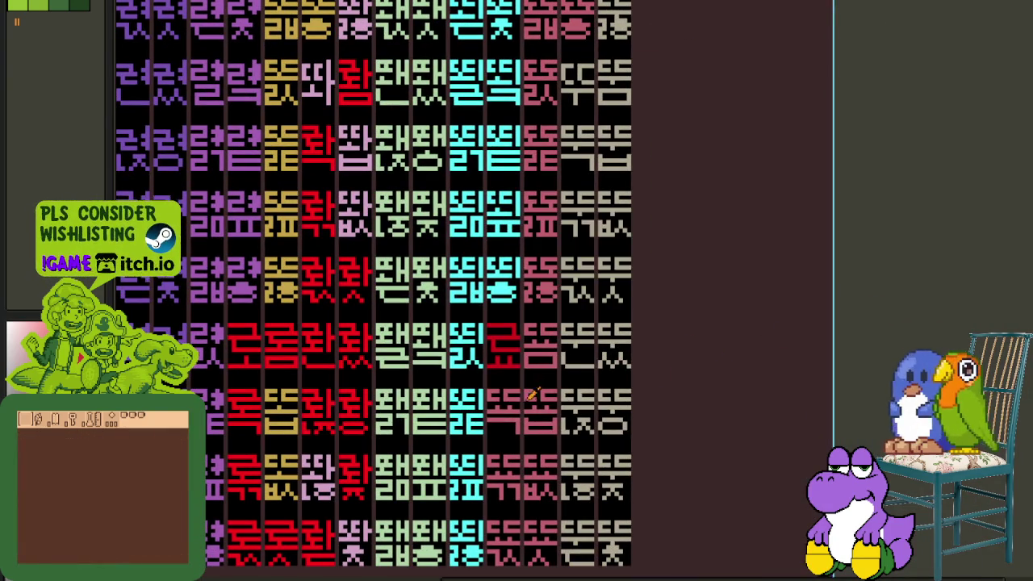
drag(529, 399, 548, 346)
scroll(549, 346, up, 2)
scroll(507, 295, up, 2)
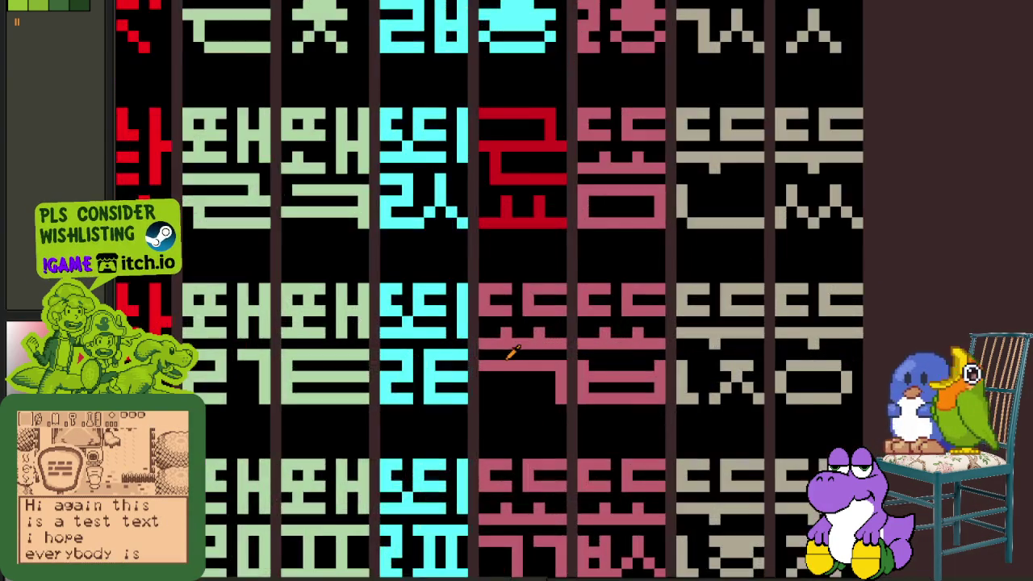
scroll(504, 367, up, 1)
- Add a red horizontal bar across the pink glyph and erase leftover pixels beside it
mouse_move(477, 380)
mouse_down()
mouse_move(546, 387)
mouse_move(472, 364)
mouse_up()
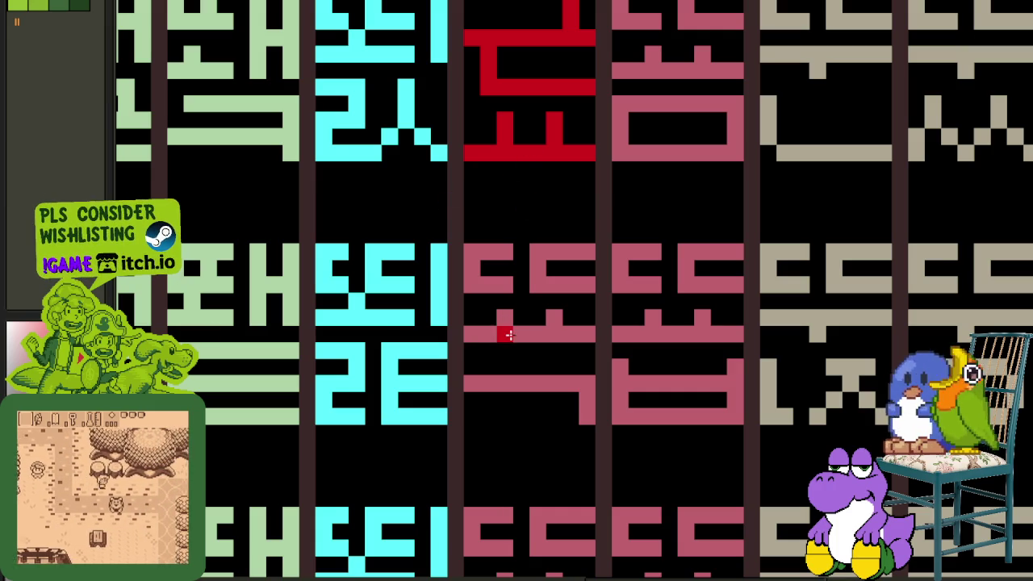
click(502, 330)
drag(507, 318, 598, 339)
key(Down)
key(Down)
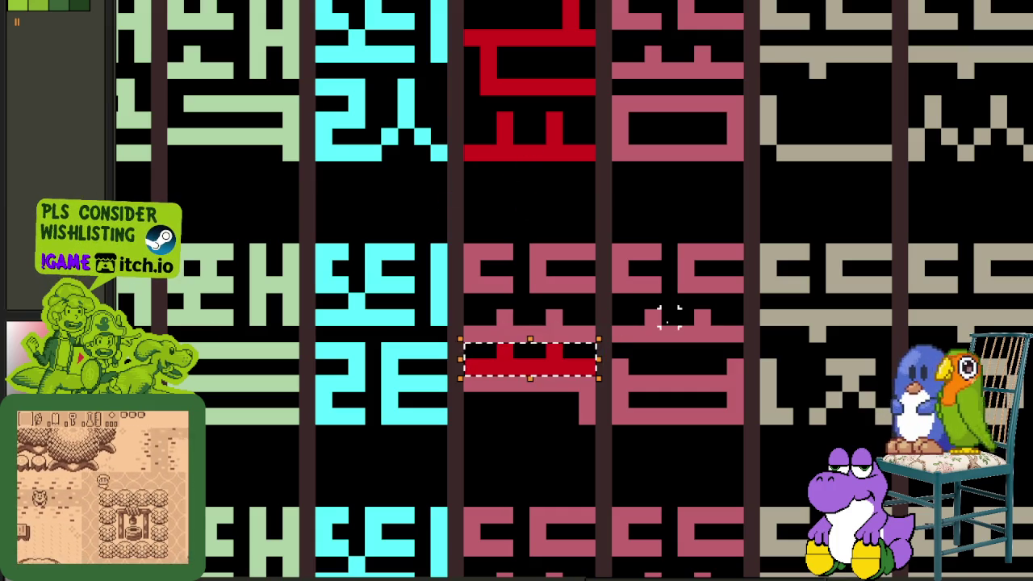
key(Up)
key(ctrl+d)
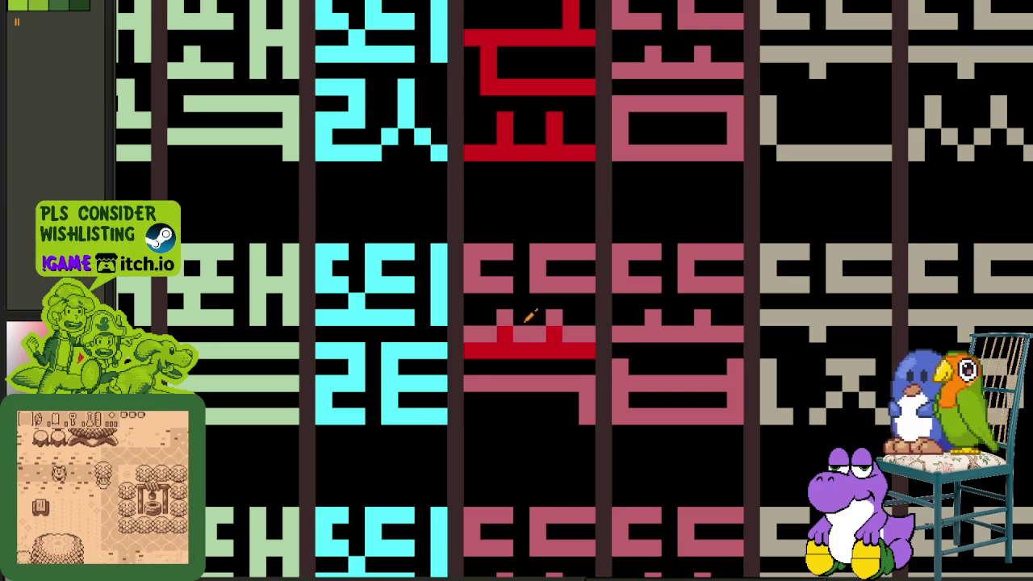
drag(497, 328, 479, 325)
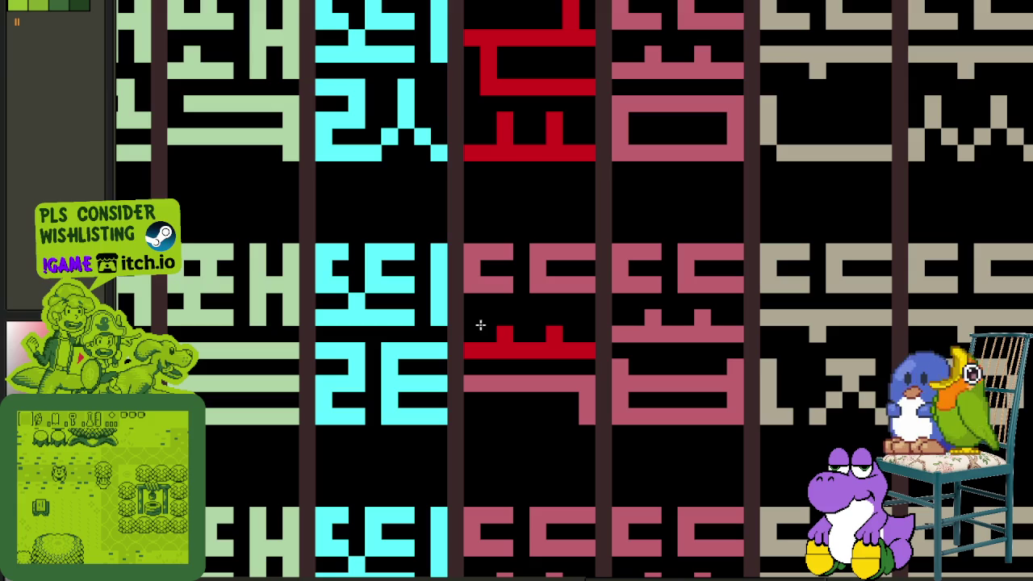
- Paint the next glyph's top bar, middle stroke and remaining pink pixels red
mouse_move(485, 253)
mouse_down()
mouse_move(567, 254)
mouse_move(469, 279)
mouse_up()
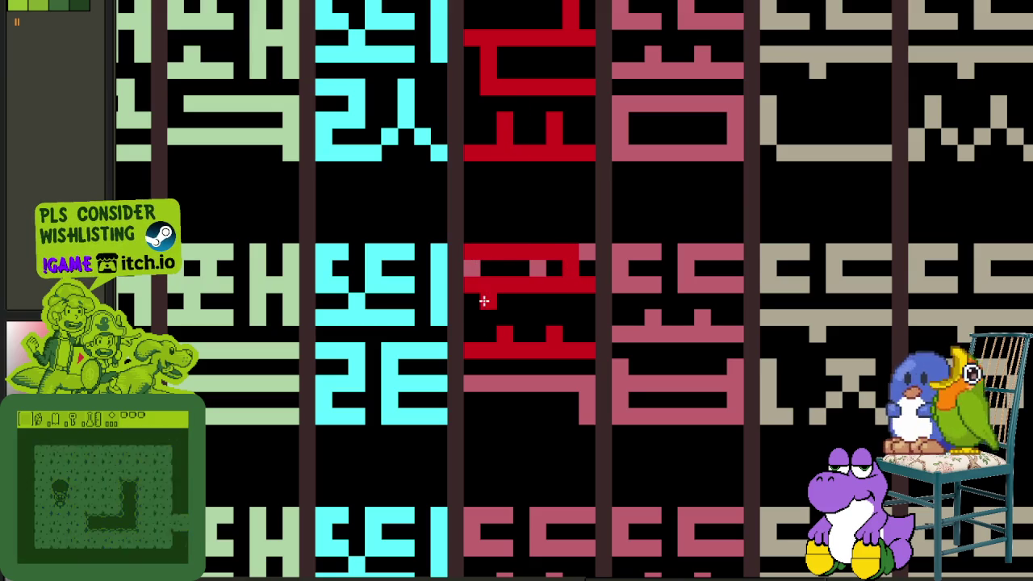
drag(516, 315, 576, 317)
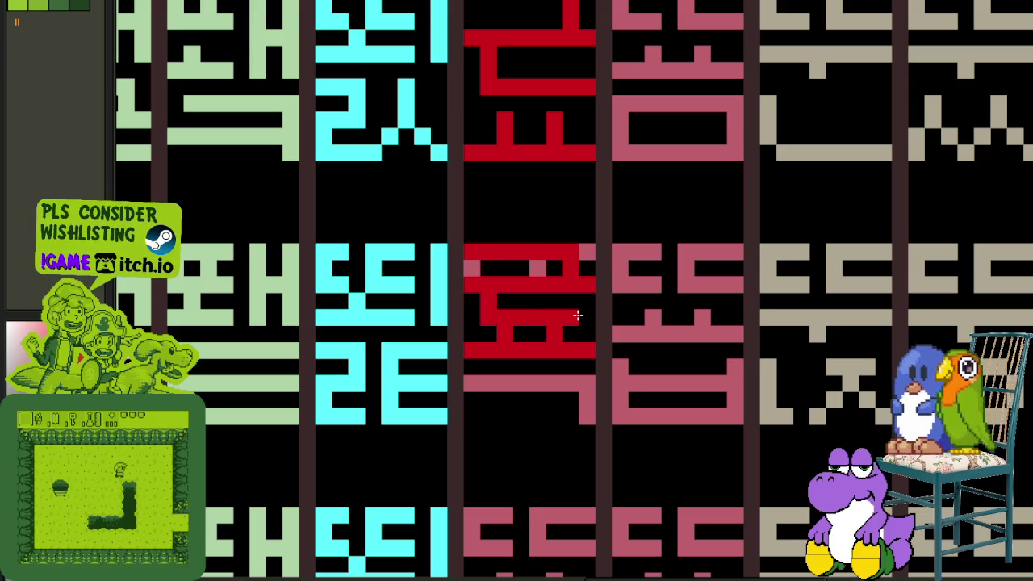
drag(556, 265, 472, 266)
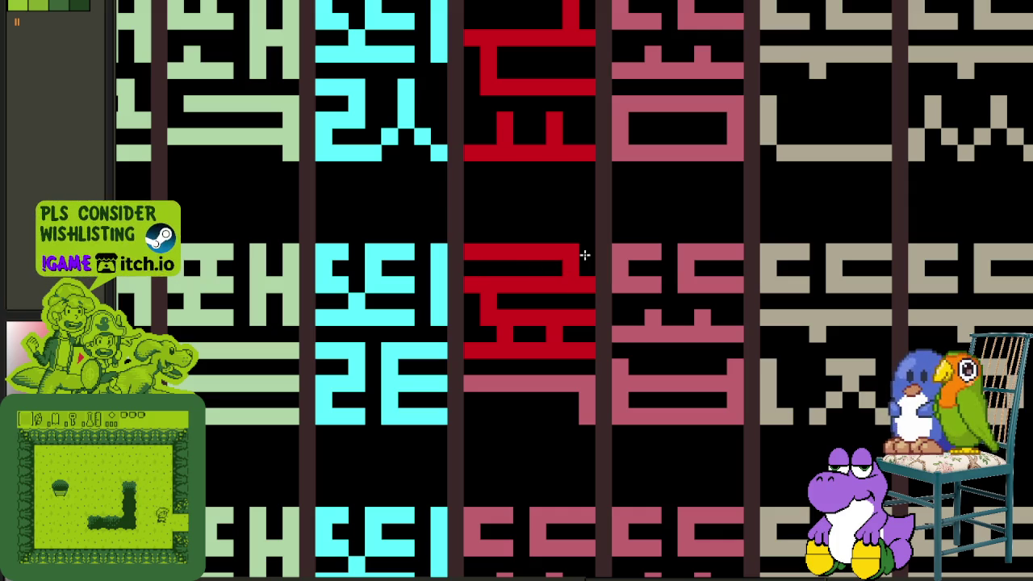
scroll(557, 377, down, 3)
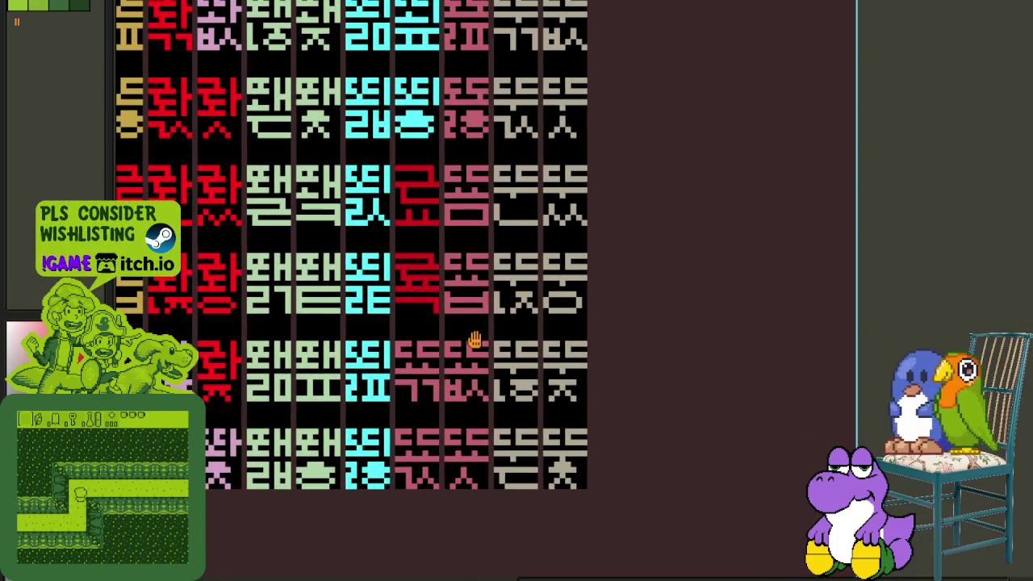
mouse_move(475, 341)
mouse_down()
mouse_move(503, 388)
mouse_move(414, 369)
mouse_up()
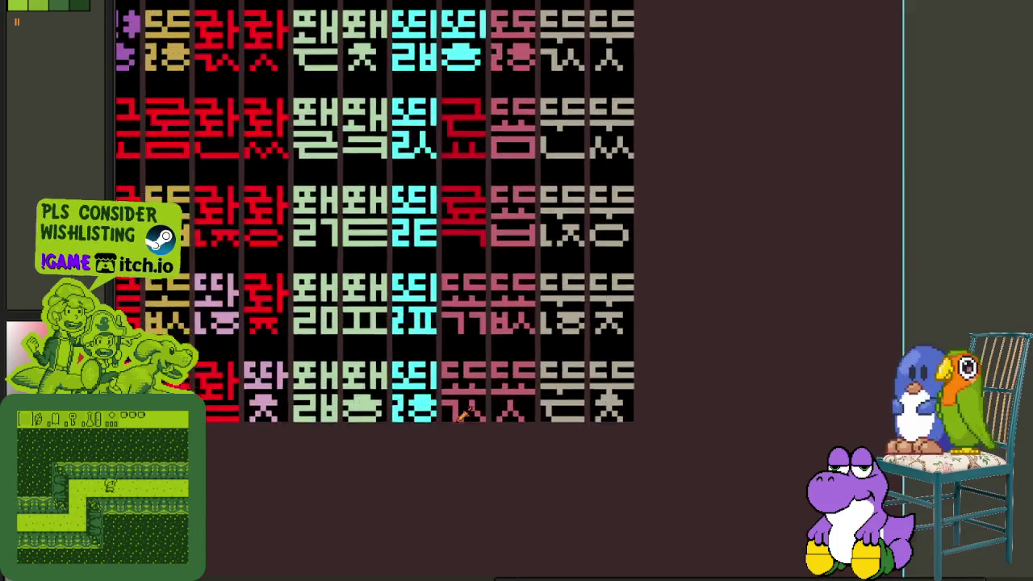
scroll(413, 369, up, 3)
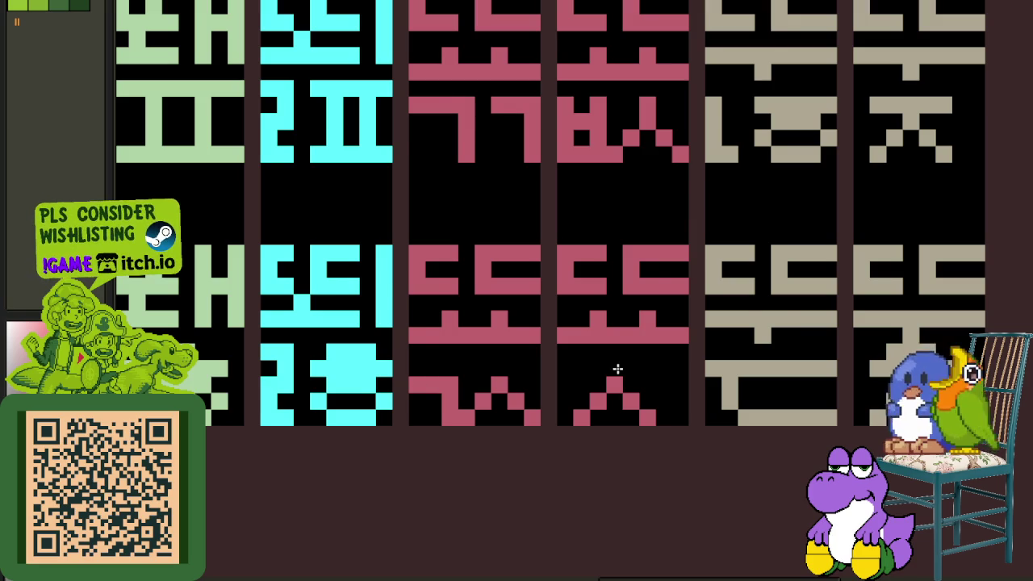
scroll(618, 369, down, 3)
scroll(699, 388, down, 1)
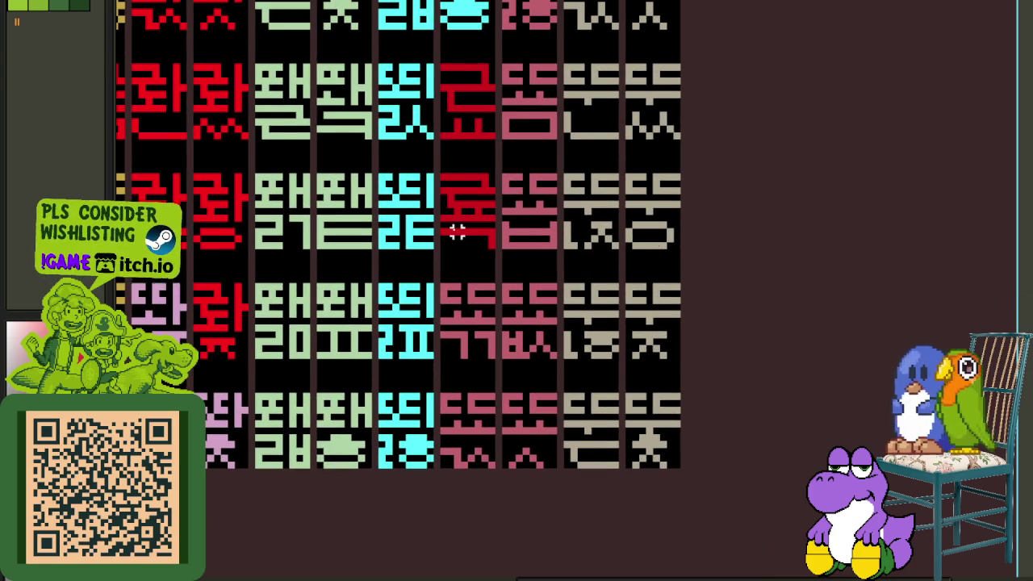
scroll(457, 232, up, 2)
- Select the finished red glyph and erase stray pink pixels along its top
click(469, 185)
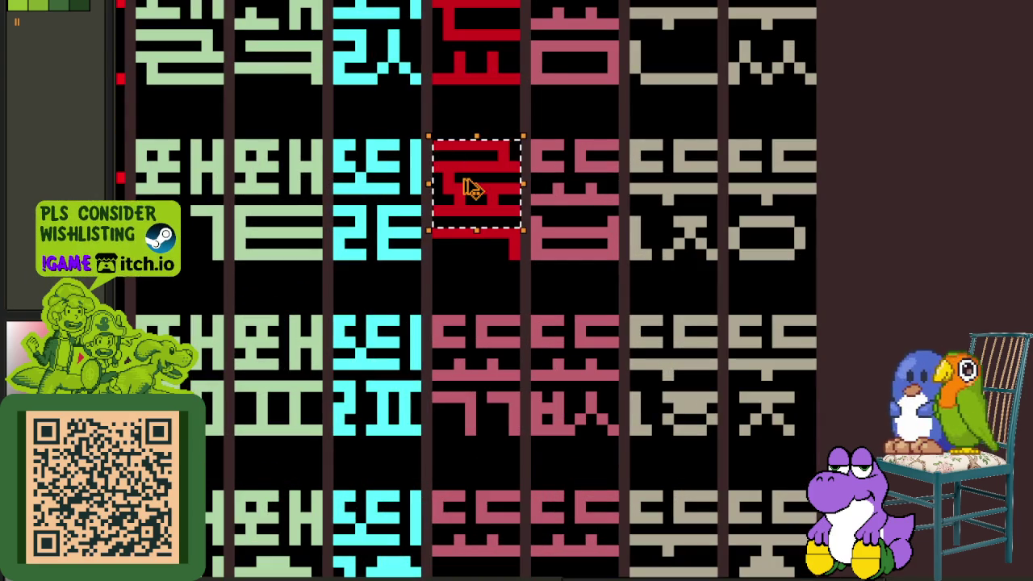
mouse_move(468, 185)
mouse_down()
mouse_move(487, 556)
mouse_move(464, 315)
mouse_move(577, 326)
mouse_up()
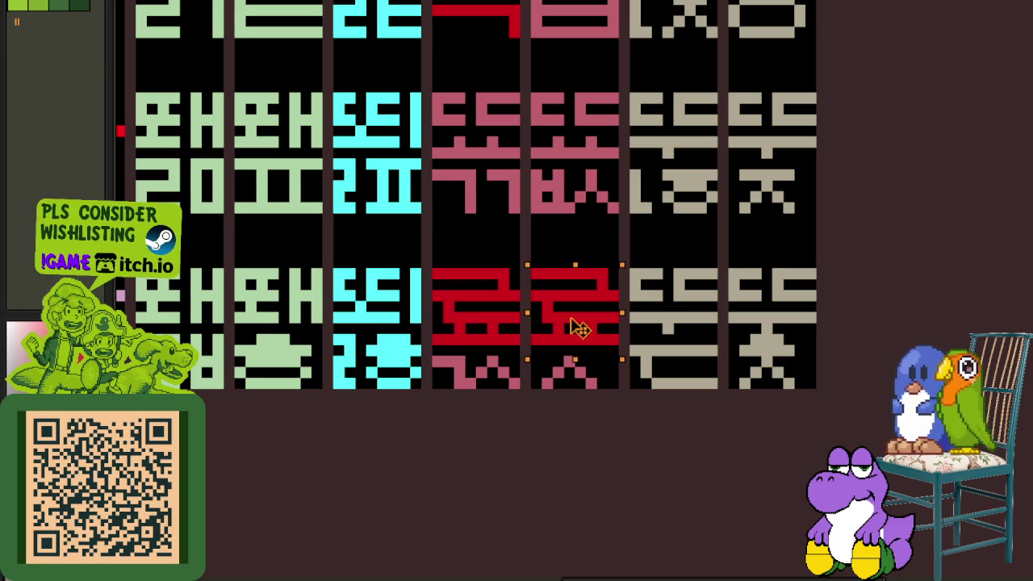
scroll(578, 327, up, 1)
scroll(565, 422, down, 1)
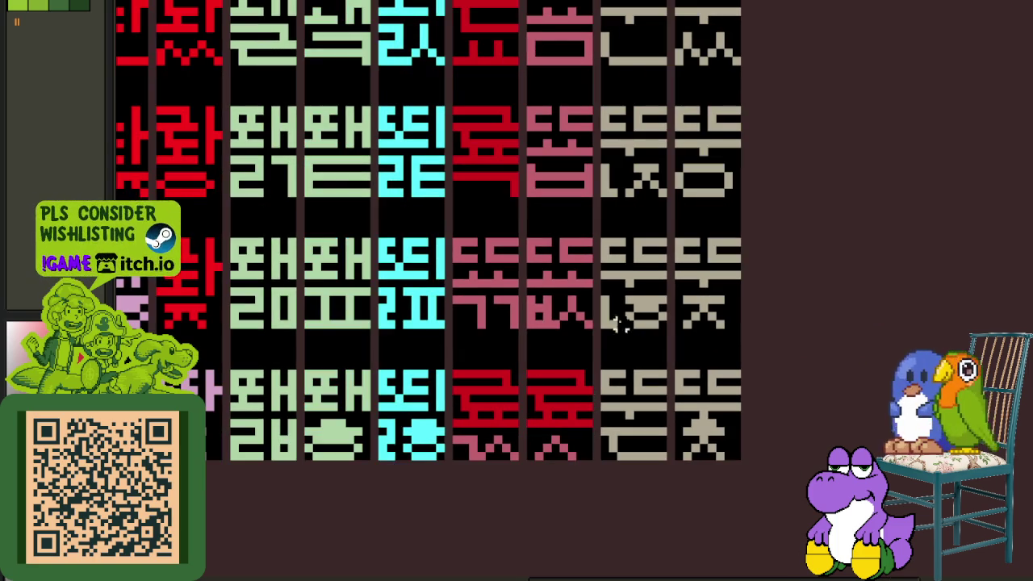
scroll(473, 302, up, 1)
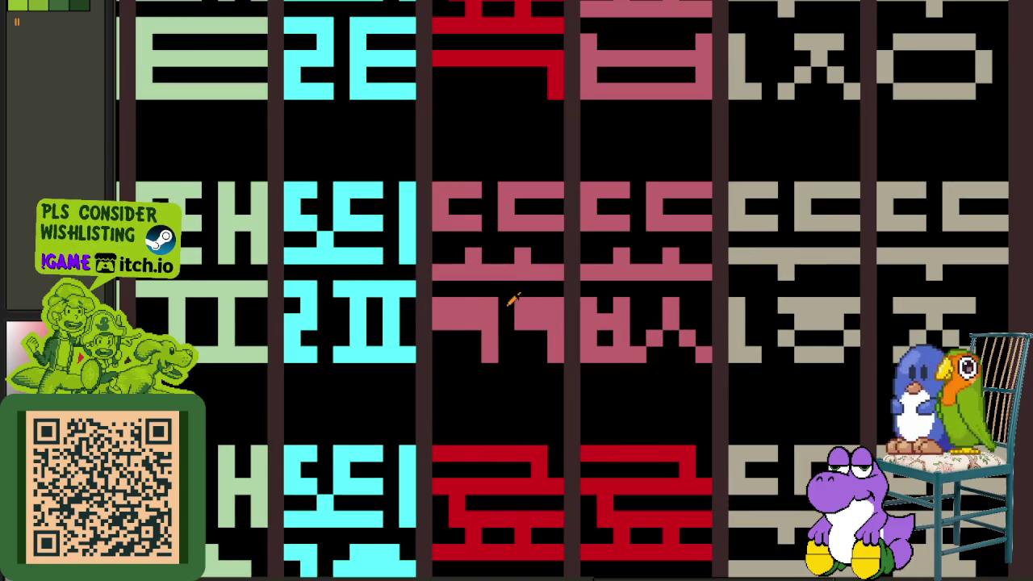
drag(510, 301, 443, 302)
scroll(576, 301, down, 1)
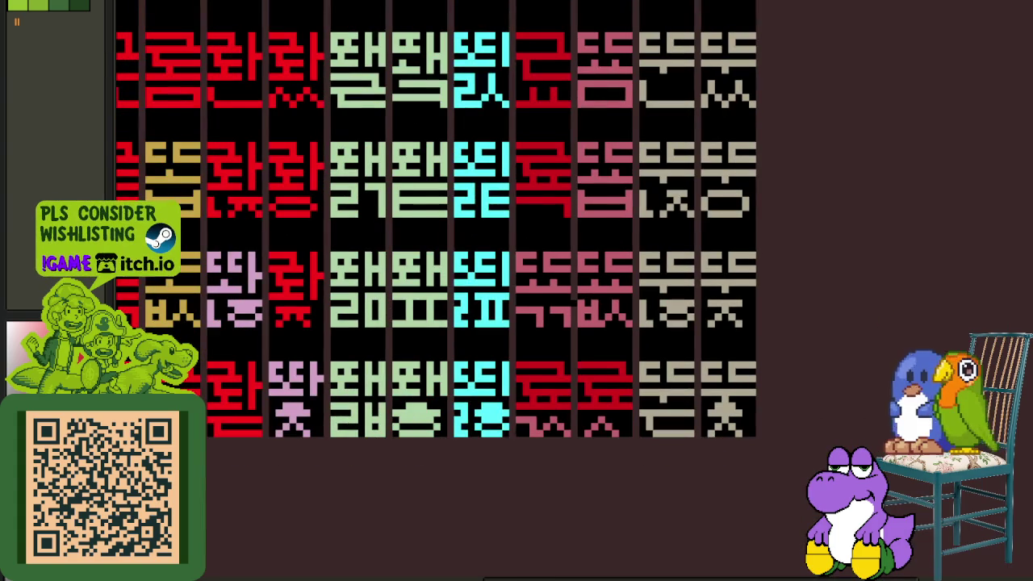
scroll(620, 302, up, 1)
scroll(506, 309, down, 1)
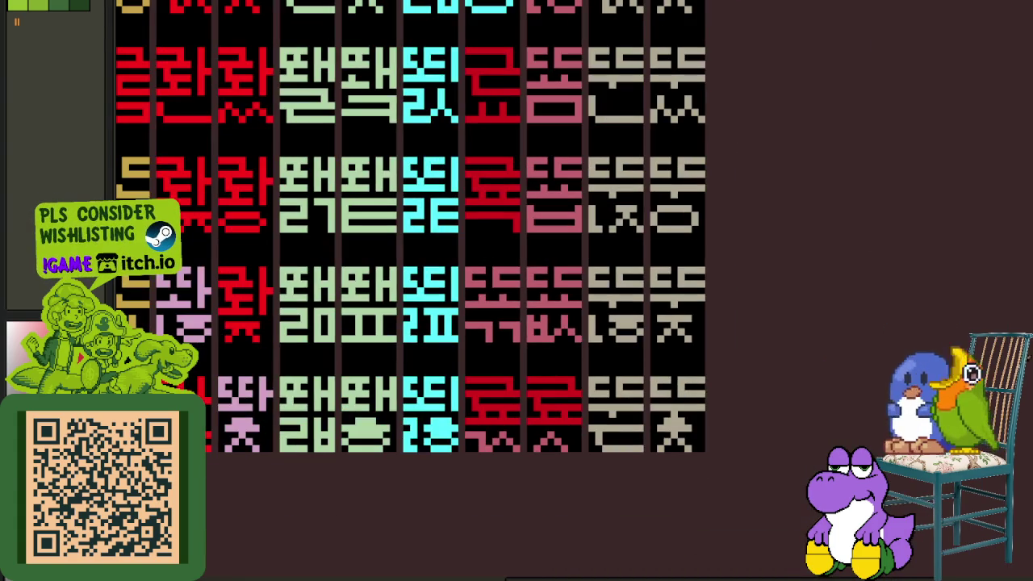
scroll(589, 436, up, 1)
- Move the second red glyph up into the upper cell
drag(654, 436, 532, 331)
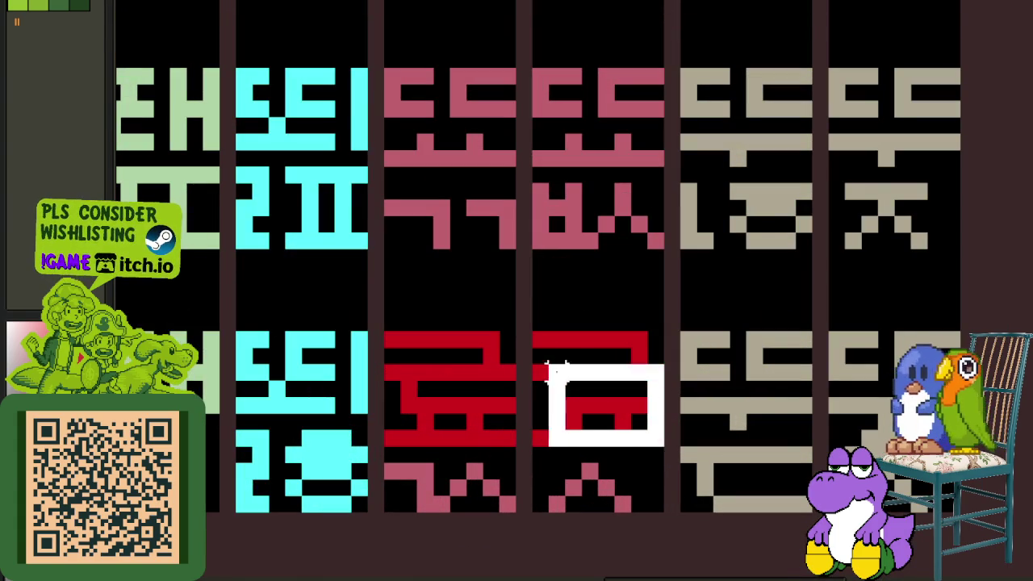
drag(571, 390, 426, 134)
scroll(426, 134, down, 1)
drag(564, 195, 563, 368)
scroll(511, 332, up, 1)
scroll(498, 314, up, 1)
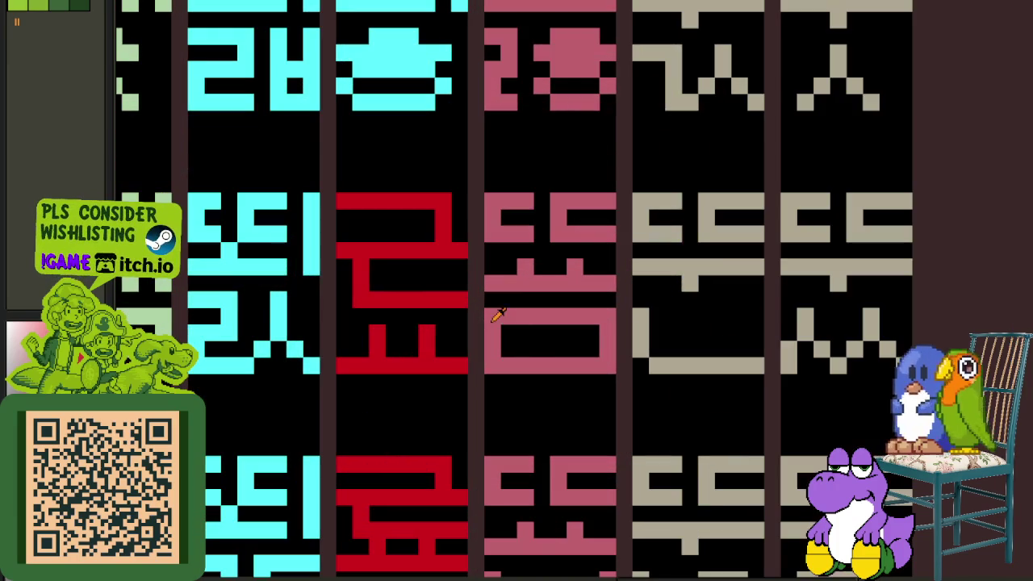
- Paste the copied red glyph and align it within the pink cell
drag(494, 330, 599, 327)
key(ctrl+z)
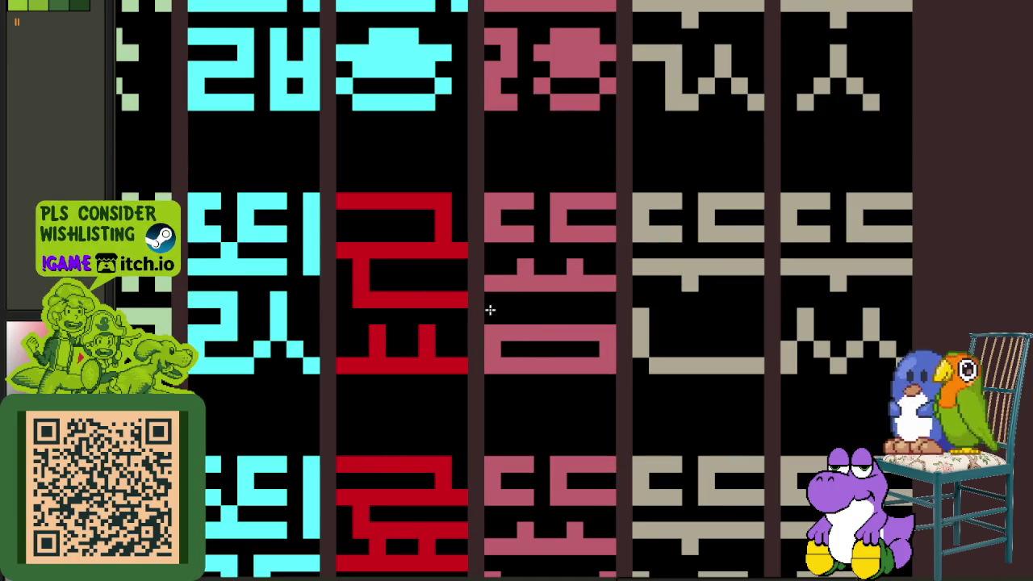
key(ctrl+v)
drag(553, 301, 553, 277)
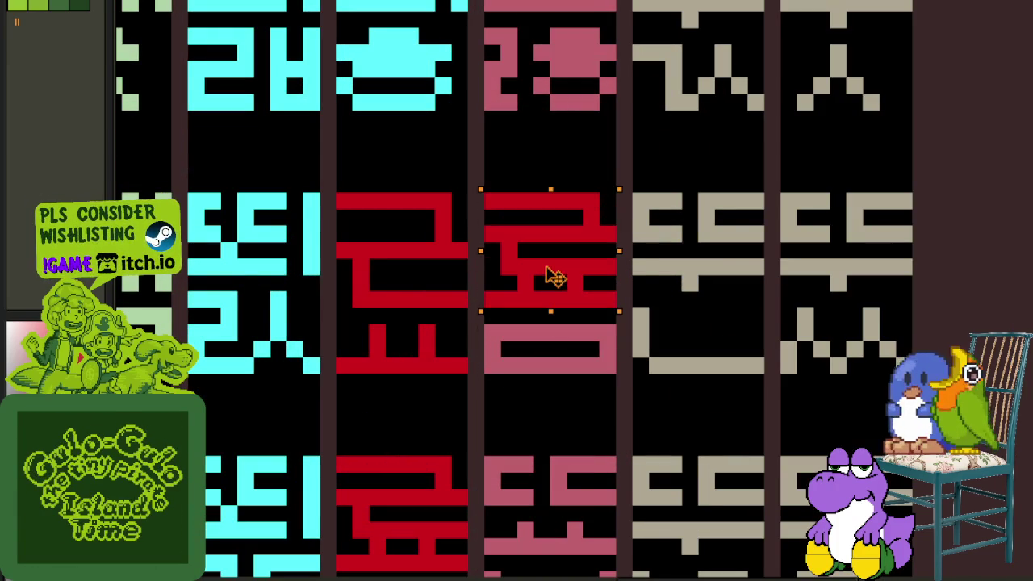
scroll(691, 290, down, 2)
mouse_move(675, 224)
mouse_down()
mouse_move(581, 392)
mouse_move(595, 357)
mouse_move(585, 292)
mouse_up()
scroll(584, 292, up, 2)
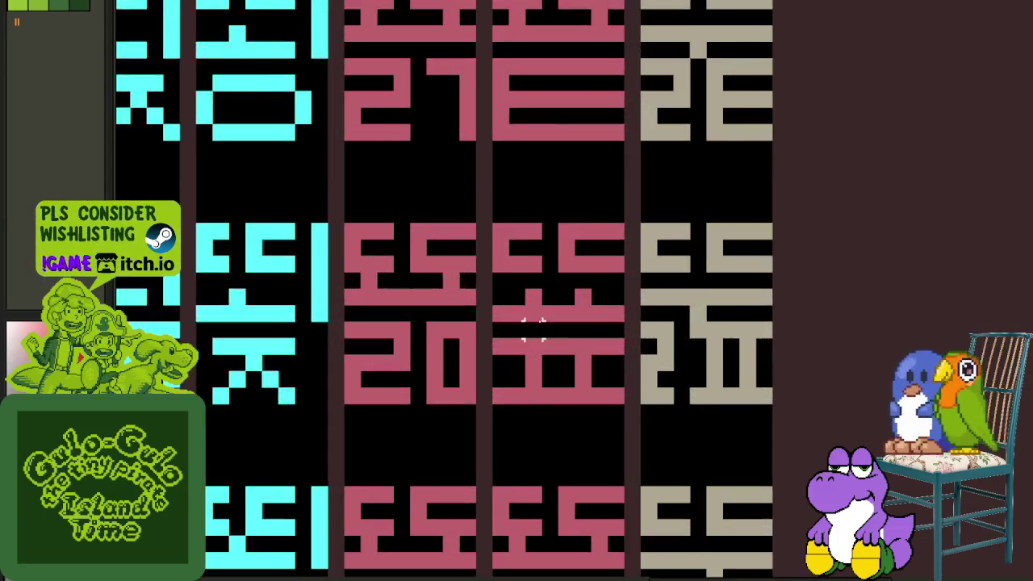
scroll(584, 292, up, 2)
- Make the lower strip a solid pink band, lay the red block over the upper part, and save
mouse_move(491, 363)
mouse_down()
mouse_move(685, 371)
mouse_move(713, 384)
mouse_up()
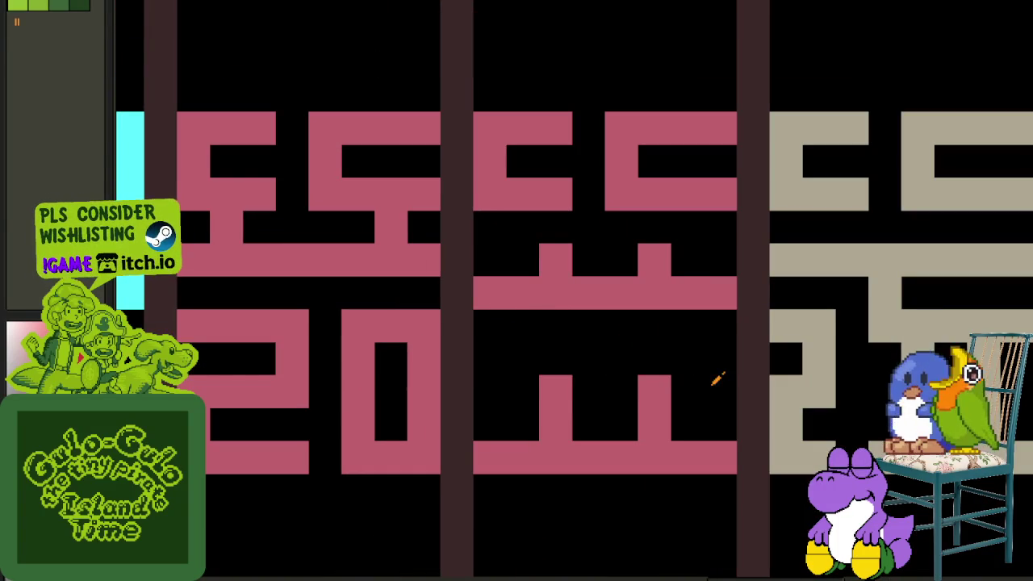
mouse_move(643, 385)
mouse_down()
mouse_move(721, 390)
mouse_move(504, 386)
mouse_up()
key(ctrl+v)
mouse_move(331, 309)
mouse_down()
mouse_move(594, 272)
mouse_move(626, 242)
mouse_up()
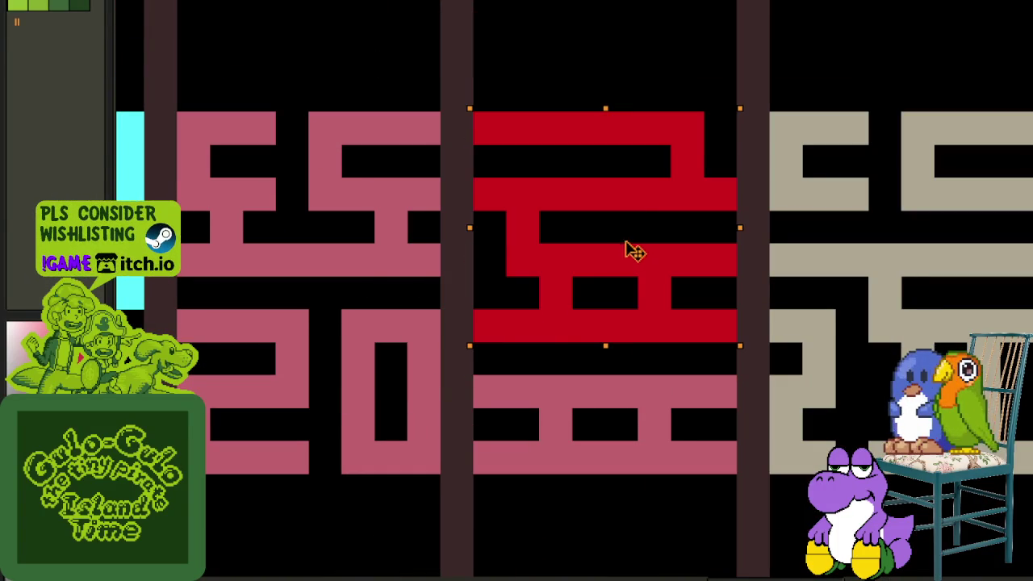
click(454, 376)
scroll(404, 265, down, 3)
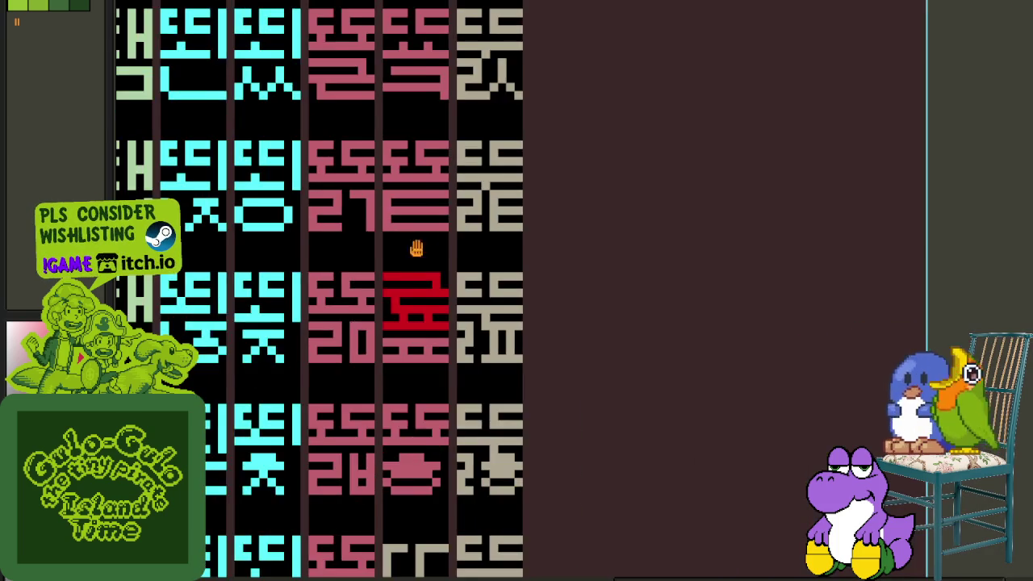
scroll(464, 348, up, 2)
key(ctrl+s)
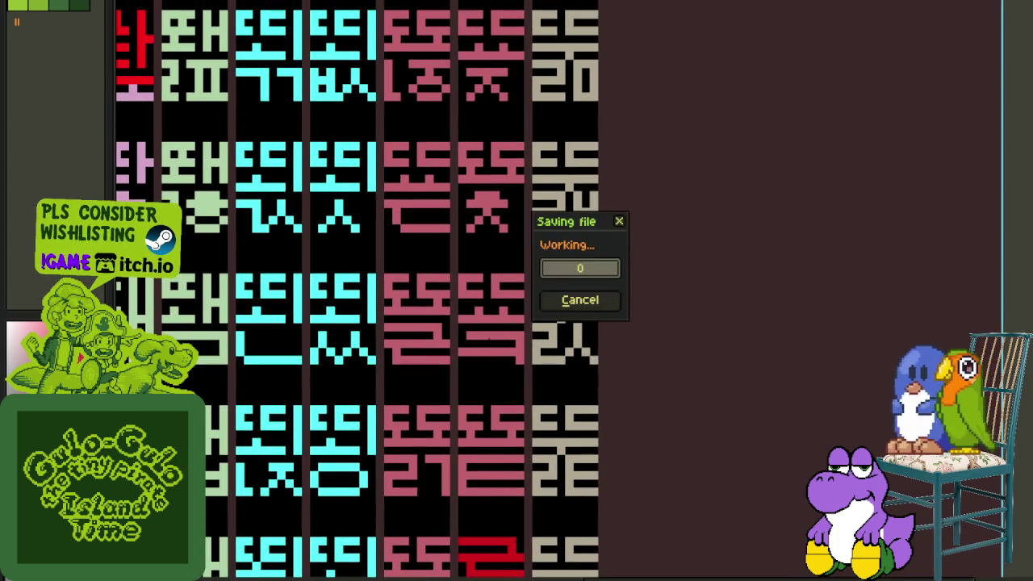
- Place a red vowel copy on the pink glyph above and touch up its lower-edge pixels
scroll(479, 327, down, 3)
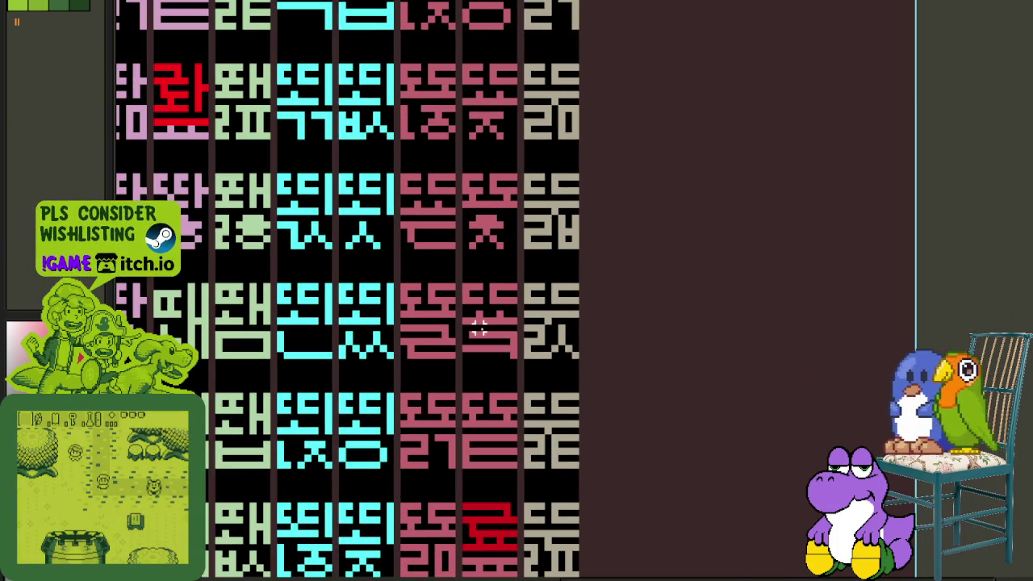
scroll(506, 386, up, 2)
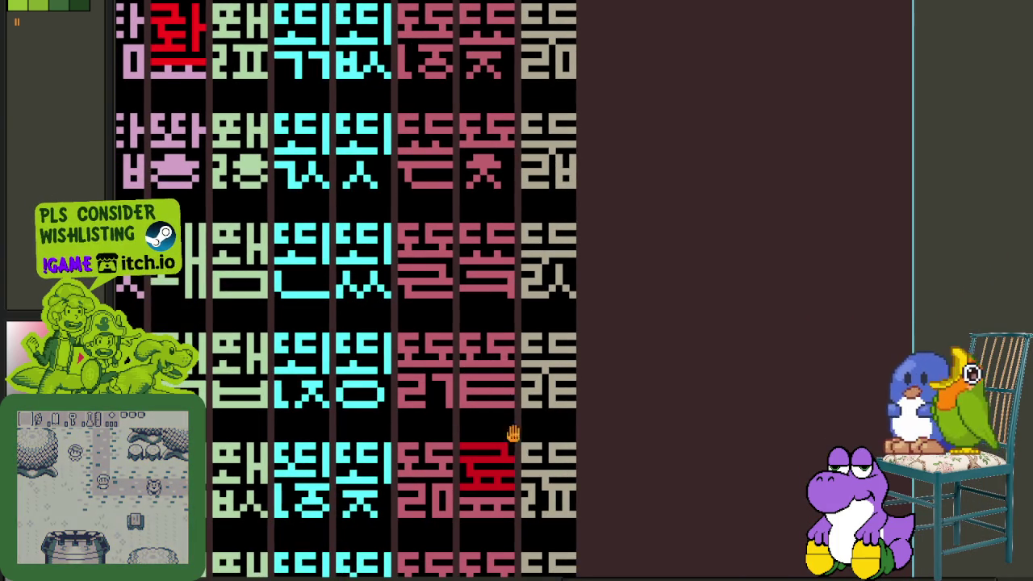
scroll(512, 476, up, 1)
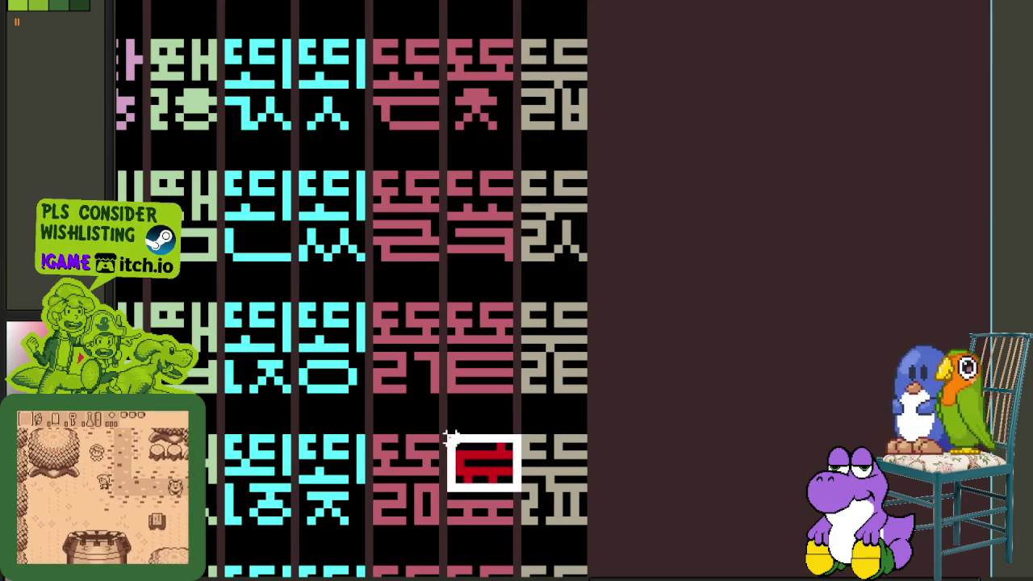
click(468, 464)
drag(468, 466, 466, 201)
key(Return)
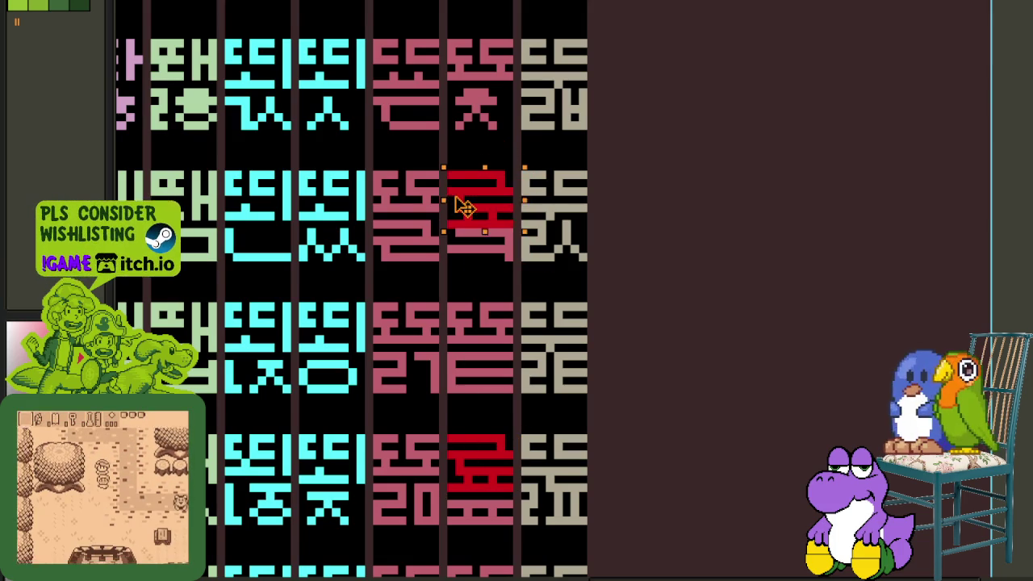
scroll(540, 228, up, 2)
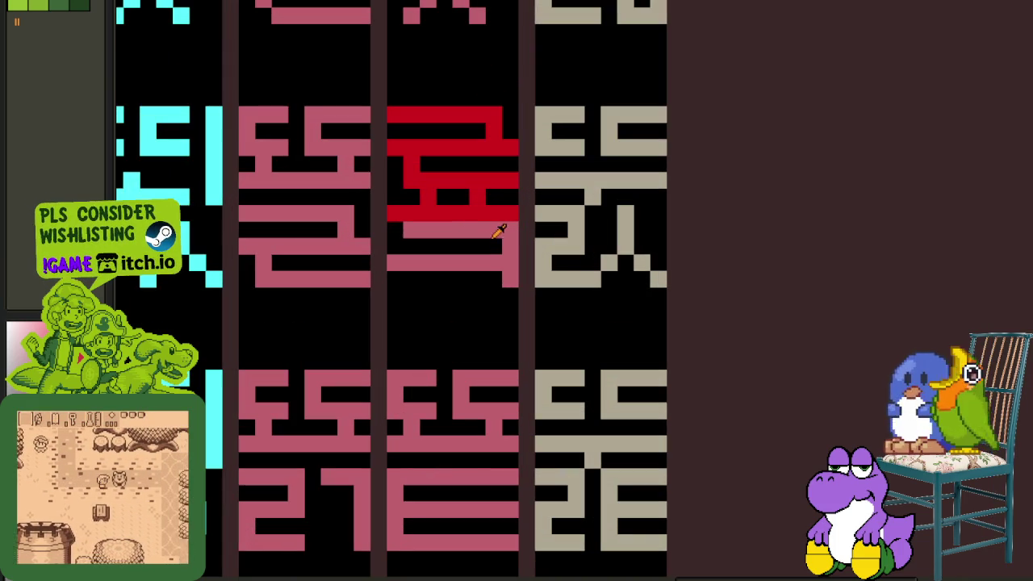
mouse_move(476, 280)
mouse_down()
mouse_move(494, 279)
mouse_move(511, 242)
mouse_up()
- Paste the red component onto another pink glyph's top and repaint its pink bar shorter and lower
scroll(476, 285, down, 3)
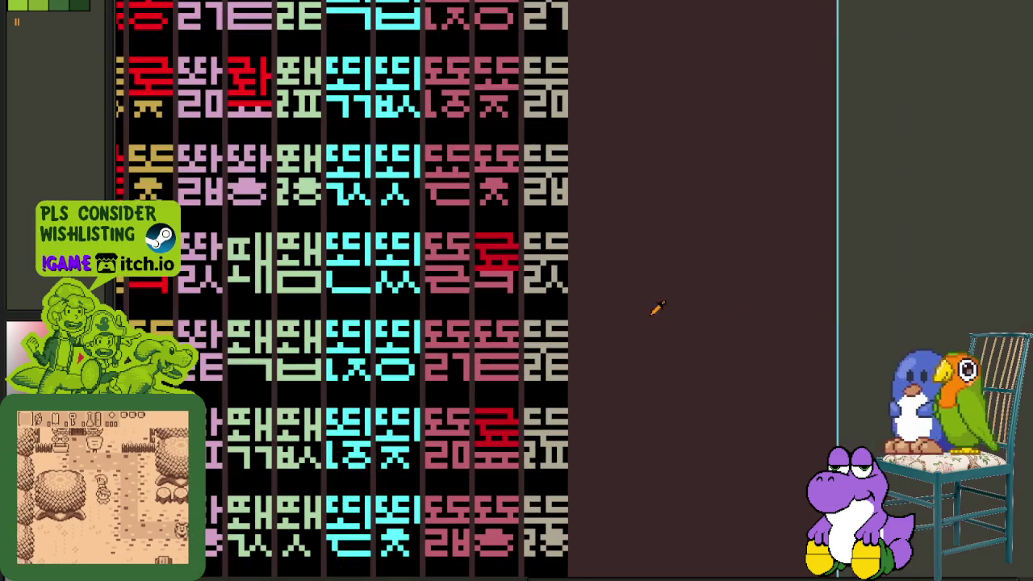
drag(535, 279, 587, 358)
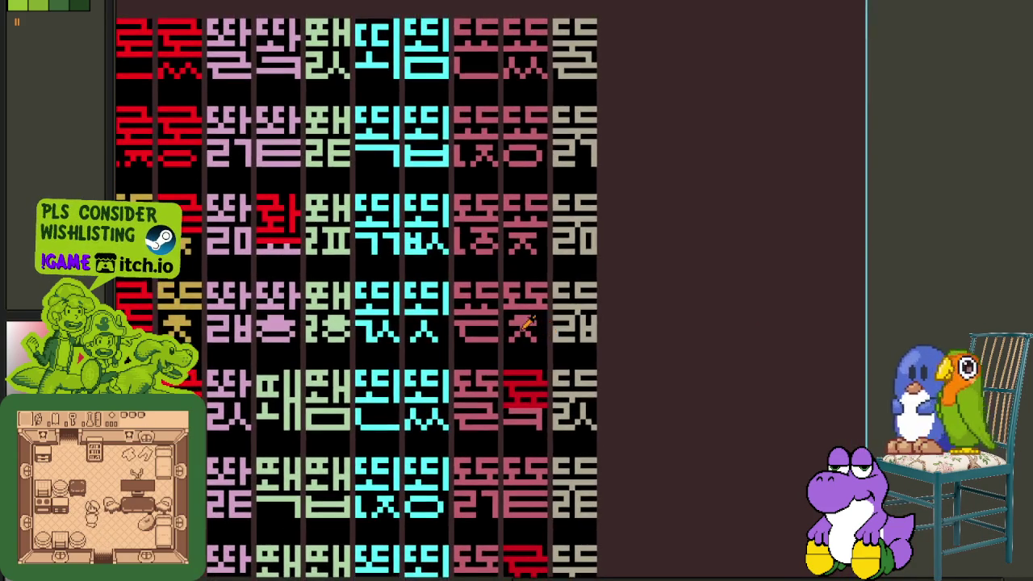
scroll(468, 319, up, 2)
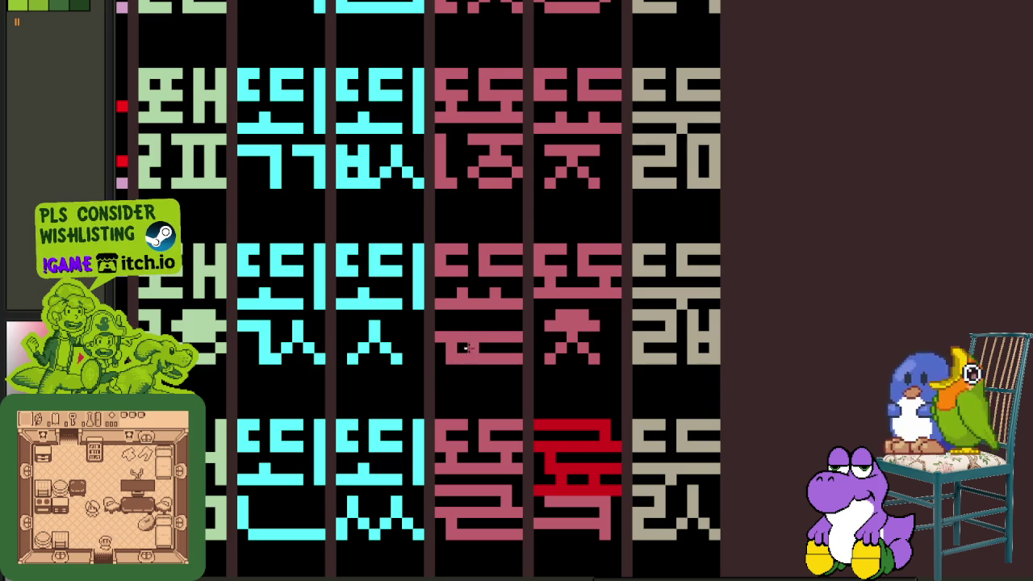
click(523, 329)
click(514, 299)
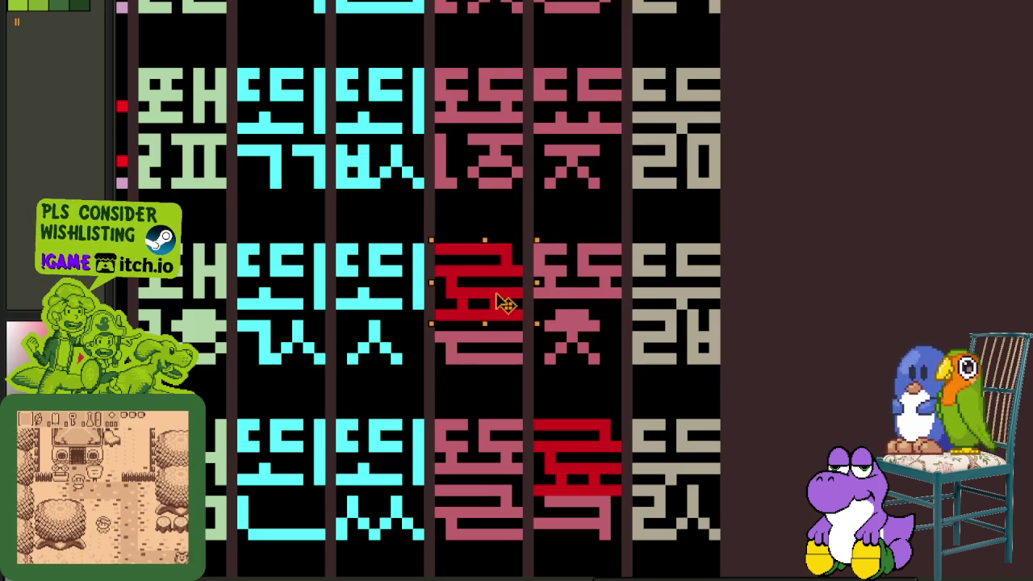
scroll(521, 238, up, 1)
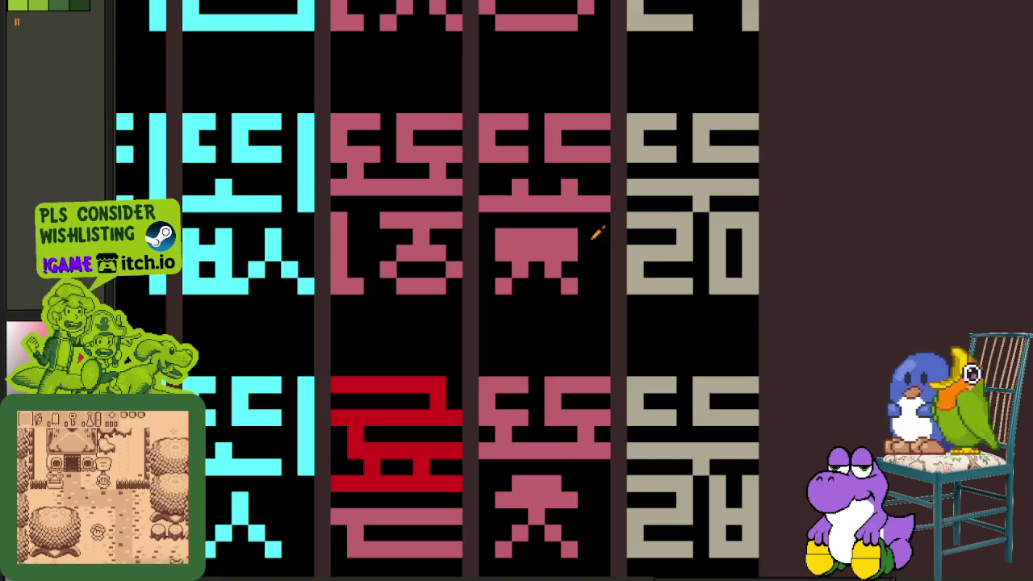
key(ctrl+v)
drag(496, 318, 540, 188)
scroll(614, 165, down, 2)
scroll(497, 263, up, 2)
mouse_move(573, 253)
mouse_down()
mouse_move(547, 238)
mouse_move(489, 261)
mouse_up()
drag(581, 257, 523, 257)
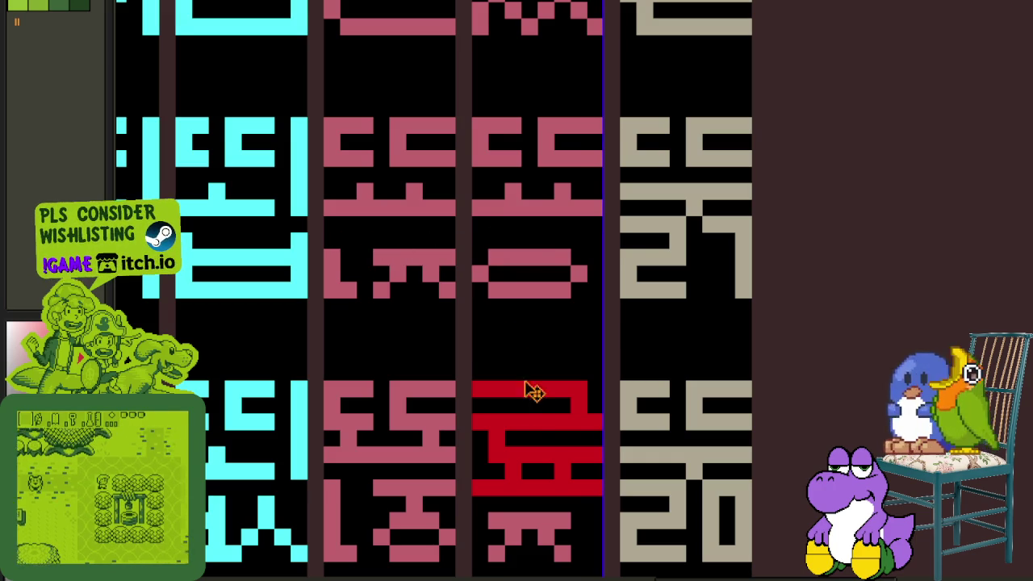
- Paste red copies onto the top glyphs of the middle column and column 4
key(ctrl+v)
mouse_move(525, 364)
mouse_down()
mouse_move(557, 232)
mouse_move(536, 219)
mouse_move(411, 220)
mouse_up()
scroll(576, 187, down, 3)
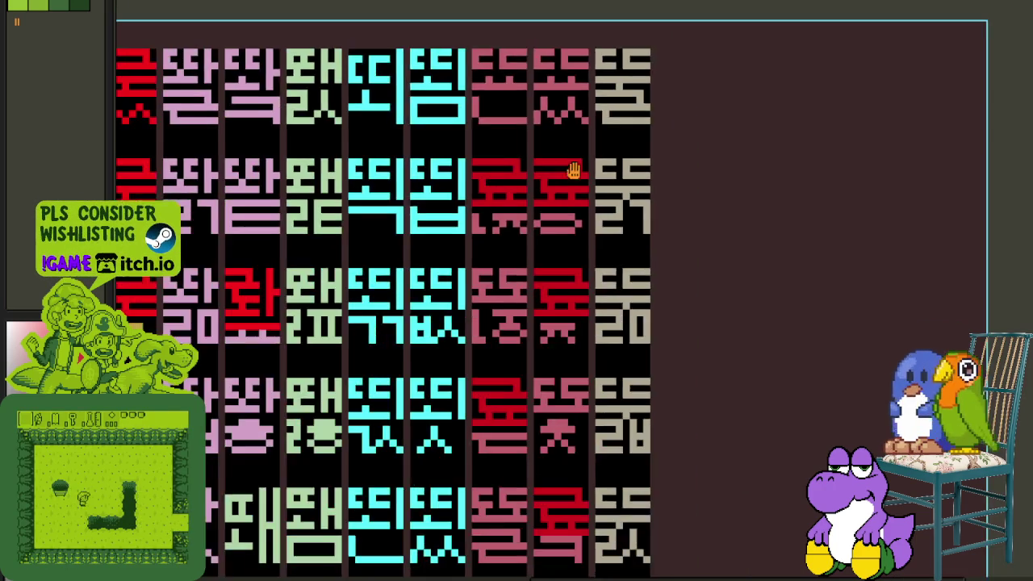
scroll(528, 198, up, 4)
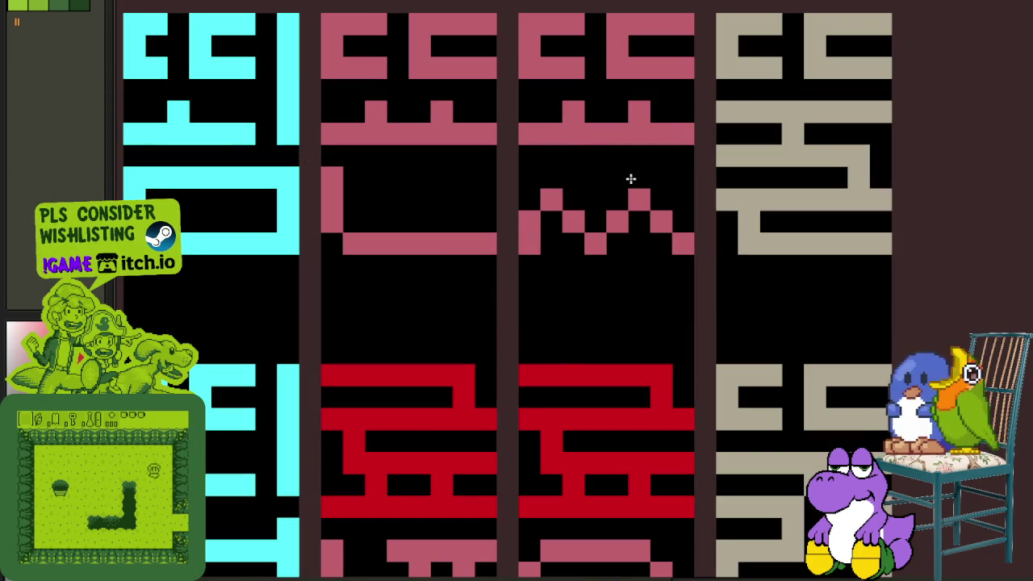
scroll(338, 183, down, 2)
key(ctrl+v)
mouse_move(473, 323)
mouse_down()
mouse_move(480, 170)
mouse_move(375, 172)
mouse_up()
scroll(504, 234, down, 1)
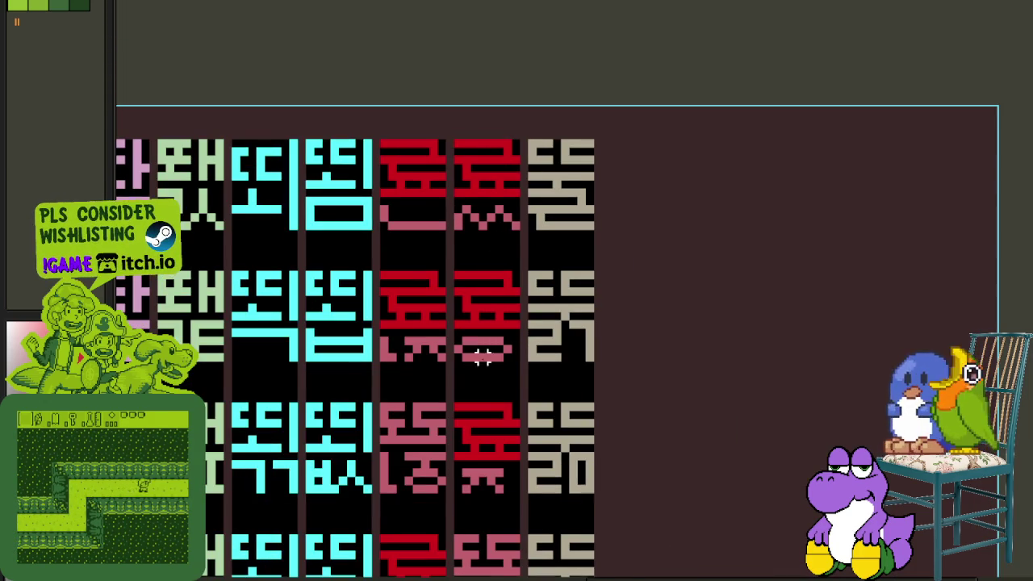
- Paint grey rows across two glyphs, erasing part of one row back to black
scroll(483, 357, down, 2)
scroll(489, 296, down, 2)
scroll(525, 339, down, 2)
scroll(565, 377, down, 2)
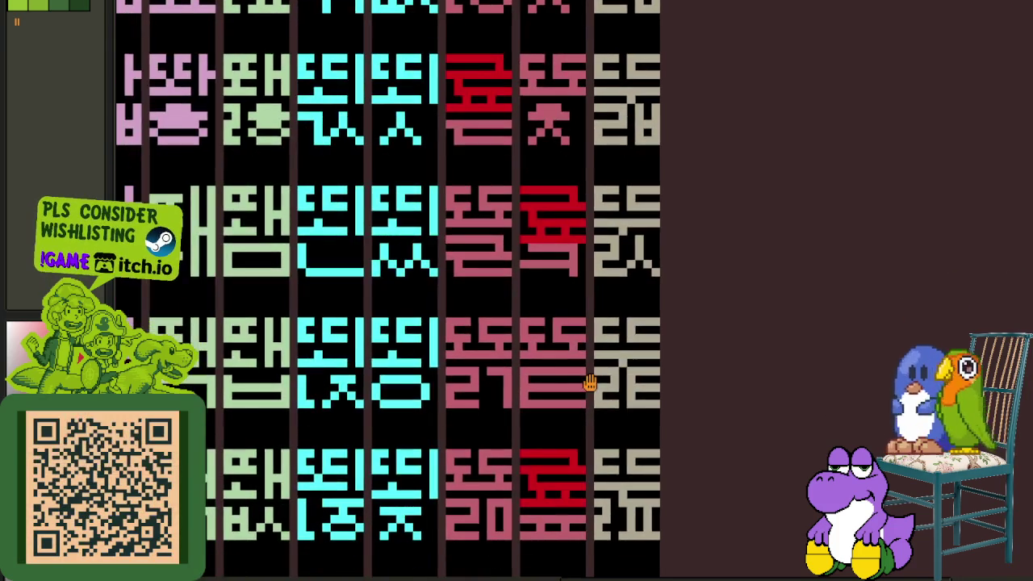
drag(589, 388, 539, 370)
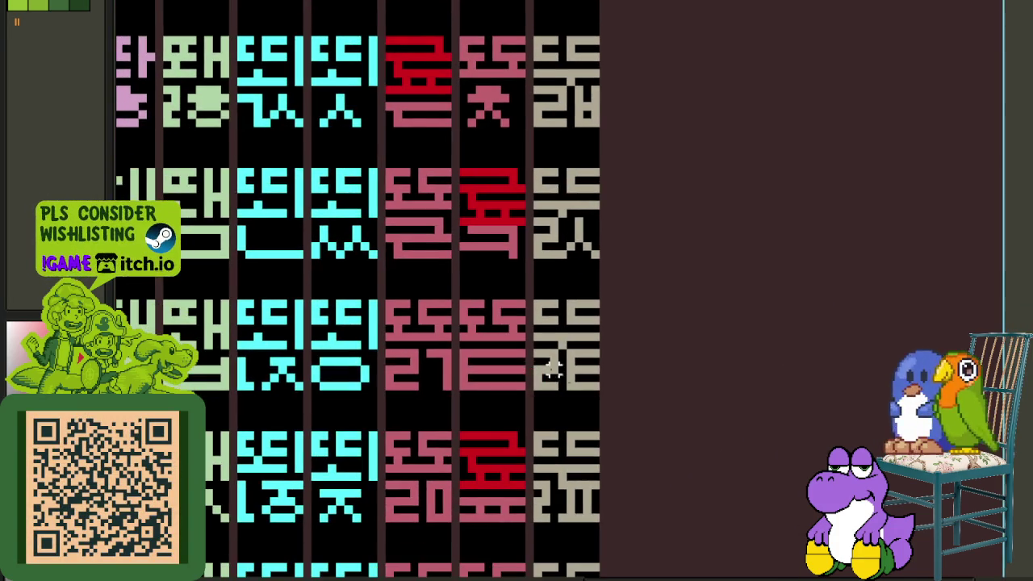
scroll(490, 358, down, 2)
scroll(455, 344, down, 2)
scroll(490, 358, down, 1)
scroll(489, 490, down, 1)
scroll(490, 490, down, 2)
scroll(584, 392, down, 2)
scroll(604, 351, down, 2)
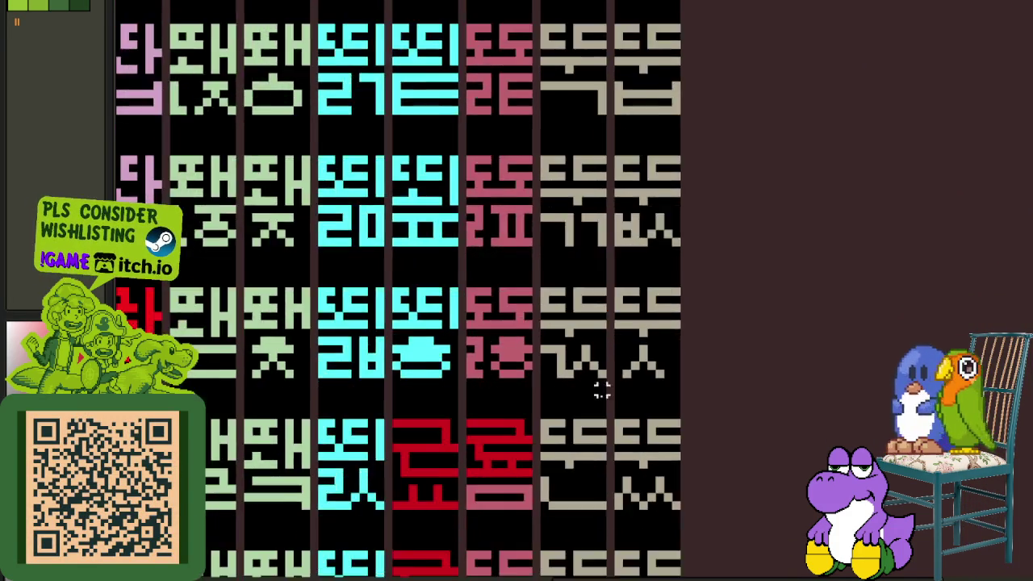
scroll(625, 390, down, 2)
scroll(625, 390, down, 3)
scroll(622, 364, down, 1)
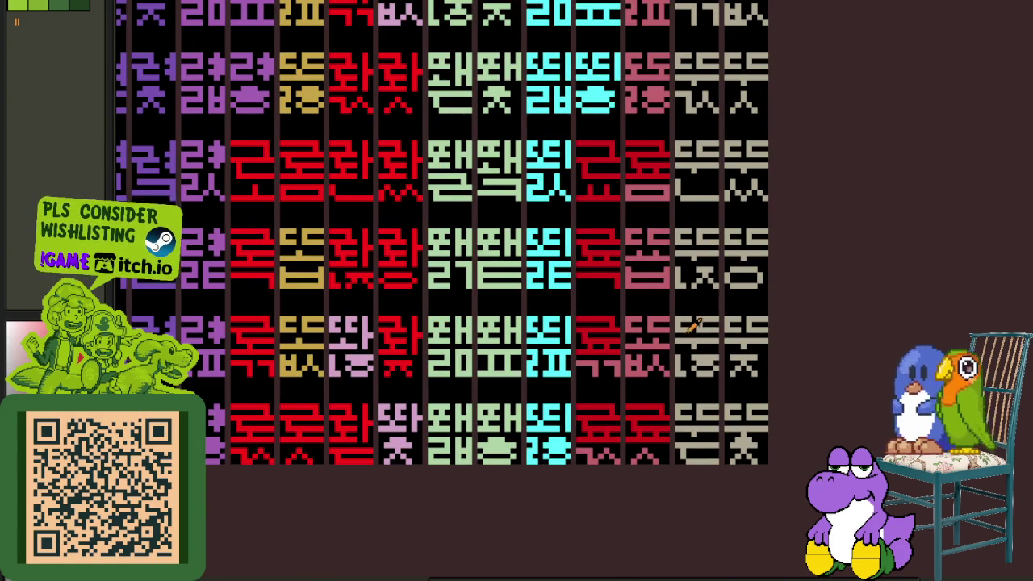
scroll(692, 327, down, 2)
scroll(644, 292, right, 2)
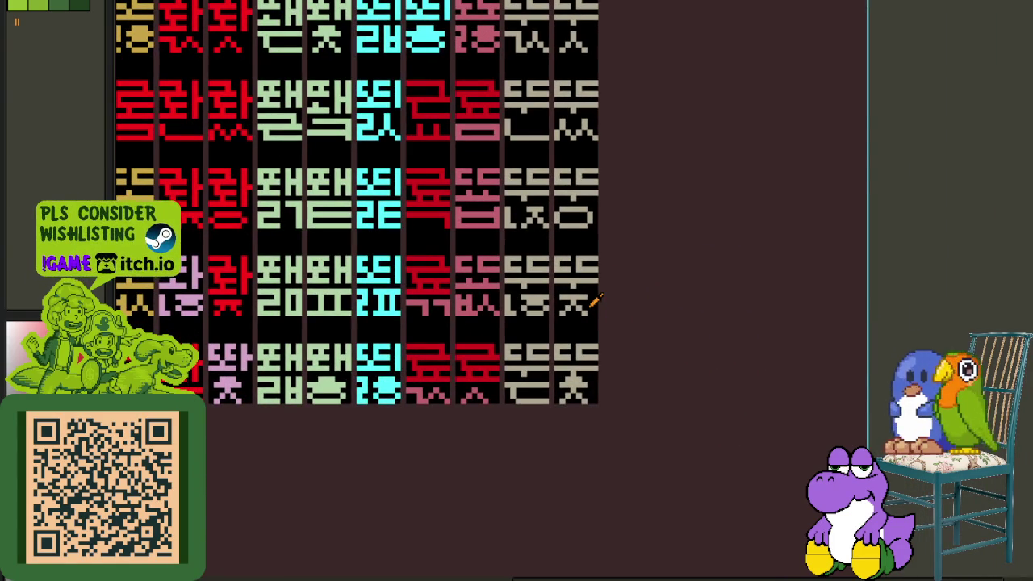
scroll(540, 375, up, 2)
scroll(493, 392, up, 1)
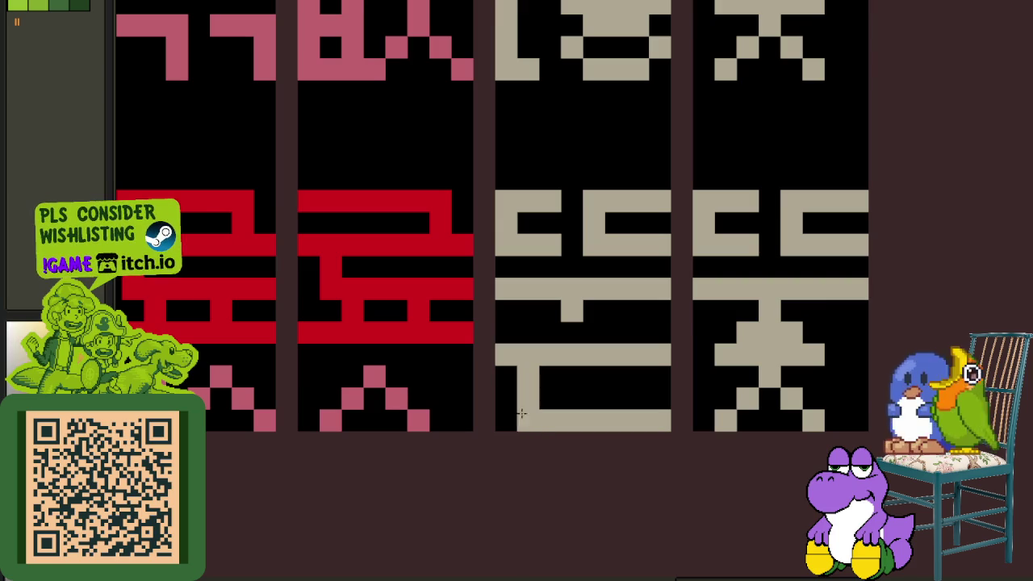
drag(492, 372, 658, 366)
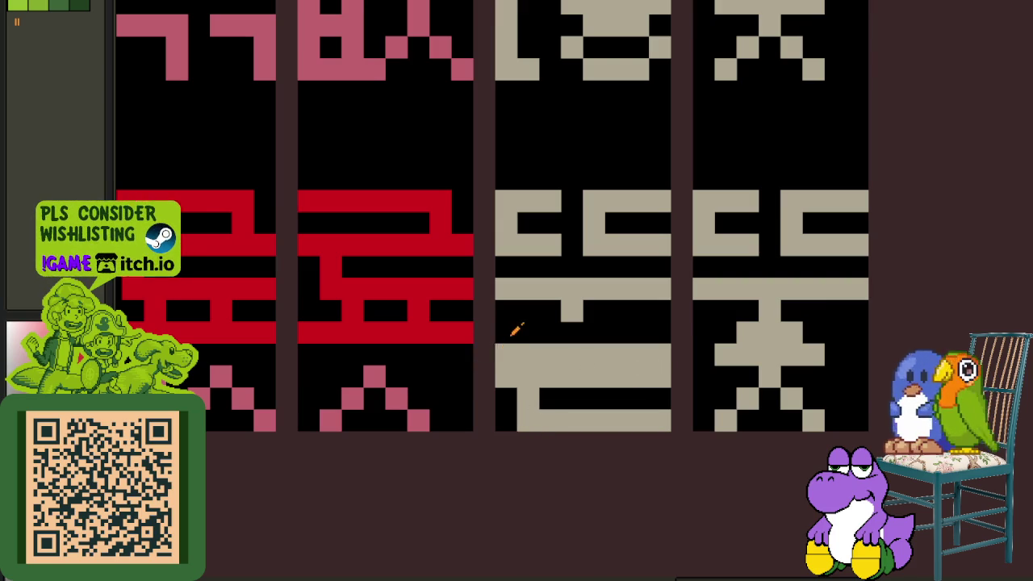
drag(506, 355, 610, 350)
scroll(656, 348, down, 2)
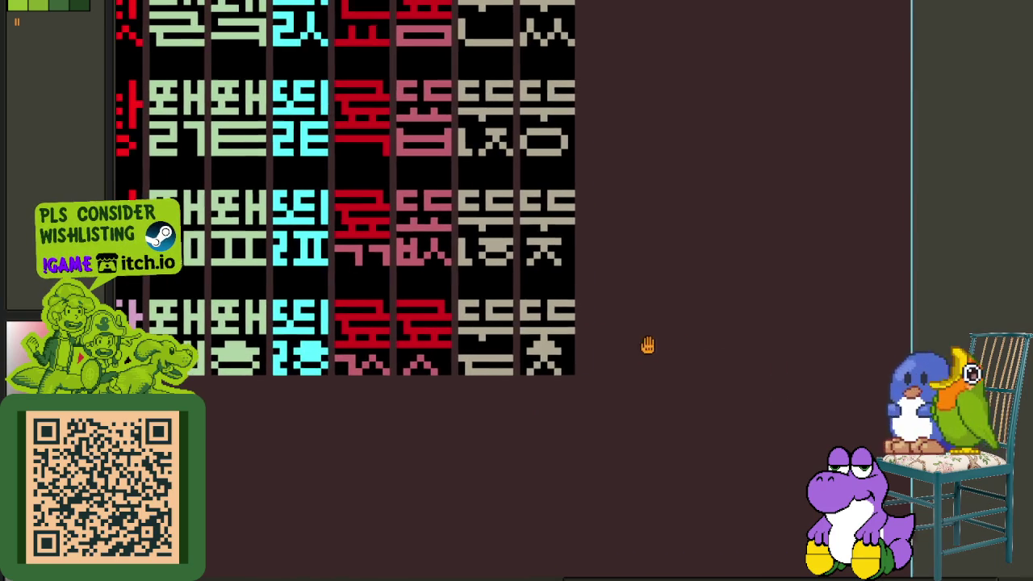
scroll(517, 335, up, 2)
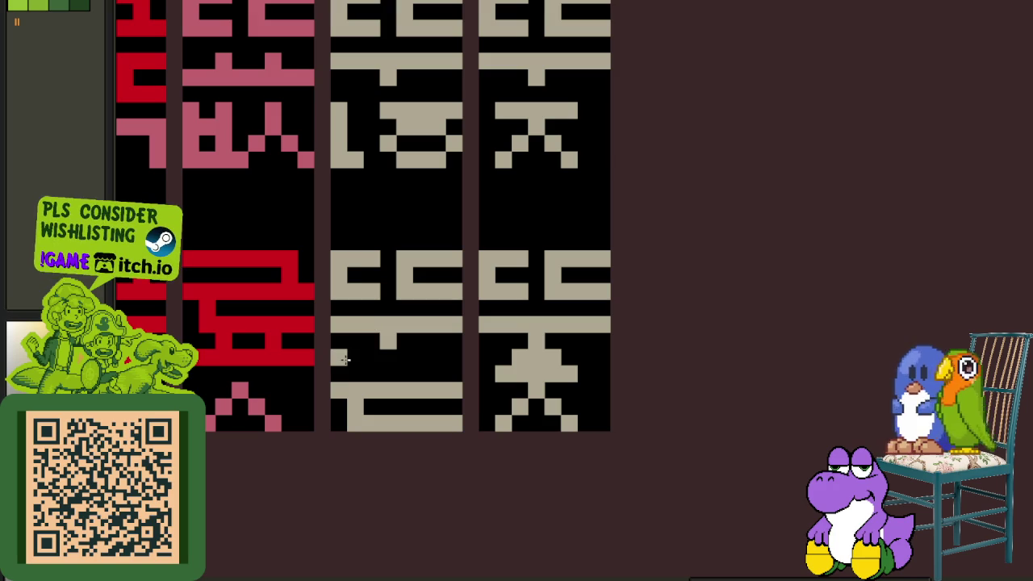
drag(343, 359, 457, 357)
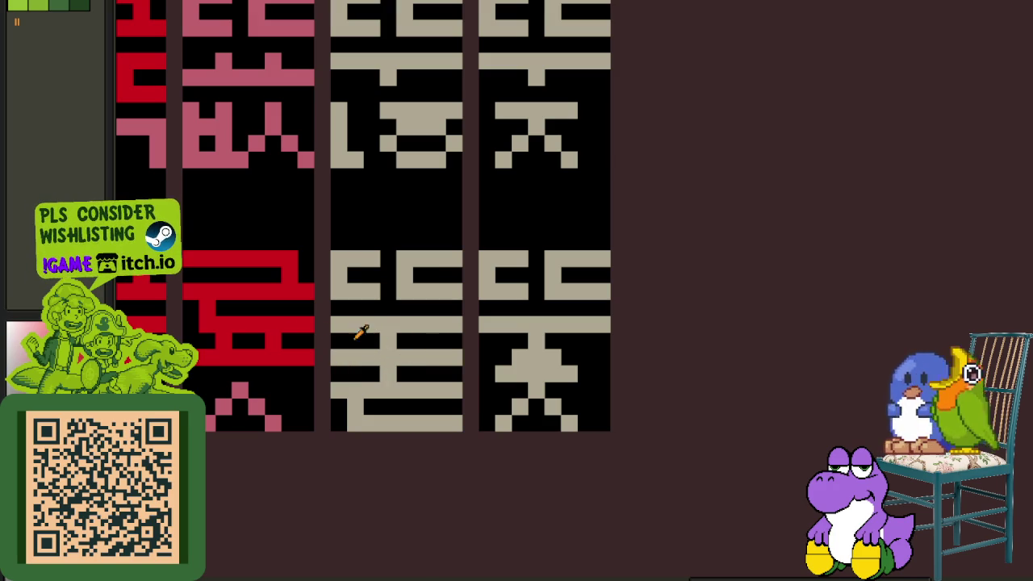
- Place a copy of the red component onto the beige glyph and deselect it
drag(315, 331, 185, 250)
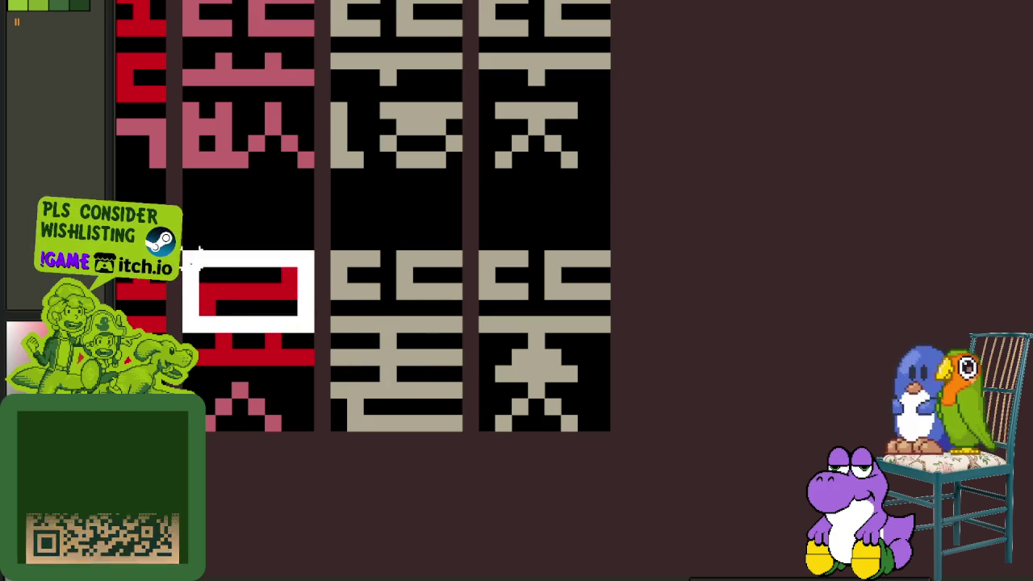
drag(222, 299, 365, 303)
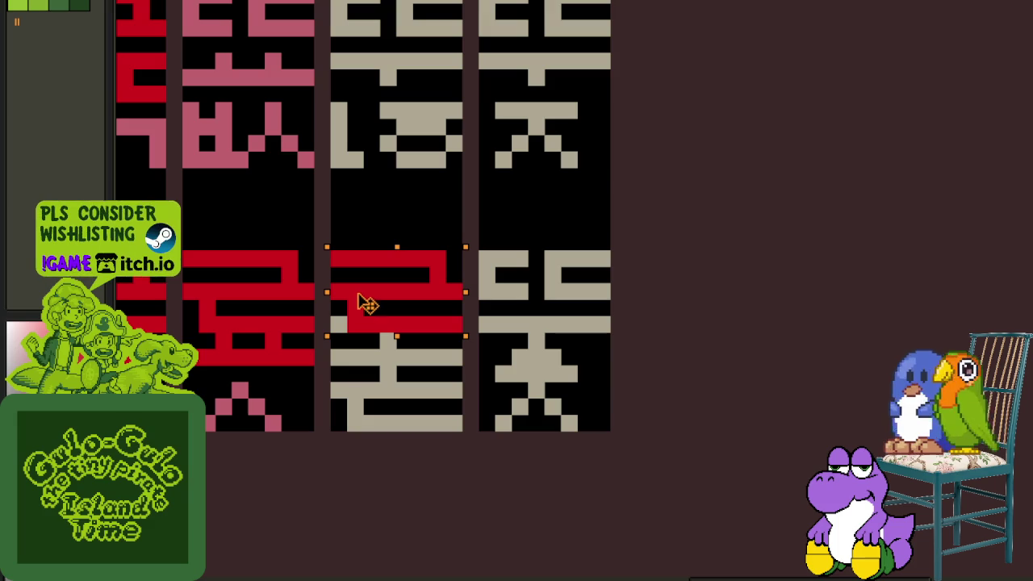
key(ctrl+d)
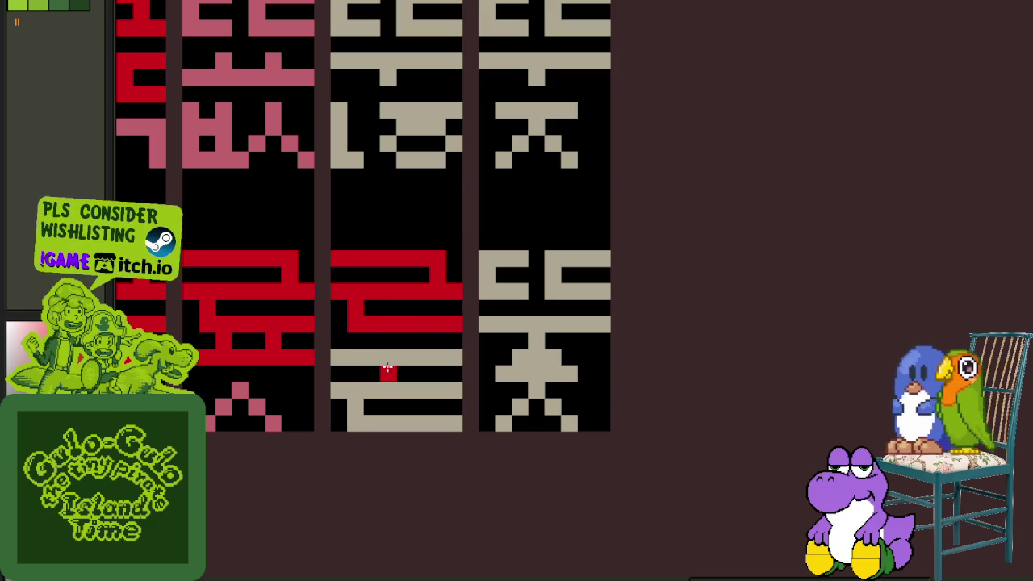
scroll(663, 409, down, 3)
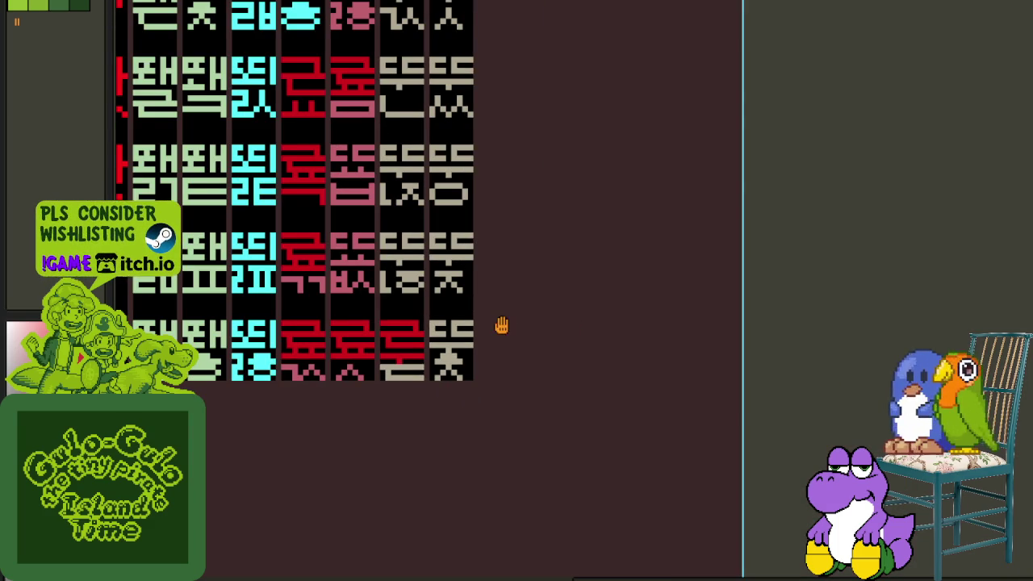
- Move a copy of the red top component onto the neighbouring beige glyph
drag(504, 325, 544, 358)
scroll(445, 297, up, 4)
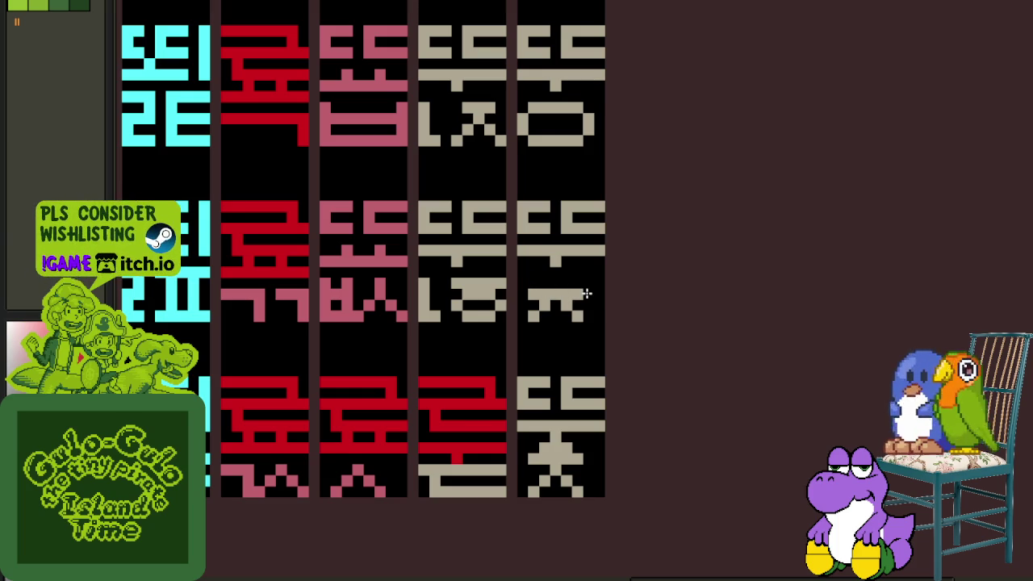
drag(500, 456, 426, 380)
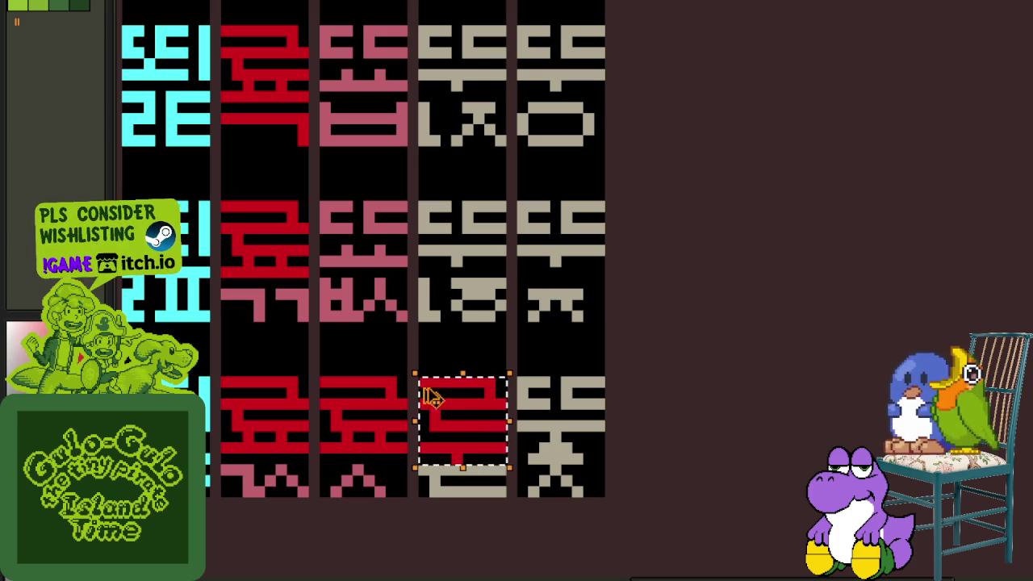
drag(462, 454, 561, 276)
scroll(553, 270, up, 2)
mouse_move(549, 363)
mouse_down()
mouse_move(562, 278)
mouse_move(535, 157)
mouse_up()
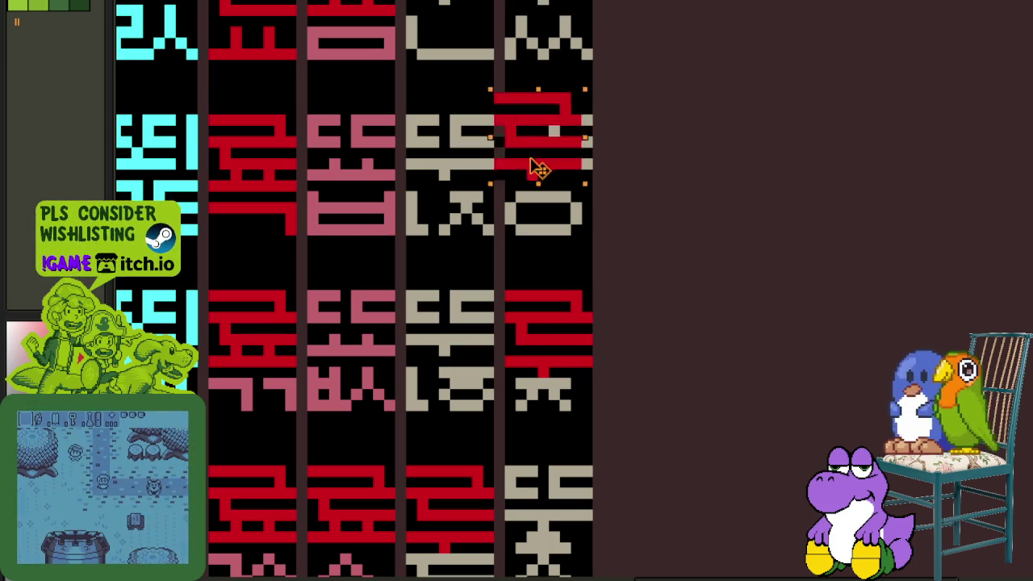
scroll(549, 198, up, 2)
scroll(521, 197, up, 2)
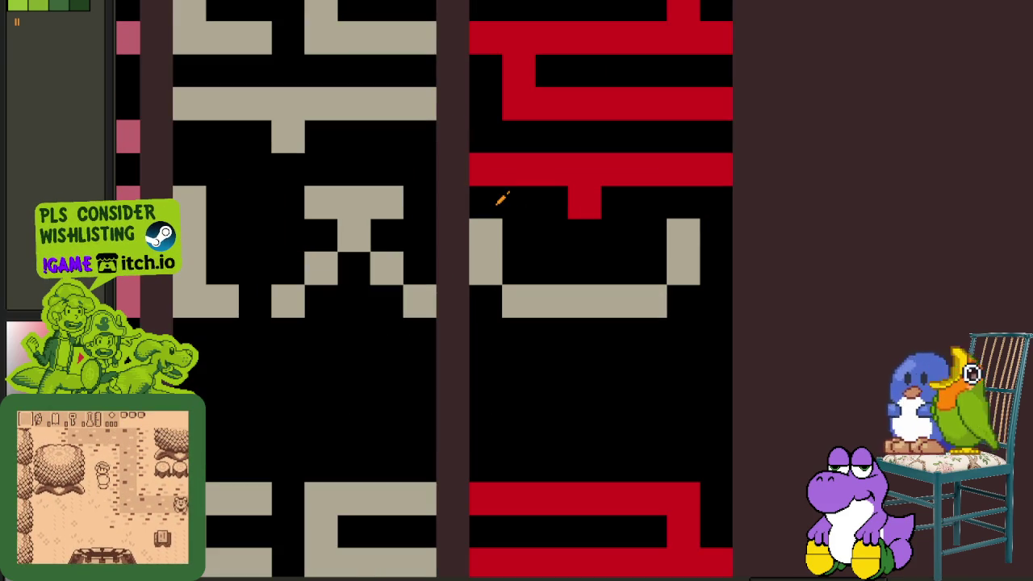
- Tidy that glyph's beige pixels, redrawing the bar below the red component
click(683, 235)
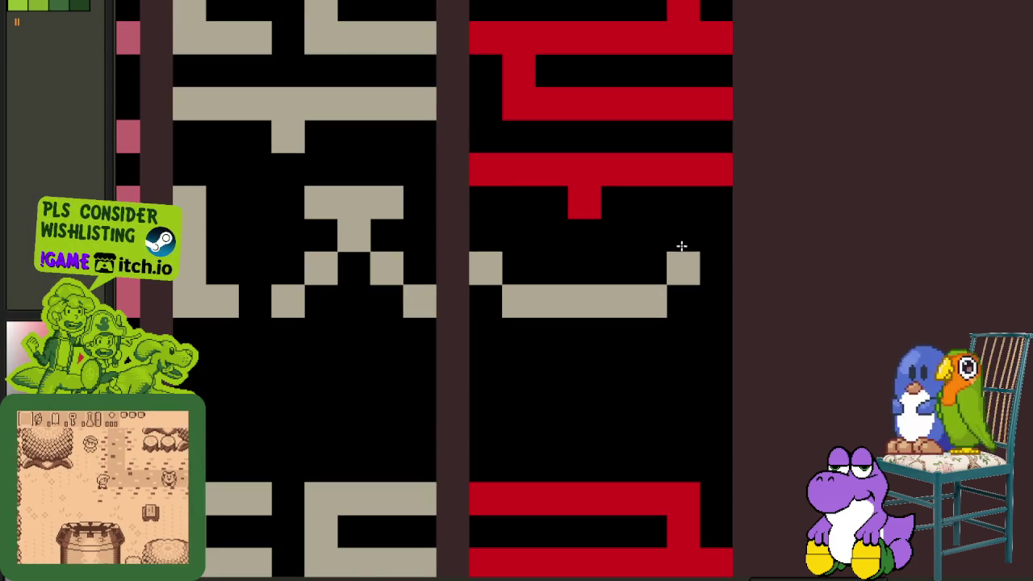
drag(650, 235, 527, 239)
scroll(527, 239, down, 5)
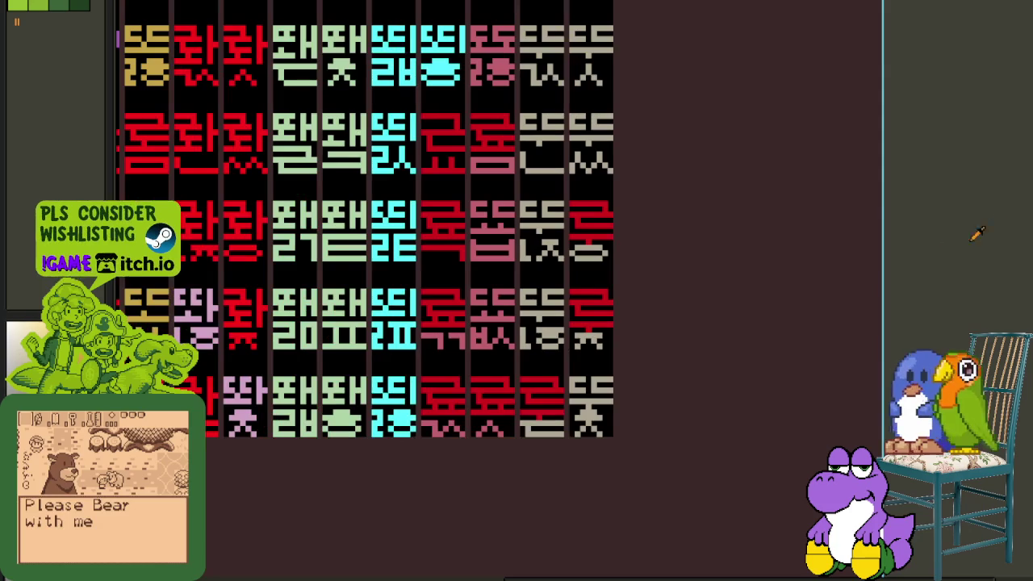
scroll(535, 231, up, 1)
scroll(523, 280, up, 2)
scroll(523, 280, up, 1)
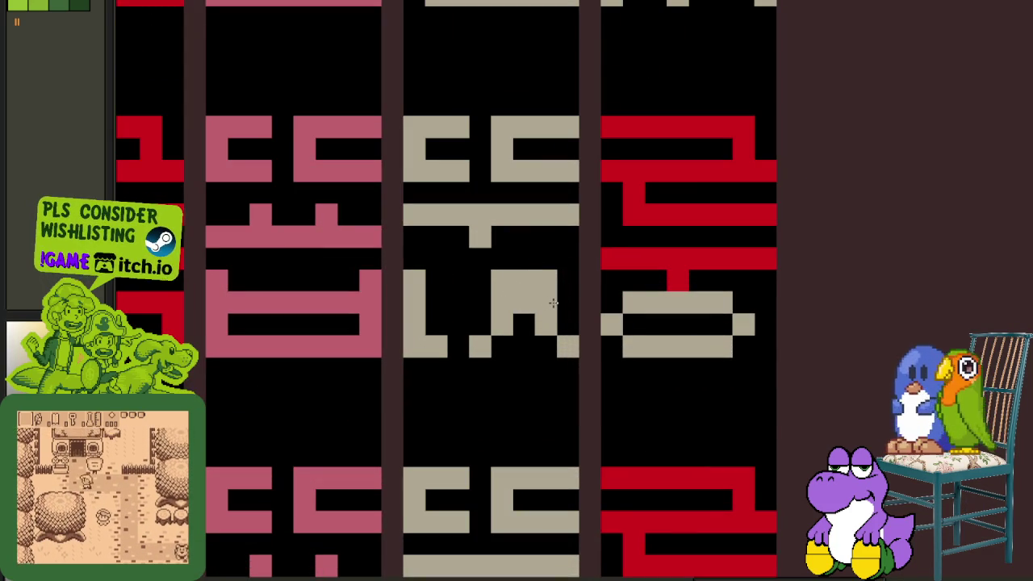
click(480, 303)
drag(565, 272, 482, 283)
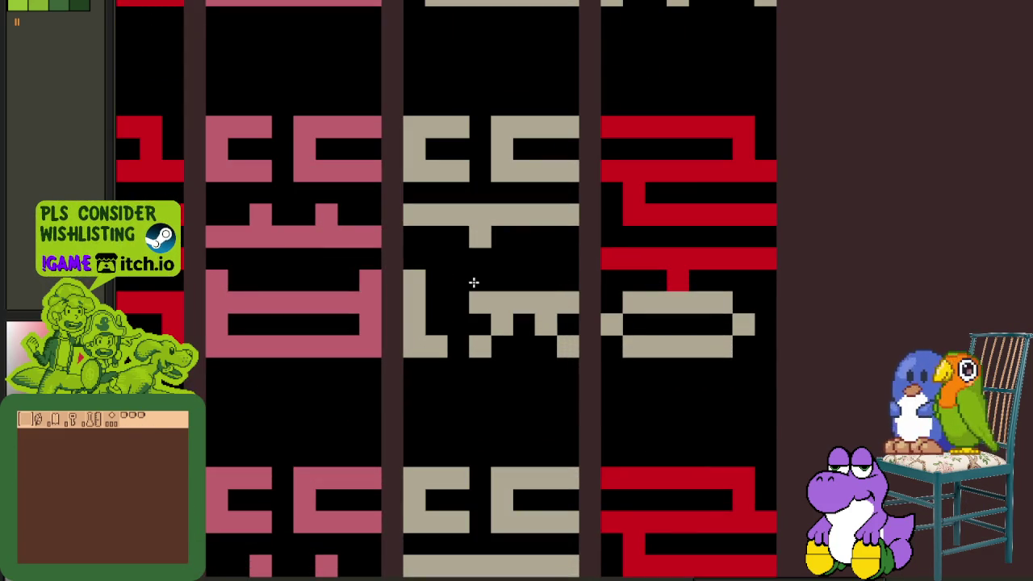
scroll(420, 285, down, 3)
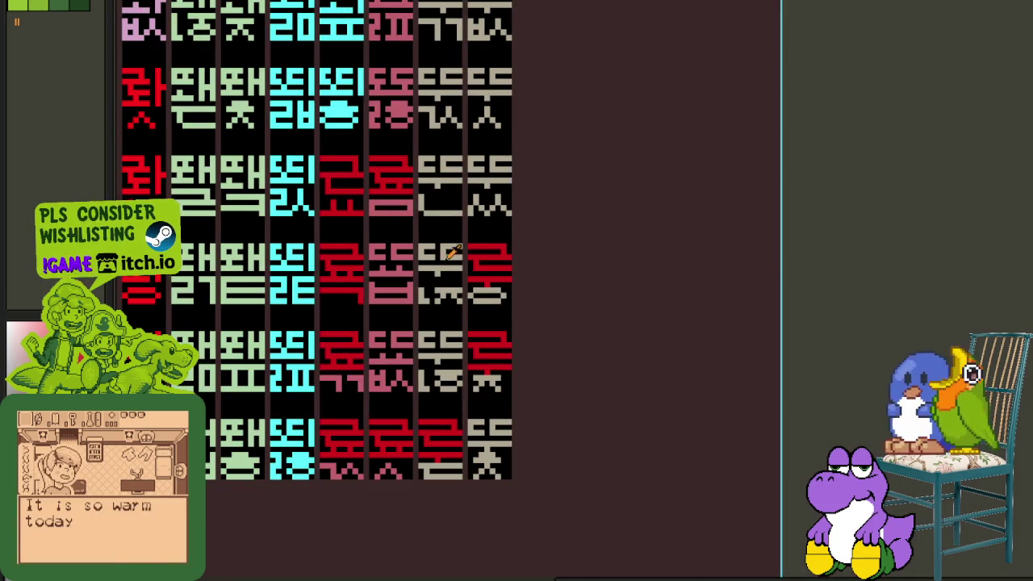
scroll(481, 260, up, 3)
- Paste the red component onto the centre glyph and drop it in place
key(ctrl+v)
mouse_move(623, 535)
mouse_down()
mouse_move(454, 274)
mouse_move(476, 267)
mouse_up()
scroll(484, 274, down, 1)
click(524, 302)
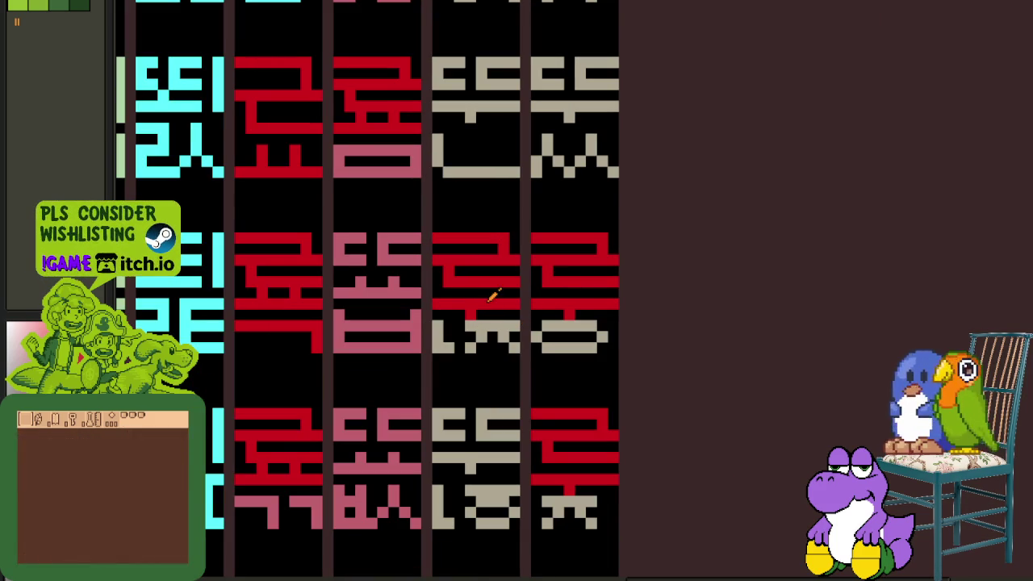
scroll(476, 311, up, 2)
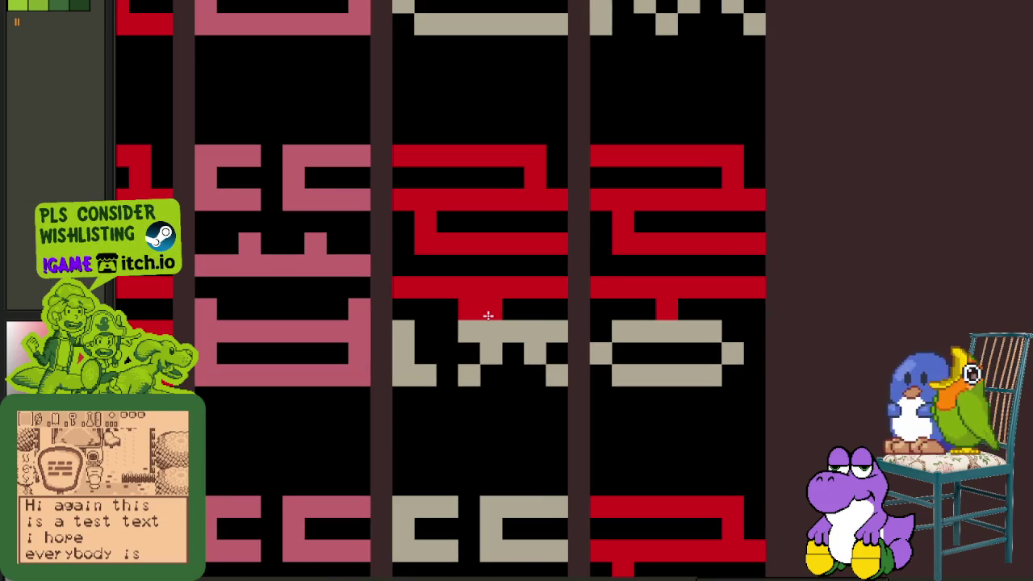
scroll(460, 312, down, 4)
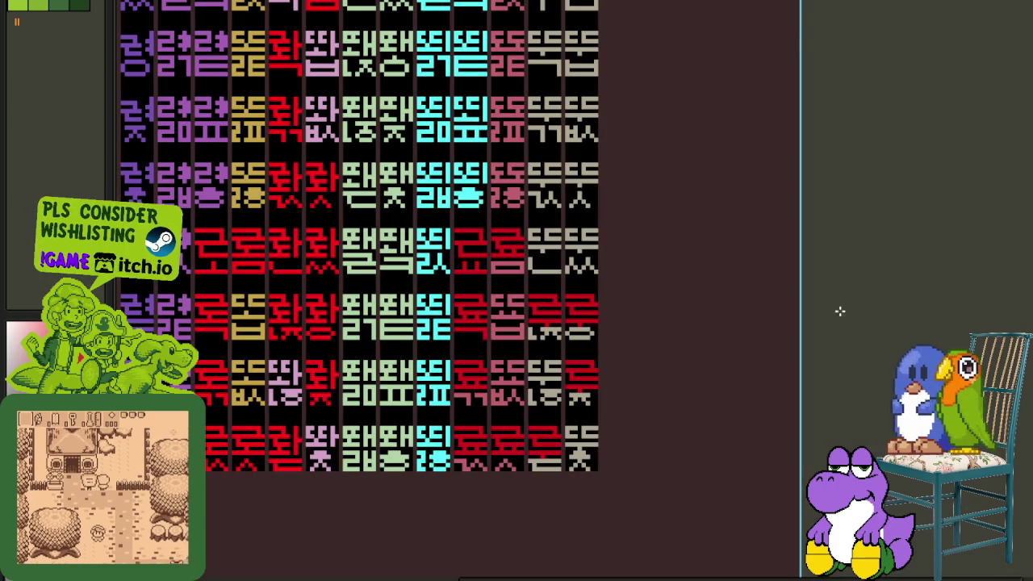
scroll(535, 302, up, 3)
scroll(540, 302, up, 1)
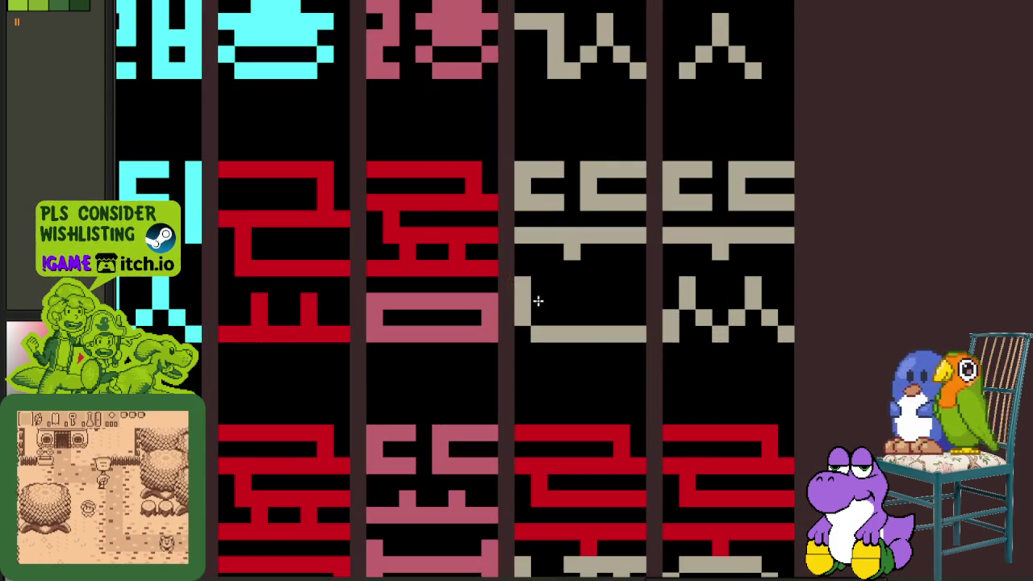
- Paste red components onto the right glyph and the grey glyph, then select its grey zigzag
key(ctrl+v)
mouse_move(703, 323)
mouse_down()
mouse_move(731, 262)
mouse_move(581, 258)
mouse_up()
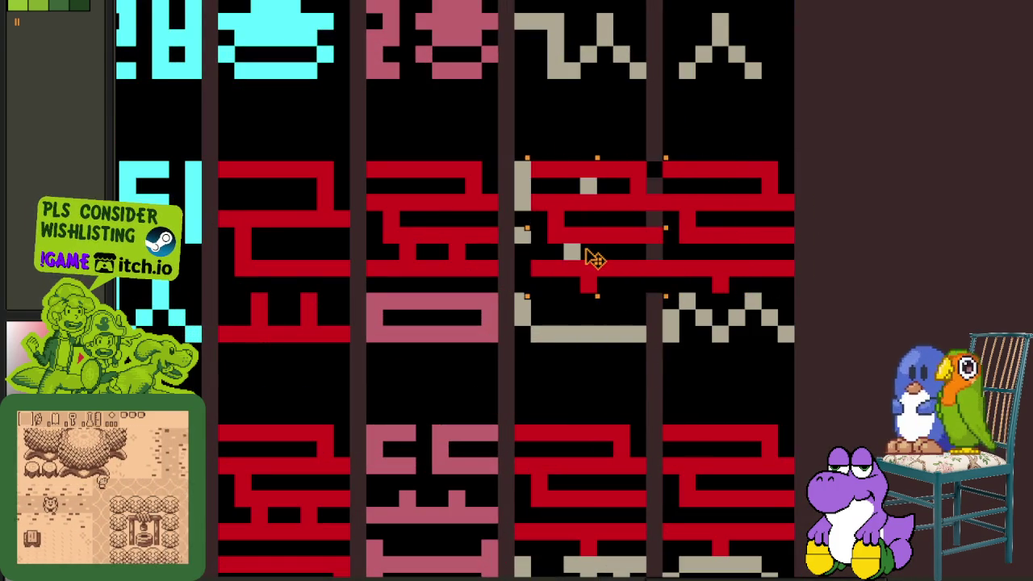
key(Return)
scroll(645, 346, up, 3)
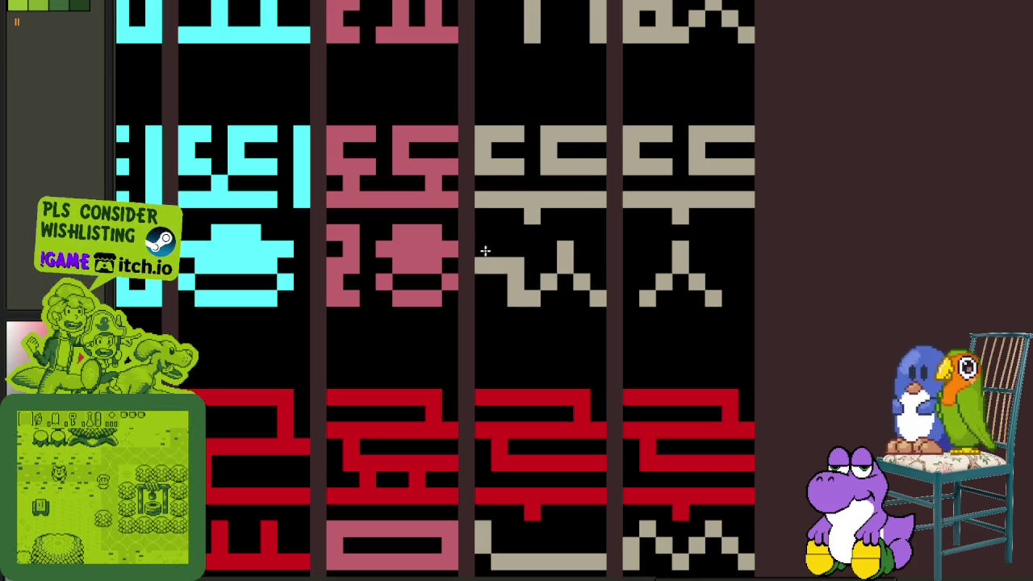
scroll(676, 242, down, 2)
scroll(676, 242, up, 1)
scroll(657, 305, up, 1)
mouse_move(762, 508)
mouse_down()
mouse_move(611, 385)
mouse_move(718, 172)
mouse_move(713, 188)
mouse_move(557, 208)
mouse_up()
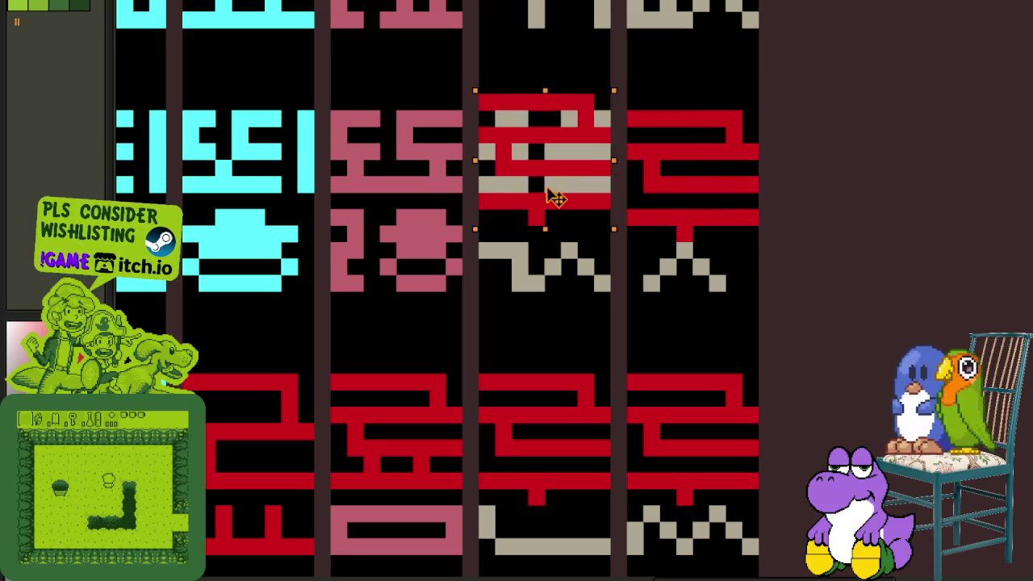
click(684, 234)
drag(642, 240, 730, 294)
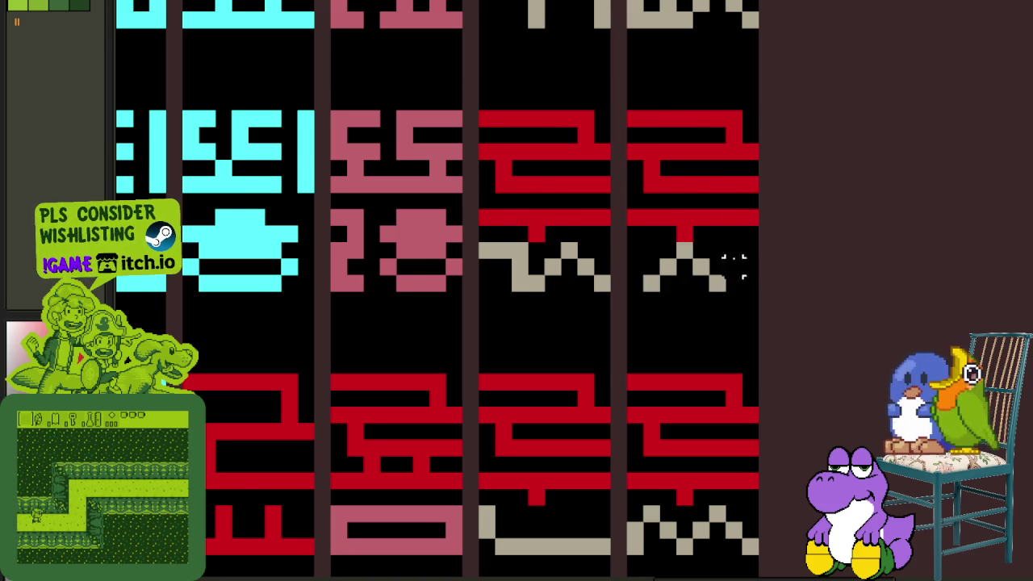
scroll(711, 255, up, 1)
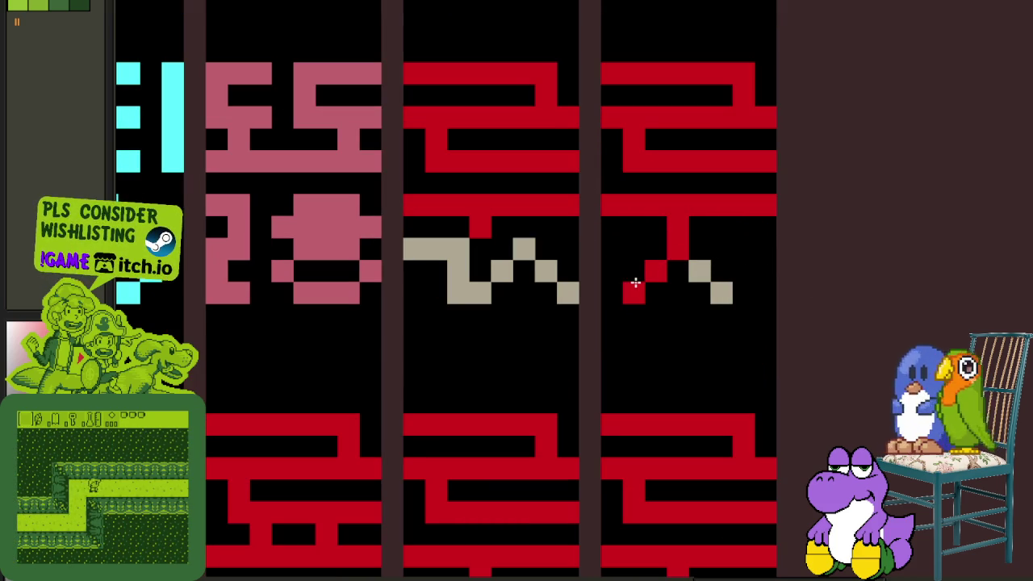
- Paste the red shape onto the glyph, nudge it right, and erase leftover grey pixels
click(715, 289)
key(ctrl+v)
drag(754, 293, 787, 292)
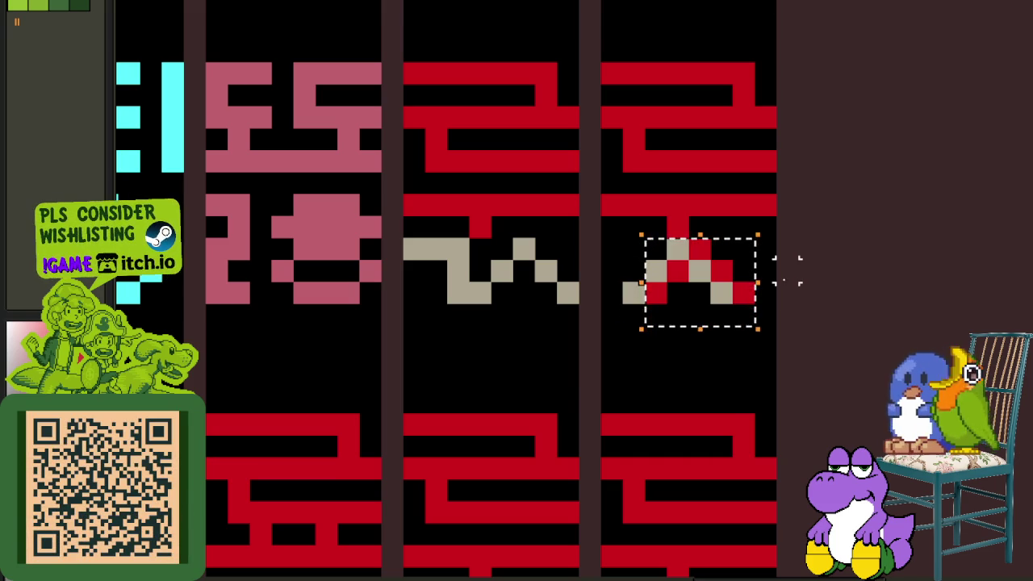
click(831, 270)
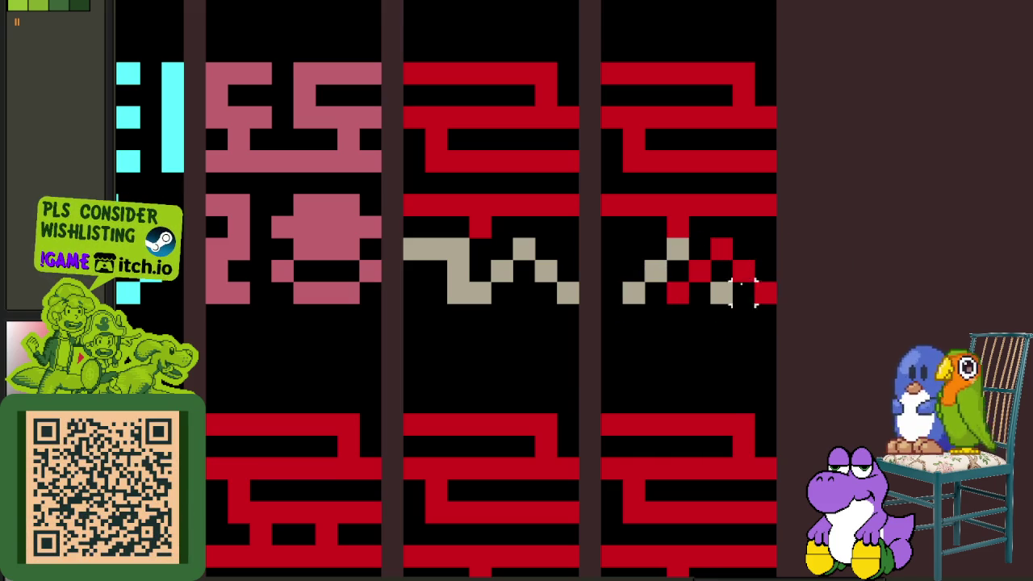
mouse_move(751, 281)
mouse_down()
mouse_move(685, 266)
mouse_move(629, 291)
mouse_up()
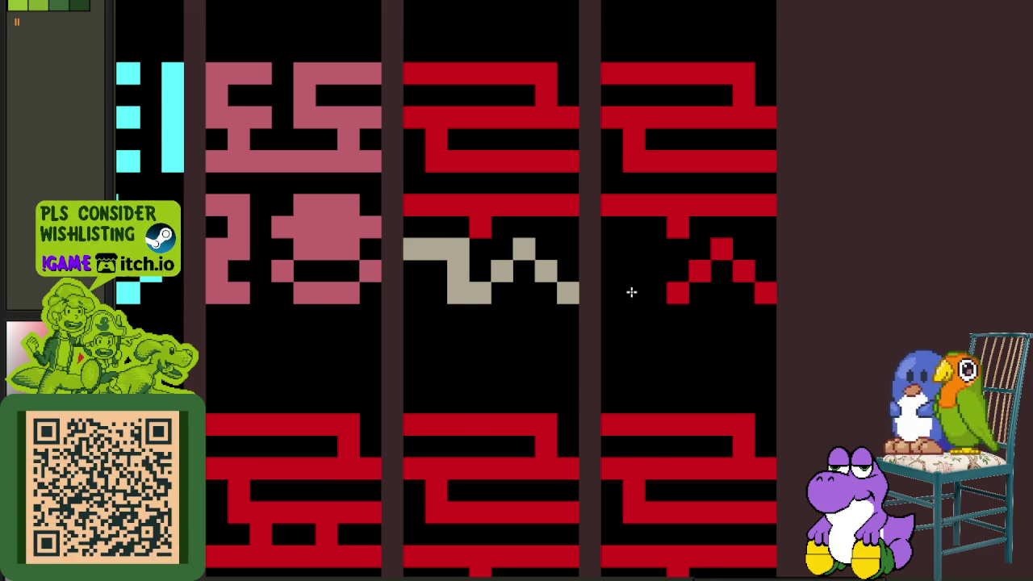
scroll(595, 297, down, 3)
scroll(585, 280, up, 2)
scroll(585, 287, up, 1)
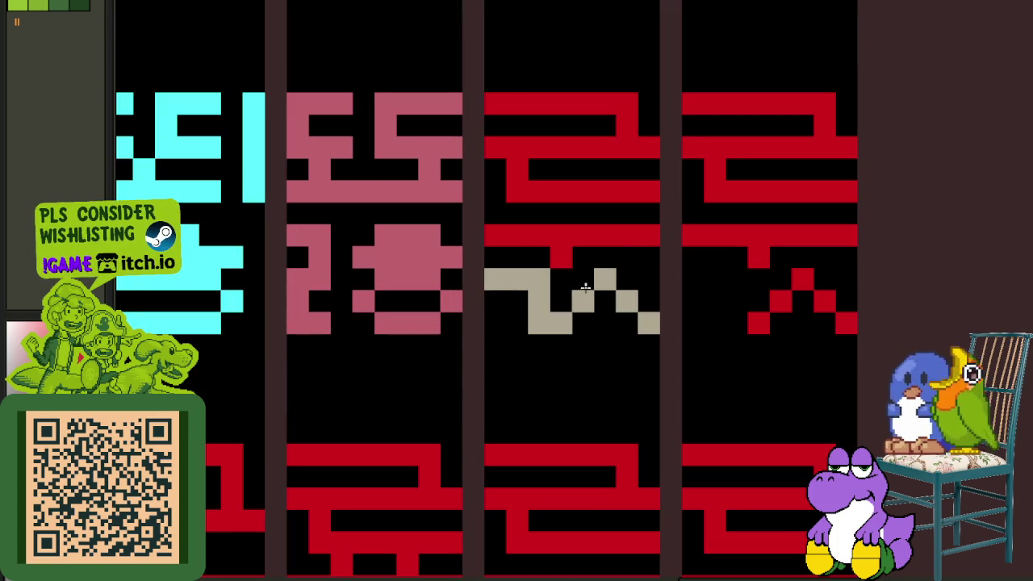
scroll(565, 273, down, 1)
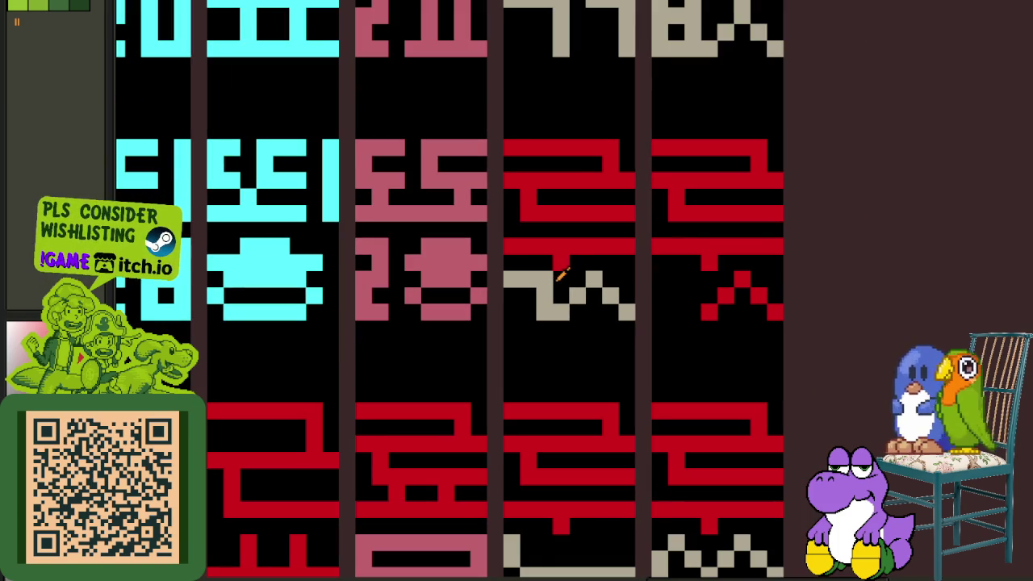
- Shift the red zigzag left into place and paint the left glyph's zigzag red
drag(692, 263, 780, 320)
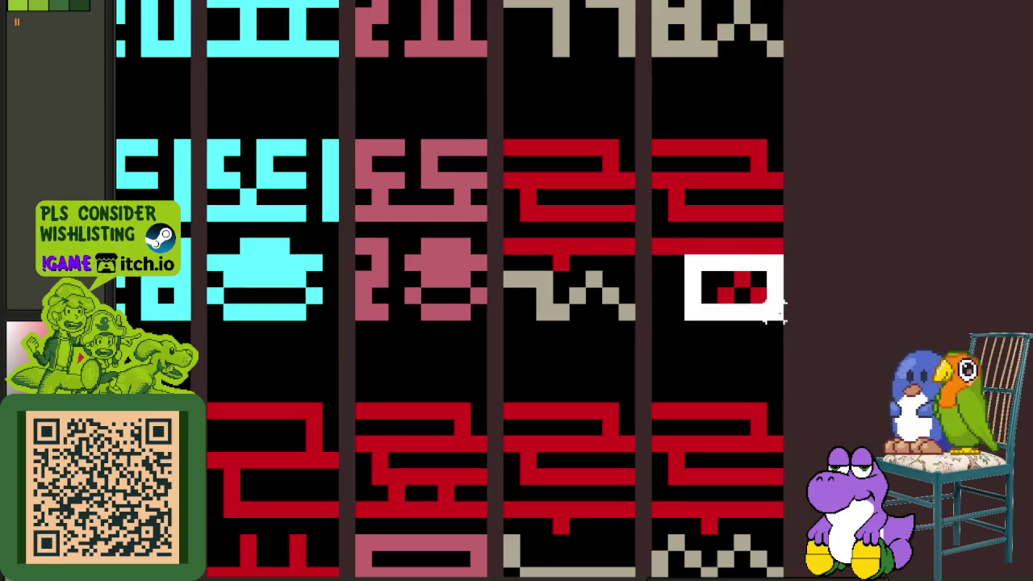
drag(775, 279, 759, 279)
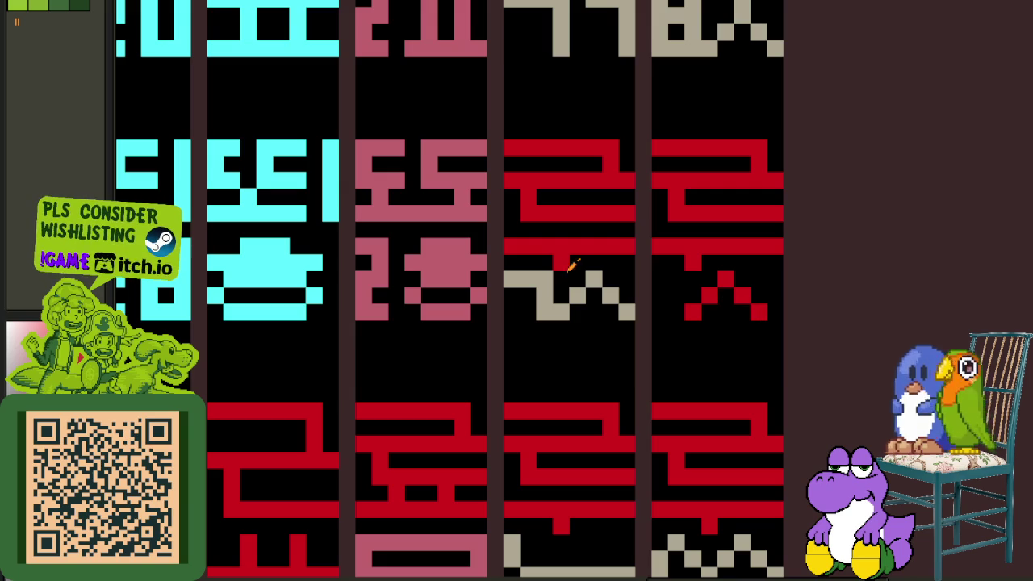
drag(546, 280, 582, 290)
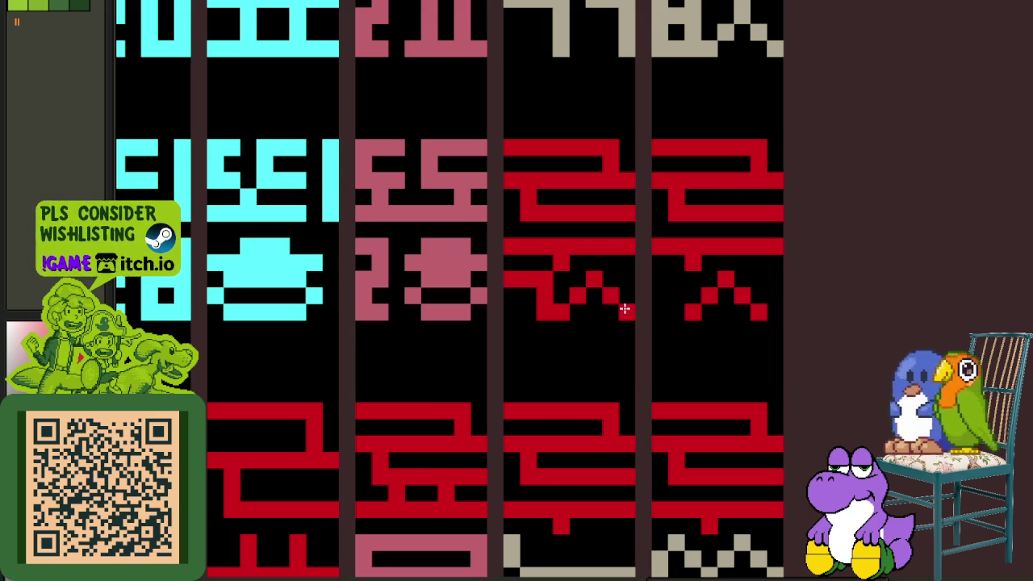
scroll(624, 309, down, 2)
scroll(668, 267, down, 2)
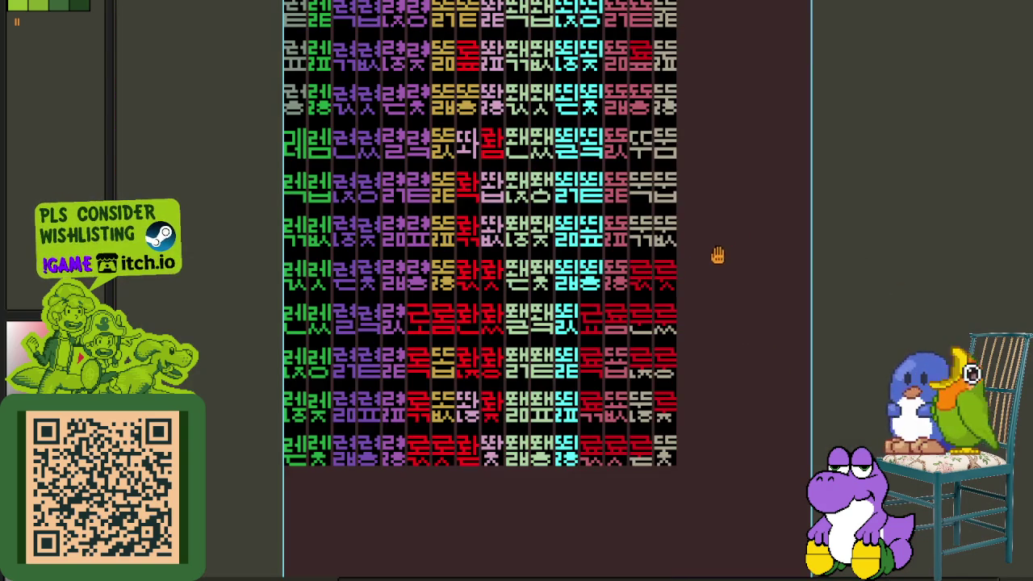
- Select the rightmost block of glyph columns in the sheet's lower rows
drag(720, 245, 700, 289)
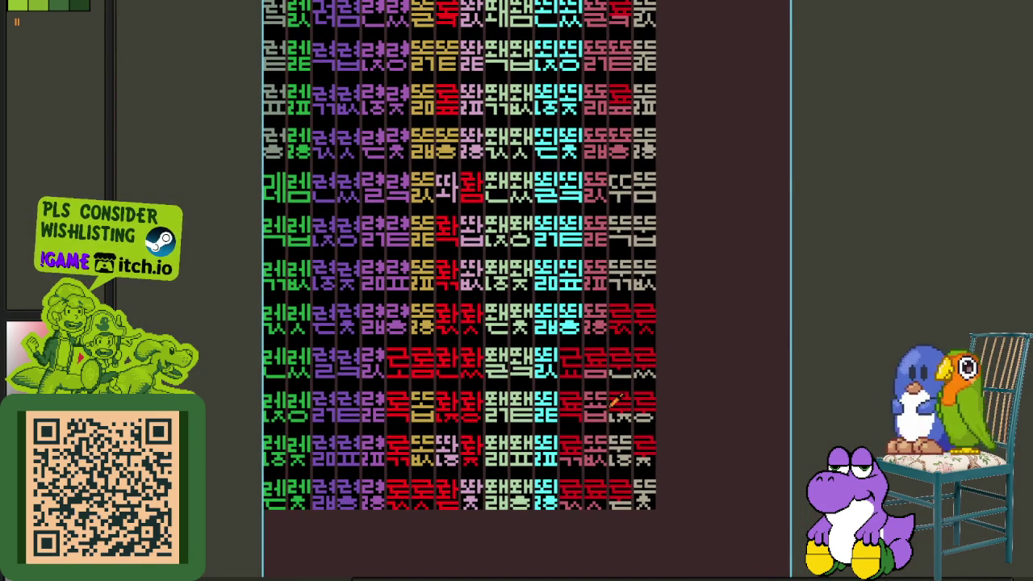
scroll(591, 380, up, 1)
scroll(594, 331, up, 2)
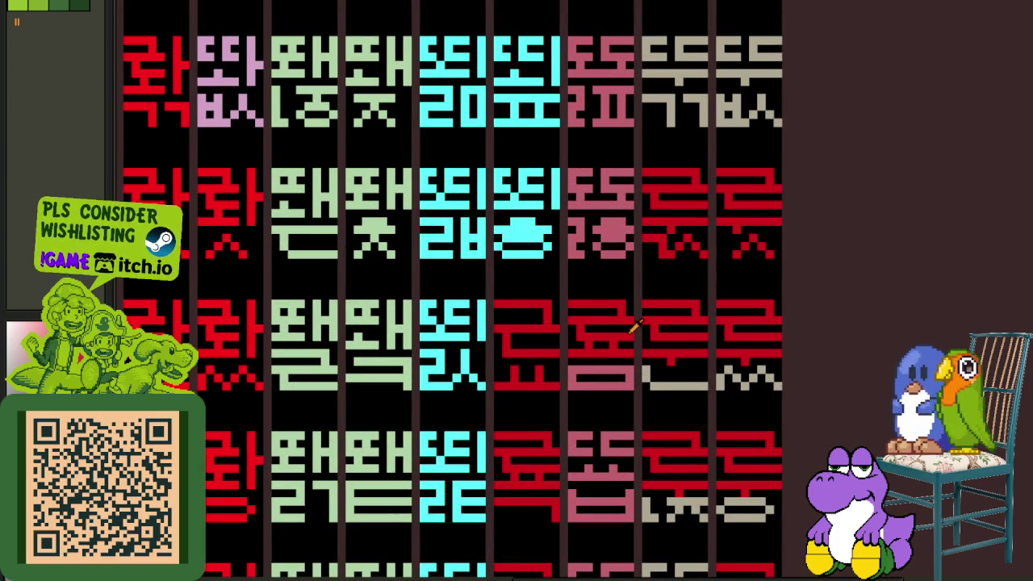
scroll(623, 313, down, 1)
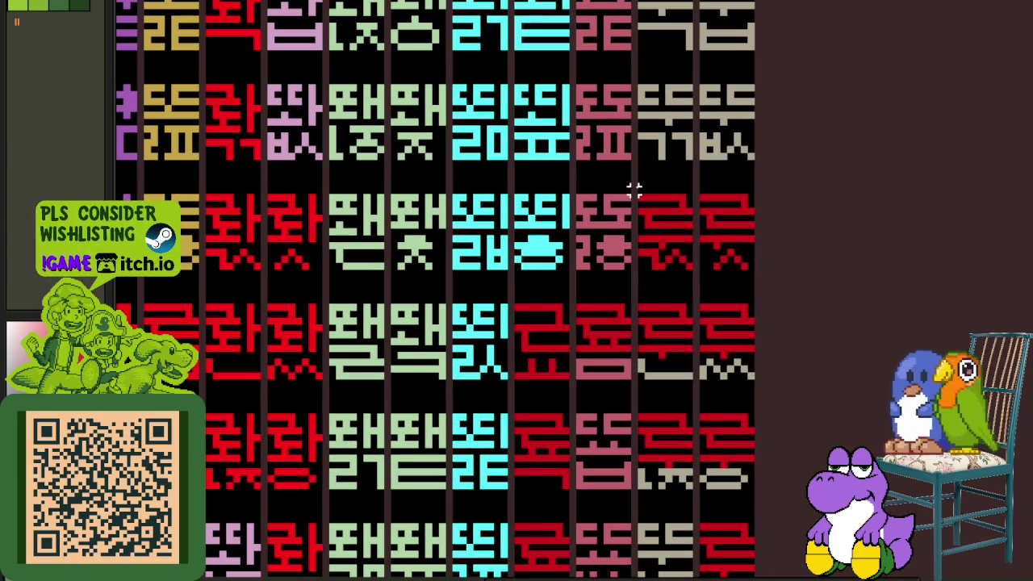
drag(634, 188, 900, 574)
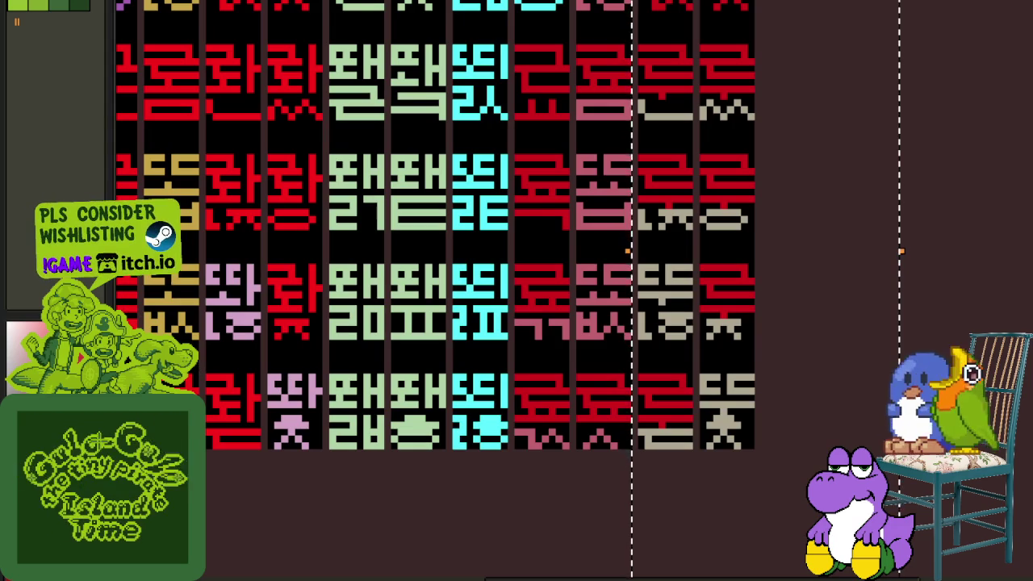
- Replace the bright red #d70909 in the selected area with dark red
scroll(731, 261, up, 1)
scroll(747, 274, up, 1)
key(shift+r)
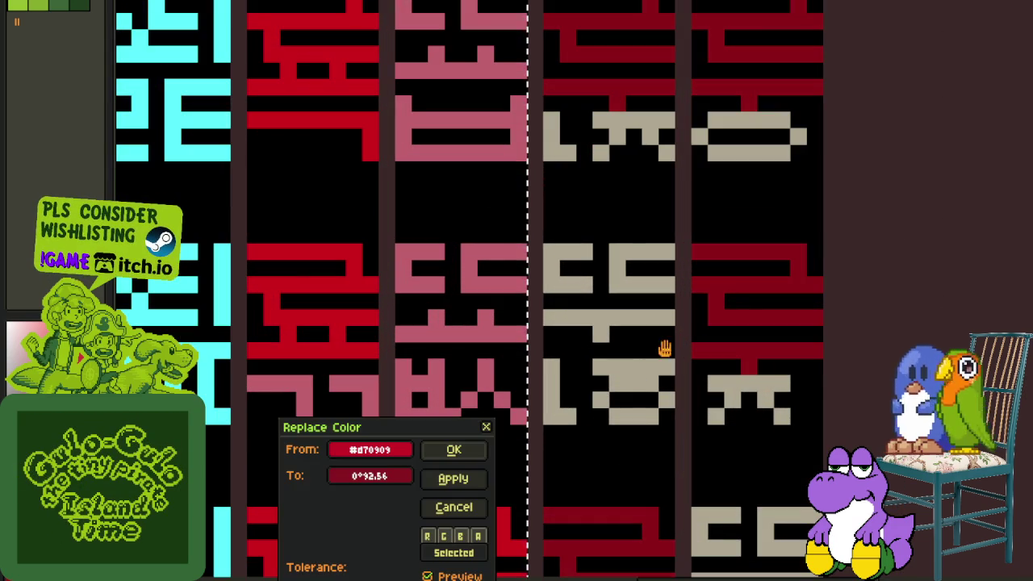
click(454, 450)
scroll(646, 323, down, 4)
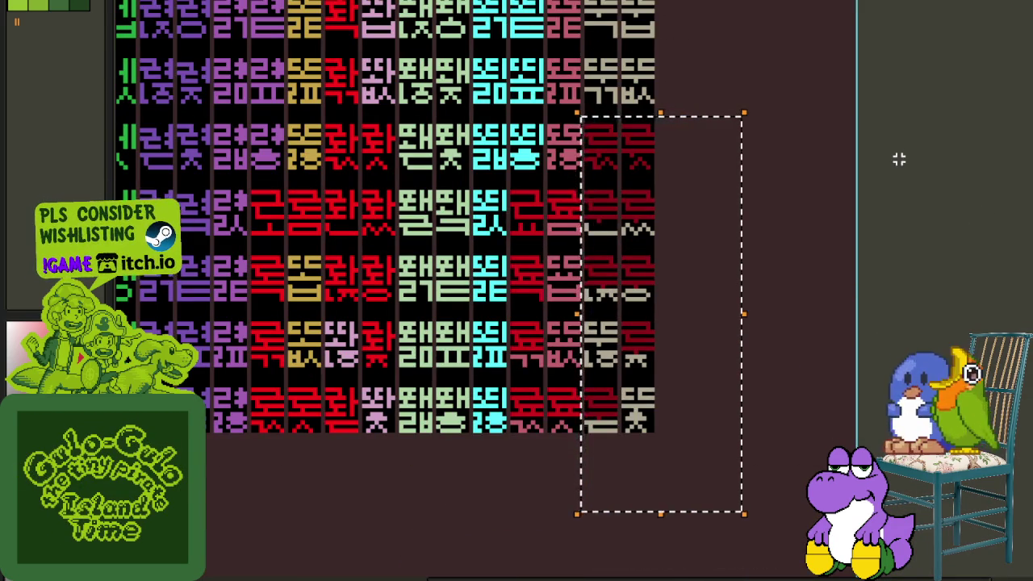
scroll(912, 258, up, 1)
- Select a dark-red glyph part, move it onto a grey glyph, and drop it in place
scroll(726, 291, up, 1)
scroll(646, 307, up, 2)
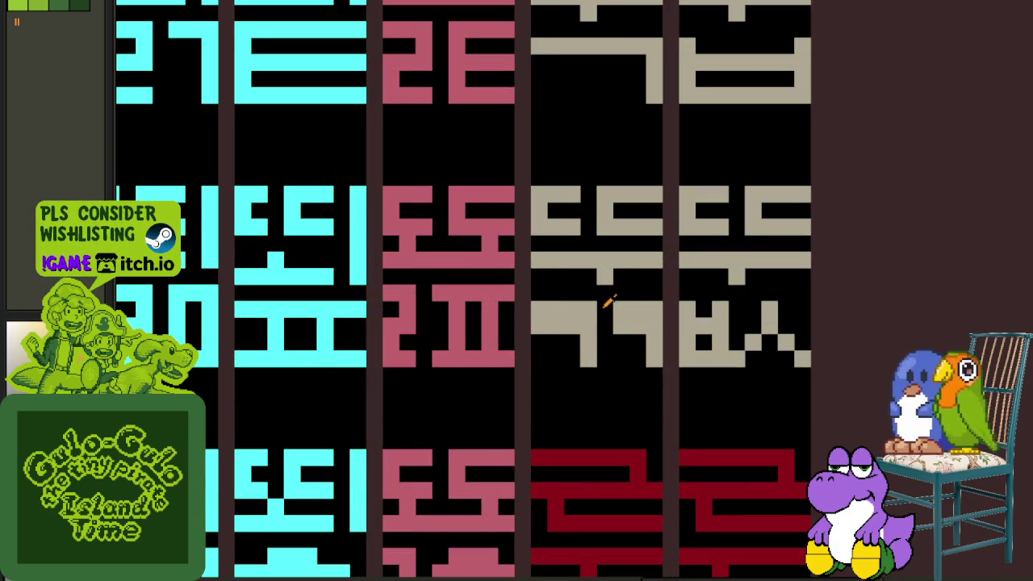
scroll(659, 307, down, 2)
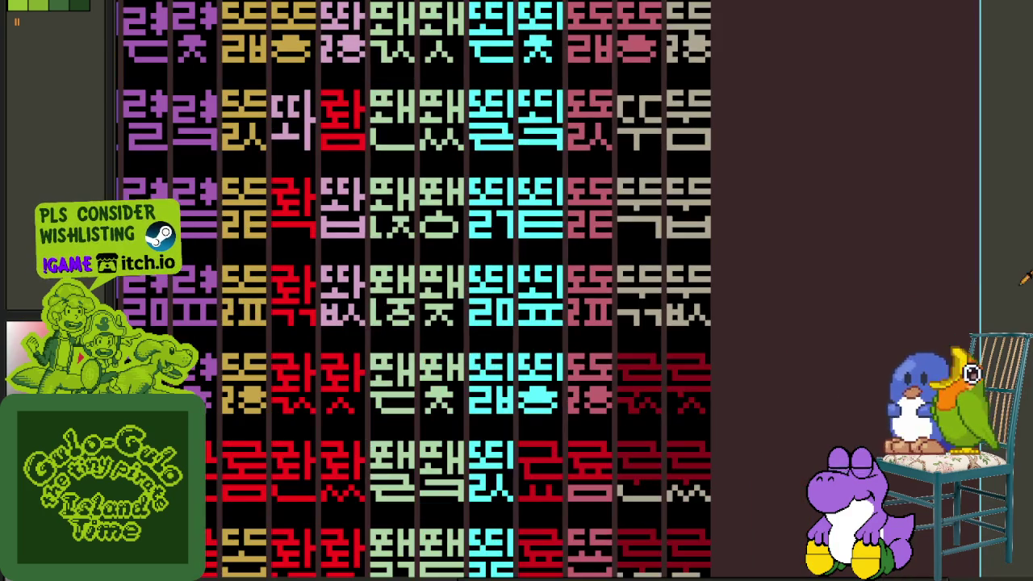
scroll(658, 405, up, 1)
scroll(654, 385, up, 2)
drag(682, 397, 562, 326)
key(ctrl+d)
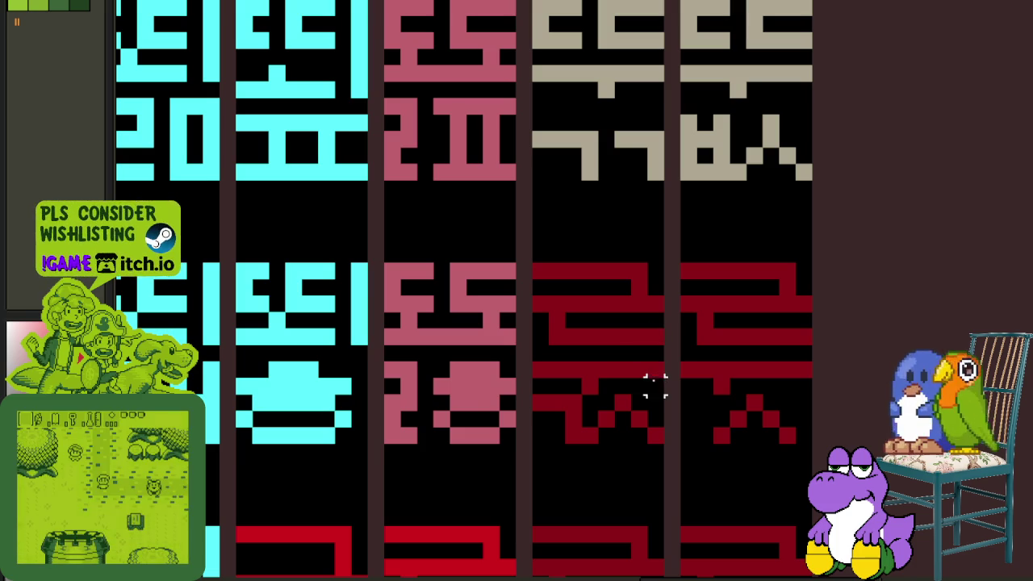
drag(662, 393, 546, 283)
scroll(565, 323, up, 2)
scroll(586, 364, up, 1)
drag(608, 422, 613, 158)
key(Return)
key(ctrl+d)
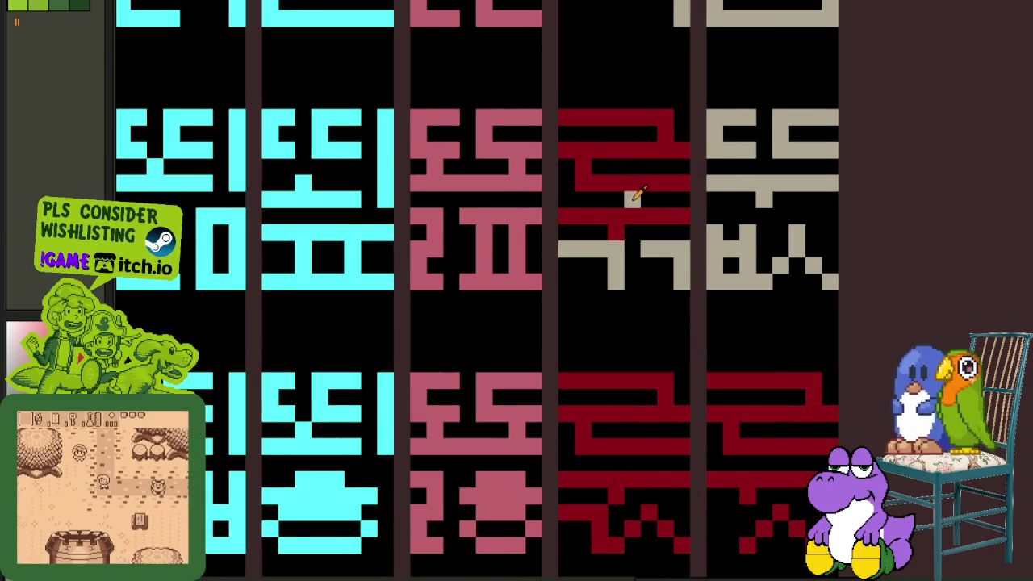
- Shift the grey glyph's horizontal bar lower
scroll(622, 200, down, 3)
drag(716, 231, 674, 337)
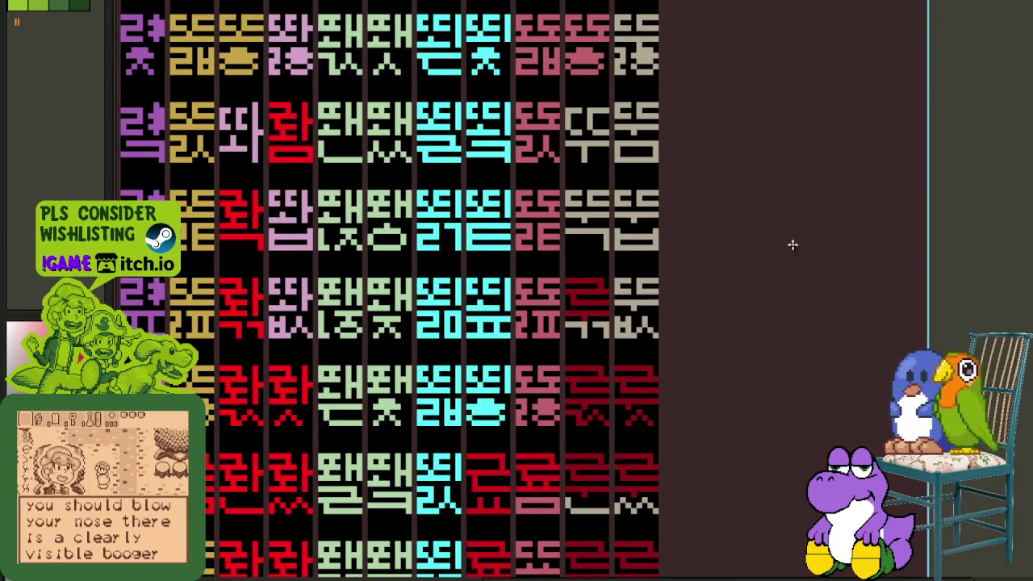
scroll(598, 232, up, 3)
mouse_move(605, 249)
mouse_down()
mouse_move(497, 250)
mouse_move(613, 228)
mouse_up()
key(e)
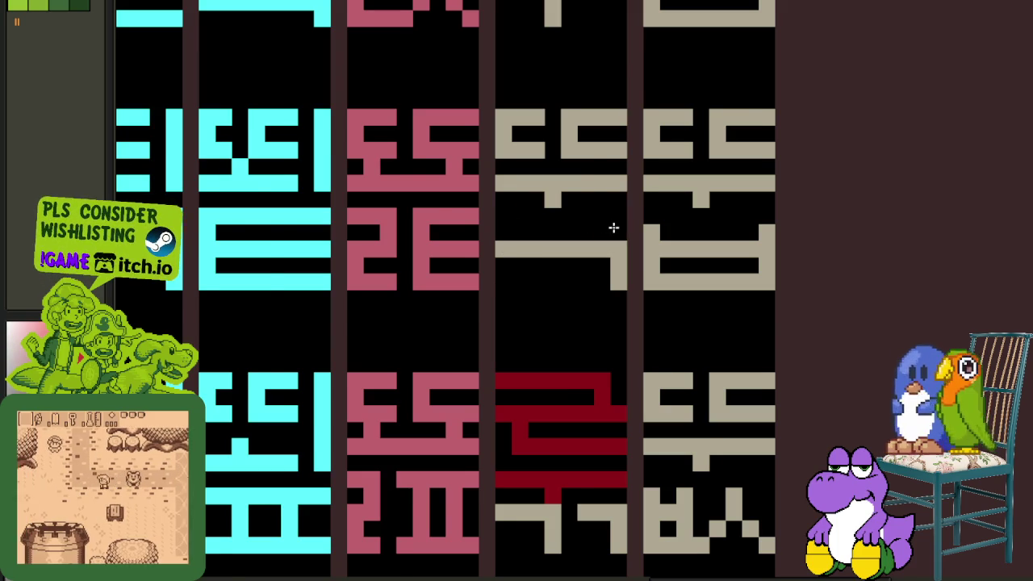
- Move another dark-red part down onto a grey glyph and nudge it into position
scroll(613, 228, down, 2)
scroll(586, 365, up, 2)
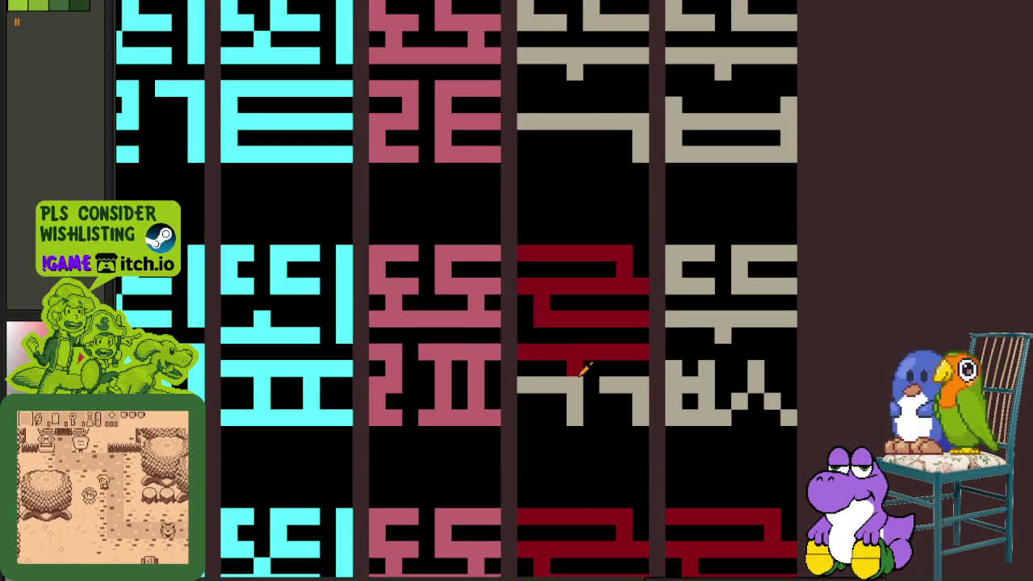
scroll(568, 367, down, 3)
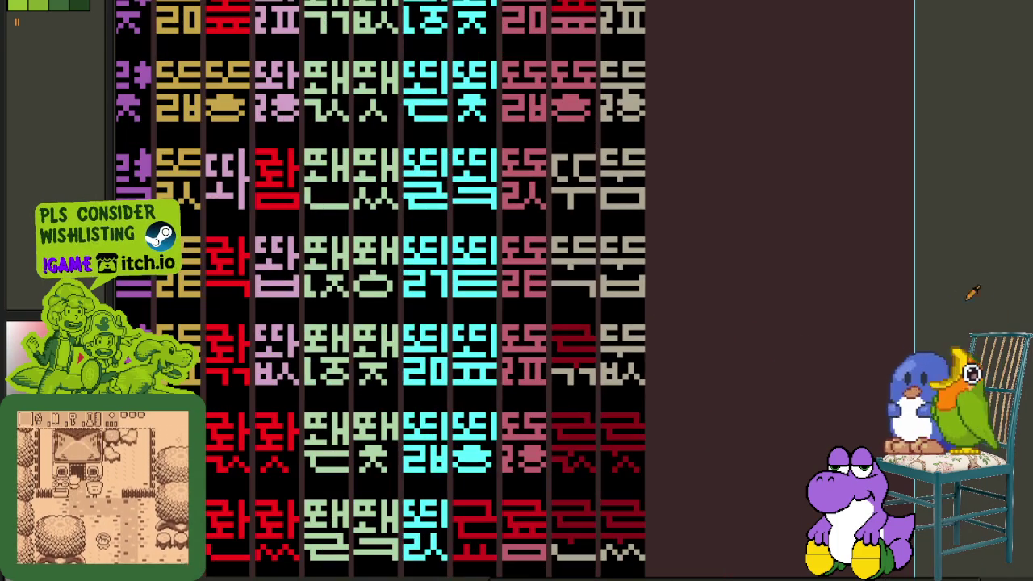
drag(823, 240, 836, 296)
scroll(588, 387, up, 2)
click(557, 283)
drag(560, 293, 570, 326)
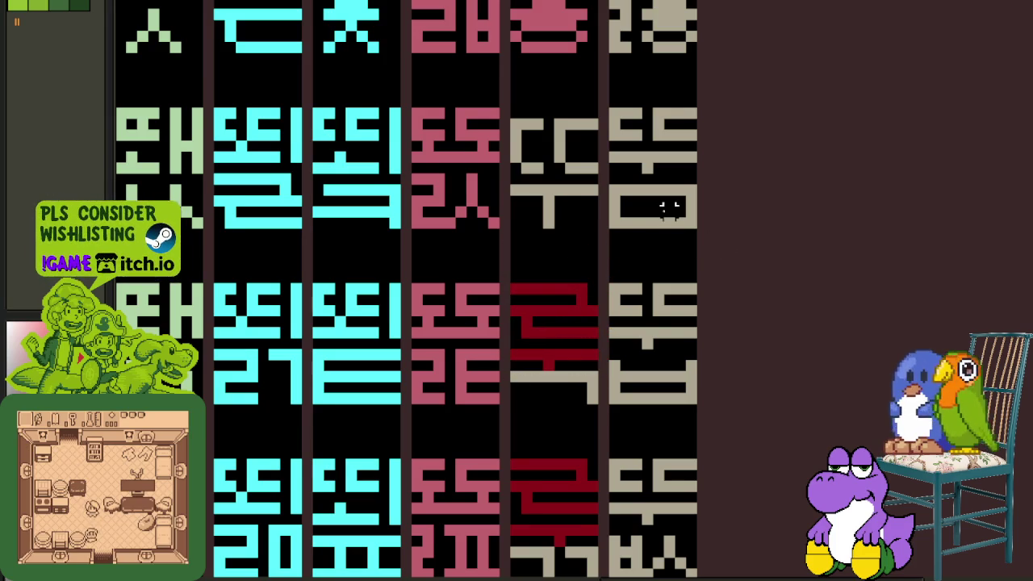
drag(660, 221, 660, 252)
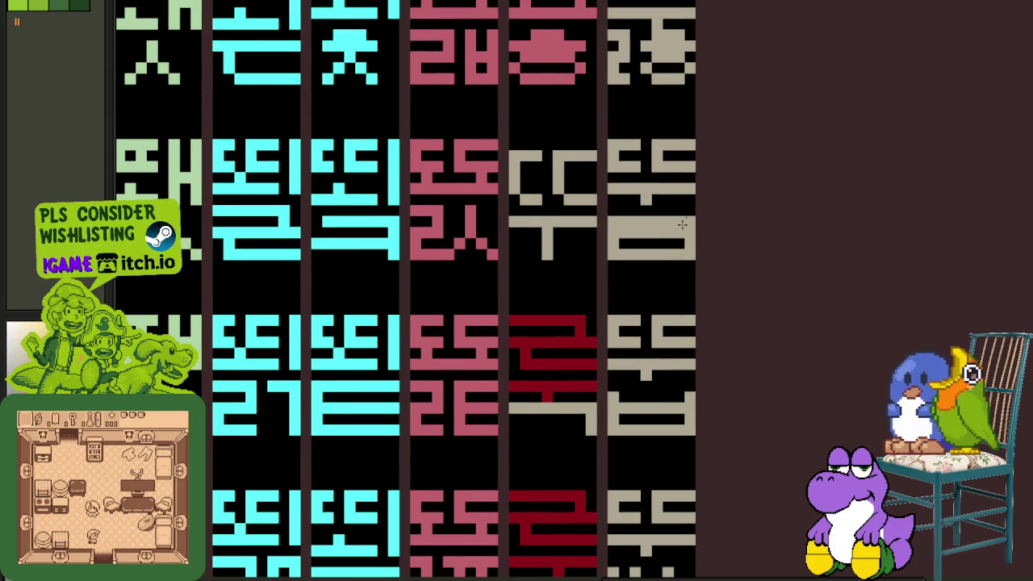
- Paste the dark-red part onto the rightmost glyph and fill in its beige horizontal bar
key(ctrl+v)
drag(578, 305, 676, 207)
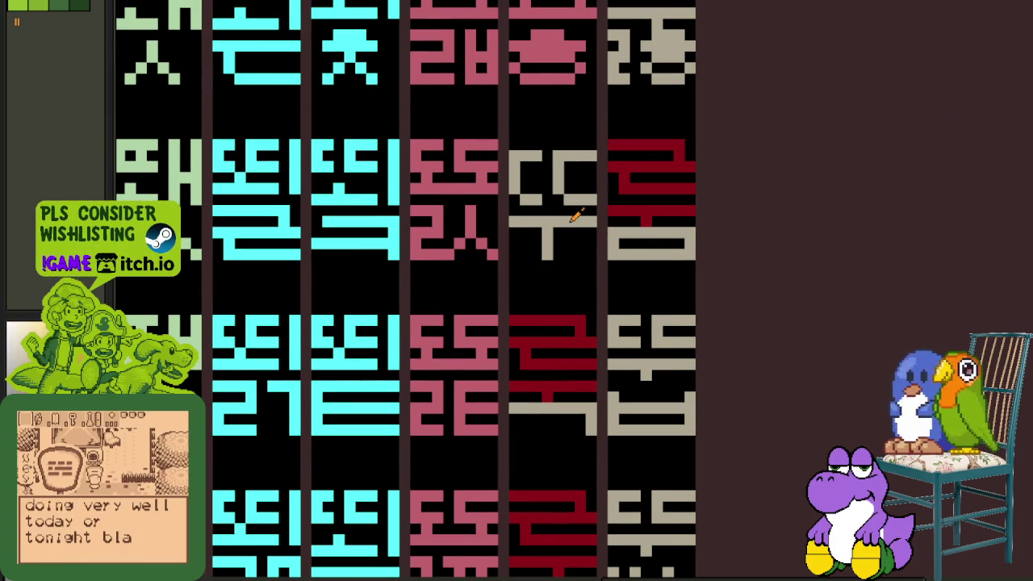
mouse_move(583, 230)
mouse_down()
mouse_move(523, 230)
mouse_move(582, 217)
mouse_up()
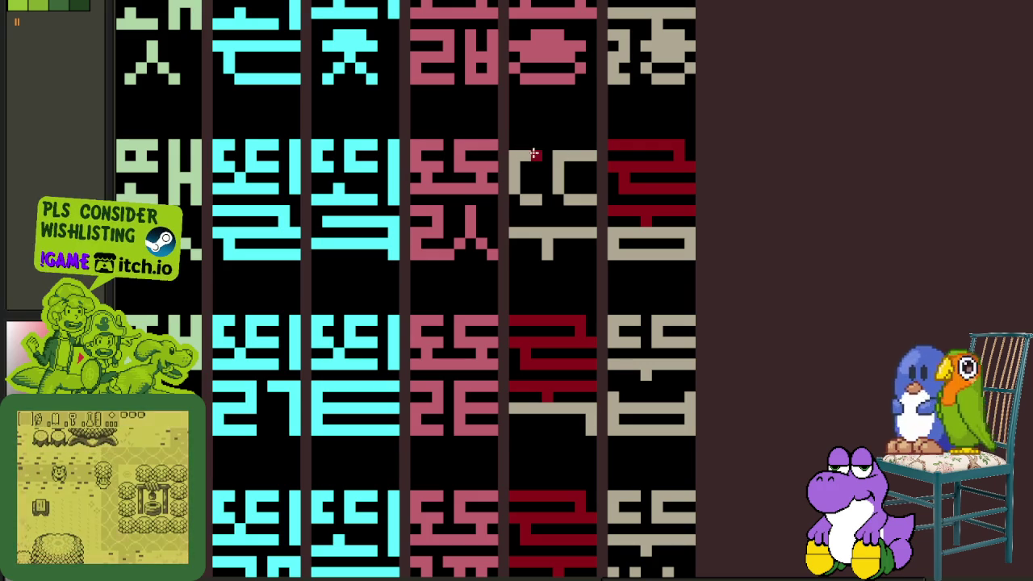
- Move the dark-red top part onto the neighbouring beige glyph and place it
mouse_move(690, 194)
mouse_down()
mouse_move(611, 142)
mouse_move(557, 176)
mouse_move(544, 172)
mouse_up()
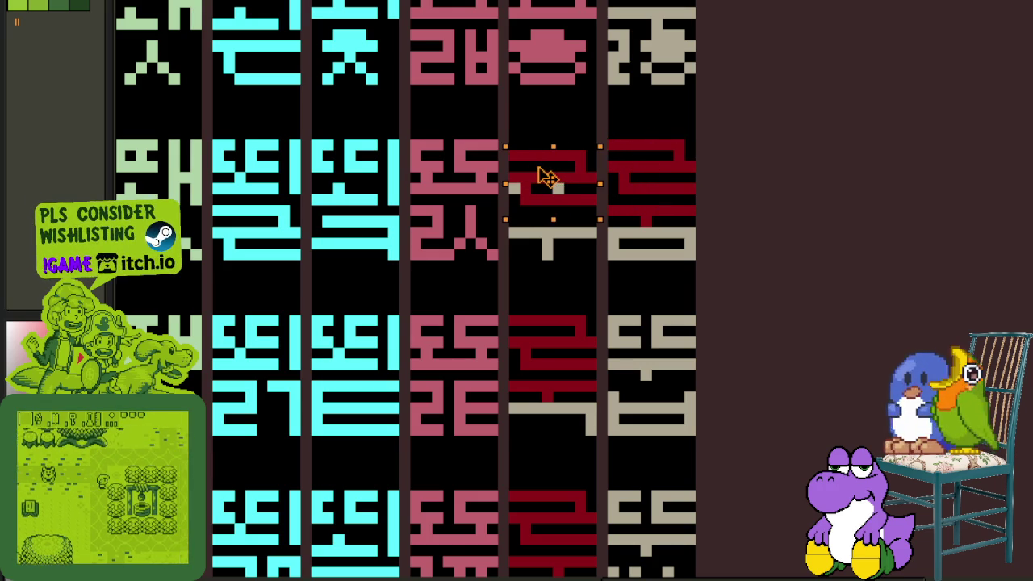
key(b)
scroll(581, 187, up, 1)
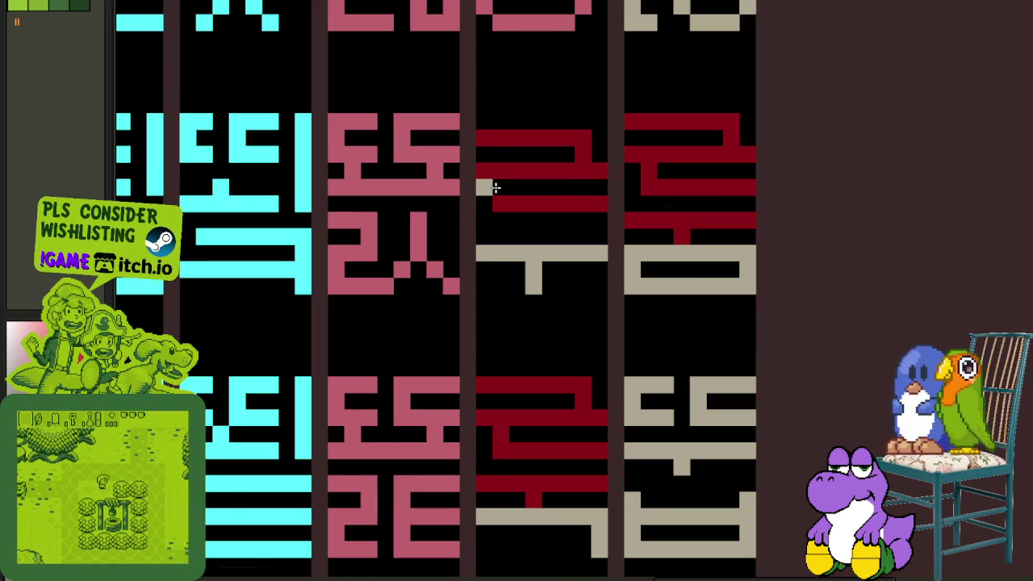
- Zoom in and pan to bring the lower light-green and cyan glyph rows into view
scroll(517, 193, down, 2)
scroll(729, 282, up, 2)
scroll(635, 315, up, 2)
scroll(683, 298, up, 3)
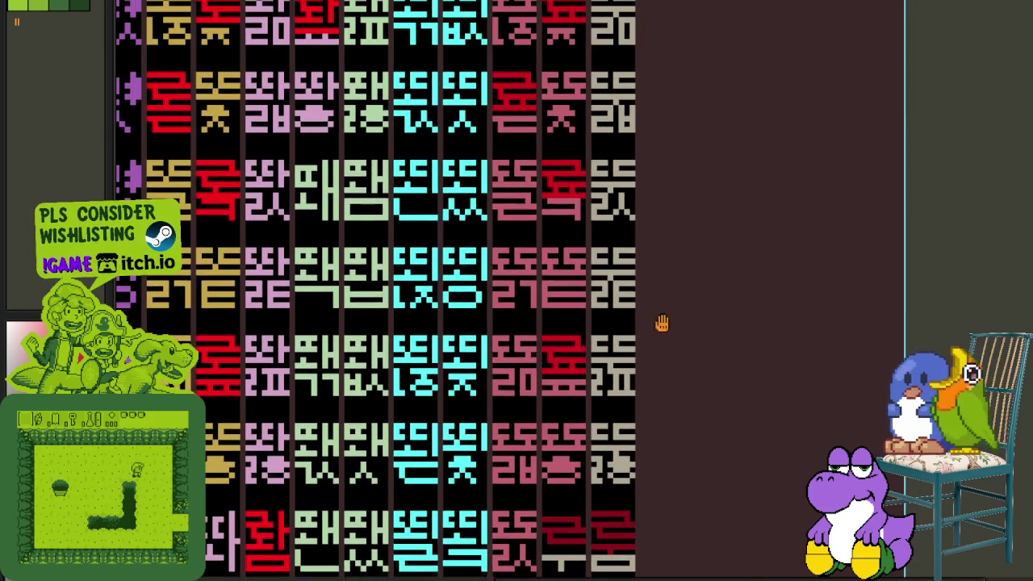
scroll(655, 298, up, 4)
scroll(637, 294, up, 2)
scroll(625, 322, up, 2)
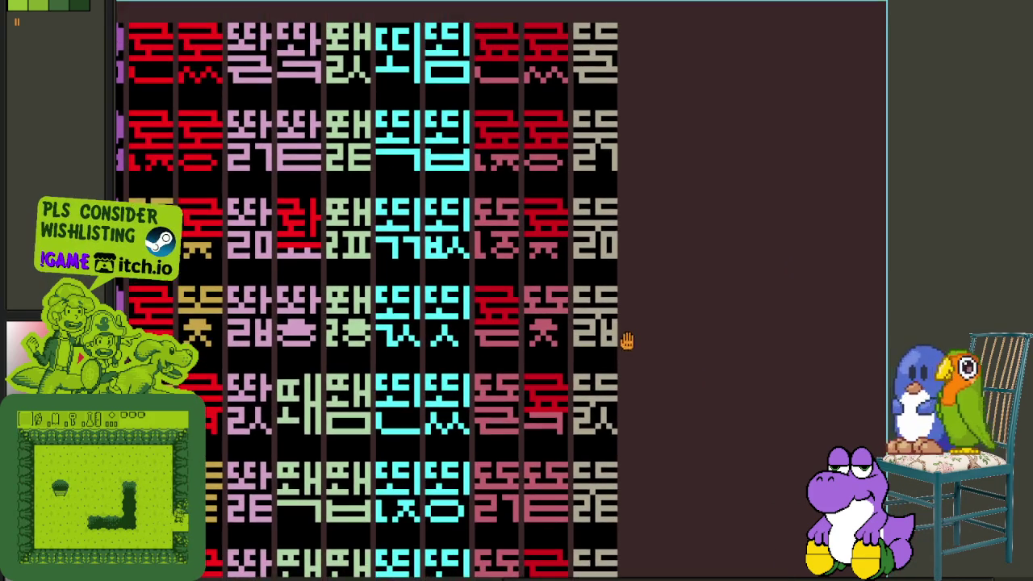
scroll(630, 257, up, 2)
scroll(602, 205, up, 1)
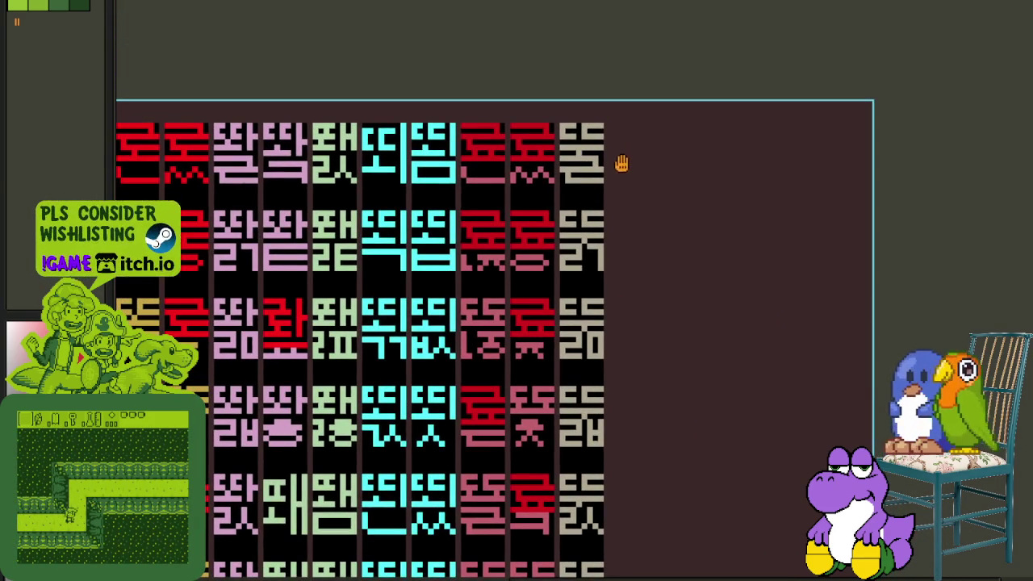
scroll(669, 186, down, 1)
scroll(809, 286, down, 3)
scroll(811, 275, down, 3)
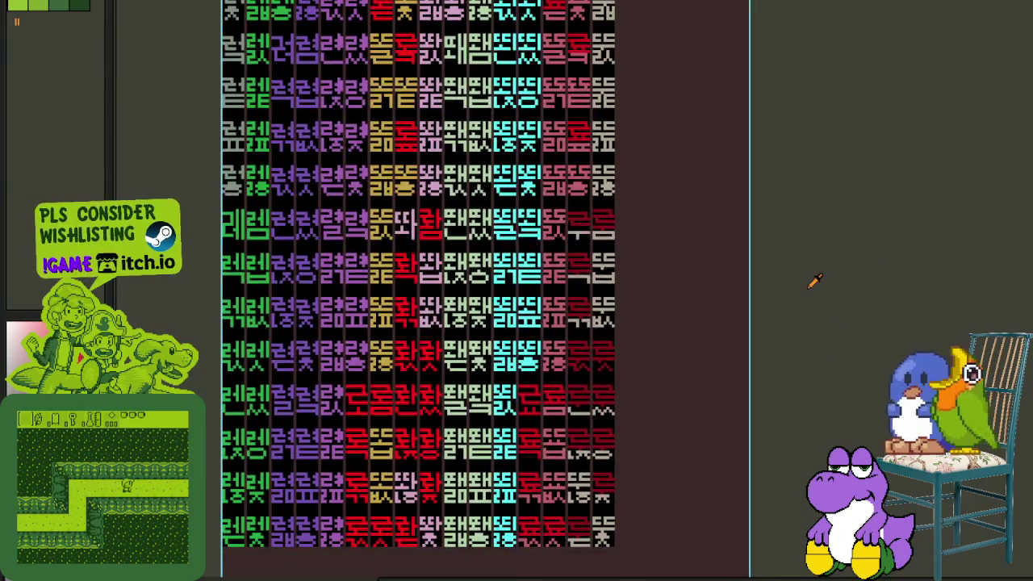
scroll(726, 299, down, 3)
scroll(791, 283, down, 1)
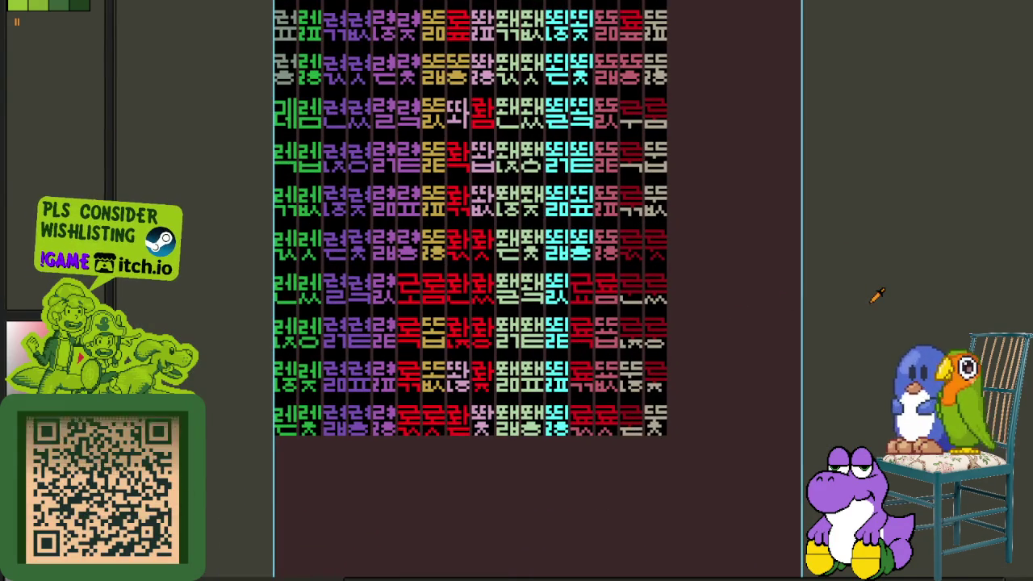
scroll(498, 292, up, 1)
scroll(549, 339, up, 2)
scroll(565, 267, up, 1)
scroll(484, 202, up, 1)
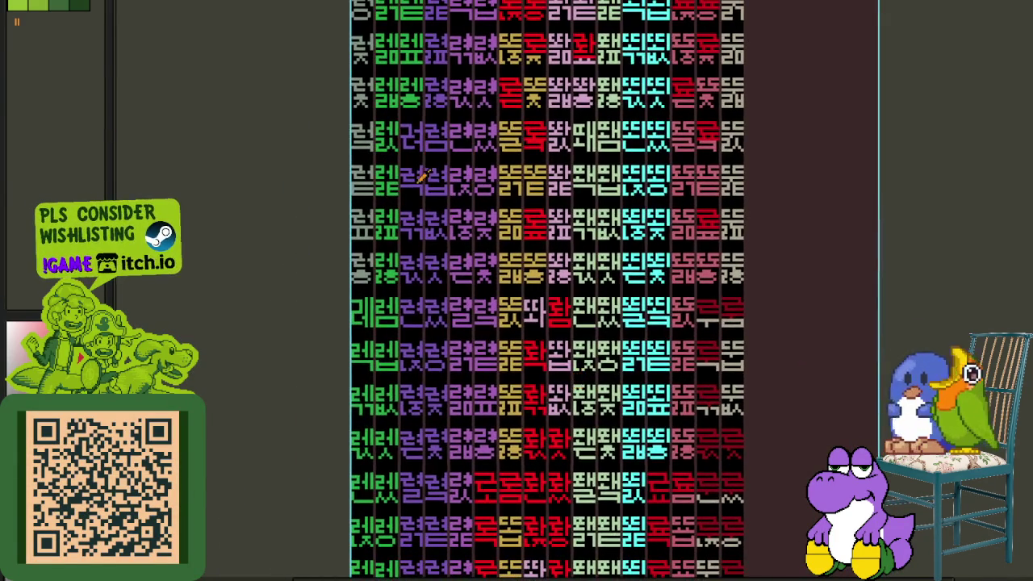
scroll(510, 175, up, 1)
scroll(525, 243, up, 1)
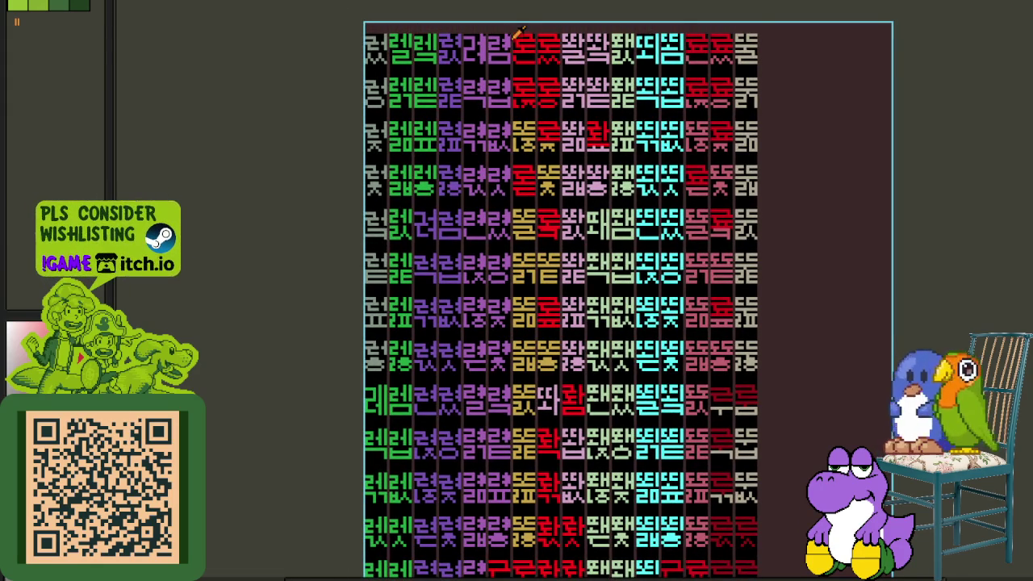
drag(641, 423, 512, 270)
scroll(512, 270, down, 1)
- Select the right-hand glyph block and paint a red block onto the lower light-green glyph
drag(436, 435, 686, 12)
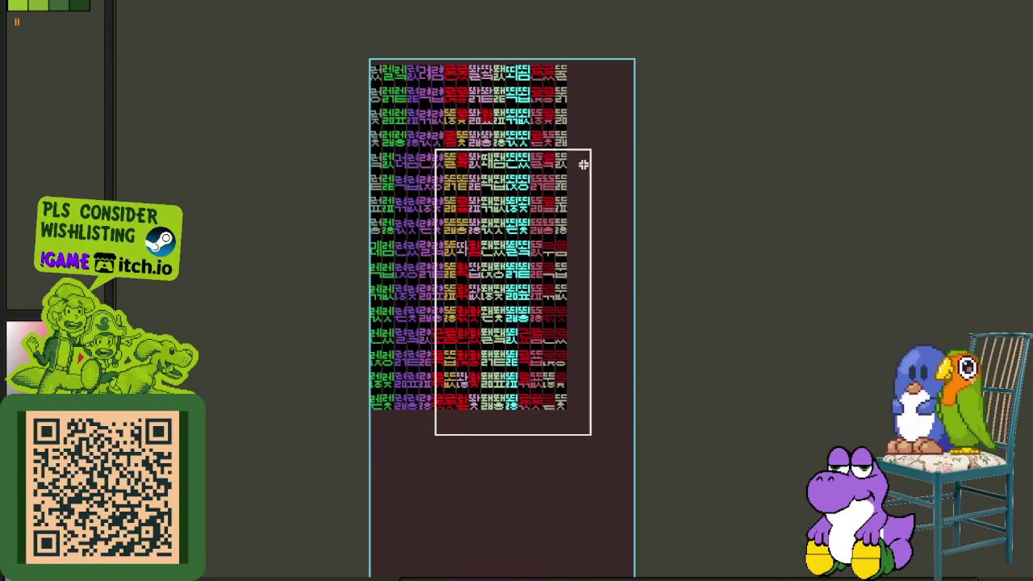
scroll(606, 274, up, 2)
mouse_move(876, 317)
mouse_down()
mouse_move(719, 268)
mouse_move(729, 161)
mouse_up()
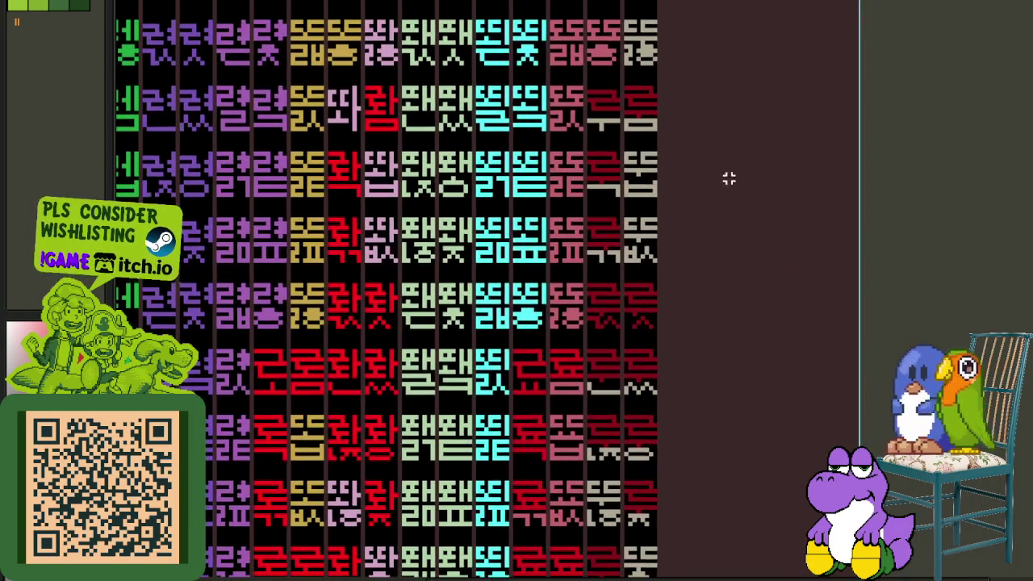
scroll(429, 371, up, 1)
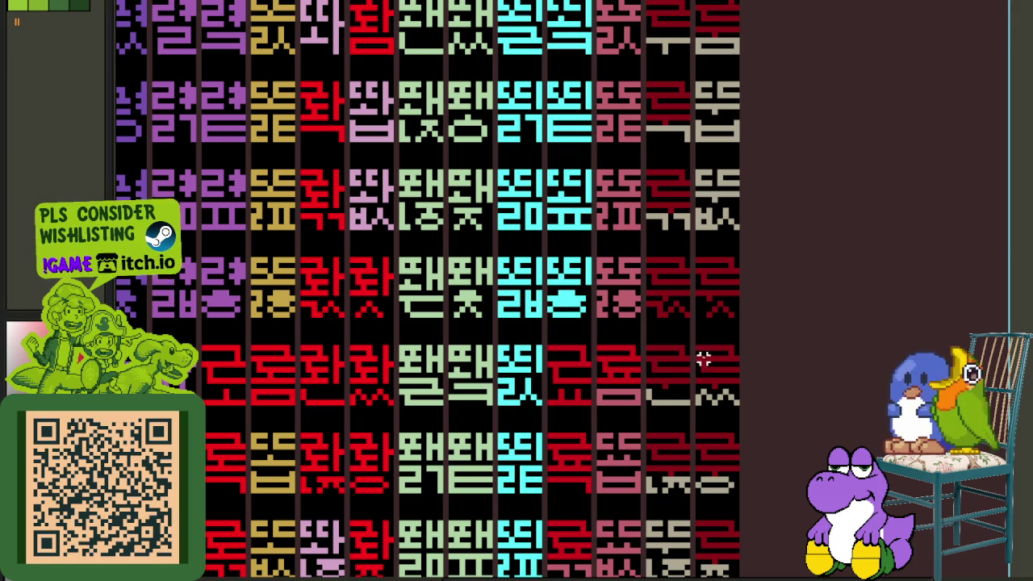
scroll(688, 352, up, 3)
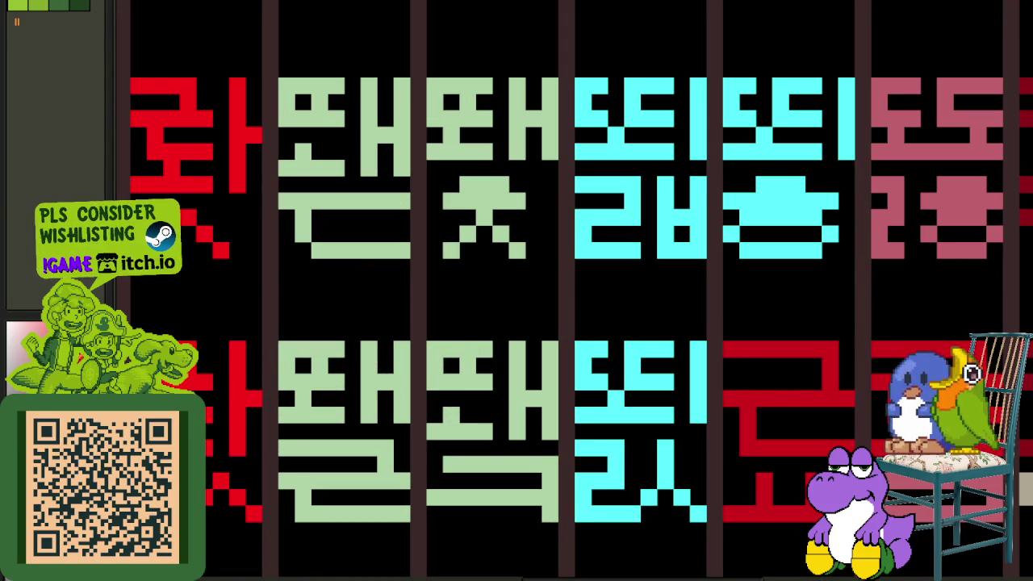
scroll(452, 348, up, 2)
mouse_move(425, 345)
mouse_down()
mouse_move(486, 346)
mouse_move(421, 390)
mouse_move(502, 393)
mouse_move(422, 410)
mouse_move(498, 408)
mouse_up()
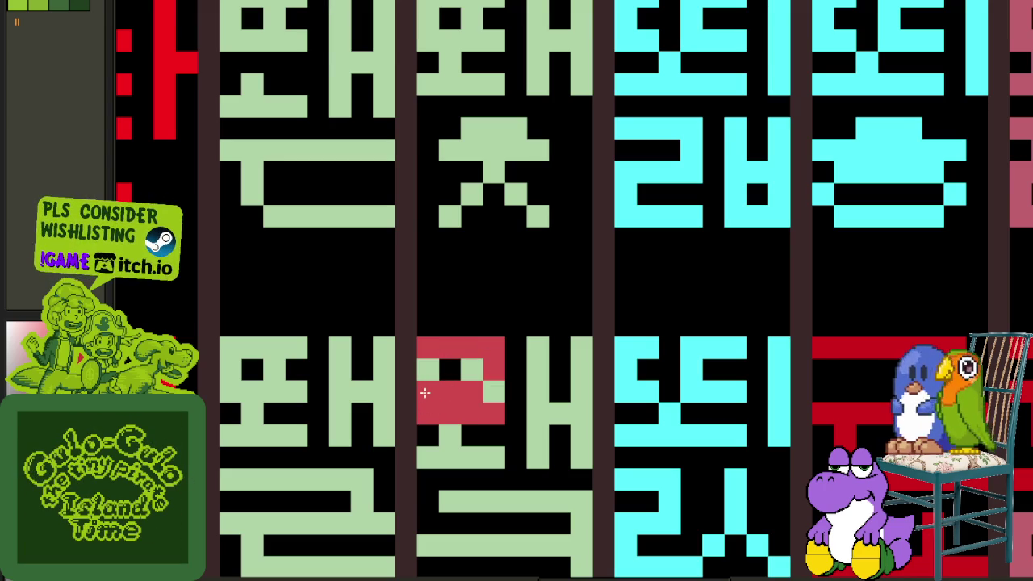
- Extend the red stroke across the bottom of the light-green glyph
scroll(559, 376, down, 2)
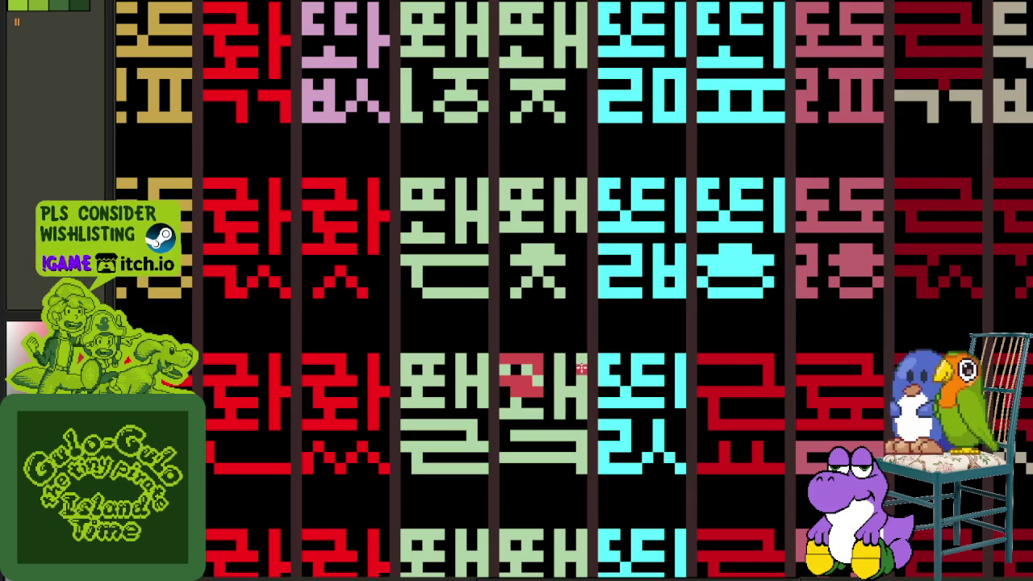
scroll(499, 391, up, 1)
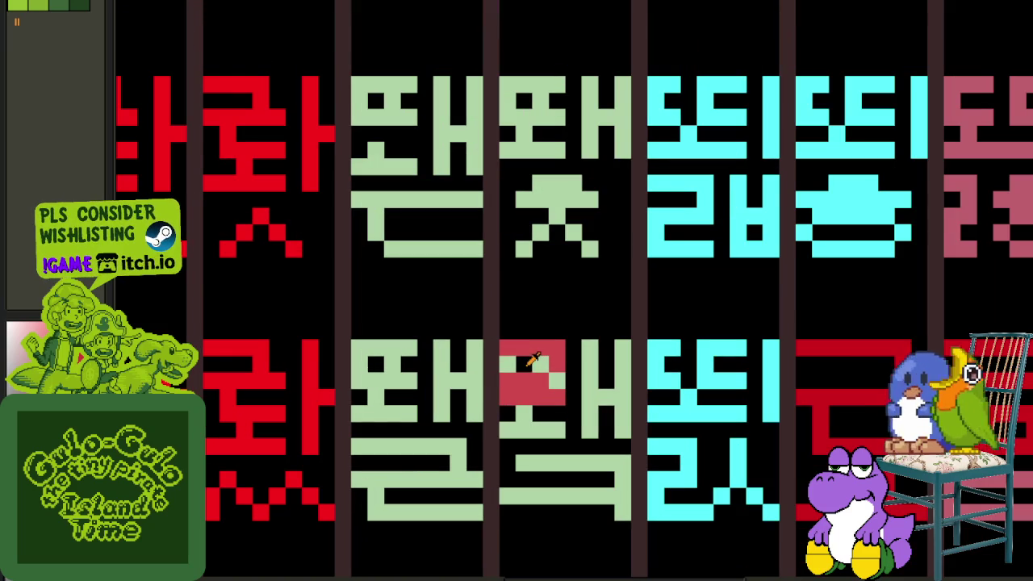
scroll(553, 381, down, 3)
scroll(554, 380, up, 3)
scroll(555, 386, down, 2)
scroll(557, 391, down, 2)
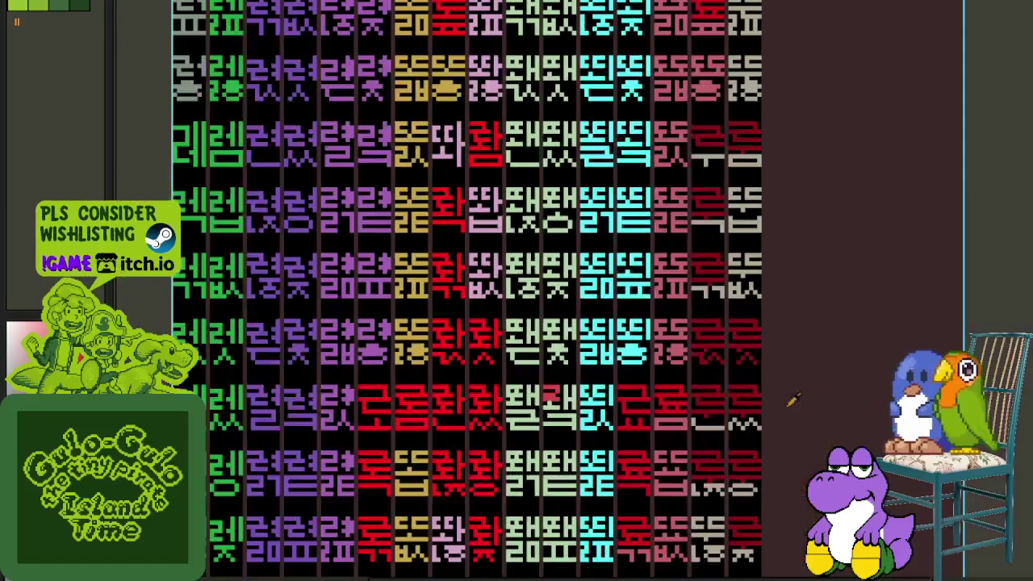
scroll(772, 399, down, 2)
scroll(555, 289, down, 2)
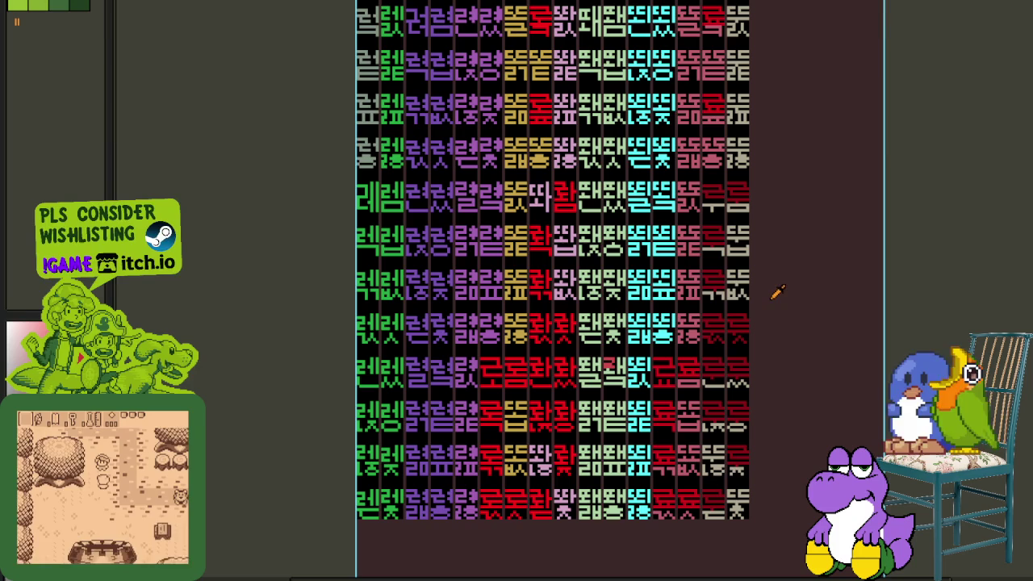
scroll(611, 385, up, 1)
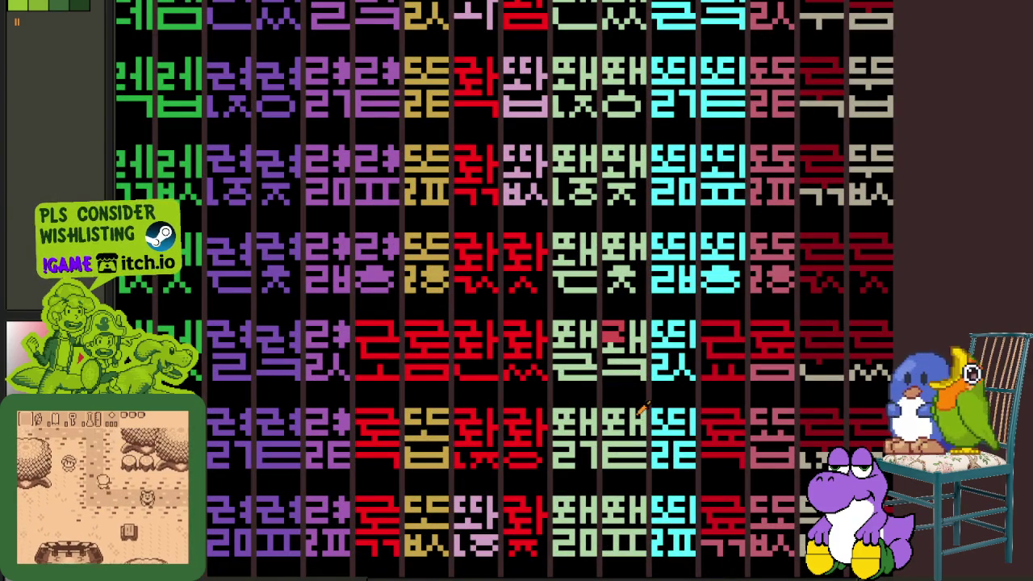
scroll(641, 416, down, 1)
drag(646, 517, 620, 369)
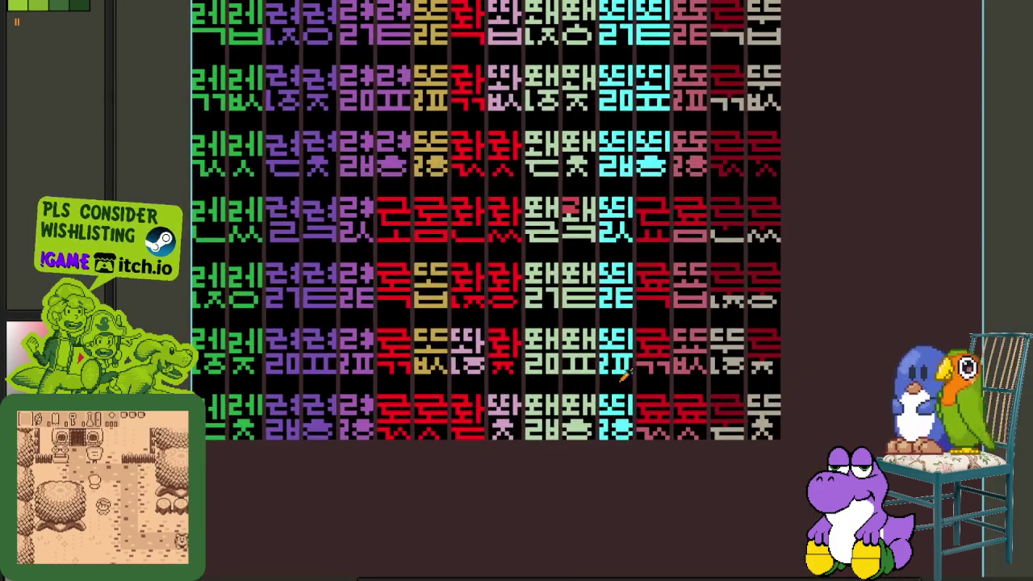
scroll(598, 209, up, 1)
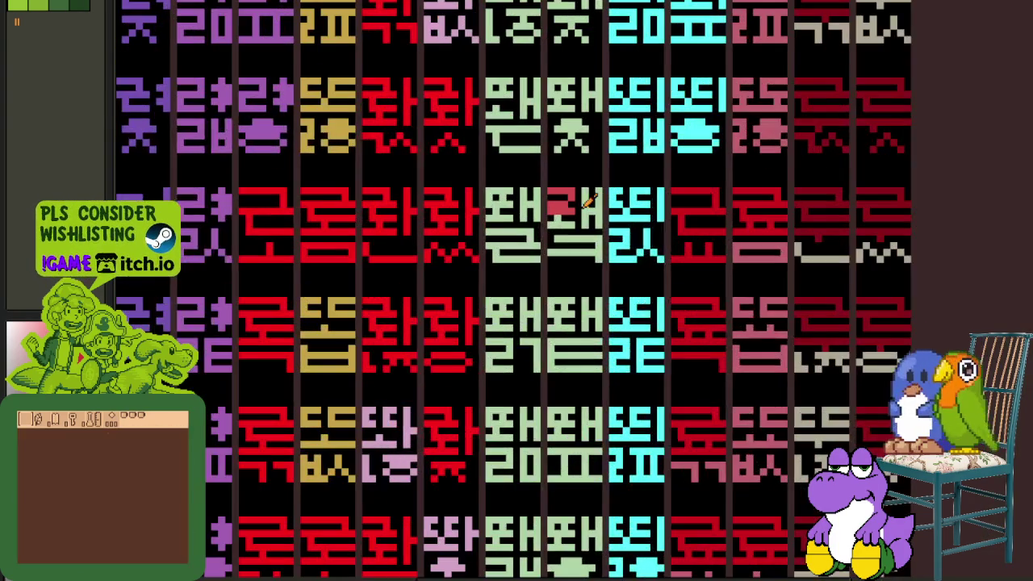
scroll(557, 194, up, 1)
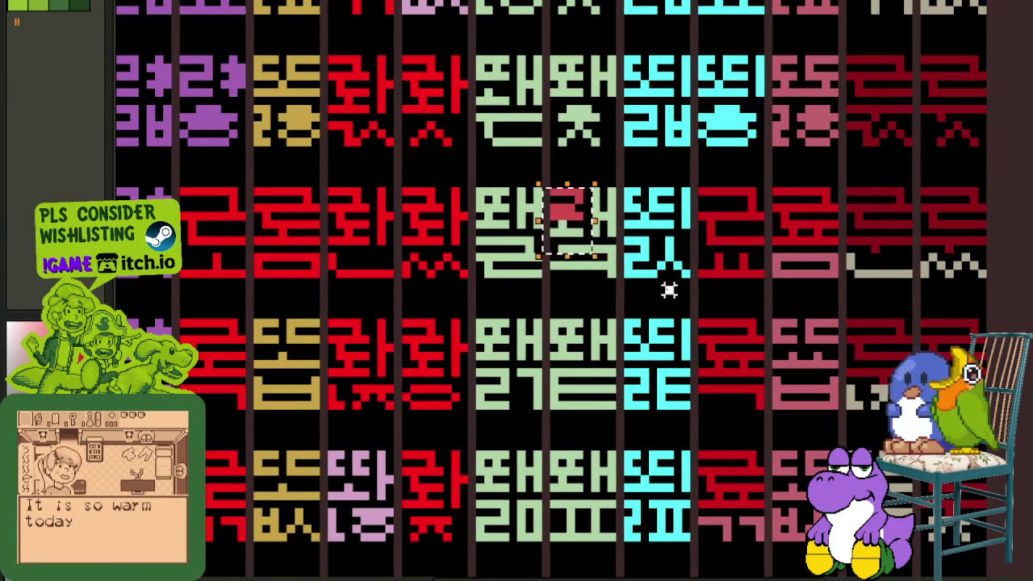
scroll(575, 392, up, 1)
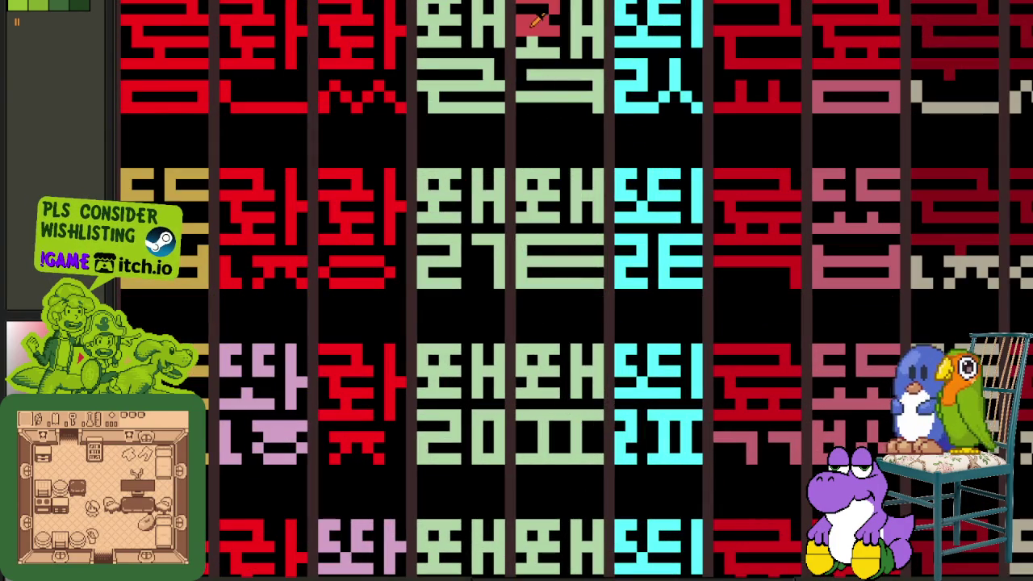
drag(554, 435, 600, 434)
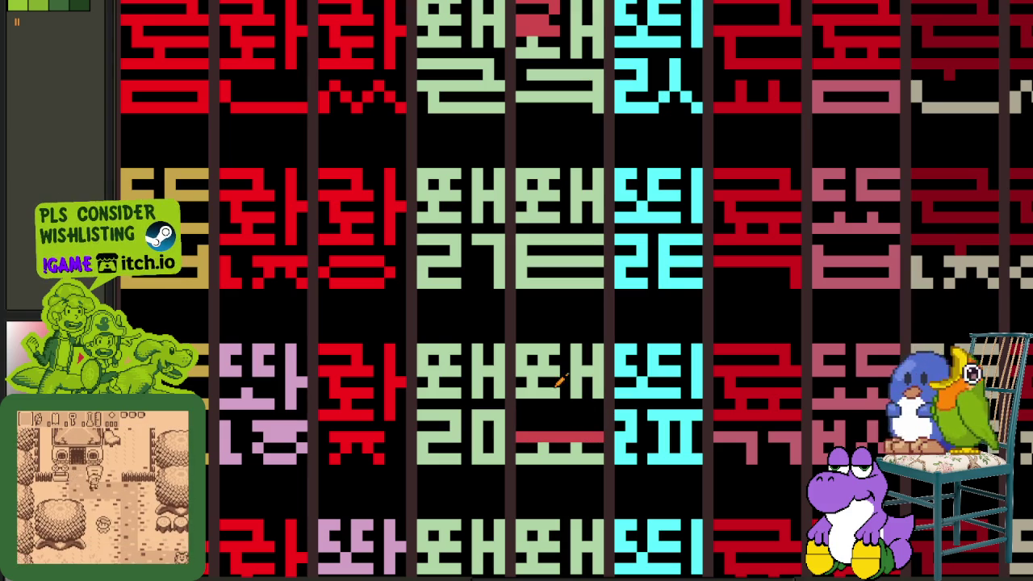
- Patch the green glyph stroke with its picked colour, then draw the pinkish ㄹ stroke
alt+click(531, 387)
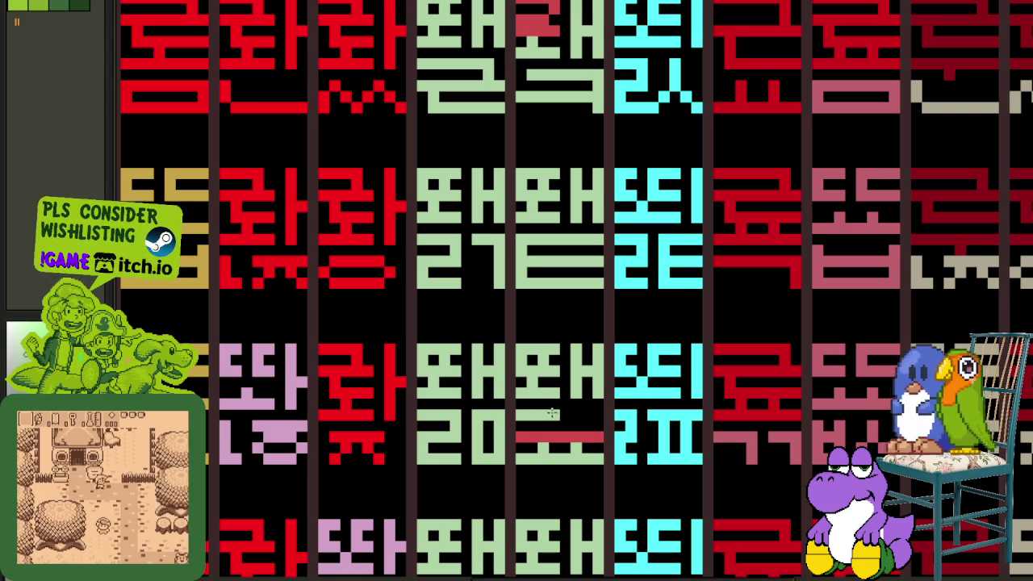
drag(555, 397, 521, 393)
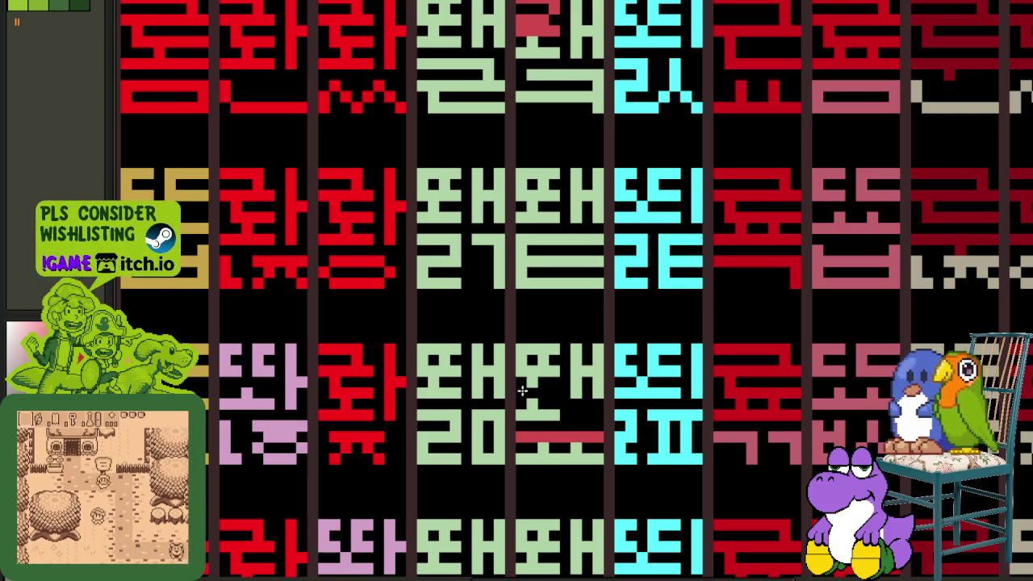
alt+click(586, 384)
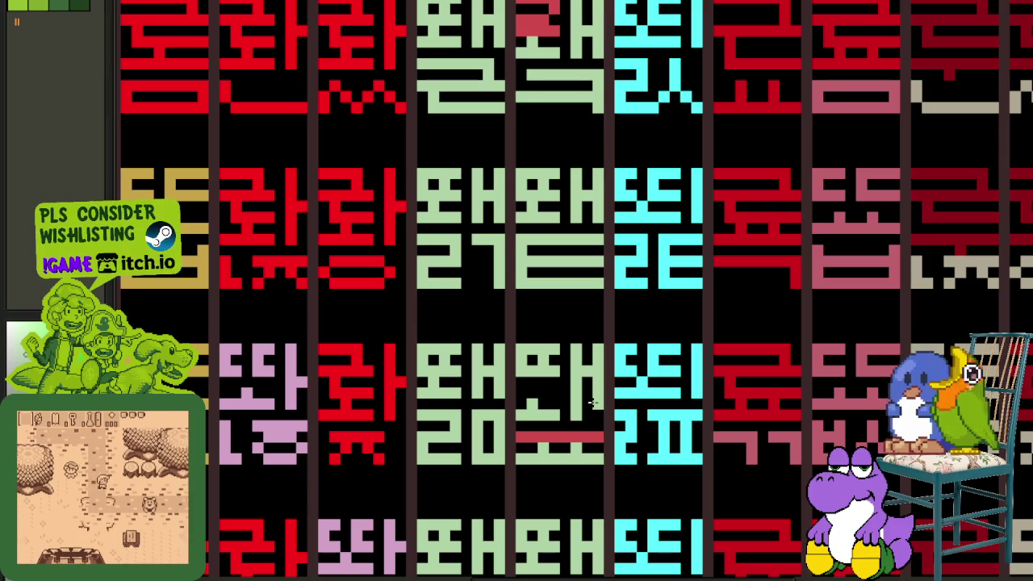
key(x)
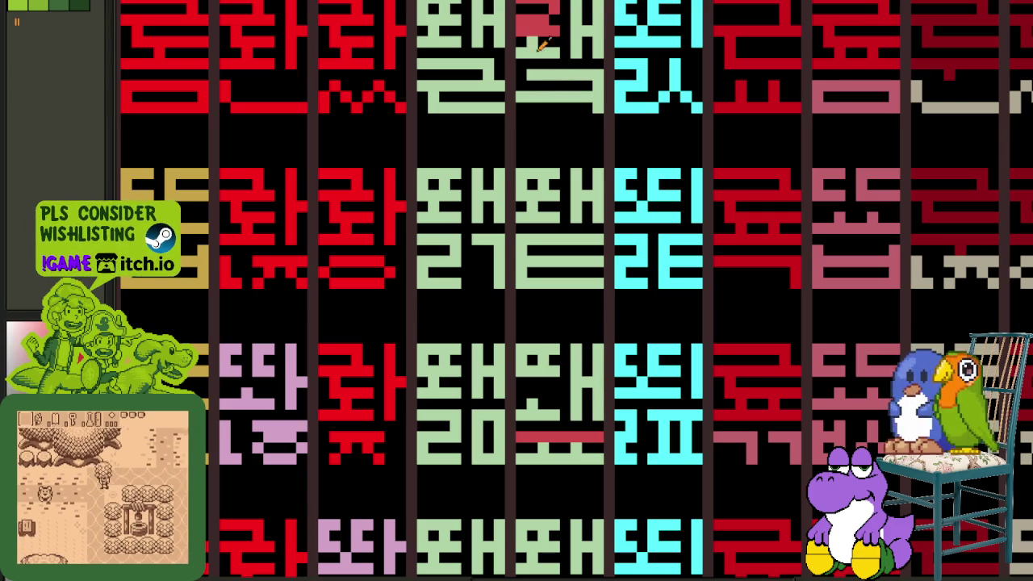
scroll(525, 339, up, 2)
mouse_move(494, 371)
mouse_down()
mouse_move(557, 372)
mouse_move(498, 430)
mouse_move(557, 468)
mouse_up()
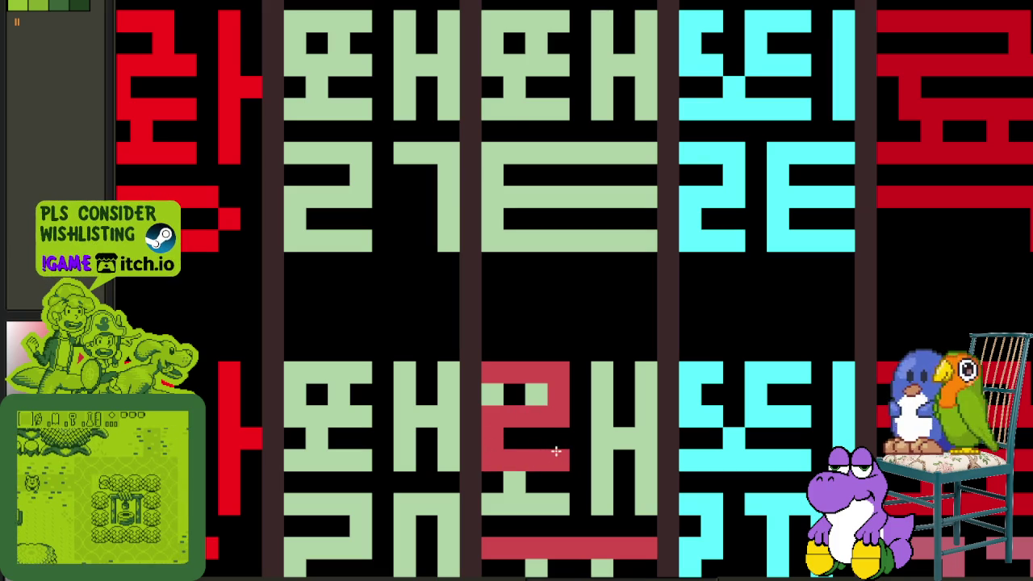
scroll(554, 452, down, 2)
scroll(571, 451, down, 1)
scroll(575, 446, up, 2)
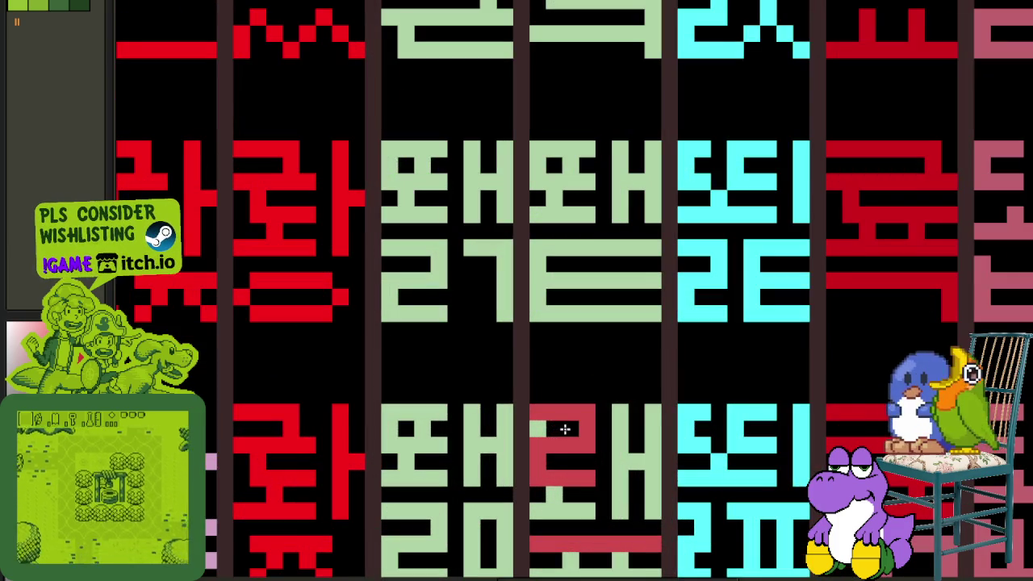
scroll(546, 436, down, 2)
scroll(542, 440, down, 1)
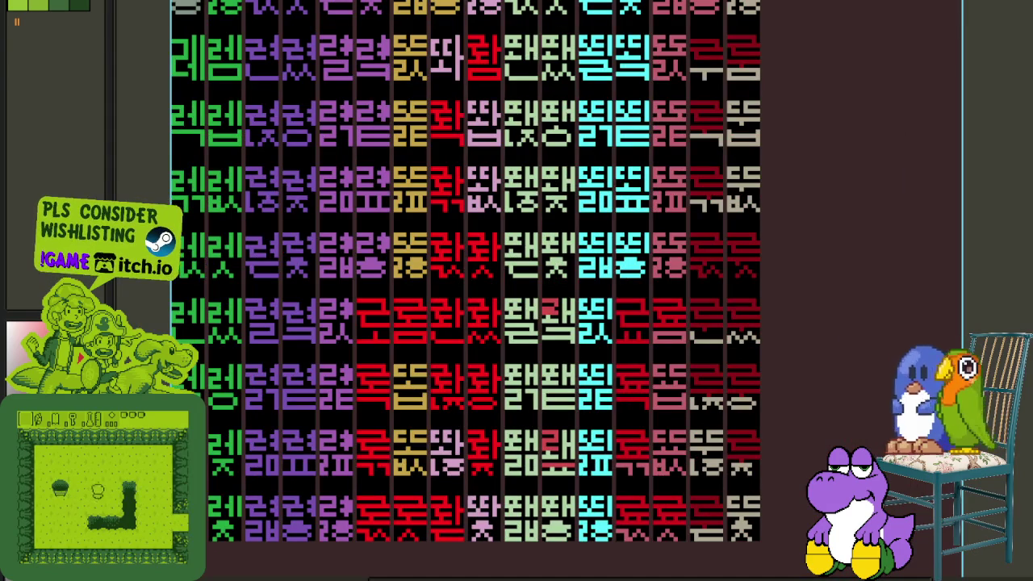
- Recolour the green ㄹ, ㅐ and bottom strokes of a glyph to red
drag(629, 377, 621, 456)
scroll(517, 367, up, 3)
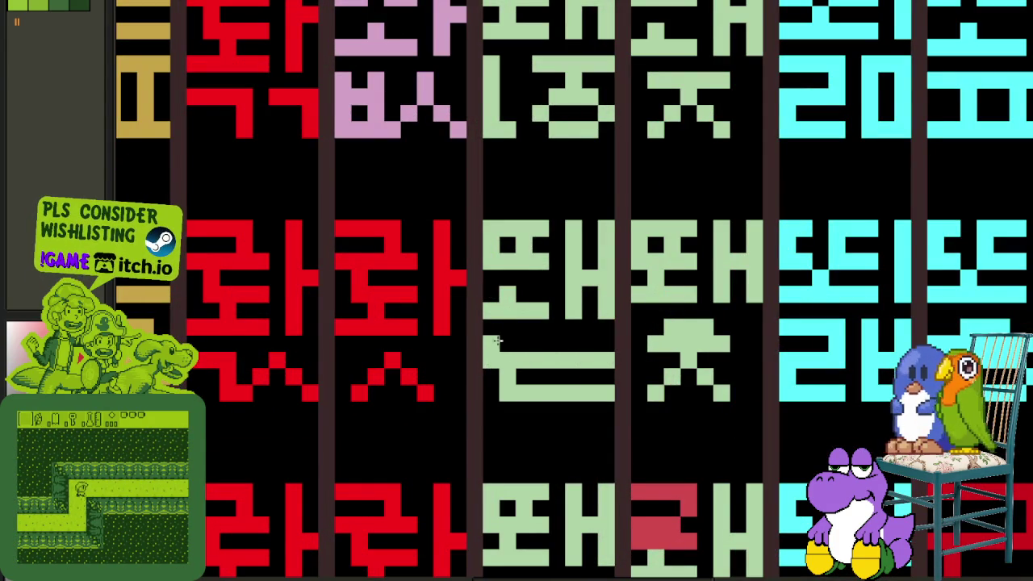
scroll(570, 384, down, 2)
scroll(615, 465, up, 2)
scroll(616, 464, down, 2)
drag(598, 496, 558, 327)
scroll(533, 409, up, 3)
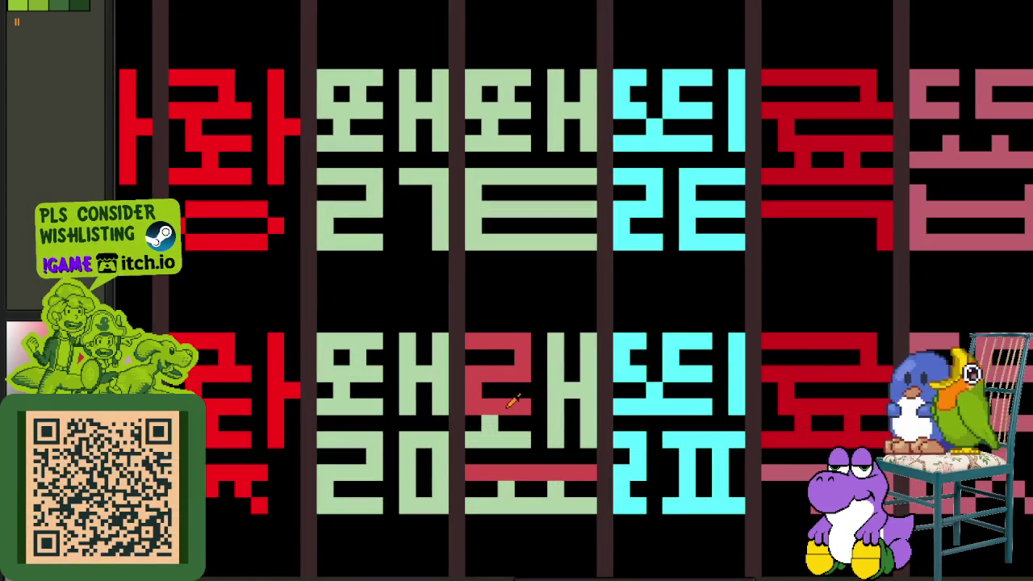
click(490, 435)
click(538, 423)
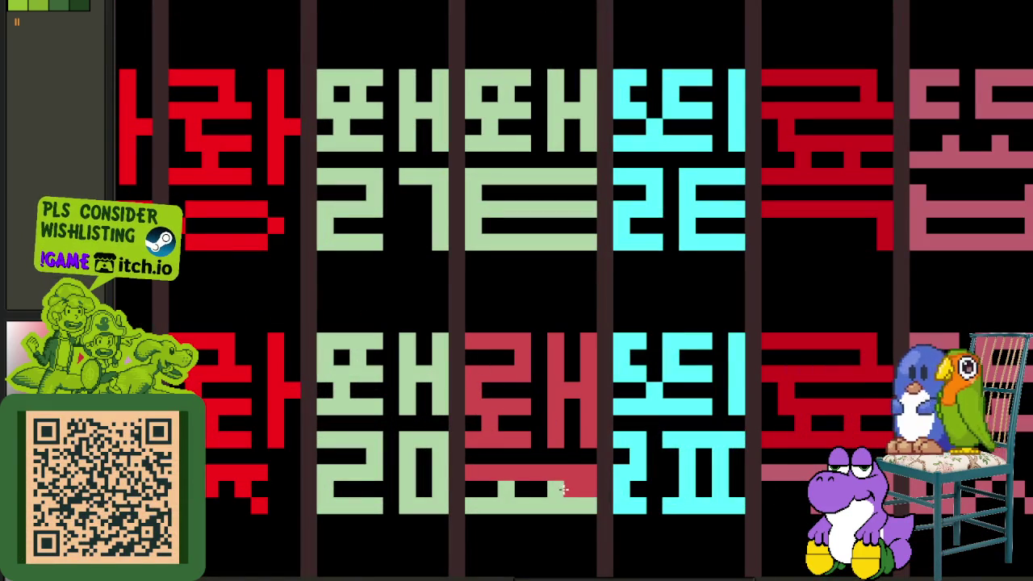
click(557, 494)
- Select the recoloured red tile and move it up into a higher cell
click(588, 457)
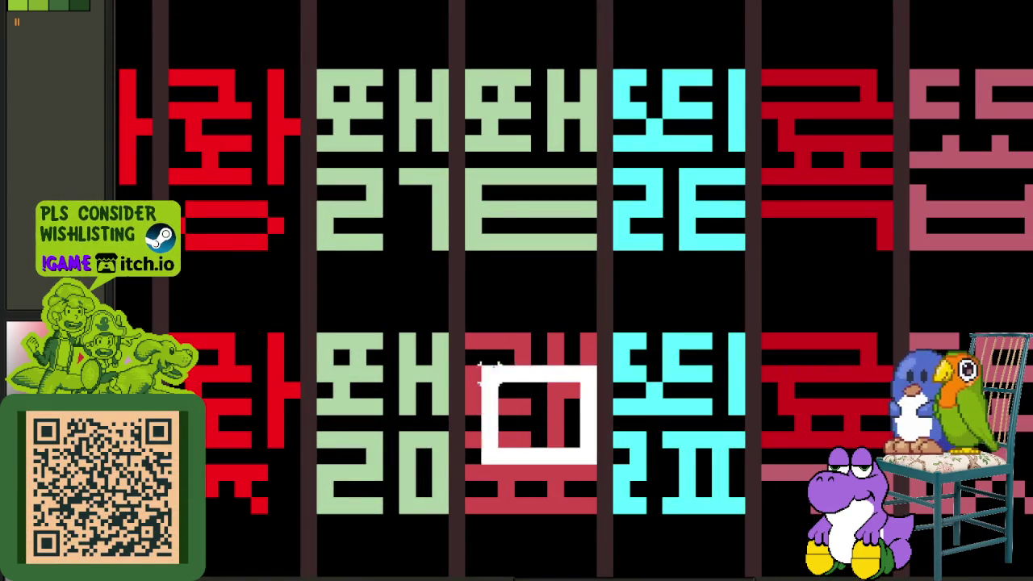
scroll(565, 436, down, 2)
mouse_move(549, 430)
mouse_down()
mouse_move(494, 55)
mouse_move(505, 105)
mouse_move(494, 324)
mouse_up()
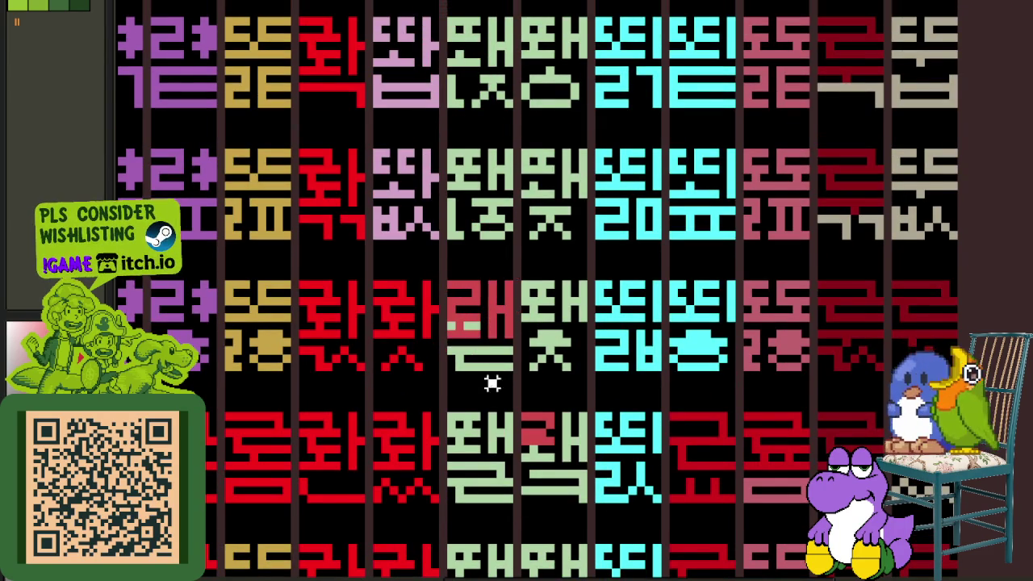
scroll(482, 334, up, 2)
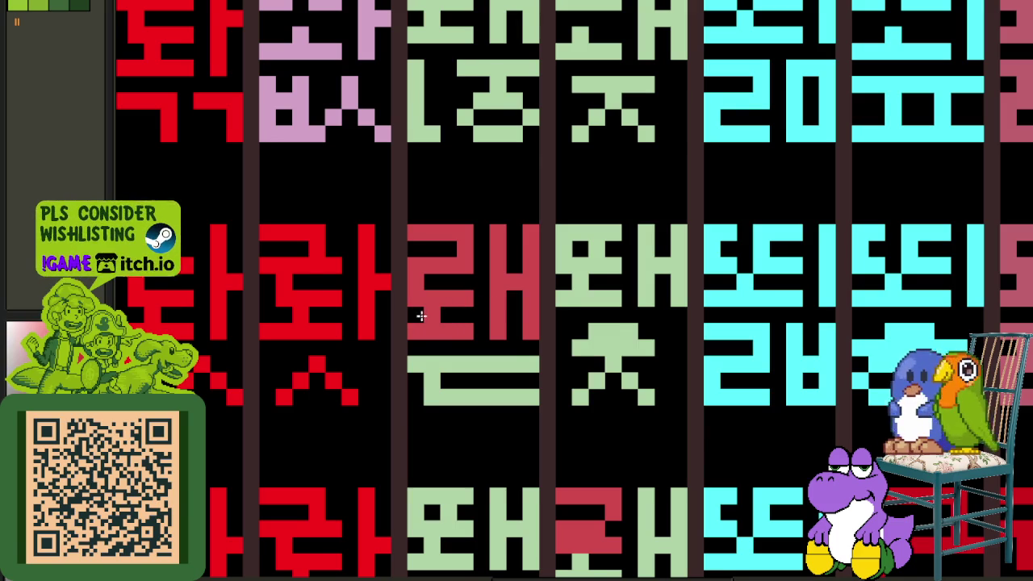
scroll(647, 382, down, 4)
scroll(543, 281, up, 2)
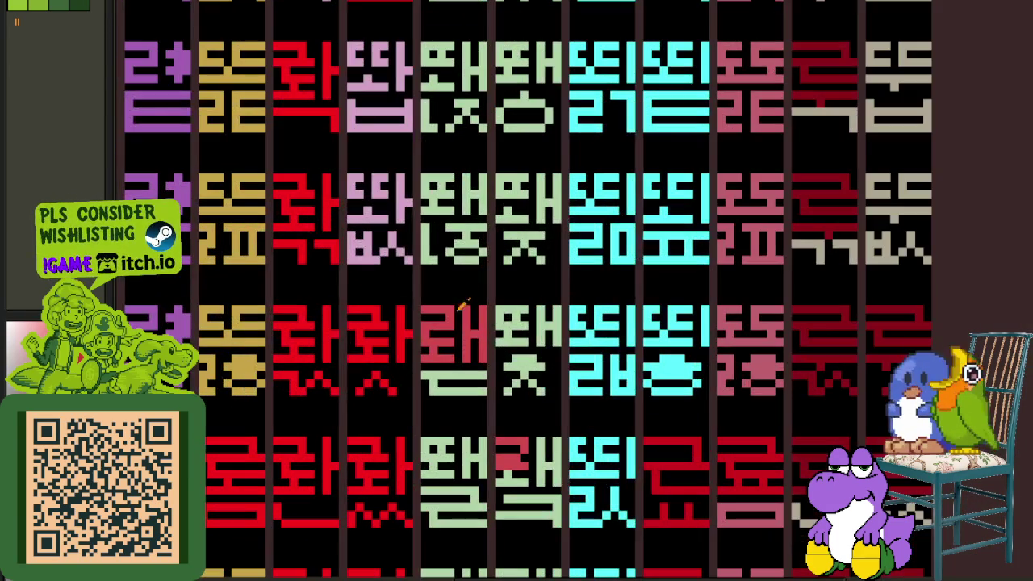
scroll(582, 347, down, 1)
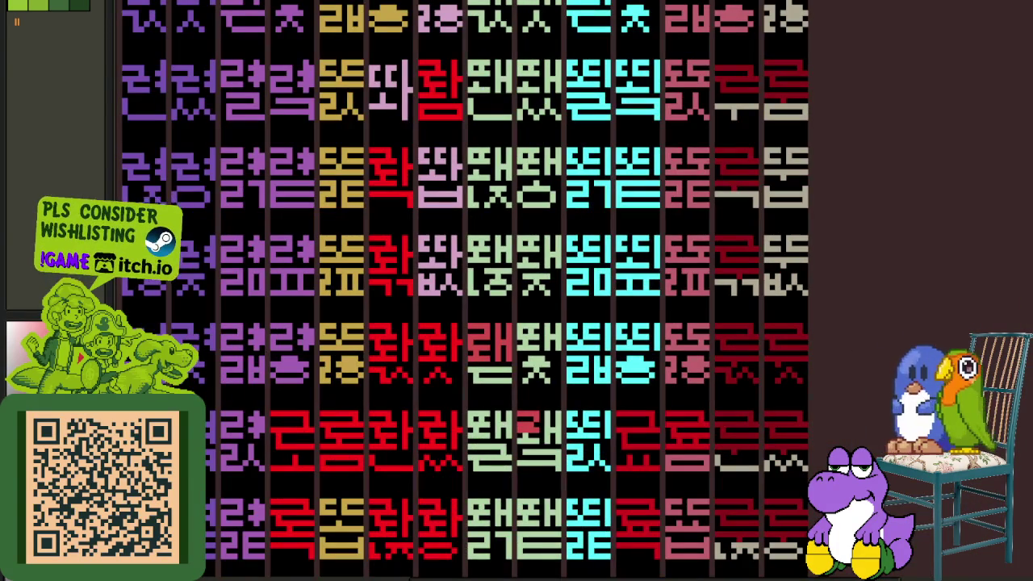
- Place the red tile in the middle row, redraw its pixels and remove the ㅇ's top stroke
drag(762, 329, 743, 376)
scroll(509, 322, up, 2)
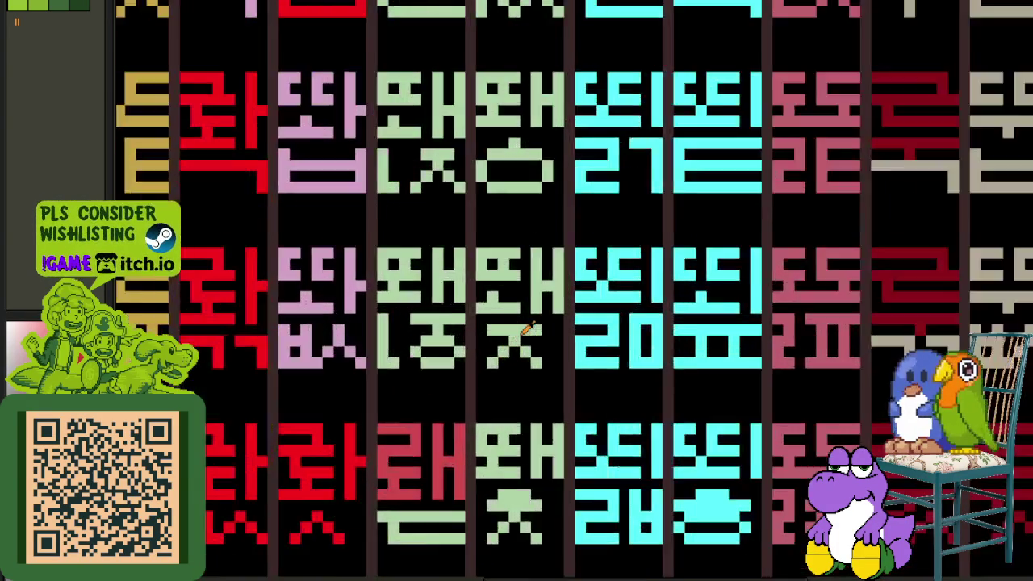
scroll(508, 322, up, 2)
mouse_move(474, 340)
mouse_down()
mouse_move(554, 341)
mouse_move(468, 328)
mouse_up()
scroll(468, 328, down, 3)
scroll(417, 431, up, 1)
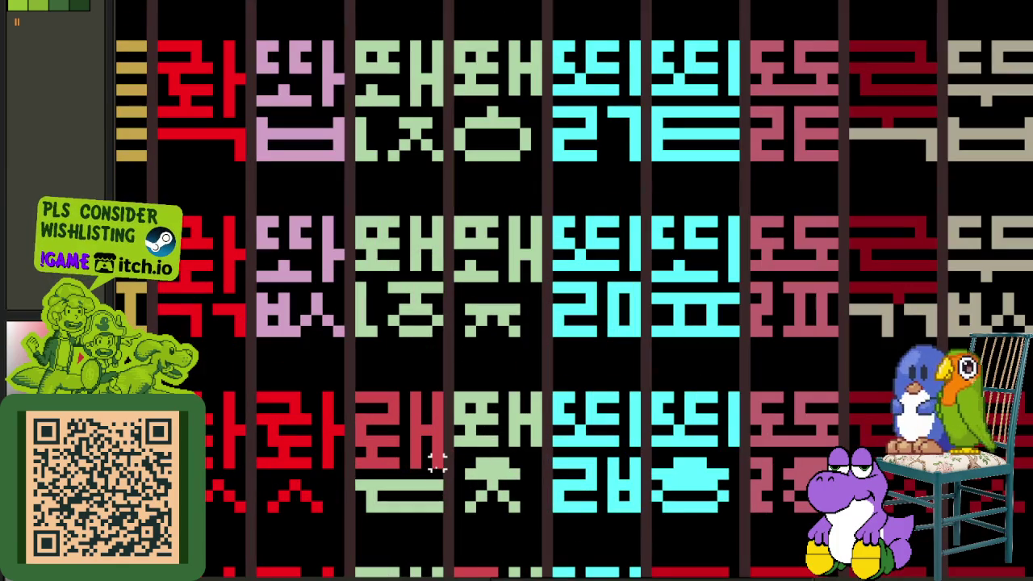
drag(380, 432, 488, 260)
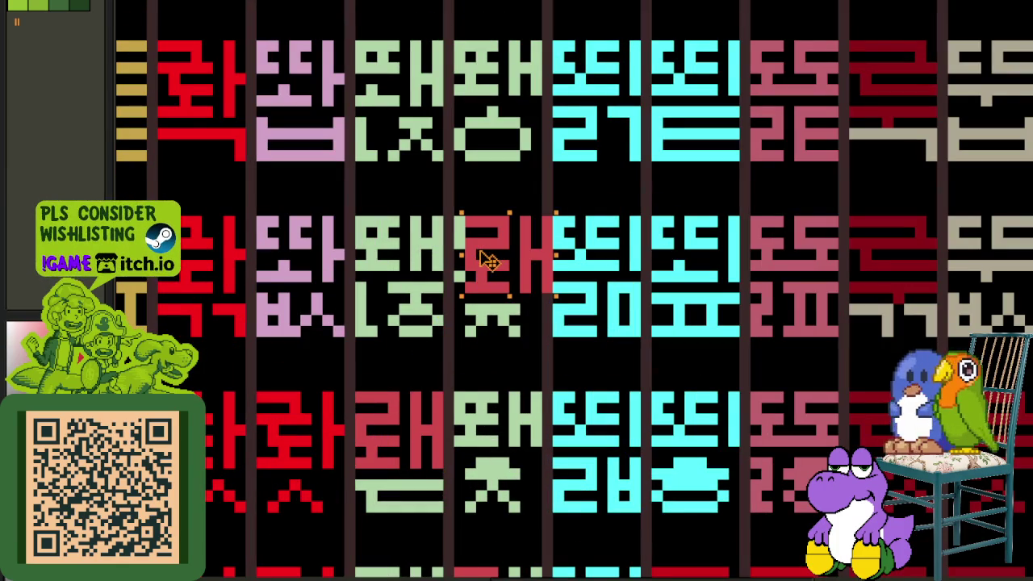
scroll(501, 274, up, 2)
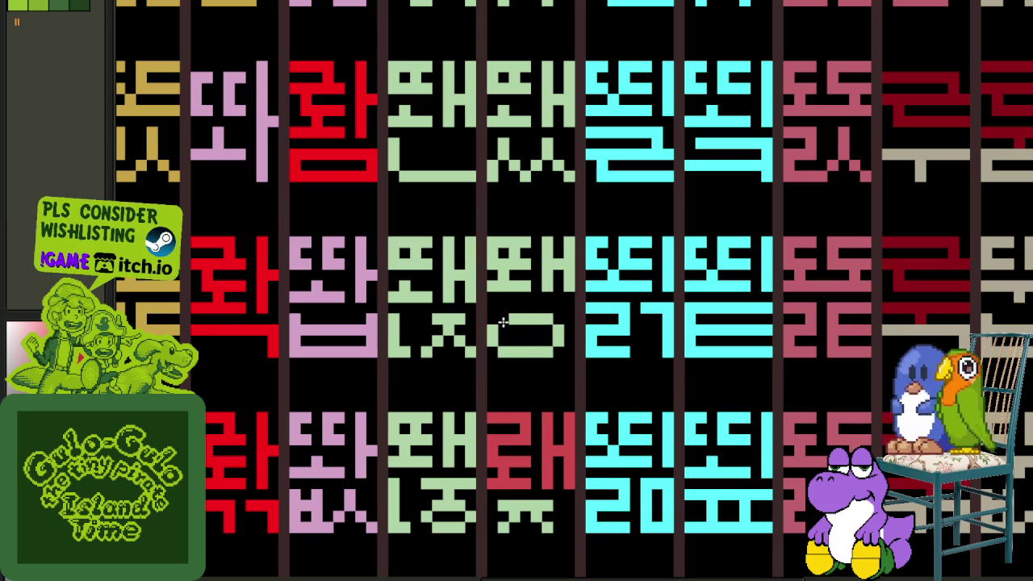
drag(503, 323, 555, 318)
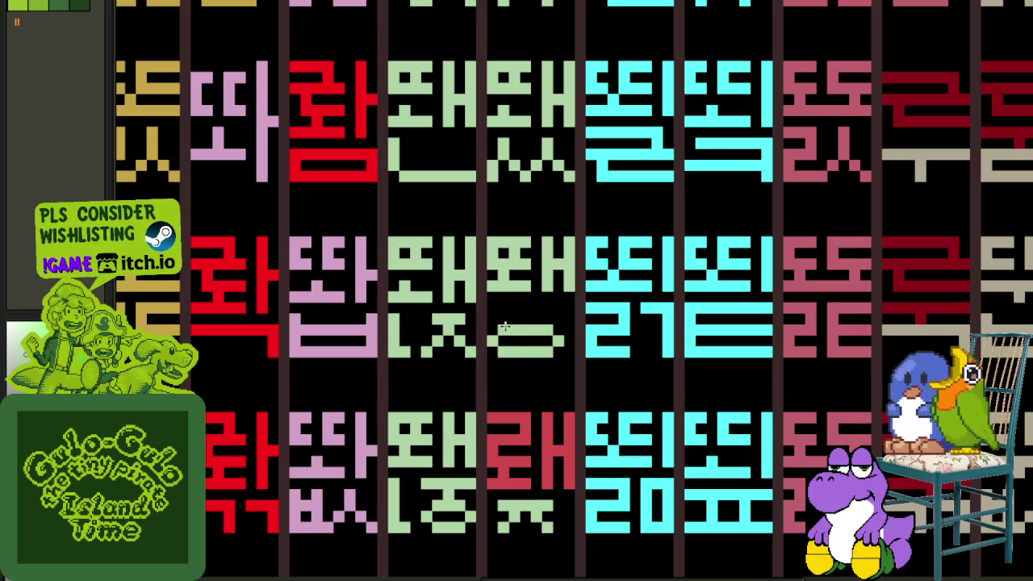
- Paste two copies of the red 래 tile onto the next green glyphs and commit them
key(ctrl+v)
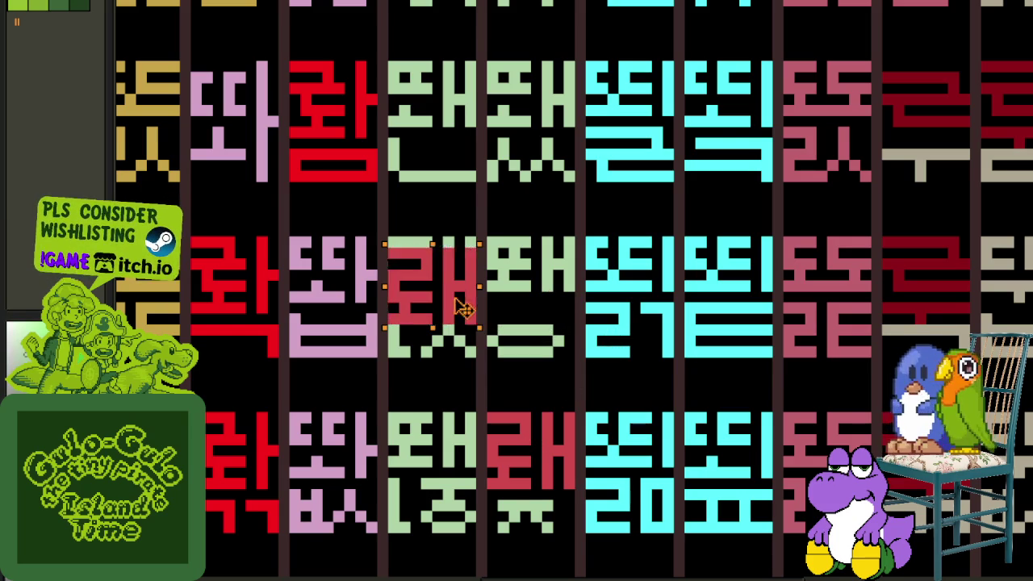
drag(459, 300, 555, 300)
click(537, 229)
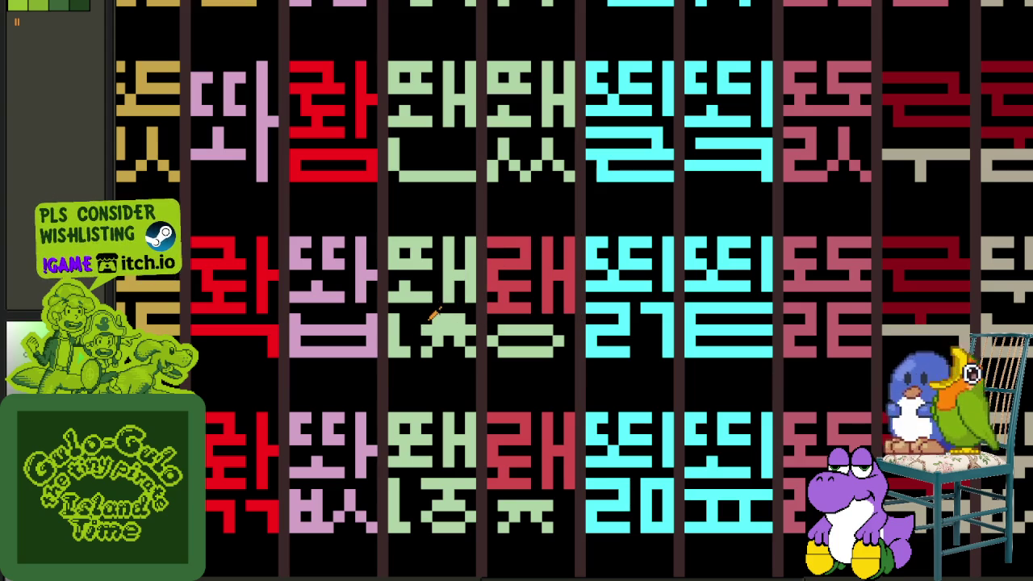
key(ctrl+v)
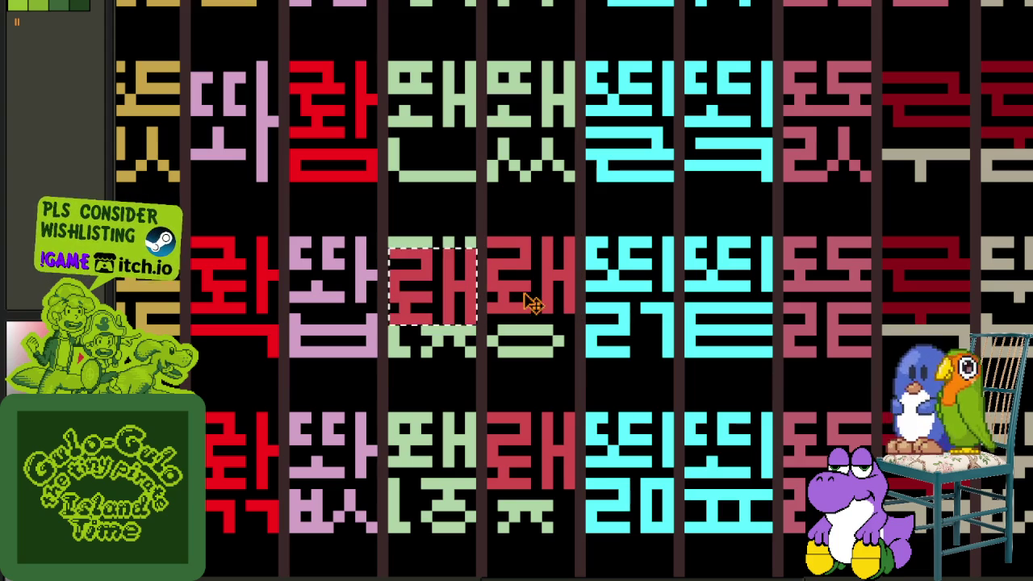
scroll(527, 380, down, 1)
scroll(526, 380, down, 1)
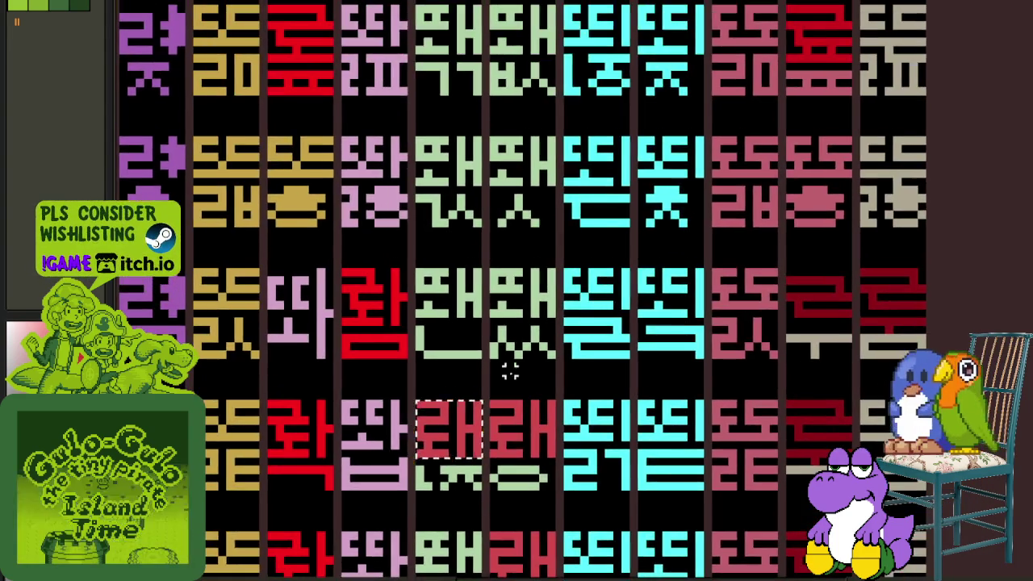
click(527, 380)
scroll(454, 335, up, 1)
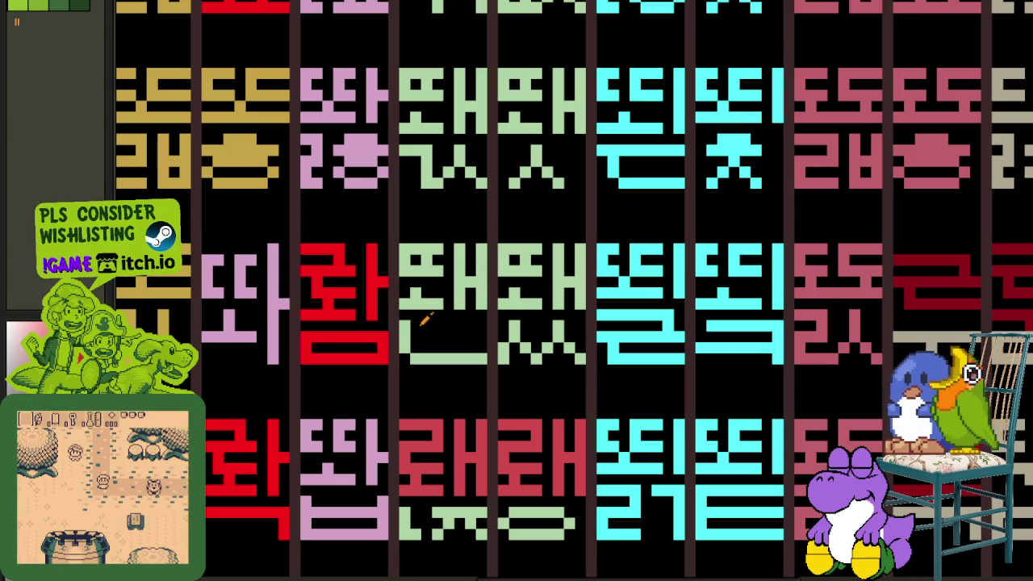
- Paste a red 래 tile one glyph right and repaint its missing pale-green pixels
key(ctrl+v)
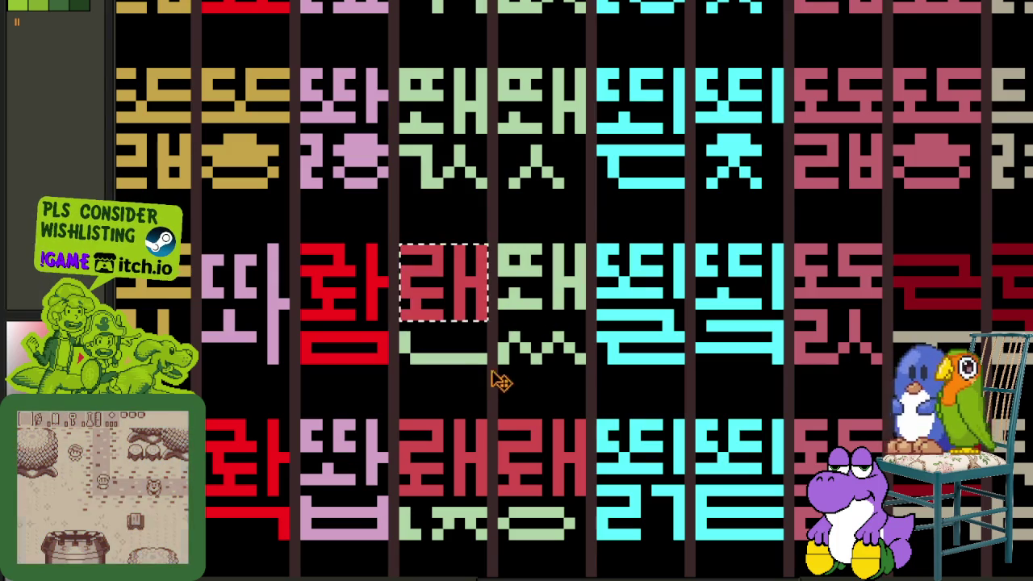
drag(450, 300, 546, 279)
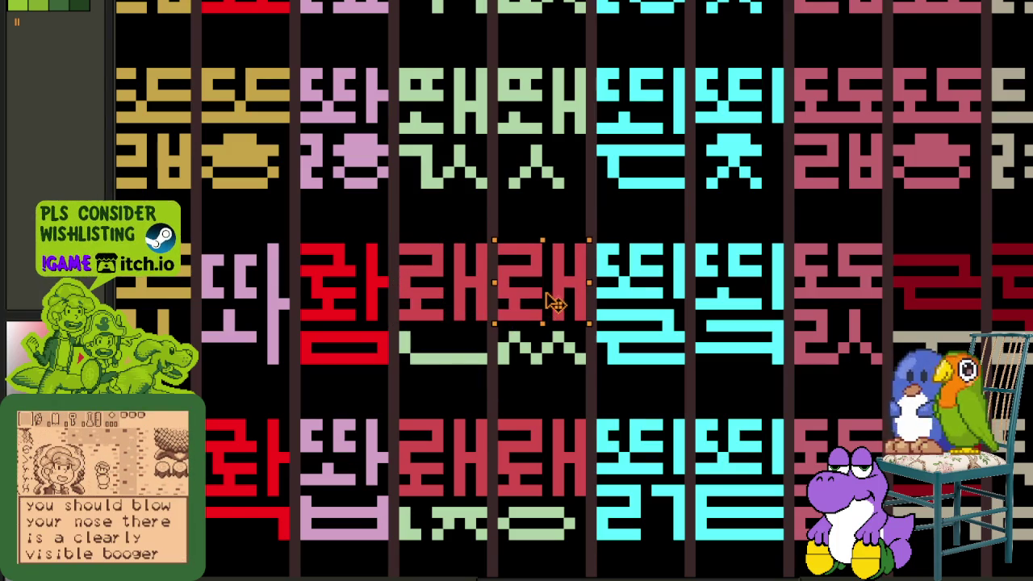
scroll(565, 307, up, 3)
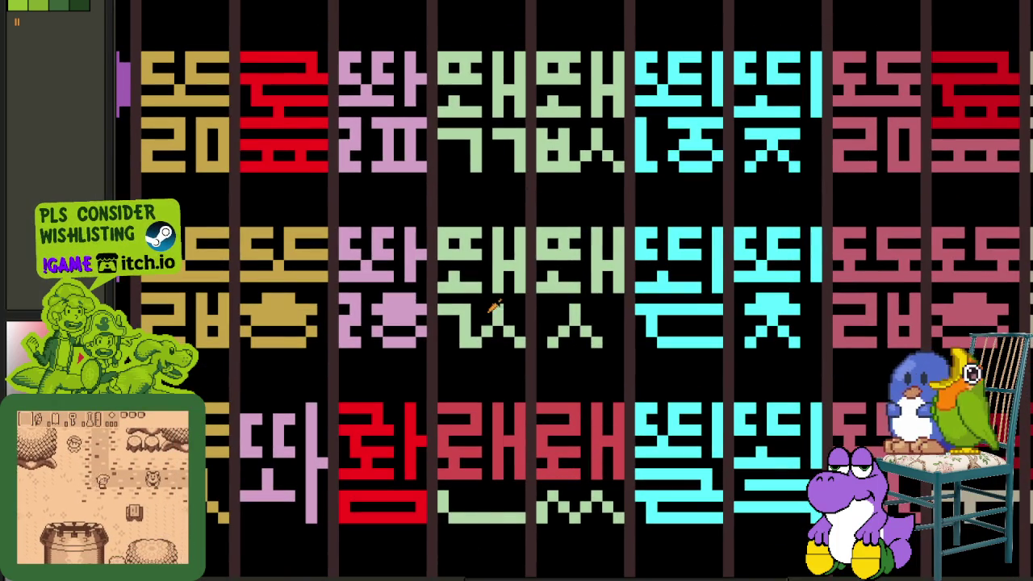
alt+click(460, 317)
drag(462, 318, 492, 303)
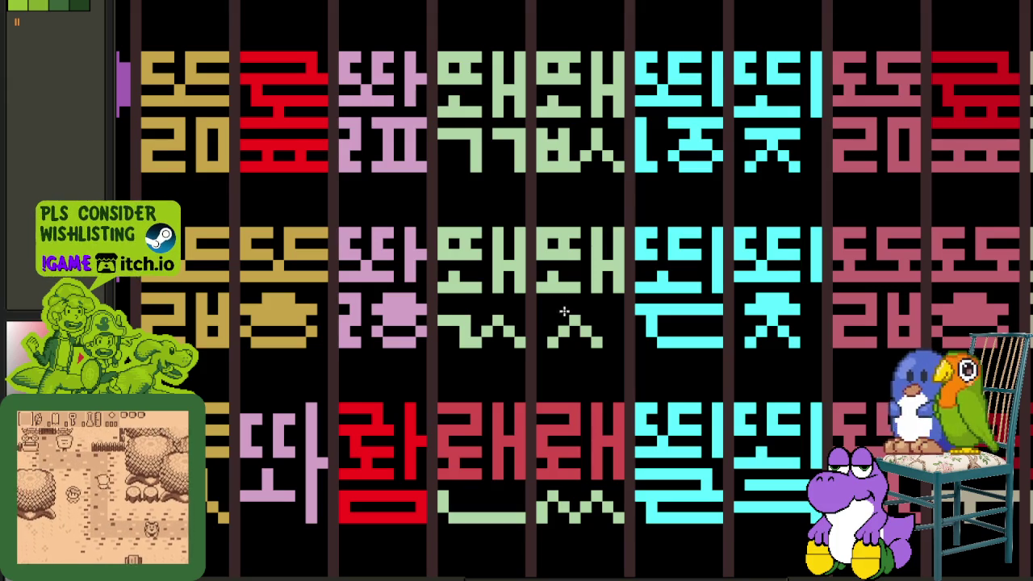
- Place another red 래 copy over a green glyph and extend its green ㄱ stroke
mouse_move(485, 429)
mouse_down()
mouse_move(482, 266)
mouse_move(581, 272)
mouse_up()
scroll(587, 272, down, 3)
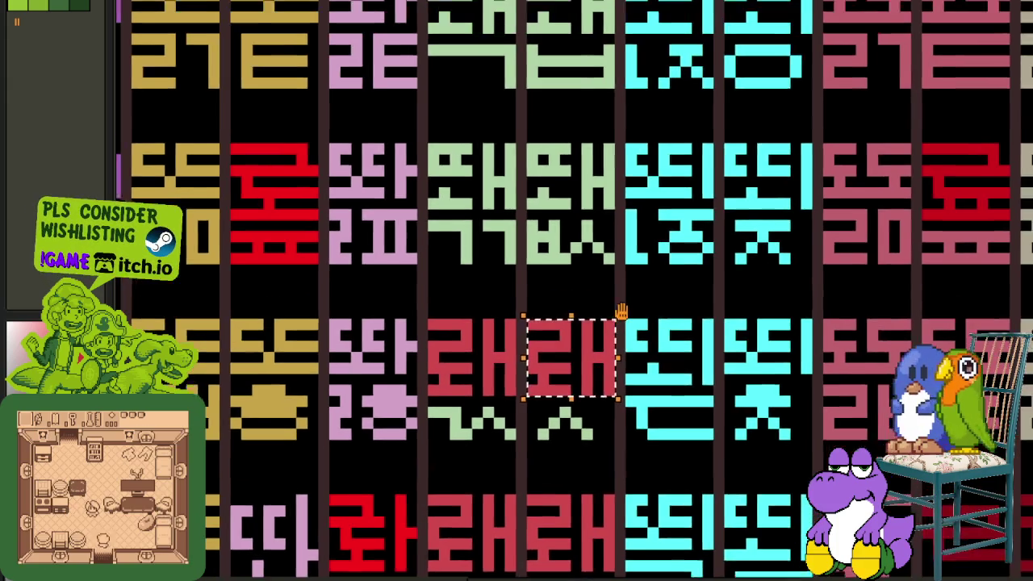
scroll(583, 397, down, 2)
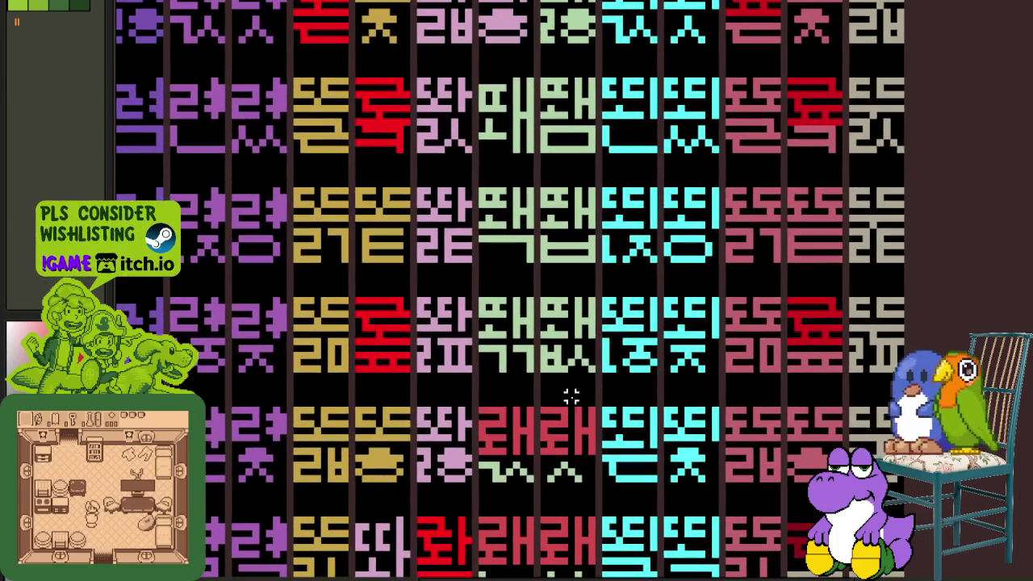
scroll(567, 355, up, 2)
scroll(510, 358, up, 4)
scroll(510, 358, up, 2)
mouse_move(542, 337)
mouse_down()
mouse_move(524, 357)
mouse_move(475, 352)
mouse_move(537, 333)
mouse_up()
scroll(535, 366, down, 2)
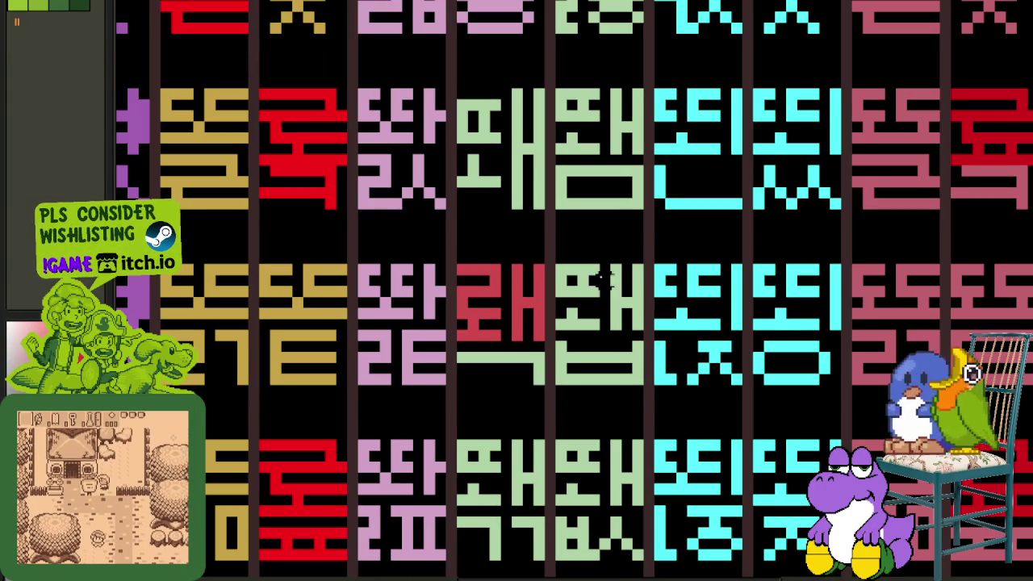
scroll(604, 281, up, 3)
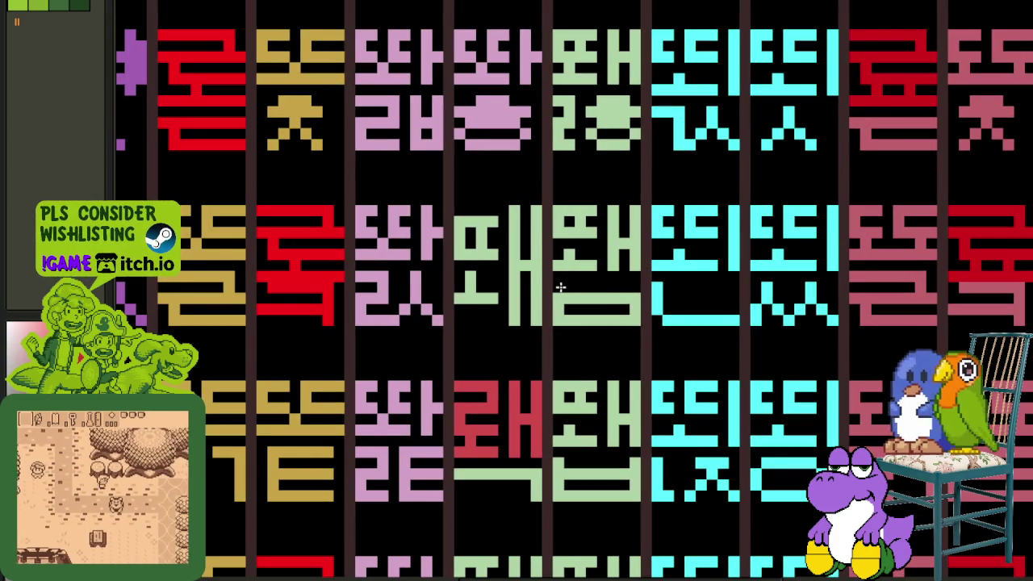
- Paste one more red 래 tile onto the next glyph and save the sheet
key(ctrl+v)
drag(508, 310, 614, 272)
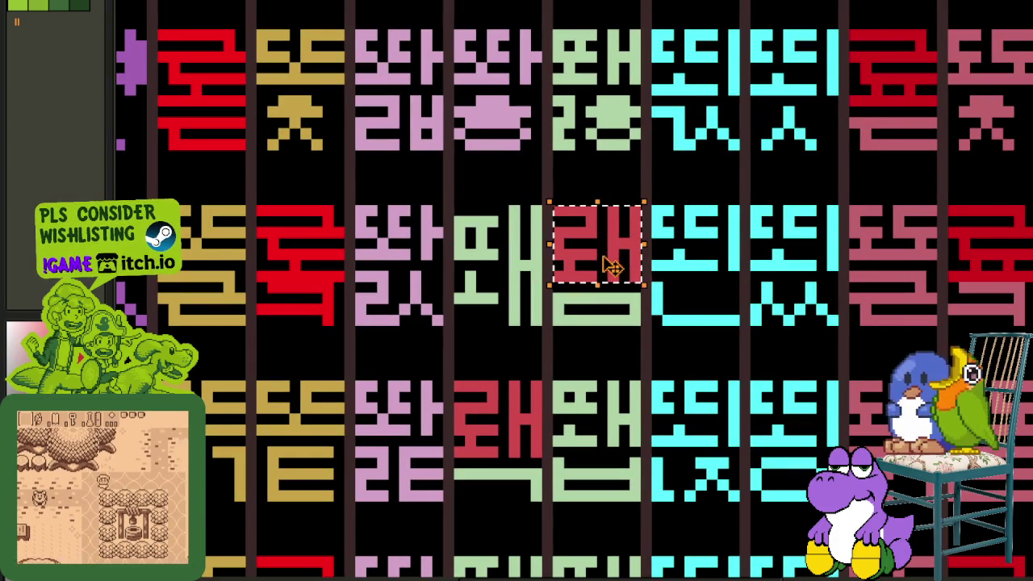
scroll(611, 265, down, 2)
scroll(693, 436, up, 1)
scroll(692, 436, up, 3)
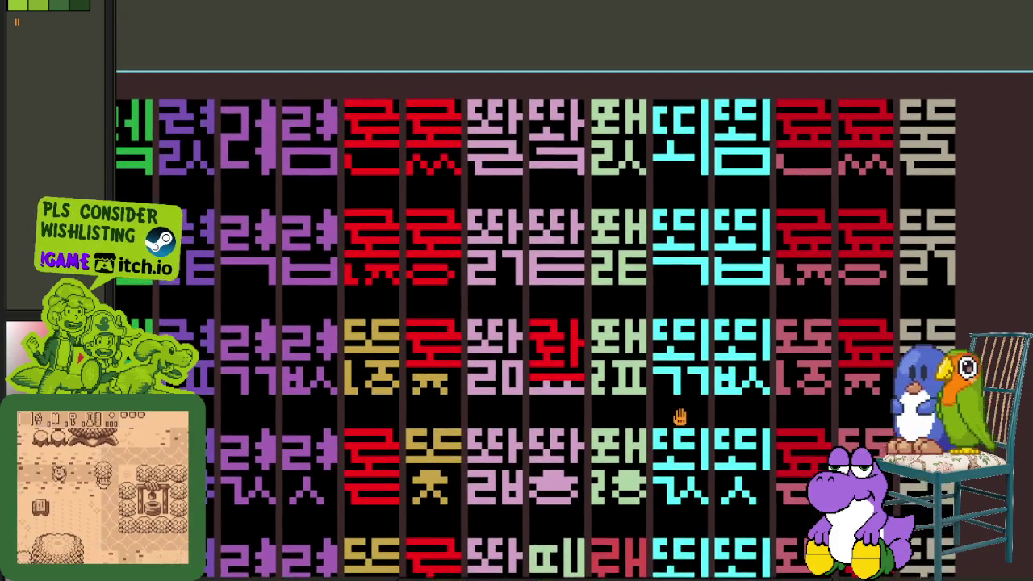
scroll(614, 218, down, 1)
key(ctrl+s)
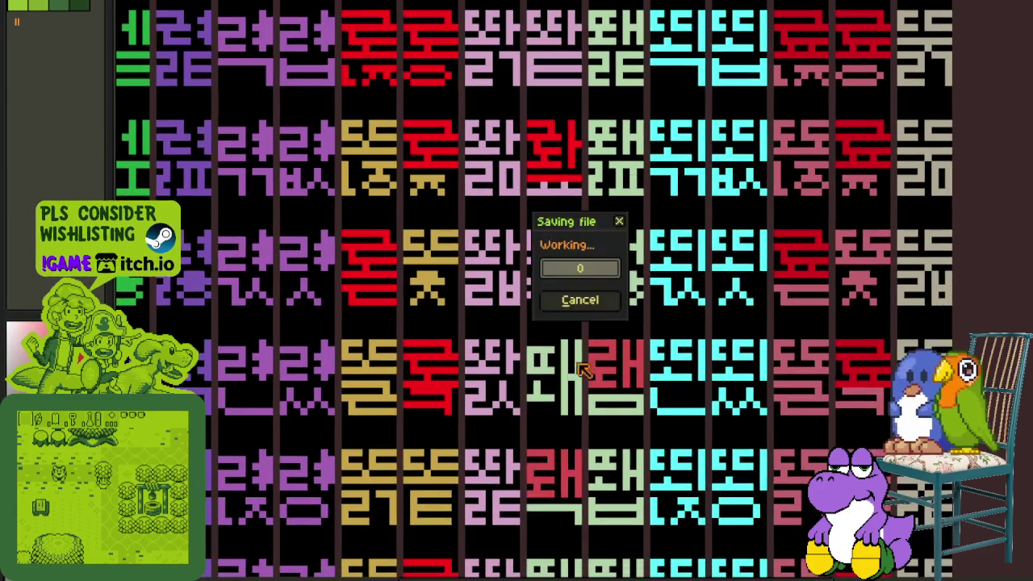
- Paint a green block under the green bar and redraw the ㅍ's top and bottom rows in red
scroll(568, 364, up, 1)
scroll(545, 349, up, 1)
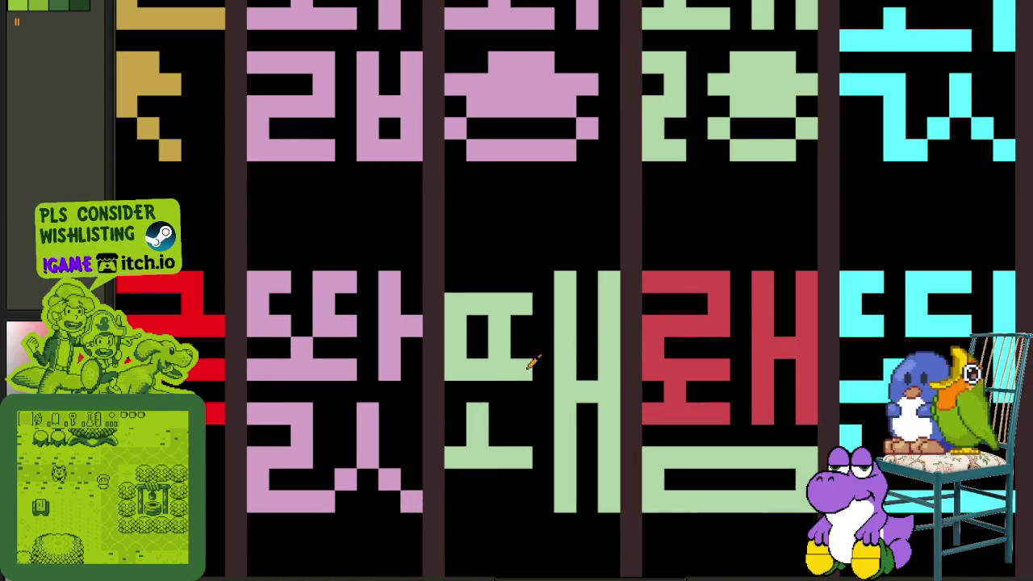
scroll(533, 359, down, 1)
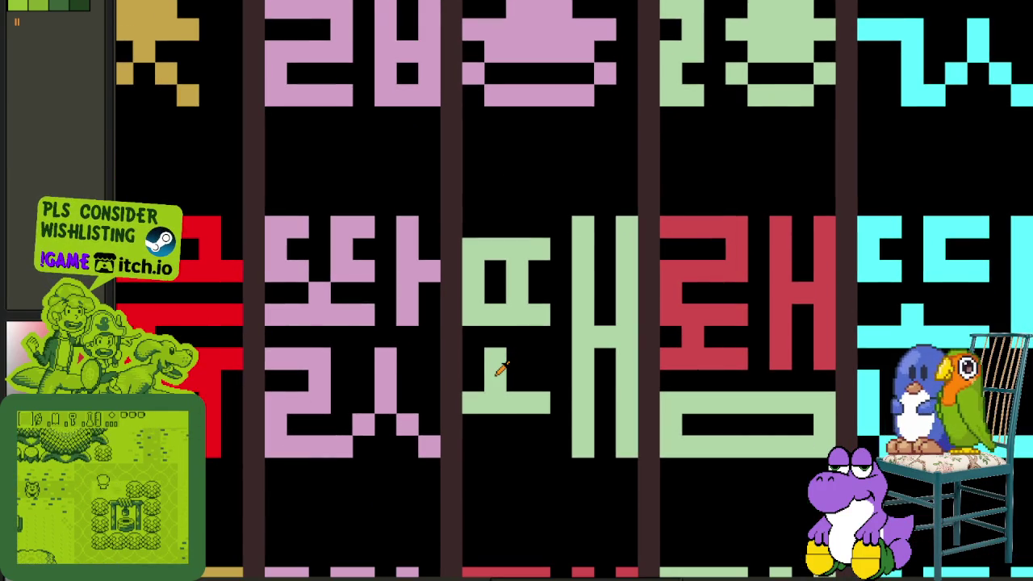
mouse_move(473, 425)
mouse_down()
mouse_move(543, 425)
mouse_move(510, 402)
mouse_up()
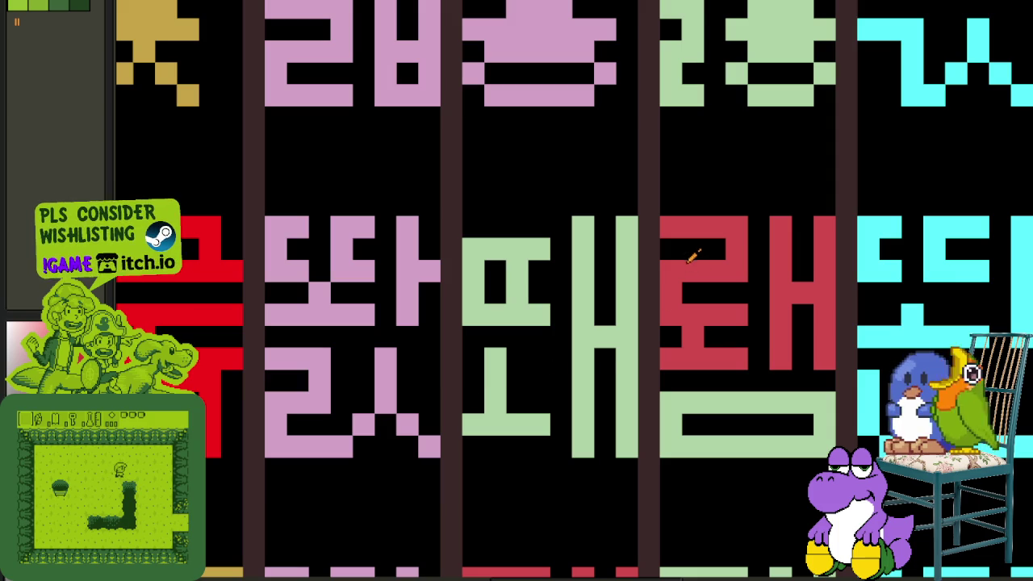
drag(472, 249, 530, 250)
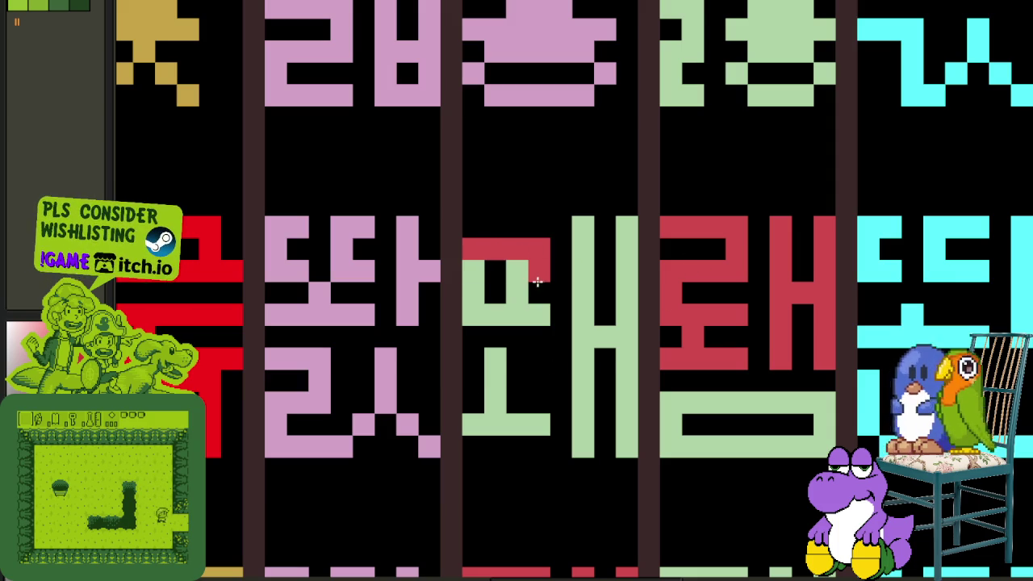
drag(486, 302, 534, 308)
- Extend the red stroke down, add a green bottom row and clear stray cells to black
drag(472, 331, 475, 356)
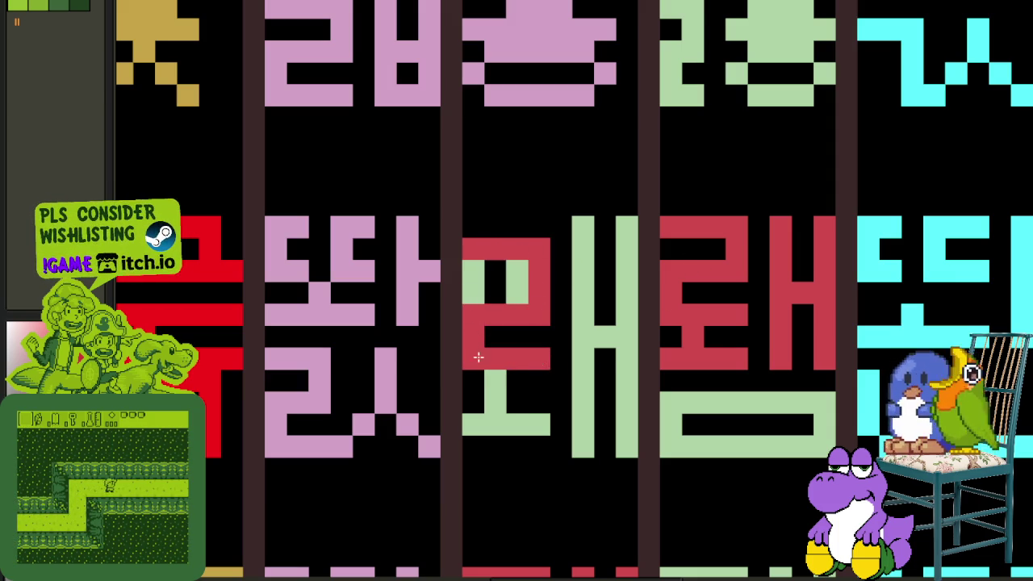
mouse_move(544, 364)
mouse_down()
mouse_move(542, 355)
mouse_move(498, 357)
mouse_move(517, 286)
mouse_up()
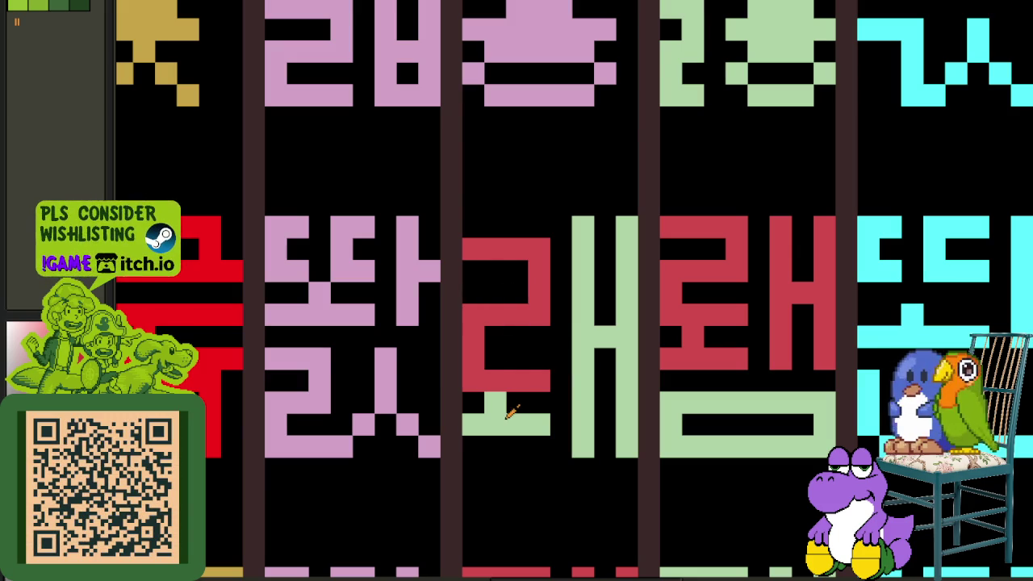
drag(476, 446, 540, 447)
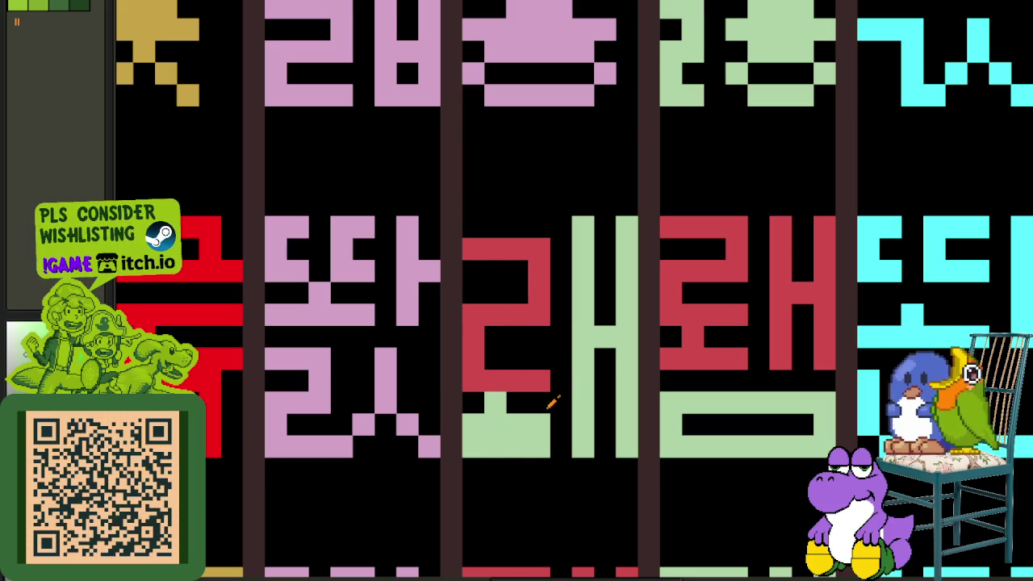
drag(549, 406, 523, 421)
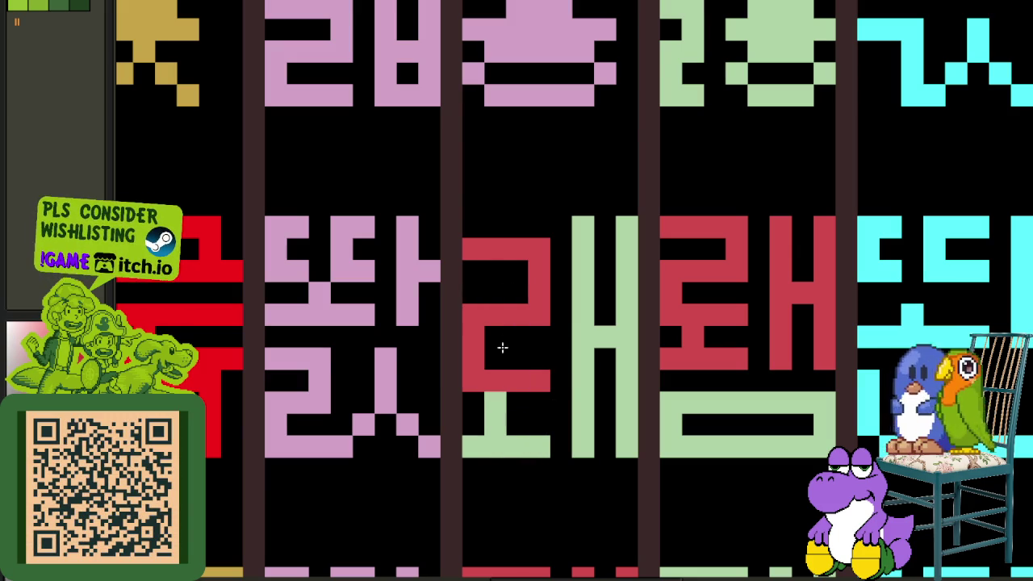
- Shift the red ㄹ up one cell and clear the leftover green cells inside it
drag(463, 236, 552, 380)
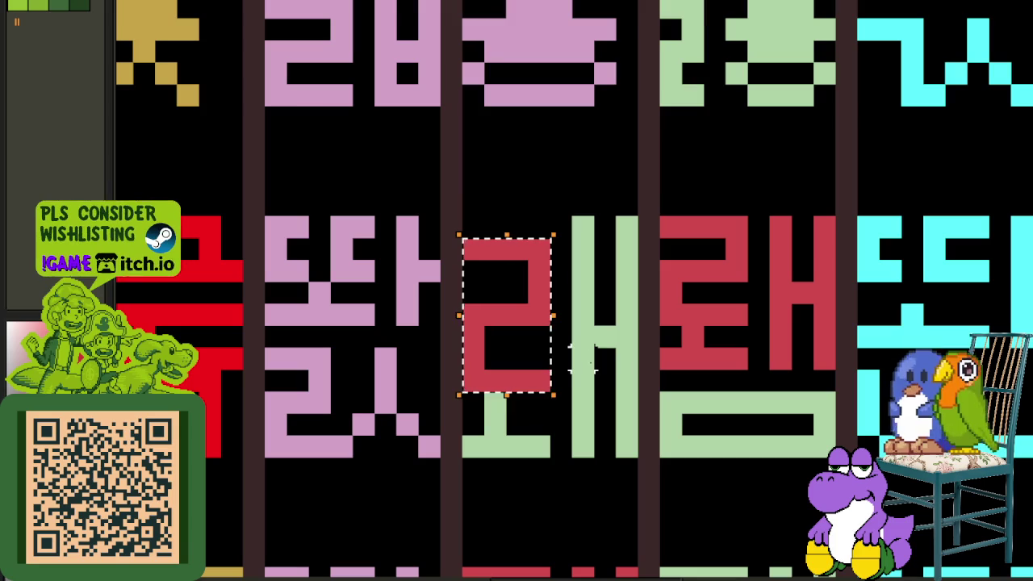
key(Up)
drag(537, 329, 531, 318)
click(497, 255)
- Move over to the cyan glyph columns and extend the cyan bar of one glyph
scroll(544, 302, down, 2)
scroll(533, 337, up, 1)
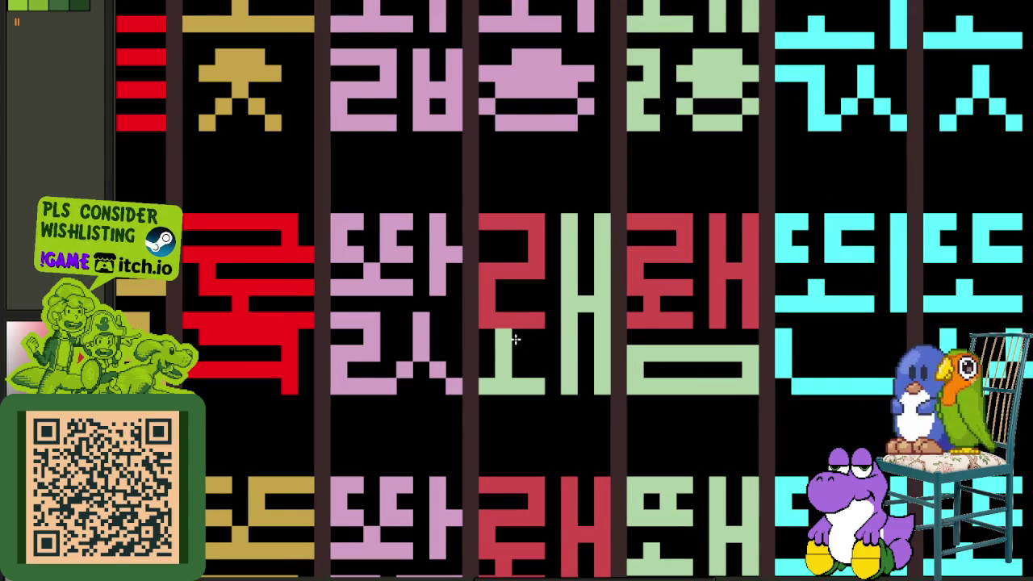
scroll(518, 339, down, 2)
scroll(525, 358, down, 2)
scroll(888, 371, down, 2)
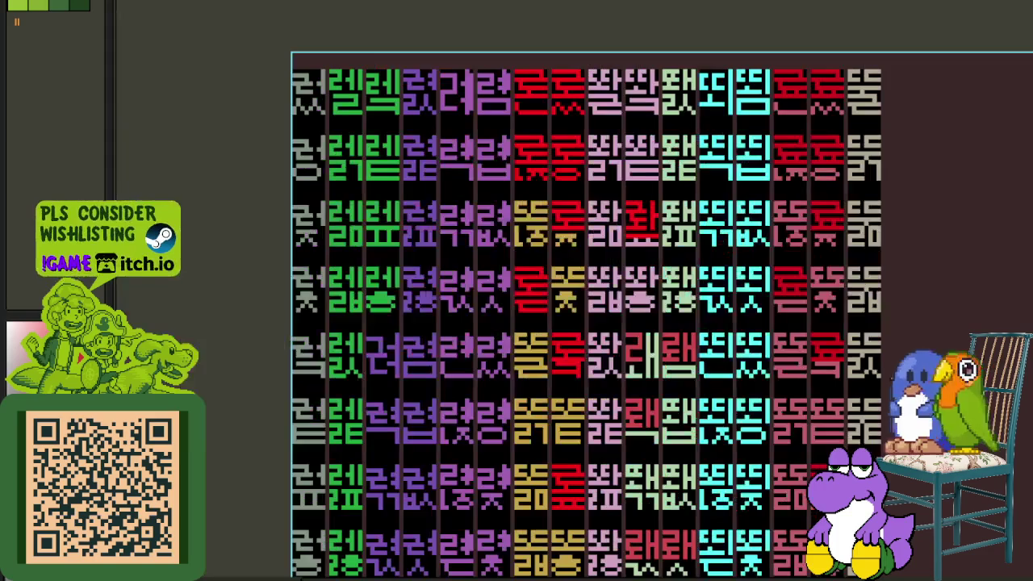
scroll(719, 362, right, 2)
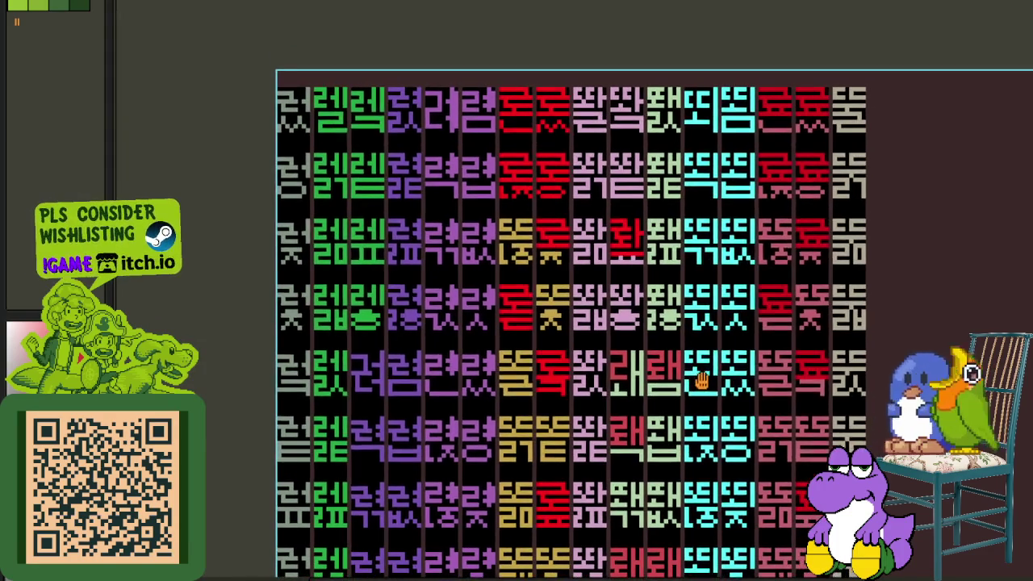
scroll(726, 359, down, 3)
scroll(731, 348, right, 2)
scroll(731, 348, down, 2)
scroll(662, 265, down, 2)
scroll(667, 351, down, 3)
scroll(662, 369, down, 3)
scroll(656, 366, down, 3)
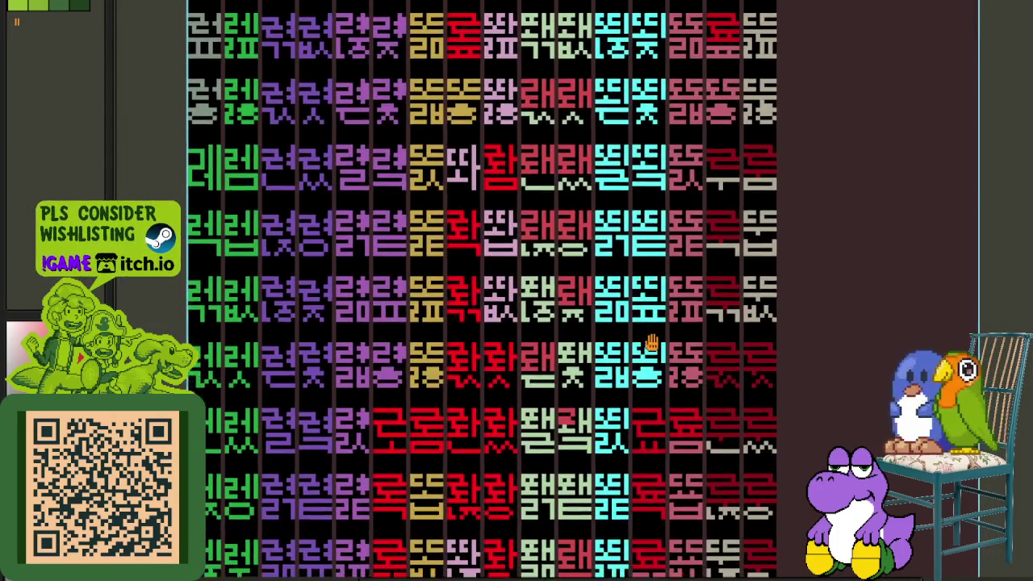
scroll(647, 344, right, 1)
scroll(646, 343, up, 1)
scroll(646, 344, right, 1)
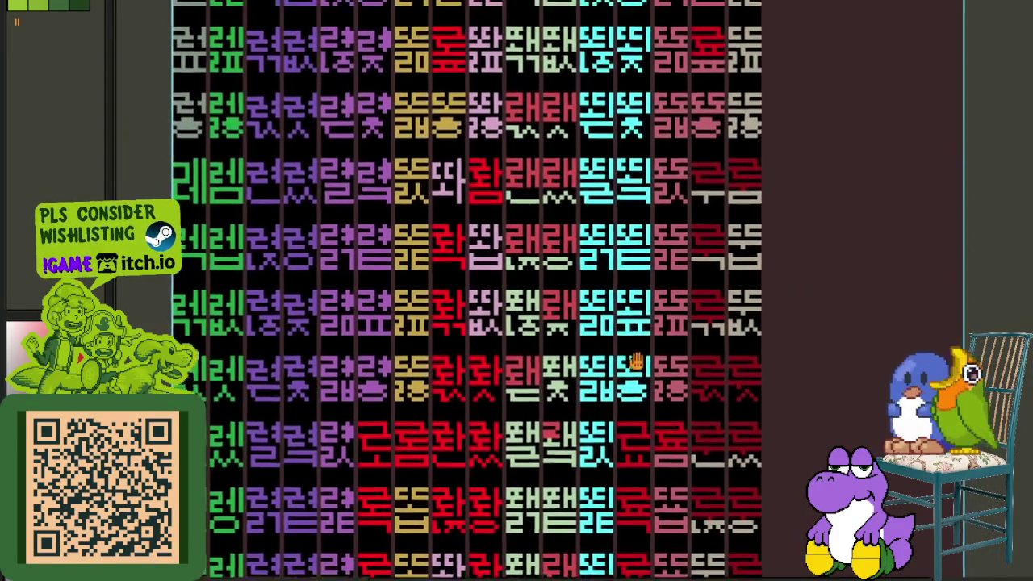
scroll(638, 355, up, 1)
scroll(637, 355, right, 1)
scroll(624, 367, up, 1)
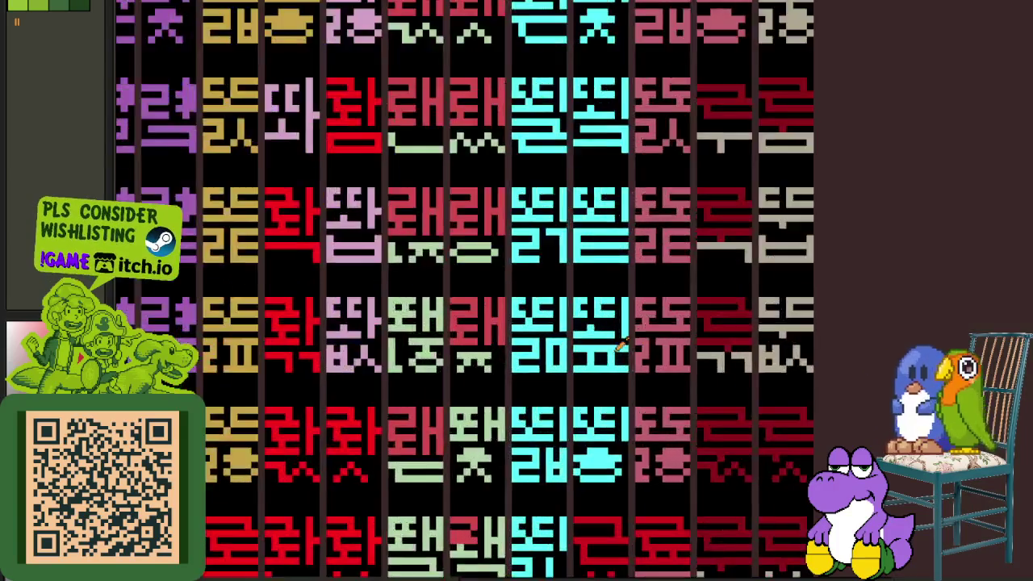
scroll(590, 325, up, 3)
mouse_move(548, 348)
mouse_down()
mouse_move(670, 353)
mouse_move(532, 328)
mouse_up()
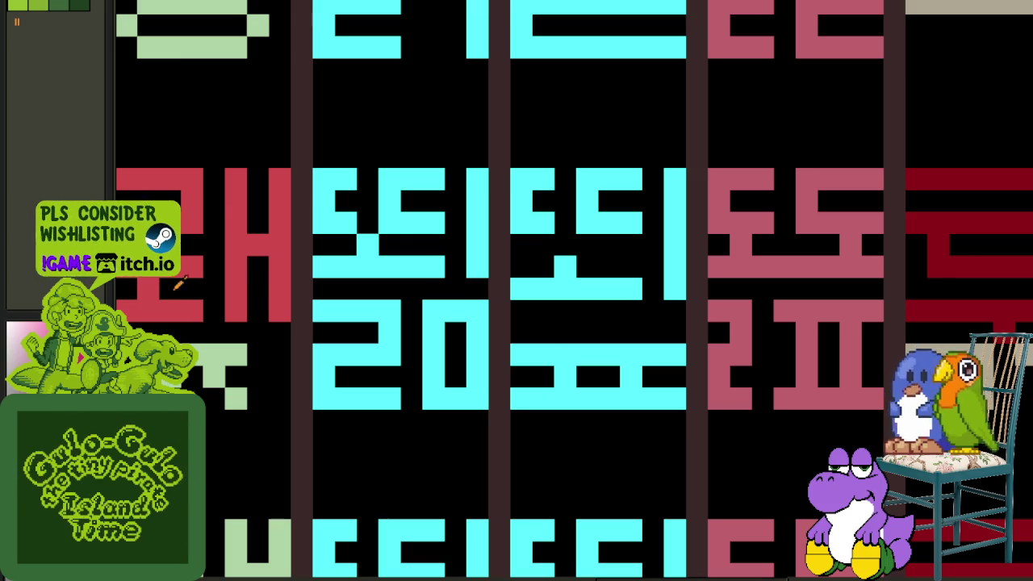
- Recolour the bottom ㅛ part and its adjacent vertical bar magenta, adding a magenta row above it
click(565, 353)
mouse_move(565, 311)
mouse_down()
mouse_move(525, 311)
mouse_move(593, 316)
mouse_up()
drag(537, 289, 664, 282)
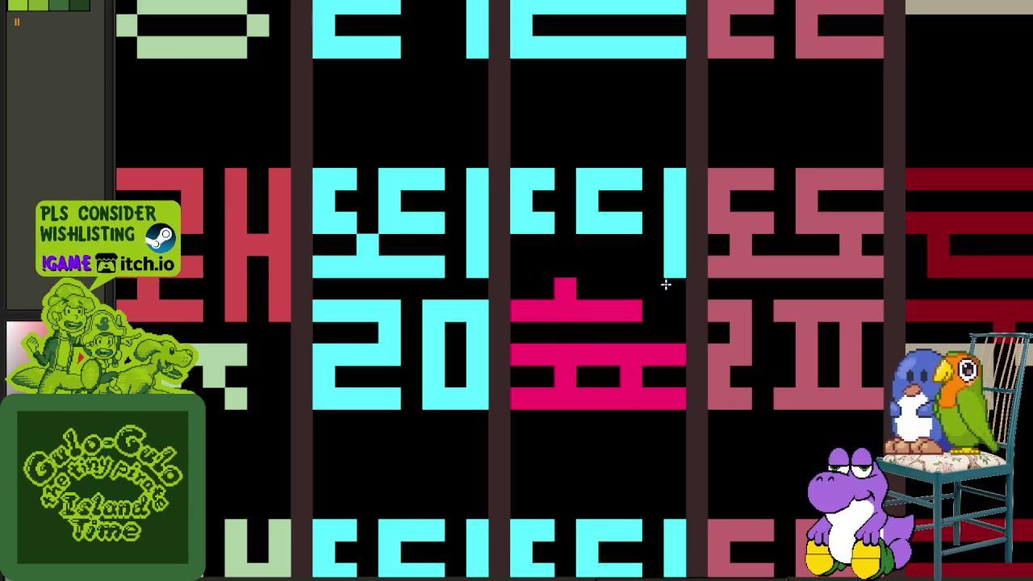
click(656, 289)
- Paint magenta strokes along the glyph's top, middle and lower rows, blacking out the left strip
scroll(650, 288, down, 1)
scroll(622, 274, down, 1)
scroll(614, 283, up, 1)
drag(575, 212, 672, 208)
drag(587, 235, 675, 237)
drag(596, 282, 665, 283)
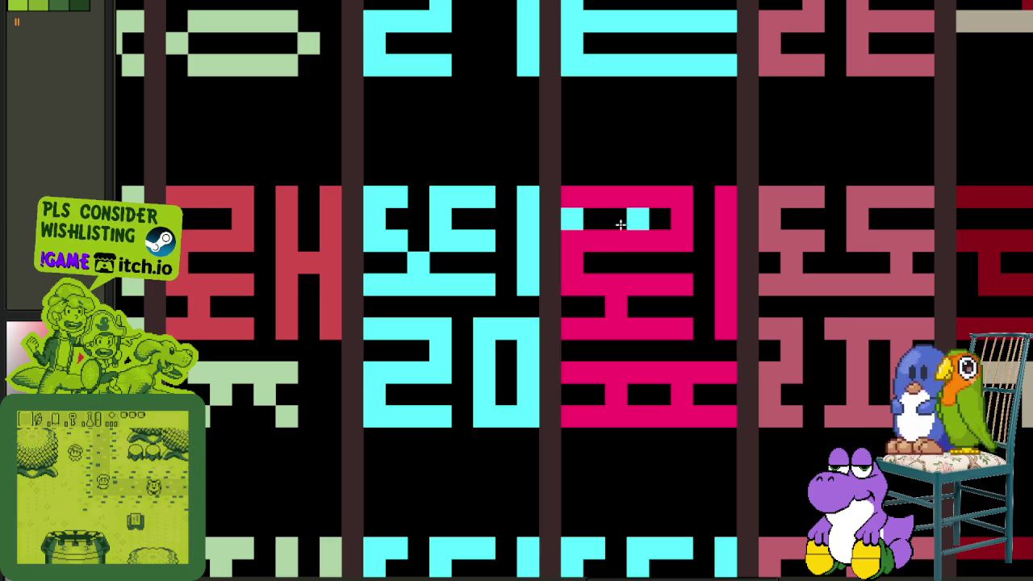
scroll(578, 220, down, 2)
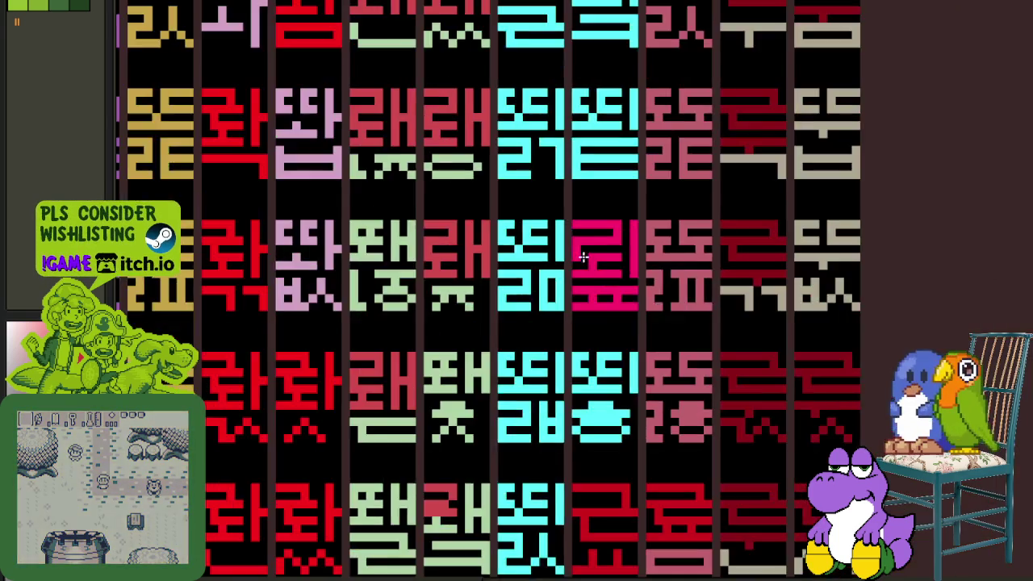
scroll(569, 246, up, 2)
drag(560, 247, 560, 181)
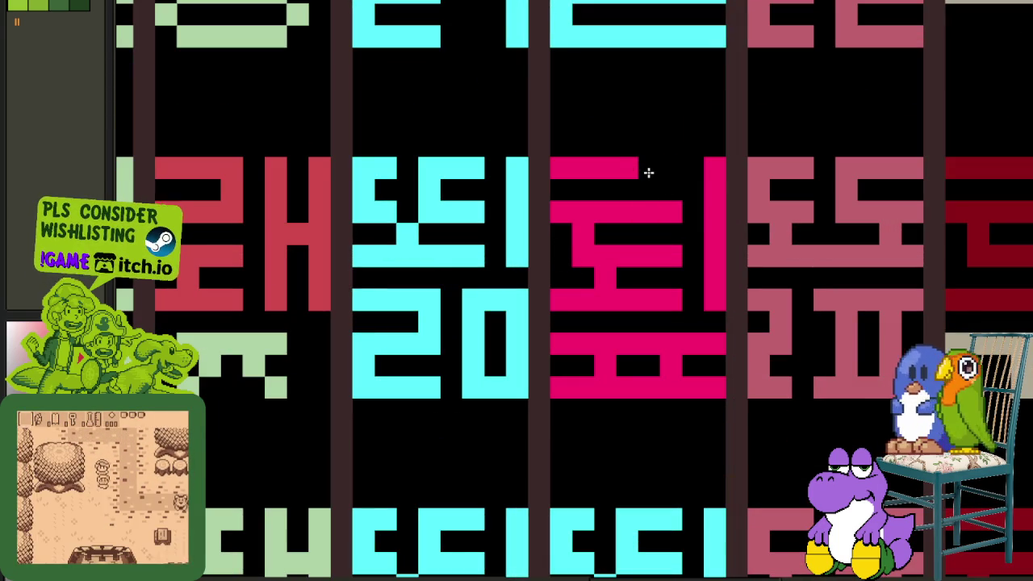
click(662, 171)
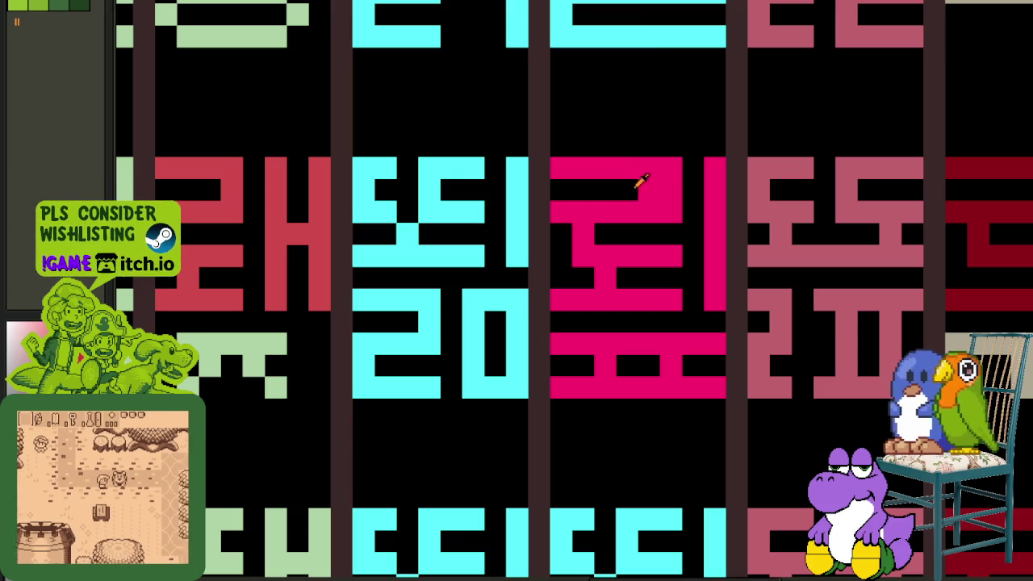
- Paint a cyan band in the lower part of a glyph and trim it back
scroll(678, 183, down, 2)
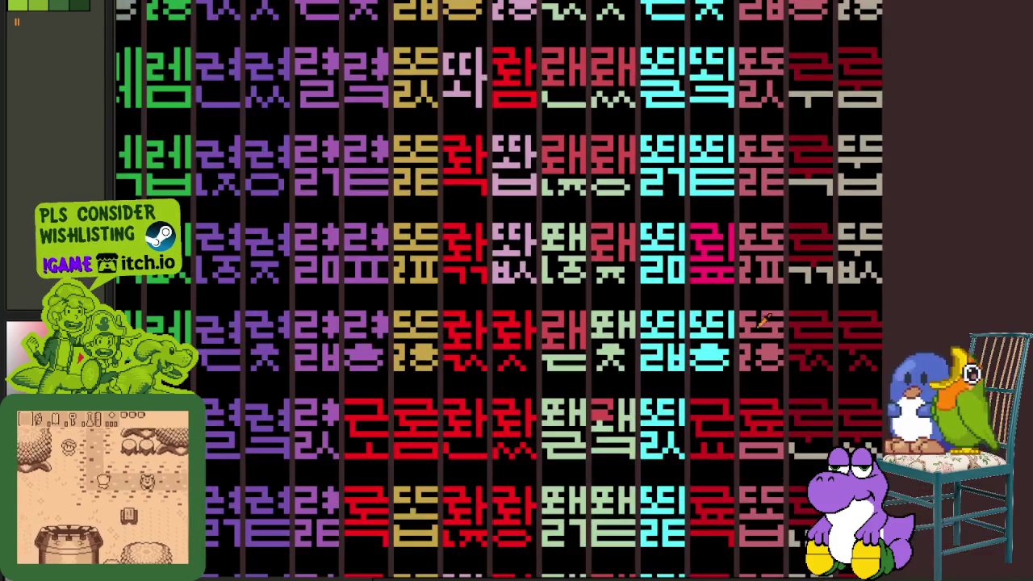
scroll(936, 250, down, 2)
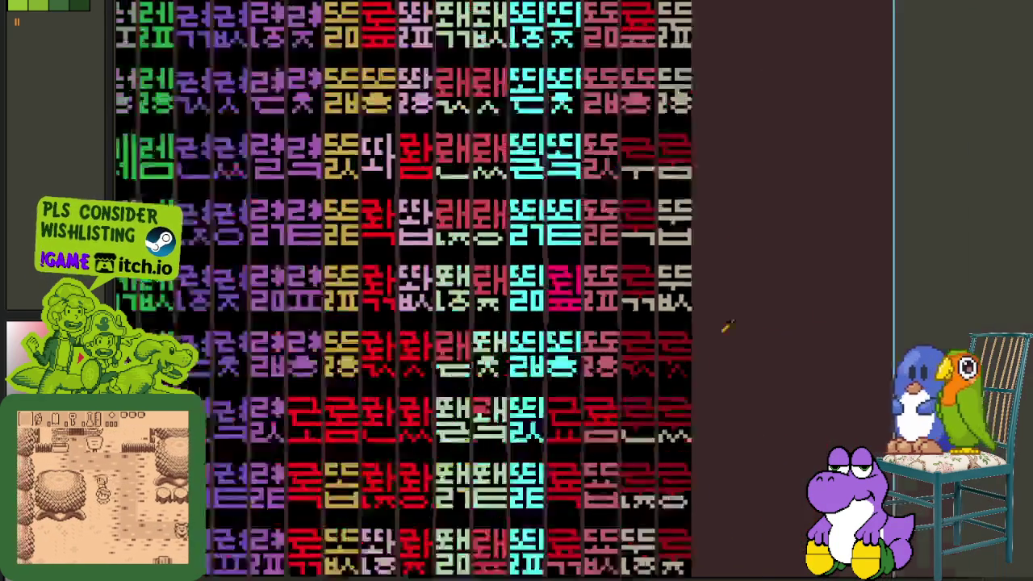
scroll(600, 260, up, 2)
drag(653, 257, 606, 480)
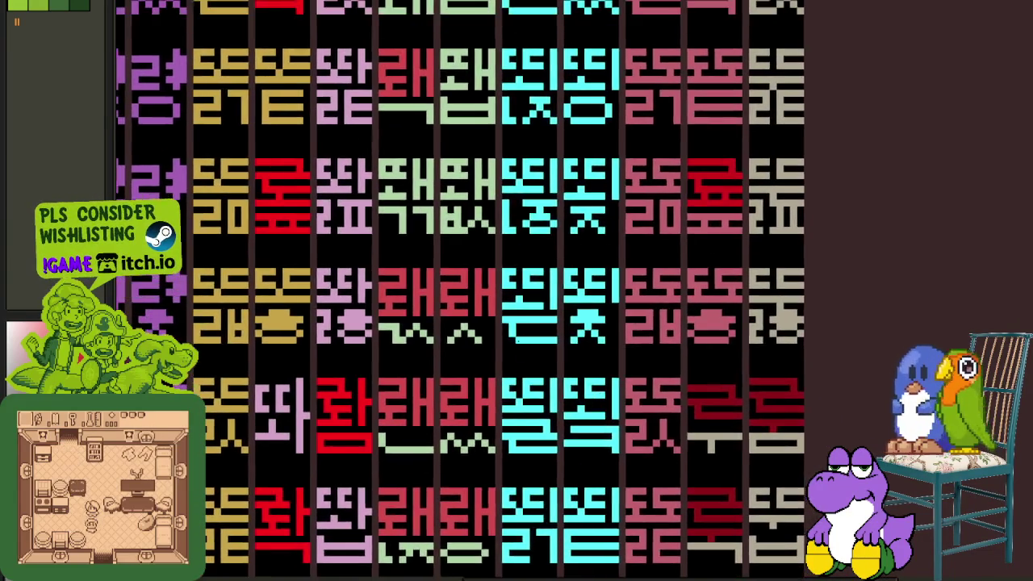
scroll(521, 303, up, 2)
mouse_move(521, 302)
mouse_down()
mouse_move(493, 323)
mouse_move(599, 328)
mouse_up()
drag(614, 295, 555, 306)
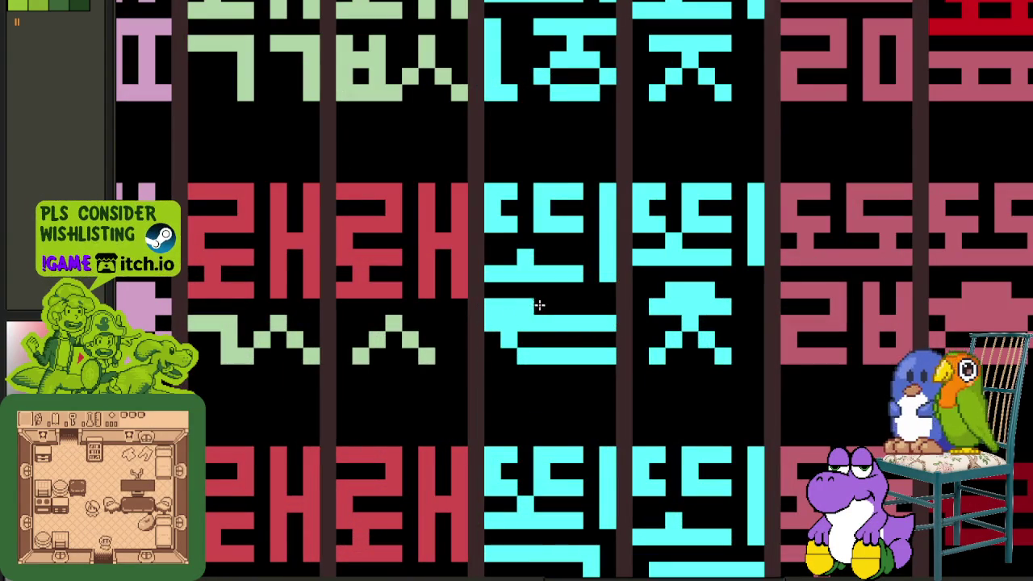
- Move the magenta glyph down into the middle cell of the row
scroll(504, 358, down, 3)
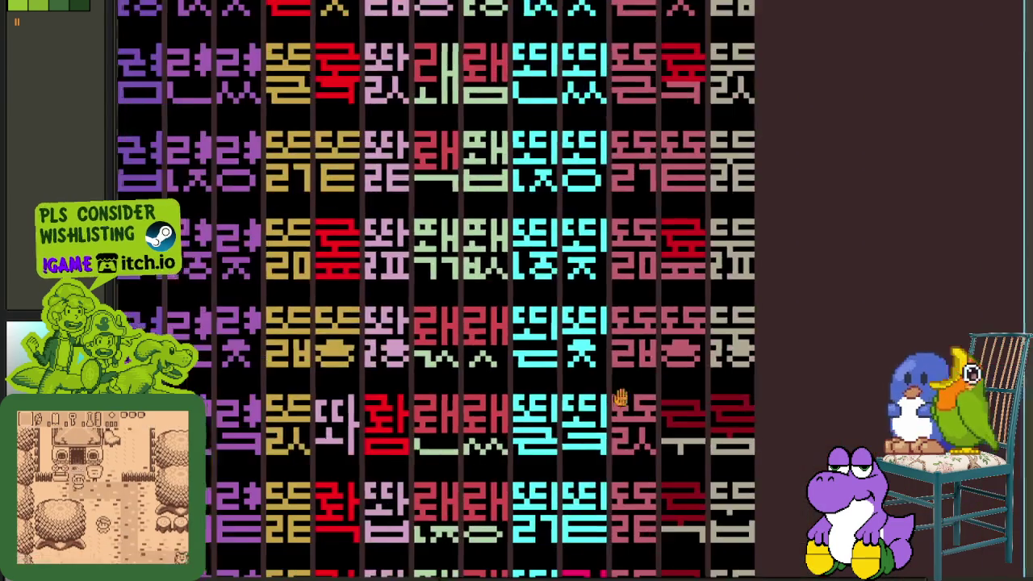
scroll(652, 377, up, 1)
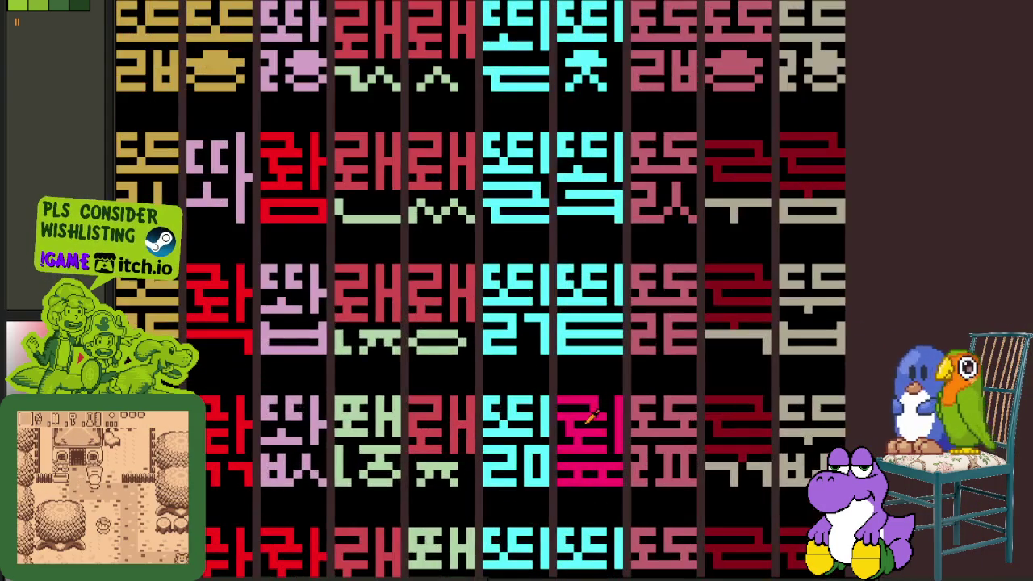
scroll(611, 436, up, 1)
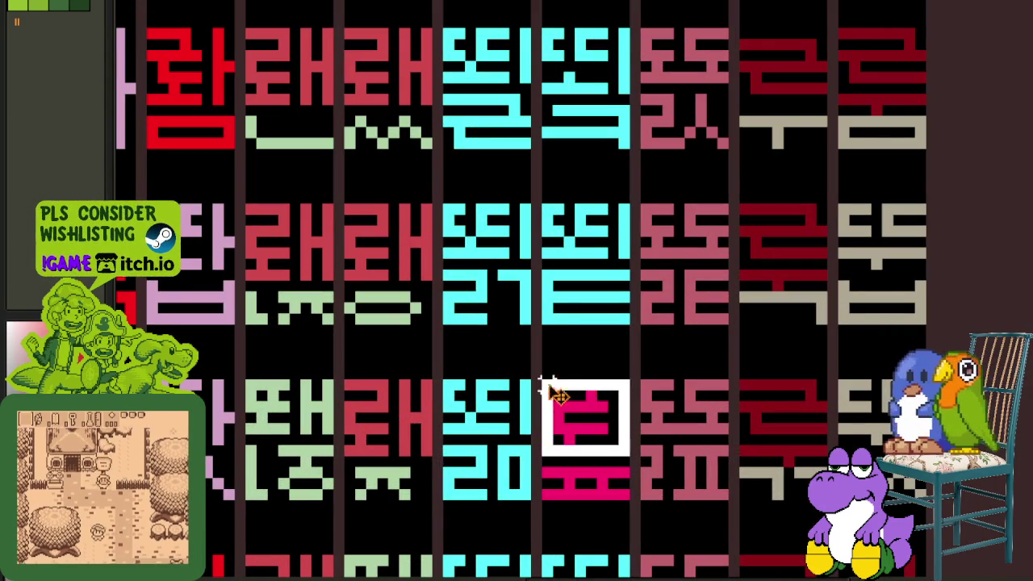
mouse_move(581, 424)
mouse_down()
mouse_move(457, 8)
mouse_move(476, 275)
mouse_move(484, 271)
mouse_up()
scroll(476, 275, down, 1)
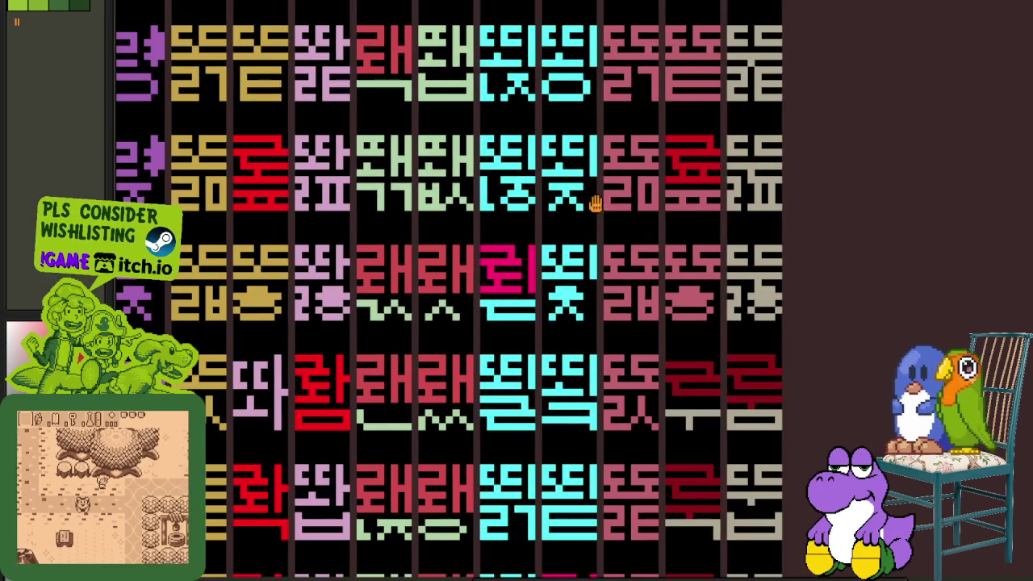
drag(595, 203, 589, 428)
scroll(589, 428, up, 3)
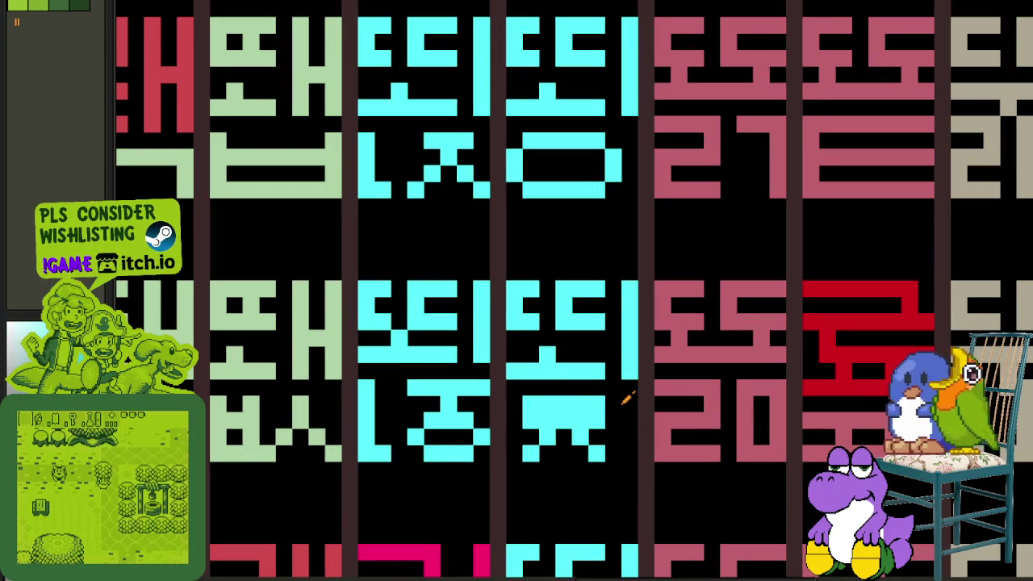
drag(555, 418, 560, 353)
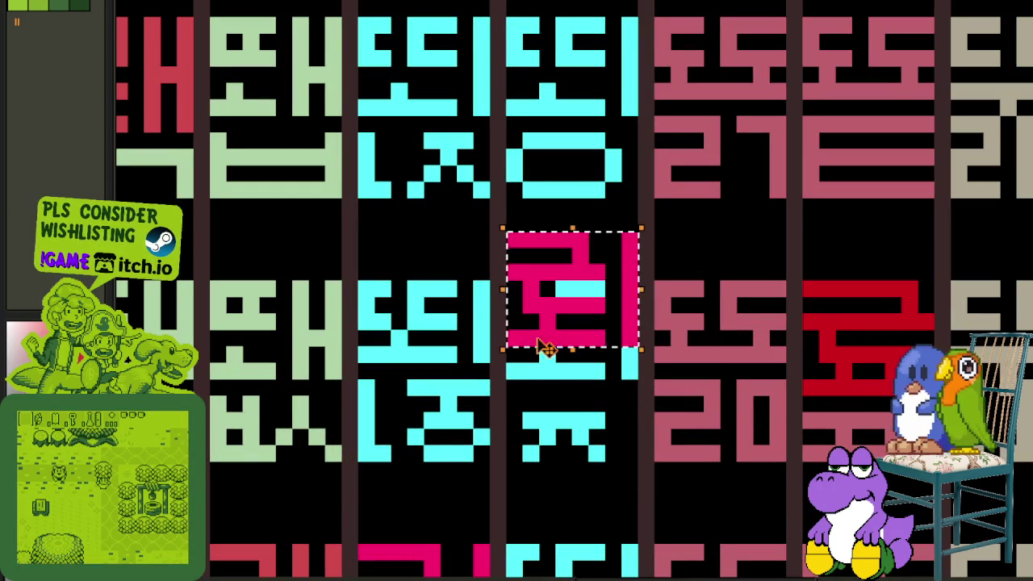
- Black out the top of the cyan ㅇ and add a cyan block at the bar's left end
scroll(560, 366, down, 2)
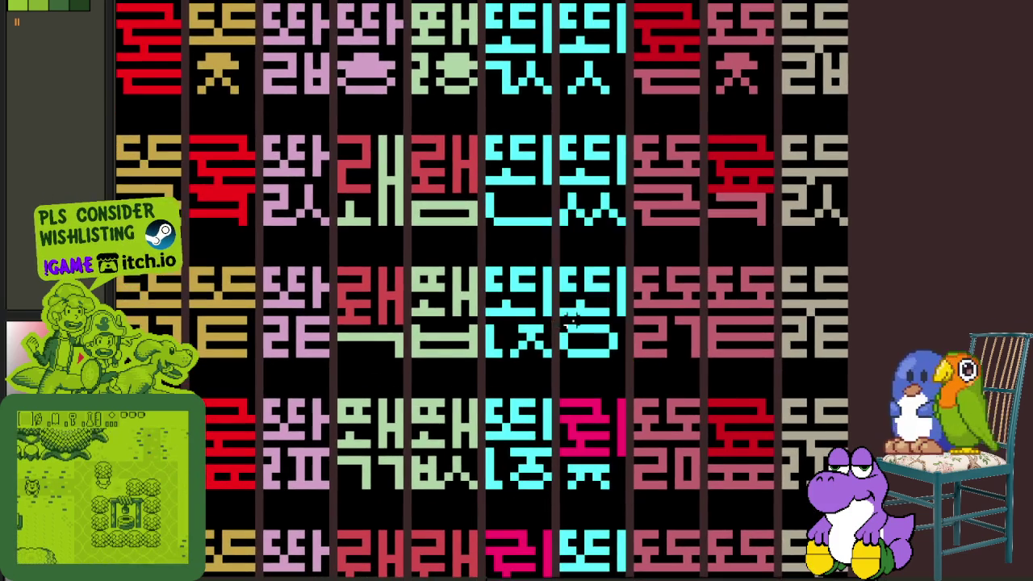
scroll(555, 317, up, 2)
drag(555, 317, 646, 342)
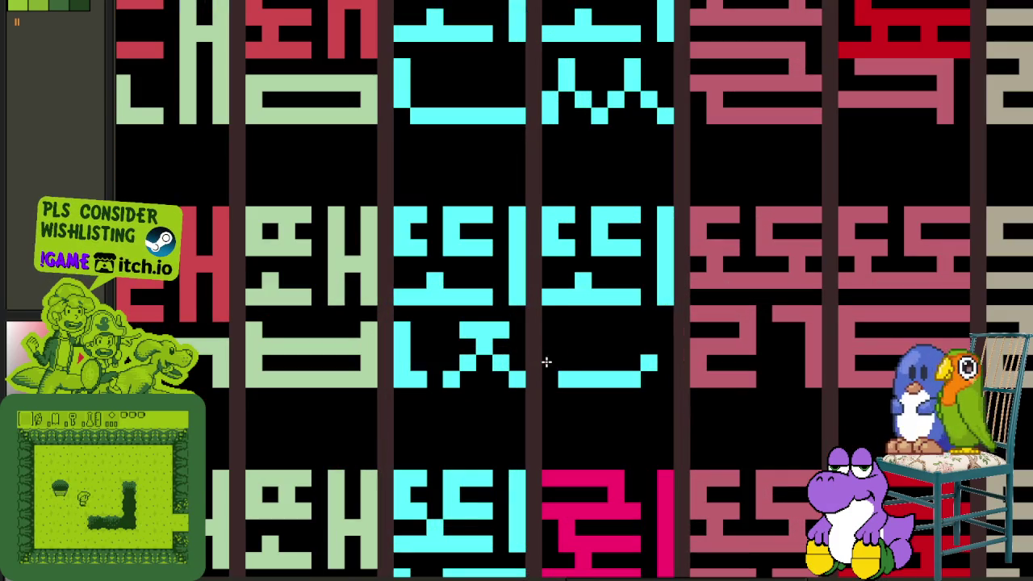
click(547, 361)
- Paste the magenta 뢰 onto the middle cell and another copy onto the left cyan cell
key(ctrl+v)
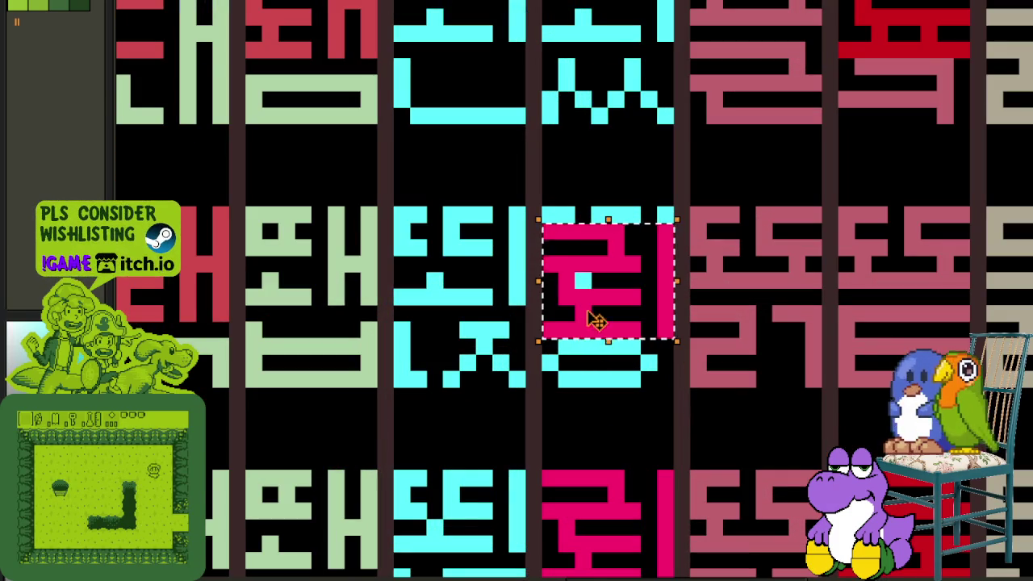
key(Return)
drag(507, 327, 457, 323)
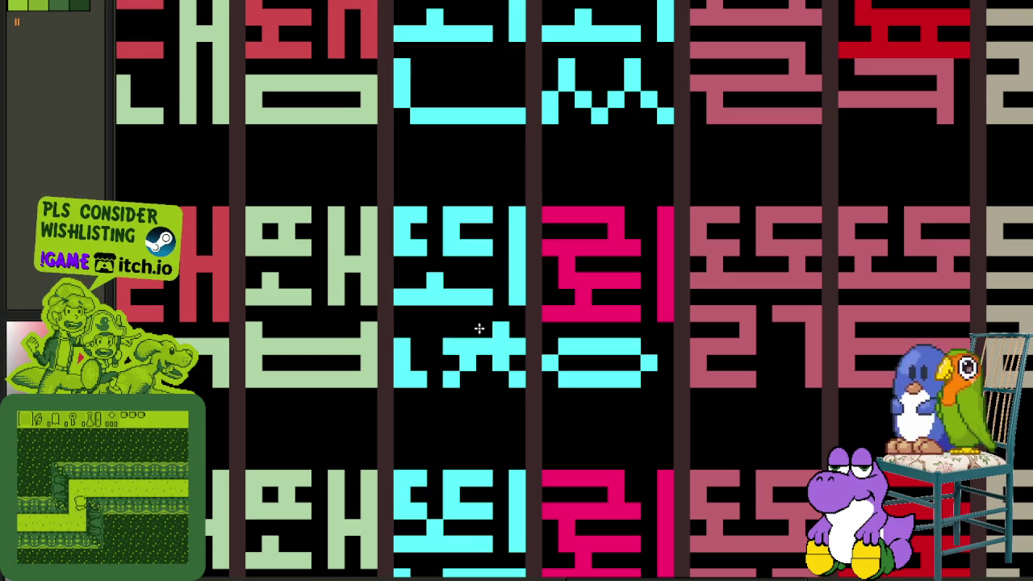
key(ctrl+v)
drag(571, 328, 449, 294)
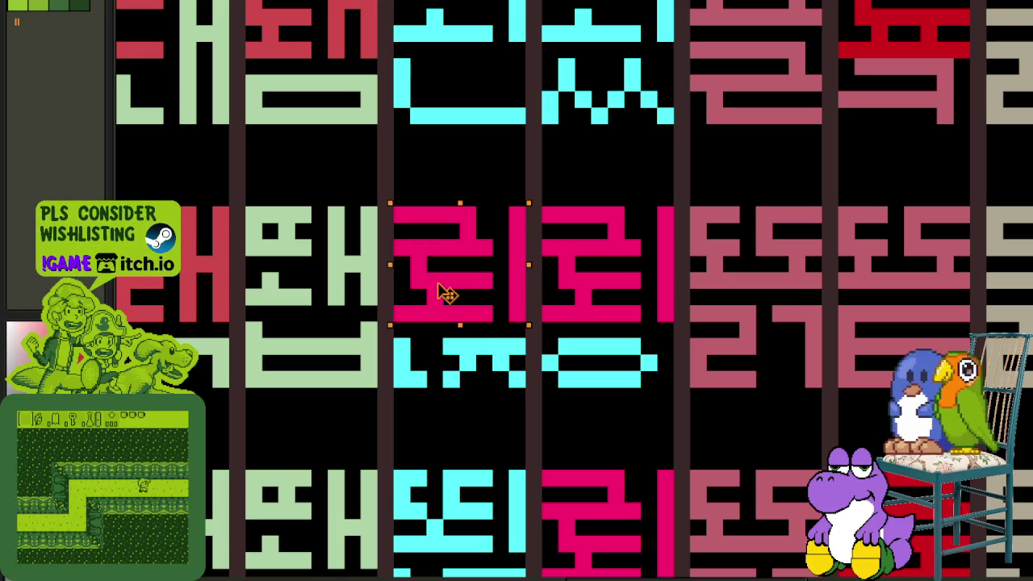
key(Return)
- Paste two more magenta 뢰 copies onto the left cyan glyph and the next one
scroll(566, 248, down, 2)
scroll(472, 305, up, 2)
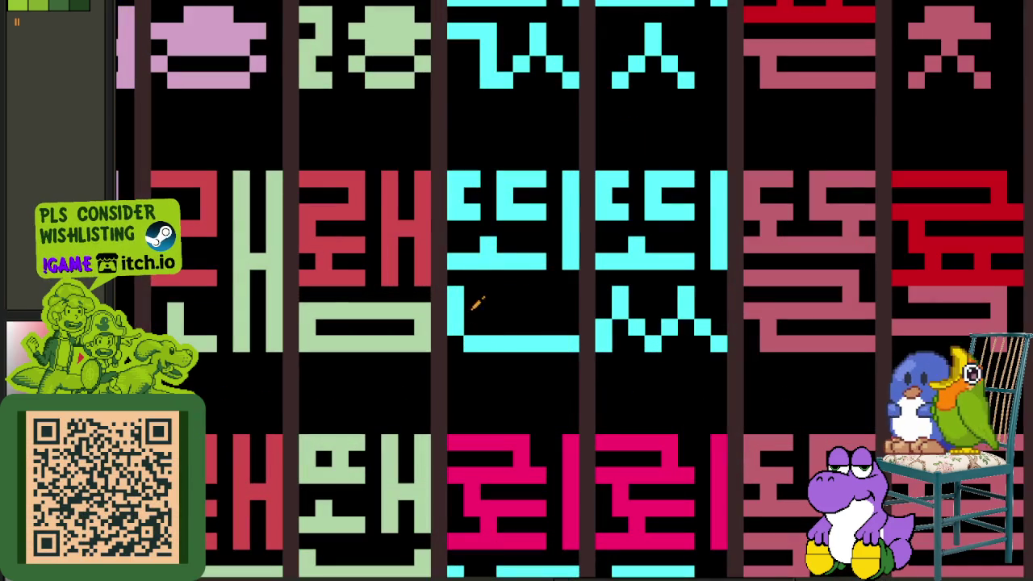
key(ctrl+v)
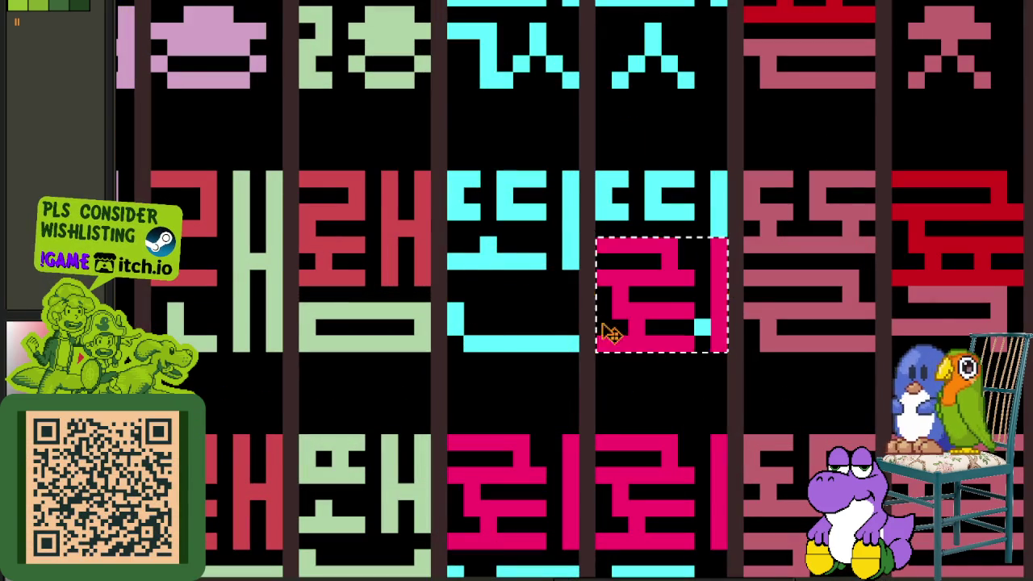
drag(646, 312, 494, 259)
key(Return)
key(ctrl+v)
drag(662, 258, 640, 248)
- Paste a copy of the bottom magenta glyph over the top cyan glyph
scroll(642, 244, down, 2)
scroll(563, 258, up, 3)
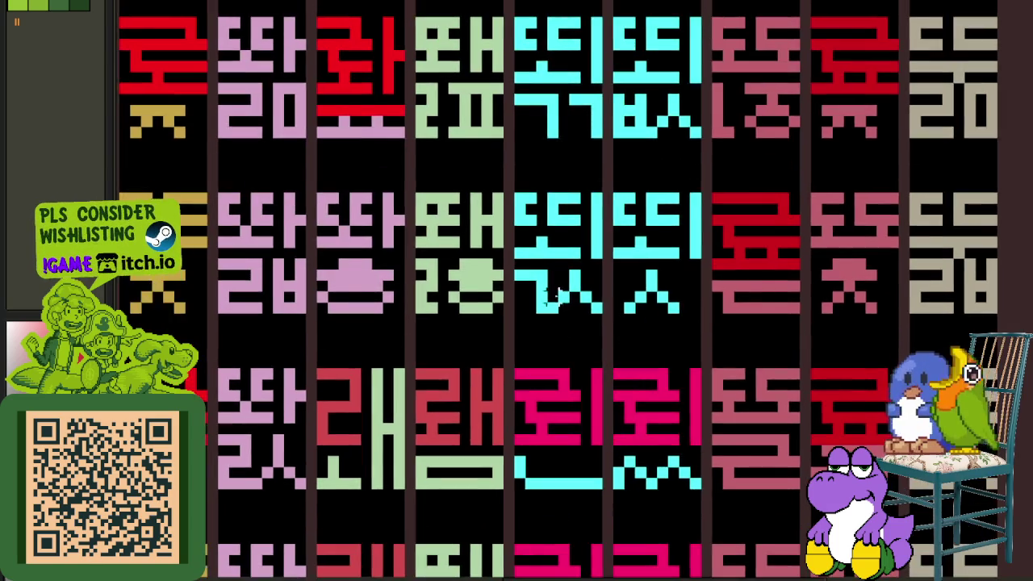
scroll(562, 258, up, 2)
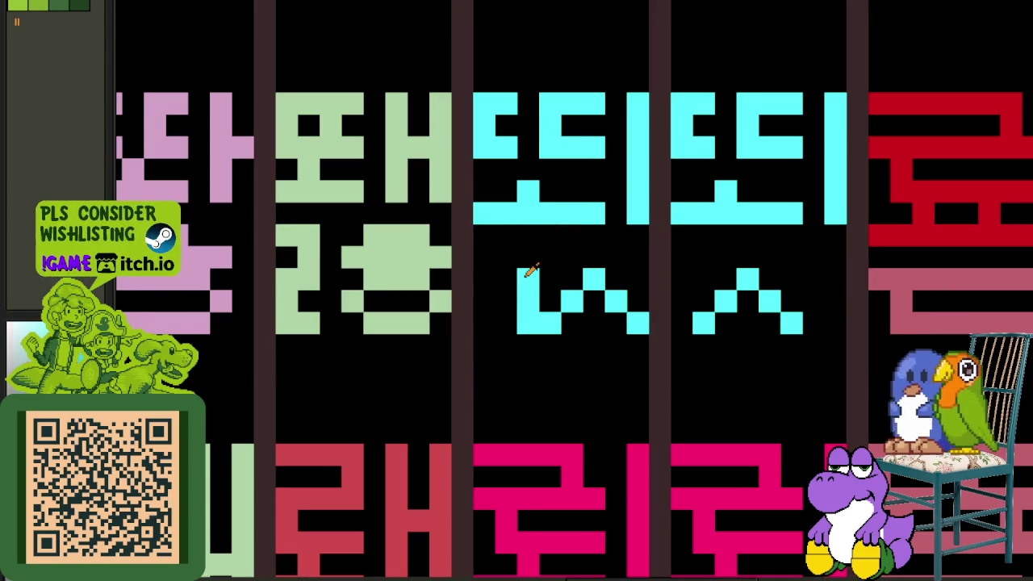
key(ctrl+v)
mouse_move(595, 362)
mouse_down()
mouse_move(605, 238)
mouse_move(576, 143)
mouse_move(548, 194)
mouse_move(721, 194)
mouse_up()
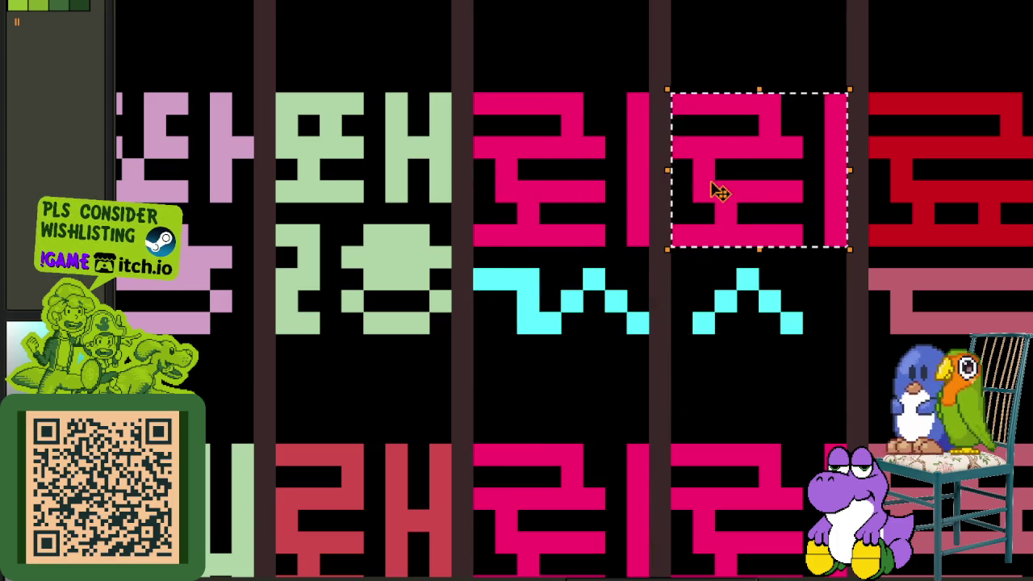
scroll(722, 194, down, 3)
scroll(685, 284, up, 2)
scroll(645, 339, up, 2)
scroll(652, 318, up, 1)
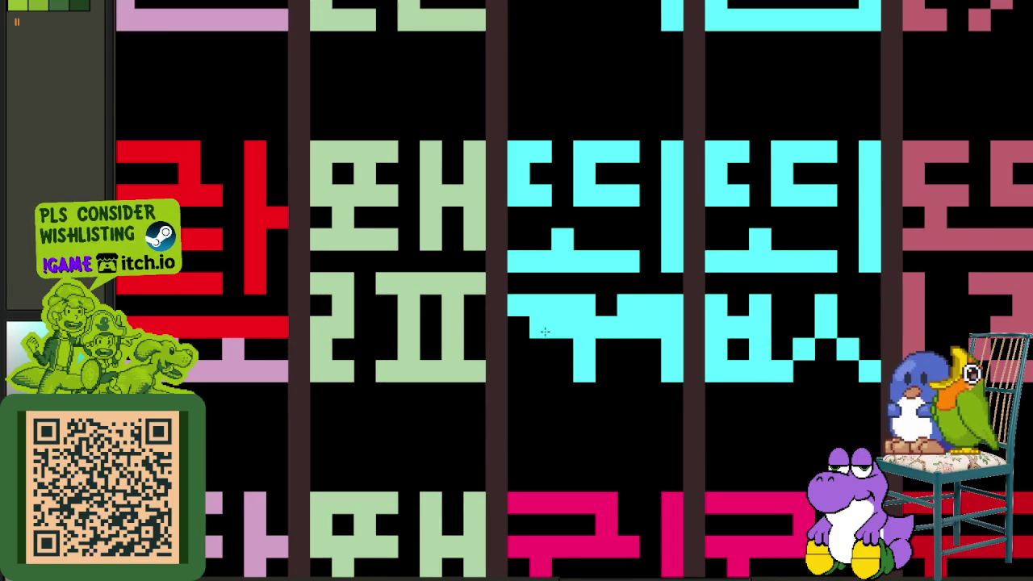
- Settle a magenta part over a cleared cyan glyph, redraw its cyan lower consonant, and black out the stray strip
mouse_move(632, 304)
mouse_down()
mouse_move(667, 302)
mouse_move(519, 295)
mouse_up()
key(v)
drag(622, 535, 614, 184)
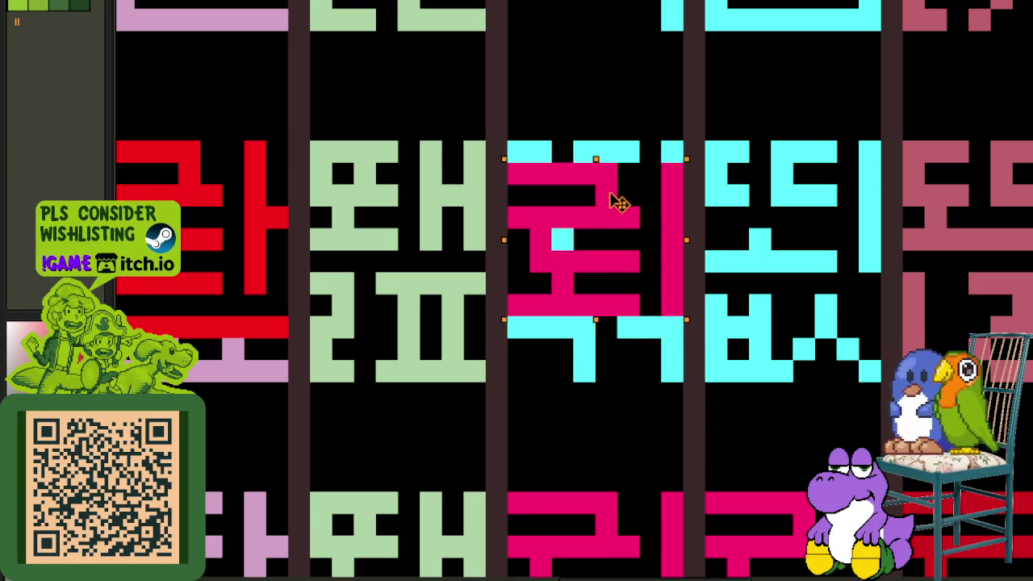
mouse_move(618, 242)
mouse_down()
mouse_move(803, 227)
mouse_move(598, 210)
mouse_move(597, 254)
mouse_up()
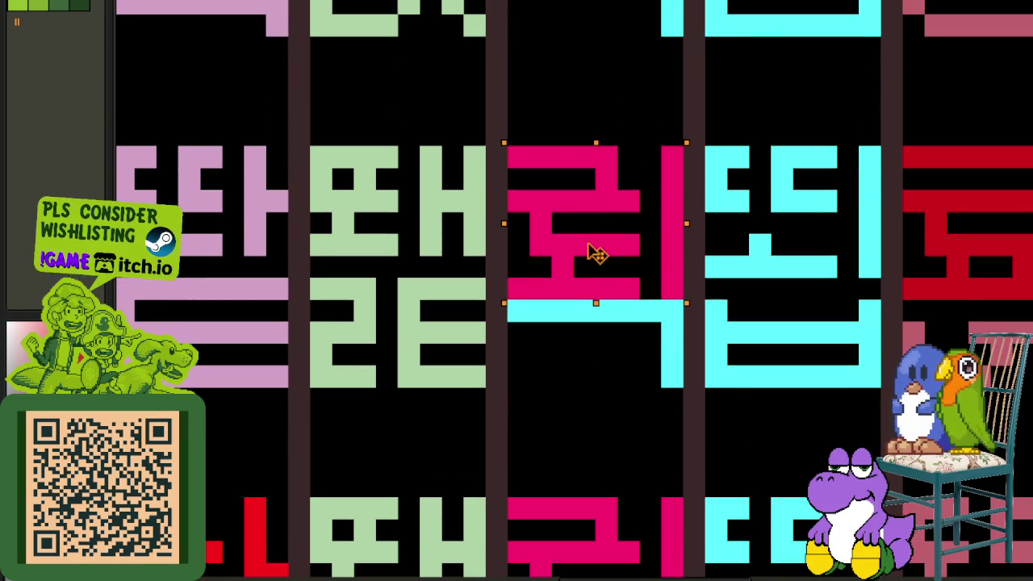
click(627, 353)
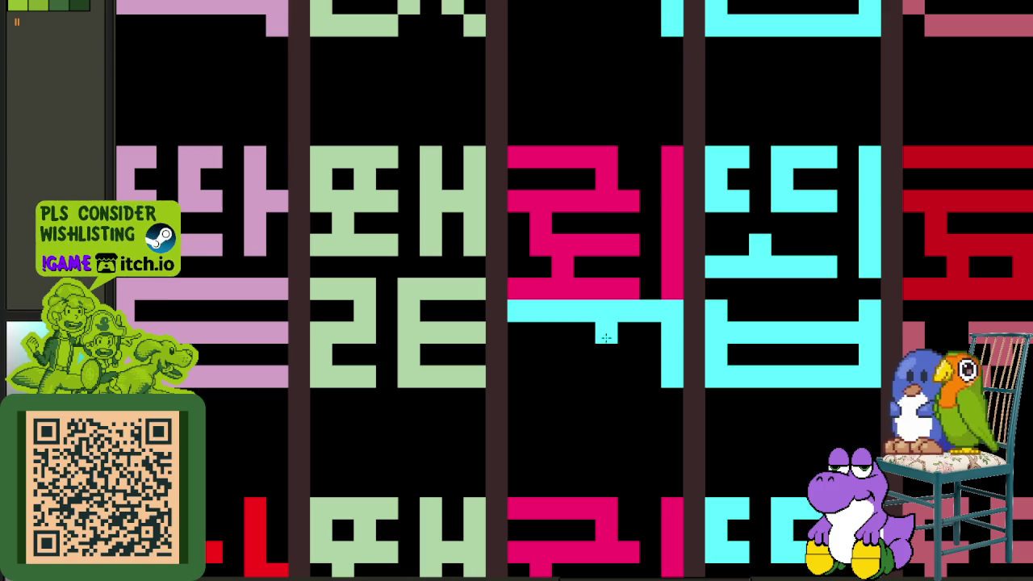
drag(601, 337, 539, 330)
drag(670, 310, 510, 311)
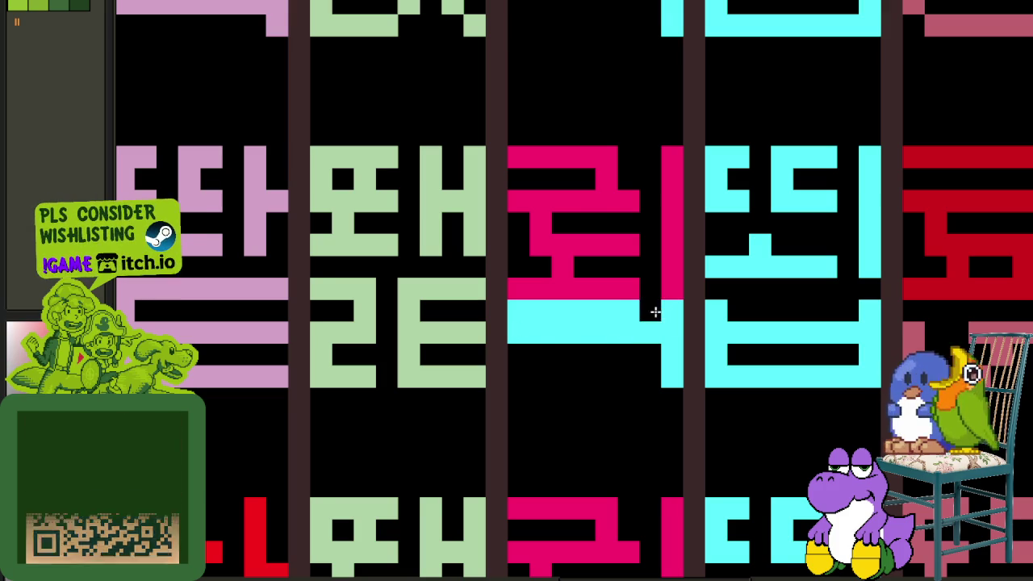
scroll(667, 306, down, 2)
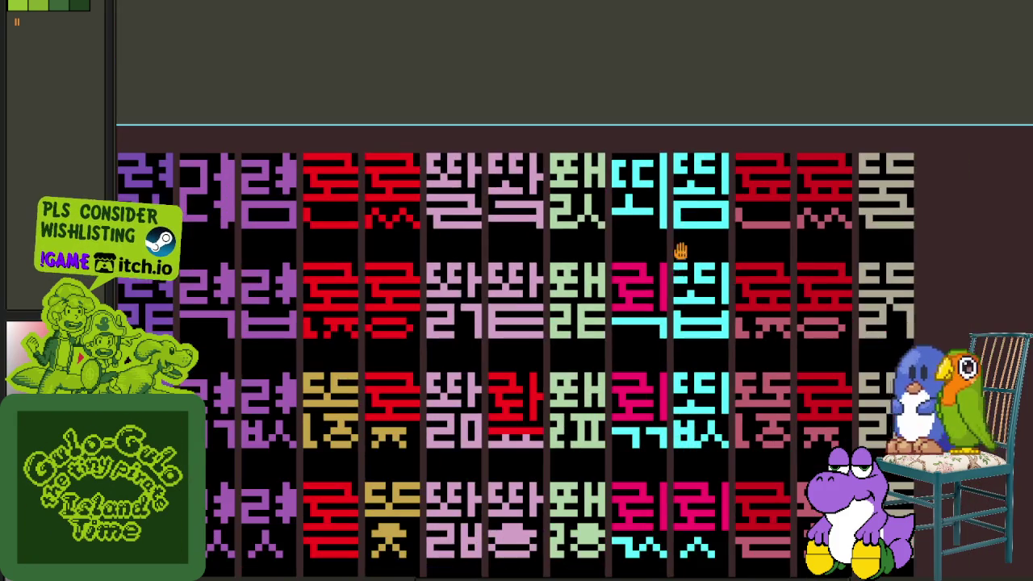
- Paint the glyph's magenta top and bottom edges, add a cyan row beneath the vowel, trim stem pixels
scroll(660, 327, up, 1)
scroll(635, 248, up, 1)
scroll(626, 278, up, 1)
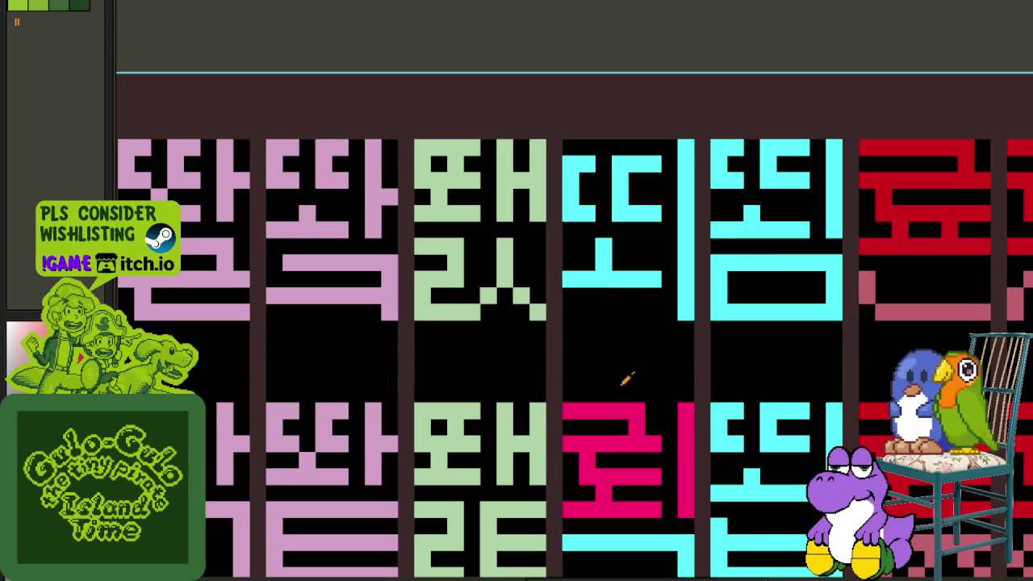
scroll(598, 194, up, 1)
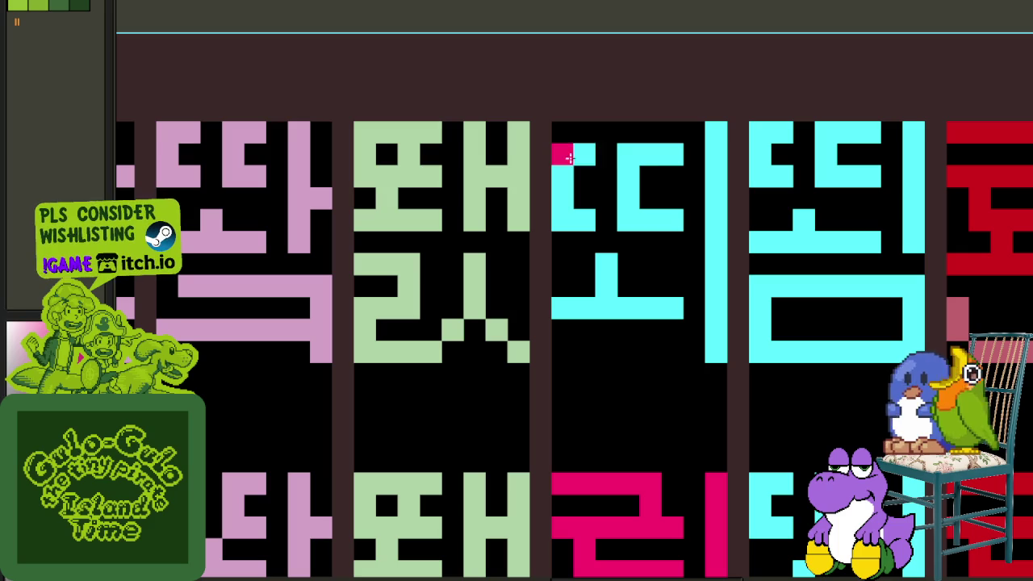
drag(558, 153, 646, 159)
mouse_move(652, 201)
mouse_down()
mouse_move(565, 222)
mouse_move(658, 258)
mouse_up()
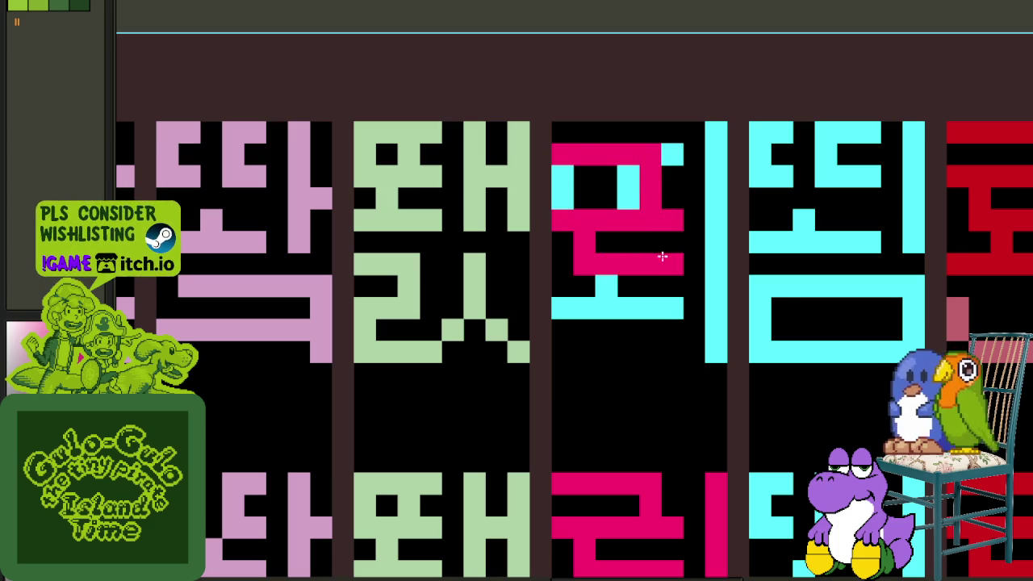
drag(603, 330, 658, 329)
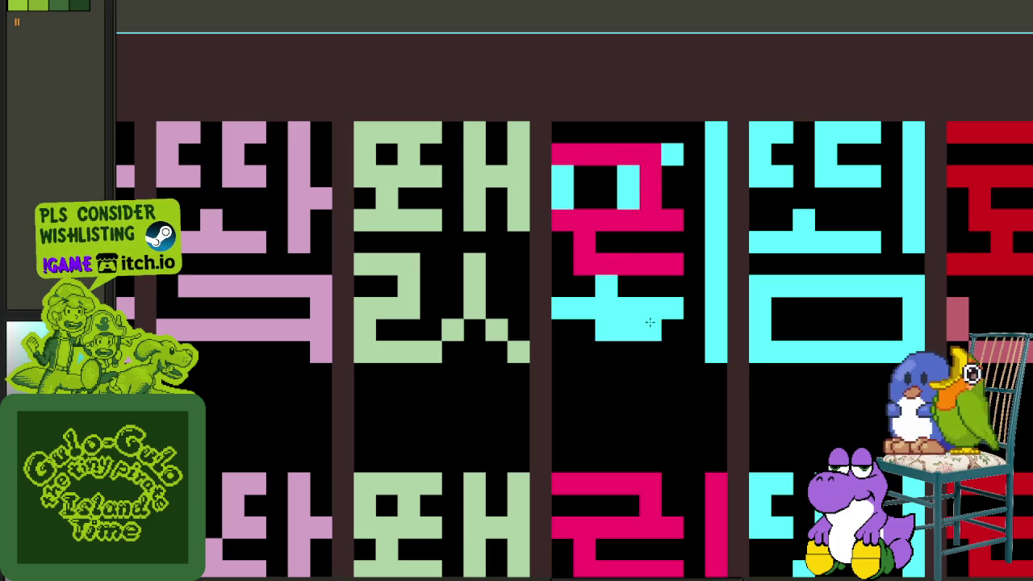
drag(594, 288, 606, 284)
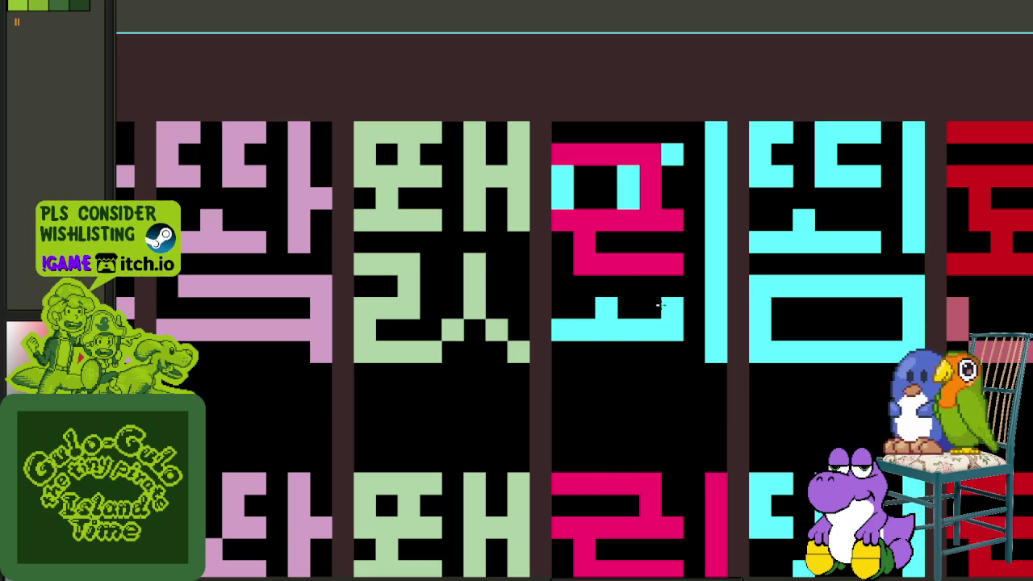
- Clear cyan pixels above the magenta glyph, refill part in cyan, and touch up its top pixels
scroll(666, 299, down, 3)
scroll(692, 182, up, 2)
drag(652, 277, 611, 281)
scroll(659, 342, down, 1)
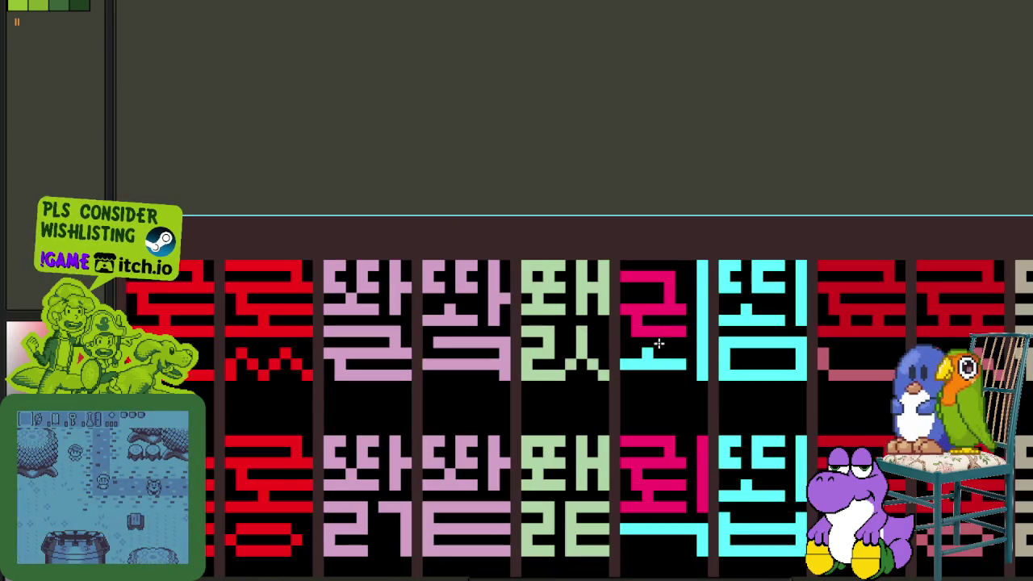
scroll(658, 342, up, 1)
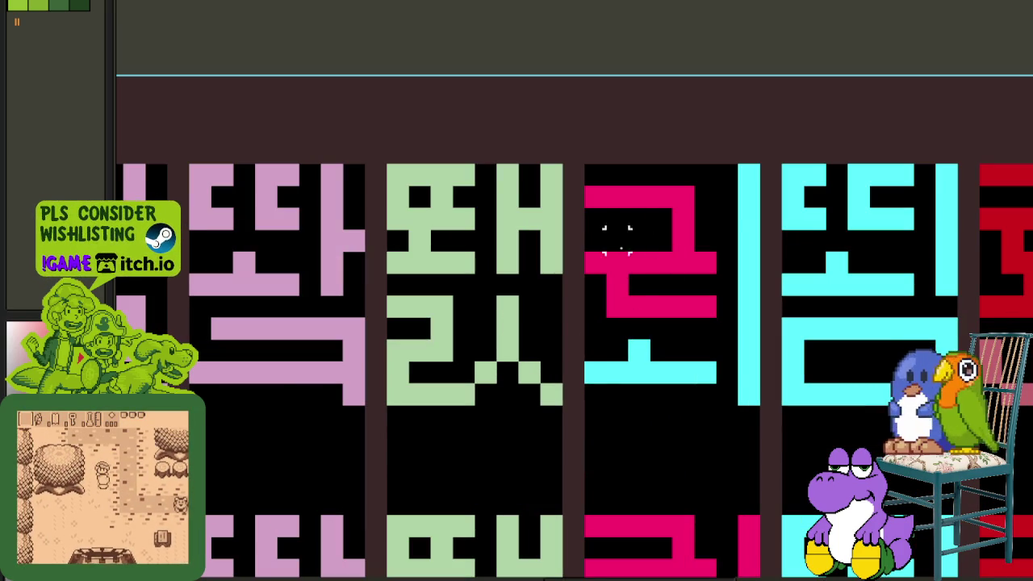
drag(595, 202, 714, 270)
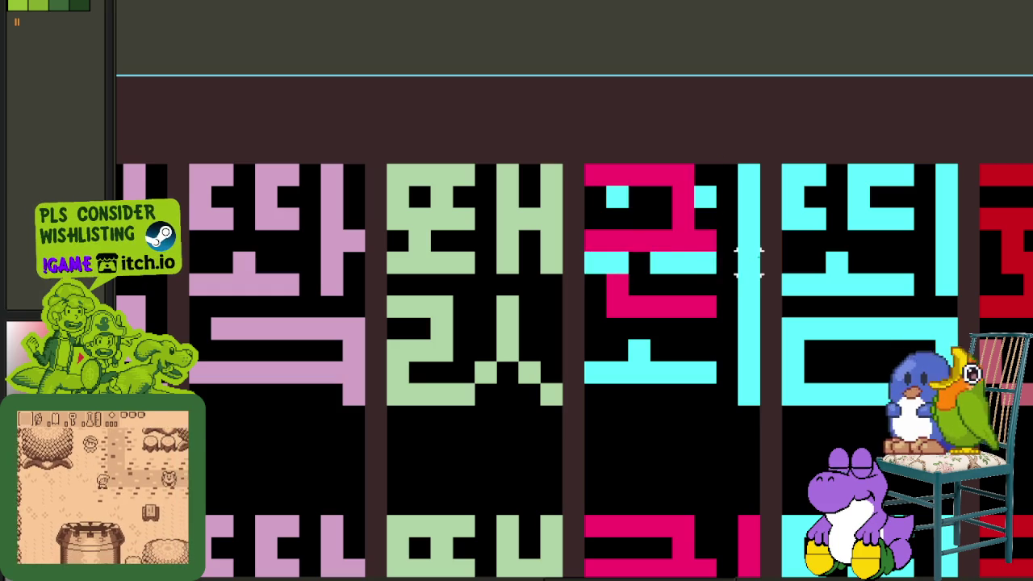
drag(646, 265, 590, 263)
mouse_move(611, 208)
mouse_down()
mouse_move(673, 193)
mouse_move(687, 207)
mouse_up()
click(687, 208)
click(614, 254)
- Black out the lower box's top row and paint a magenta row under the middle bar
scroll(613, 254, down, 1)
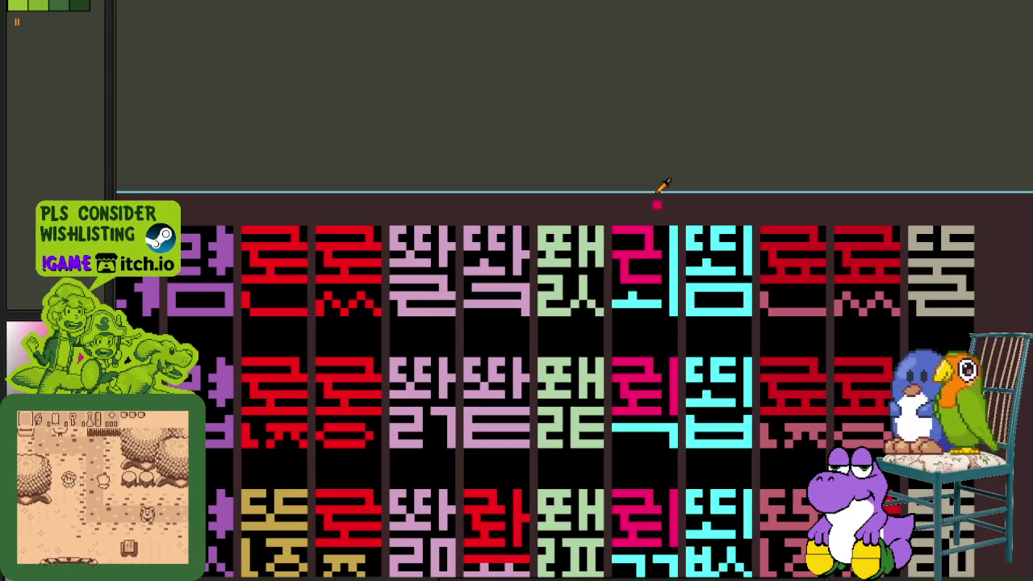
scroll(724, 242, up, 1)
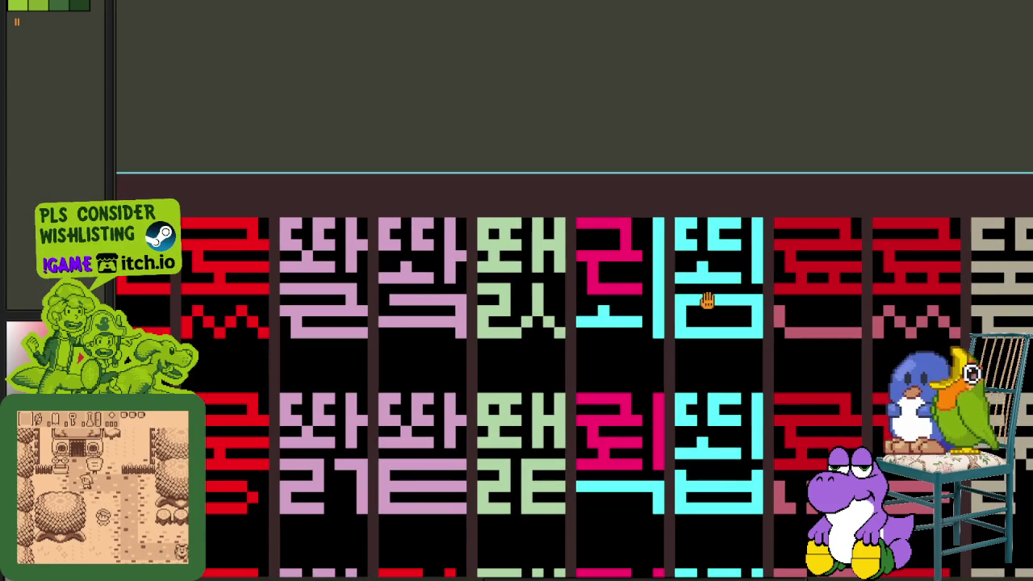
drag(707, 299, 622, 330)
scroll(649, 314, up, 1)
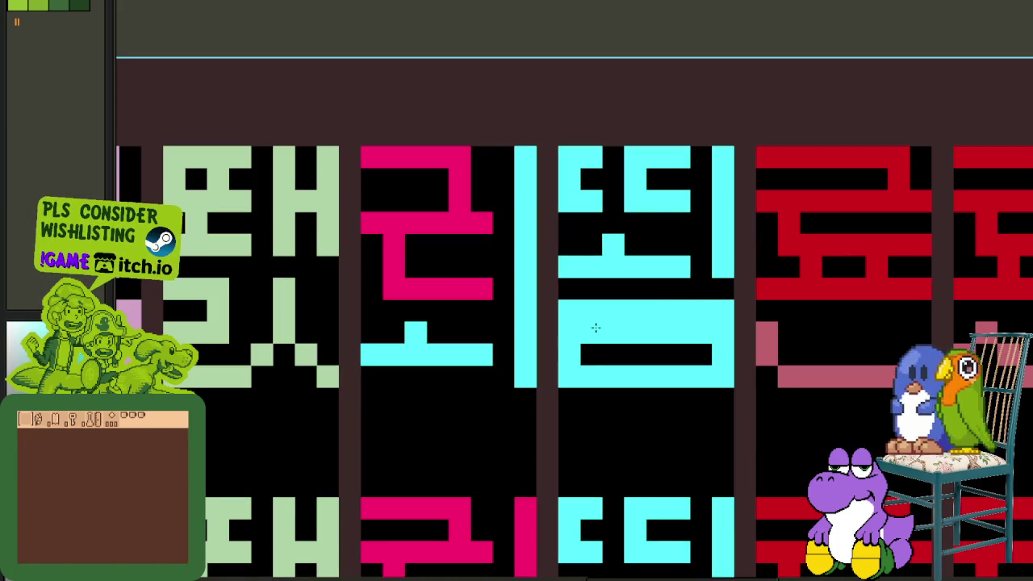
drag(565, 311, 707, 308)
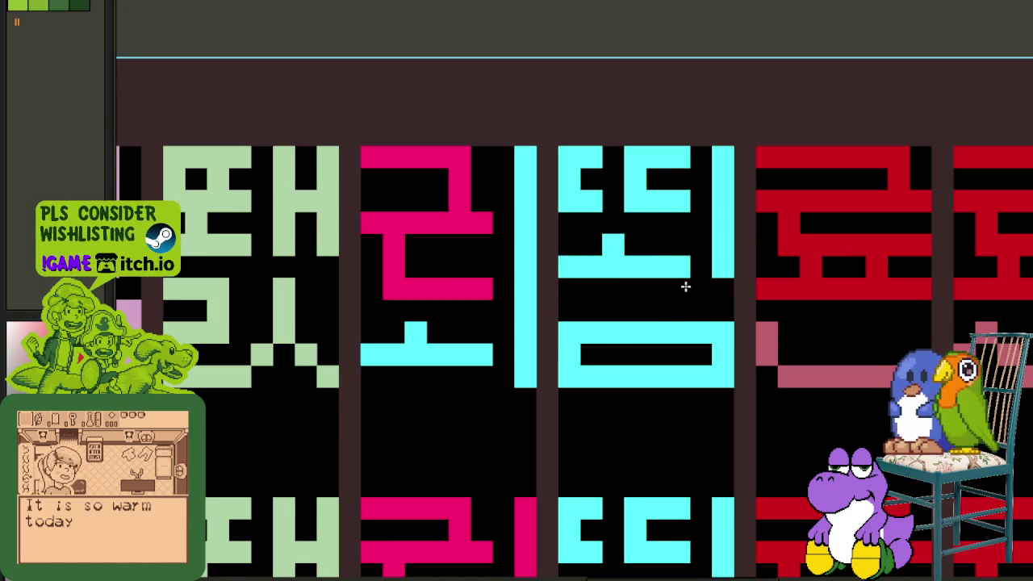
click(470, 210)
mouse_move(609, 289)
mouse_down()
mouse_move(572, 288)
mouse_move(687, 289)
mouse_move(719, 253)
mouse_move(622, 250)
mouse_up()
- Move the selected magenta part onto the next glyph and save the sprite sheet
scroll(537, 290, down, 2)
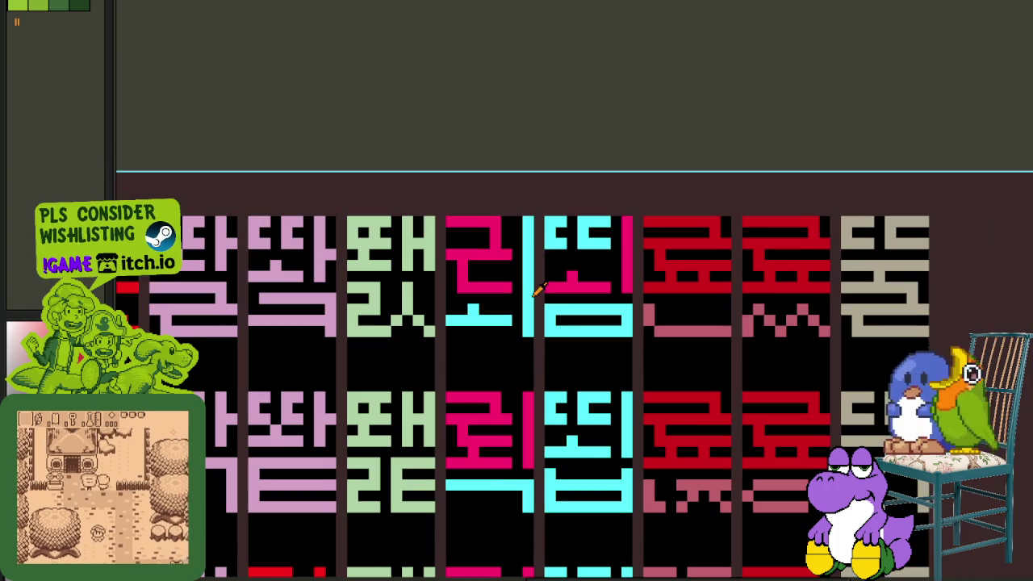
scroll(591, 371, up, 2)
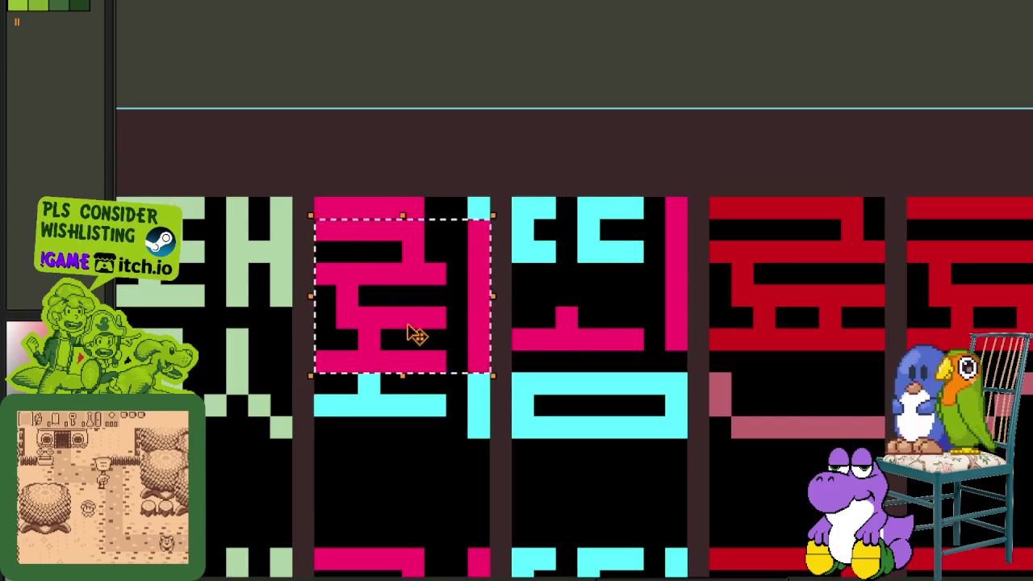
drag(410, 333, 616, 305)
scroll(687, 89, down, 1)
scroll(710, 121, down, 2)
key(ctrl+s)
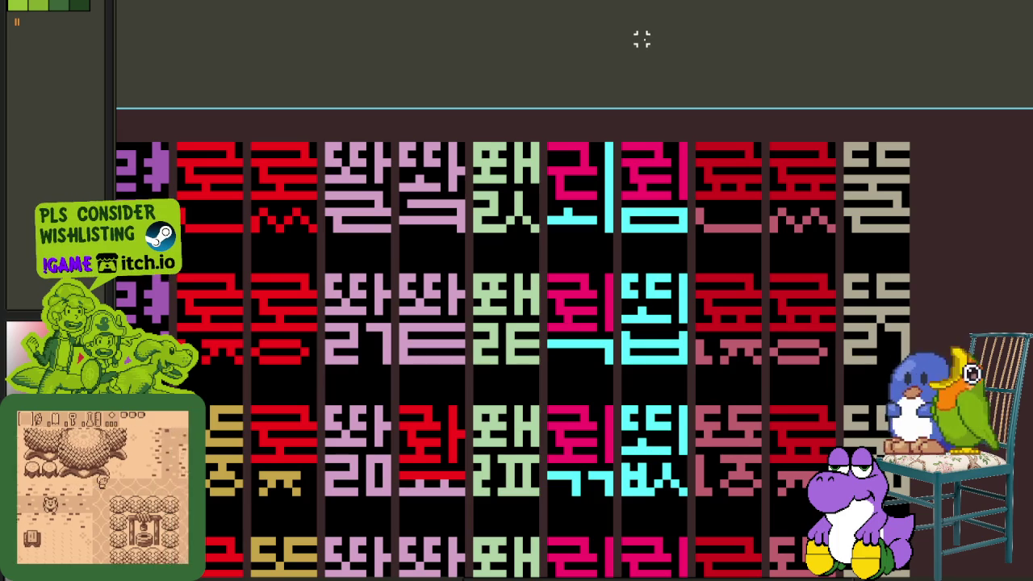
- Recolour the cyan ㅅ strokes under the 뢰 tops magenta
scroll(699, 220, down, 2)
scroll(695, 323, down, 2)
scroll(694, 426, down, 1)
scroll(646, 256, up, 5)
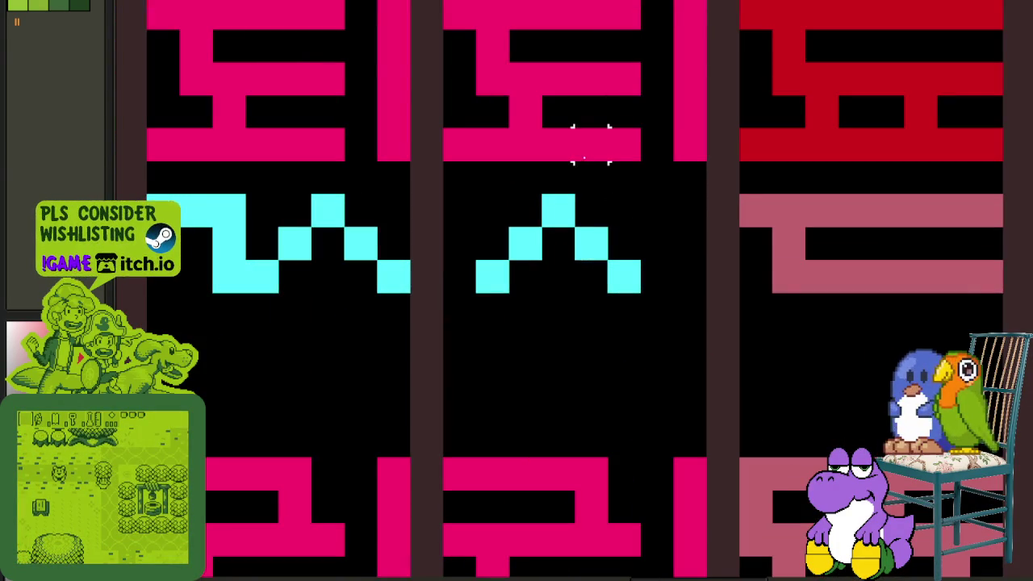
mouse_move(562, 209)
mouse_down()
mouse_move(620, 272)
mouse_move(369, 267)
mouse_move(342, 214)
mouse_move(277, 238)
mouse_move(266, 291)
mouse_up()
scroll(265, 291, down, 5)
scroll(266, 291, down, 3)
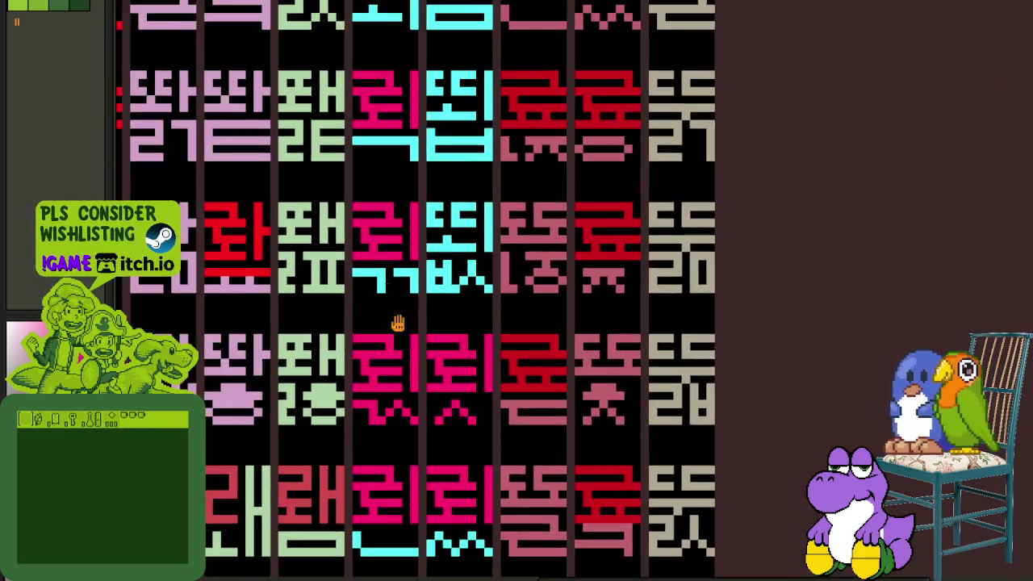
- Bucket-fill the 뢱 glyph's cyan cells and three remaining cyan strokes with magenta
scroll(439, 277, up, 5)
drag(438, 277, 352, 282)
scroll(391, 234, down, 4)
scroll(390, 233, up, 2)
scroll(431, 275, up, 2)
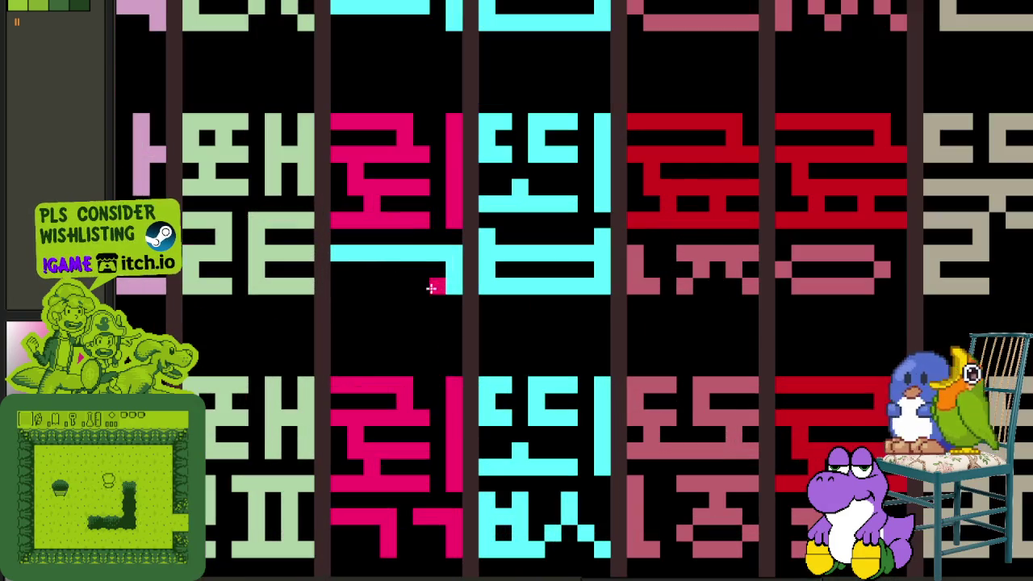
scroll(453, 258, down, 1)
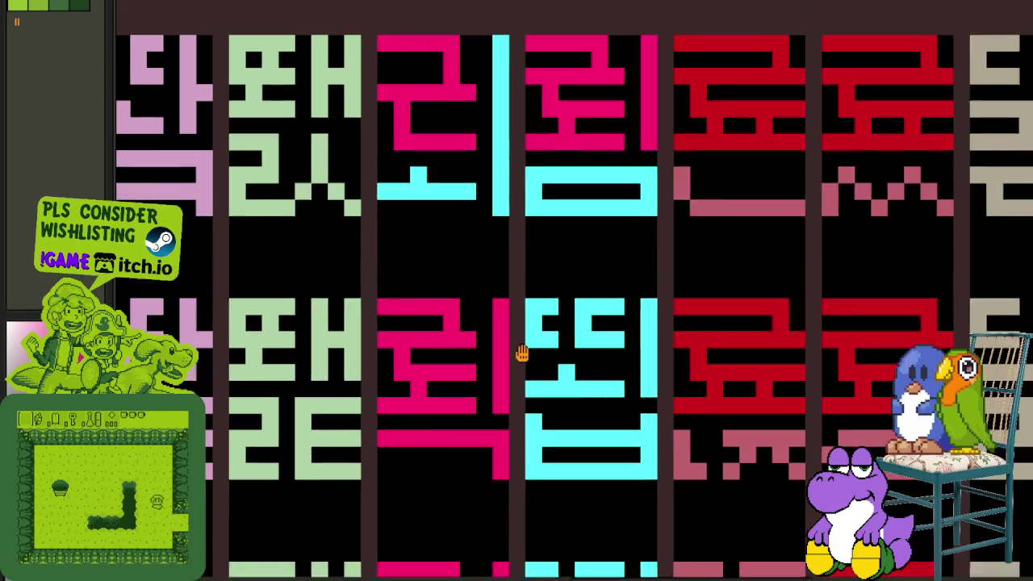
scroll(519, 316, up, 2)
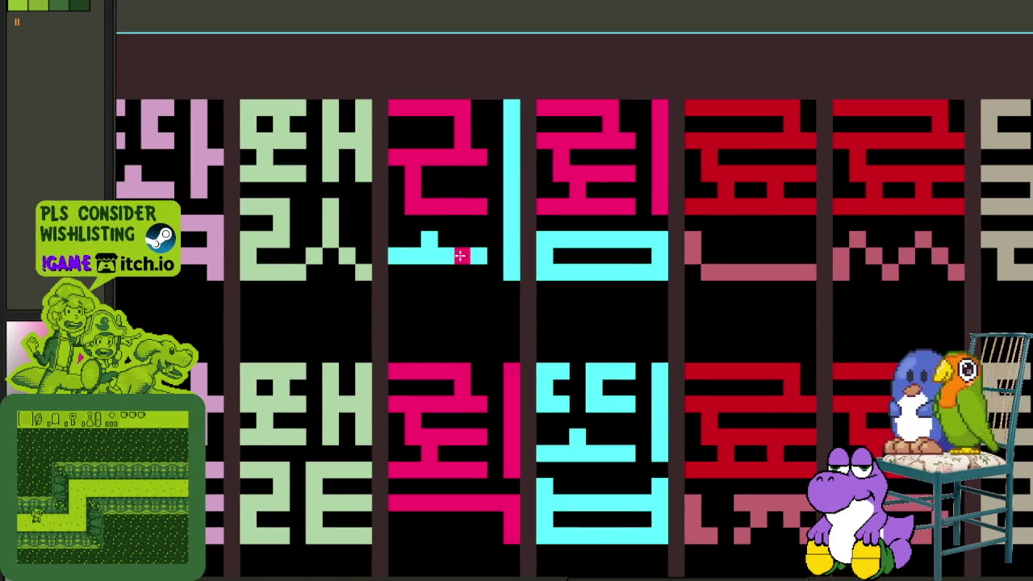
click(458, 255)
click(512, 242)
click(595, 234)
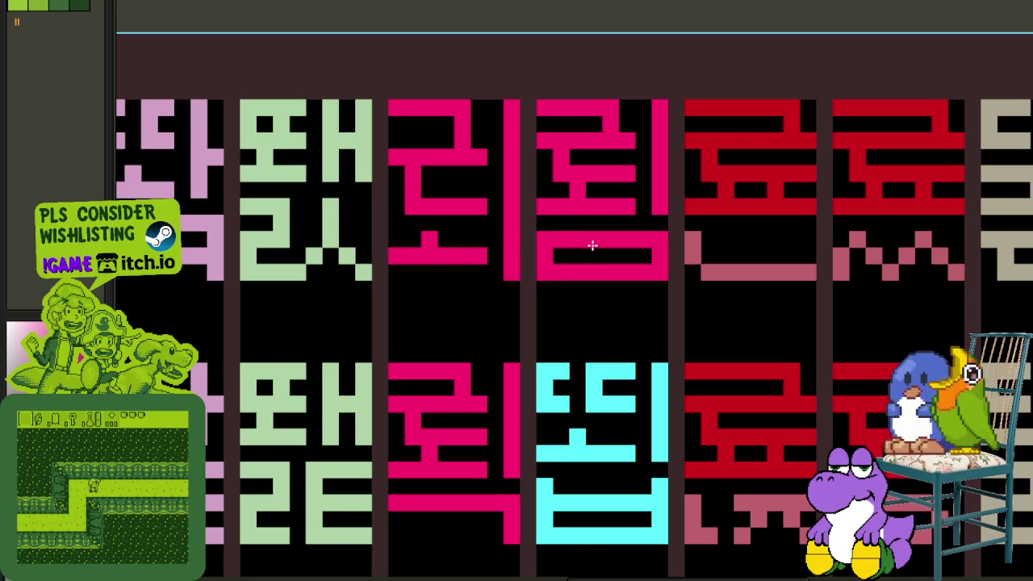
- Turn the cyan ㄴ of the next glyph magenta
scroll(595, 234, down, 2)
scroll(596, 339, down, 1)
scroll(597, 339, down, 2)
scroll(601, 307, down, 2)
scroll(582, 363, down, 2)
scroll(571, 357, down, 2)
scroll(565, 234, up, 3)
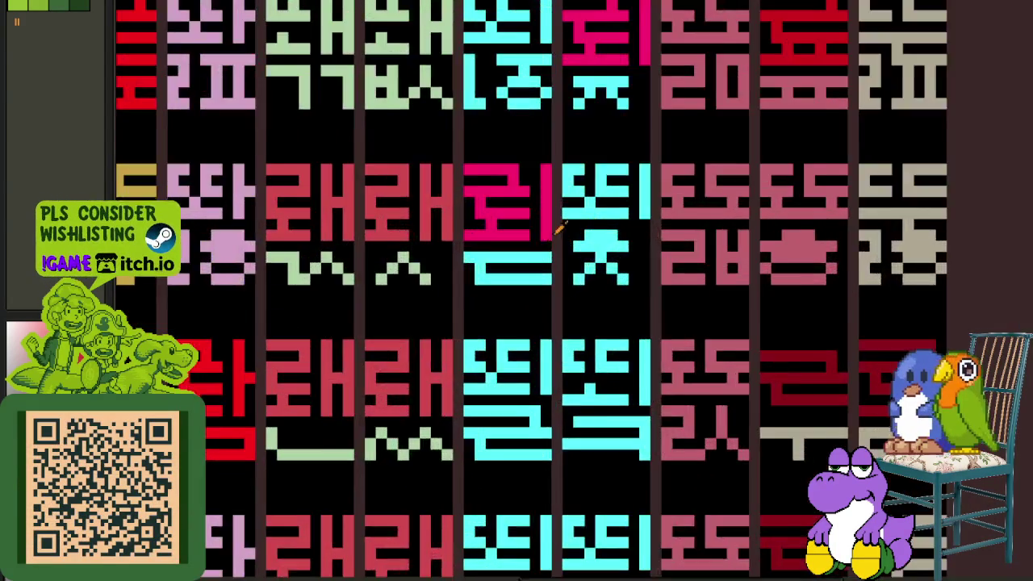
scroll(557, 226, up, 1)
click(538, 269)
scroll(538, 269, down, 3)
scroll(538, 318, down, 2)
scroll(569, 331, down, 1)
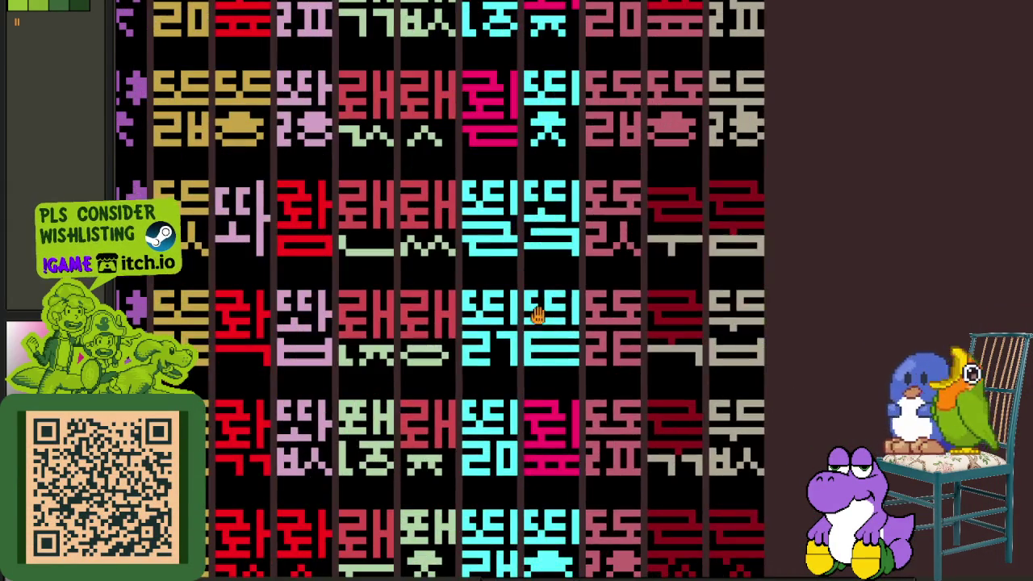
scroll(605, 343, up, 1)
scroll(603, 327, down, 1)
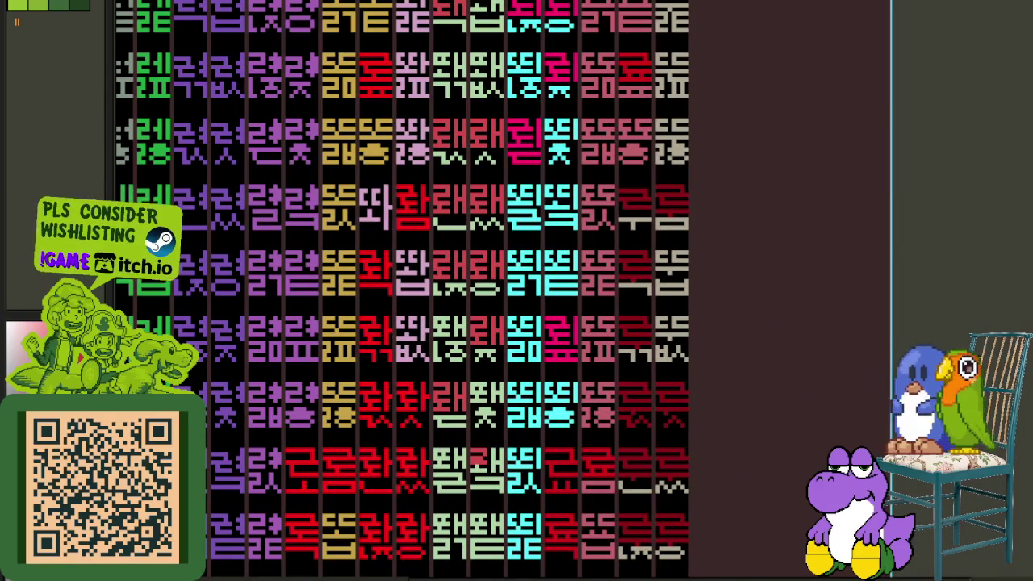
scroll(602, 468, down, 3)
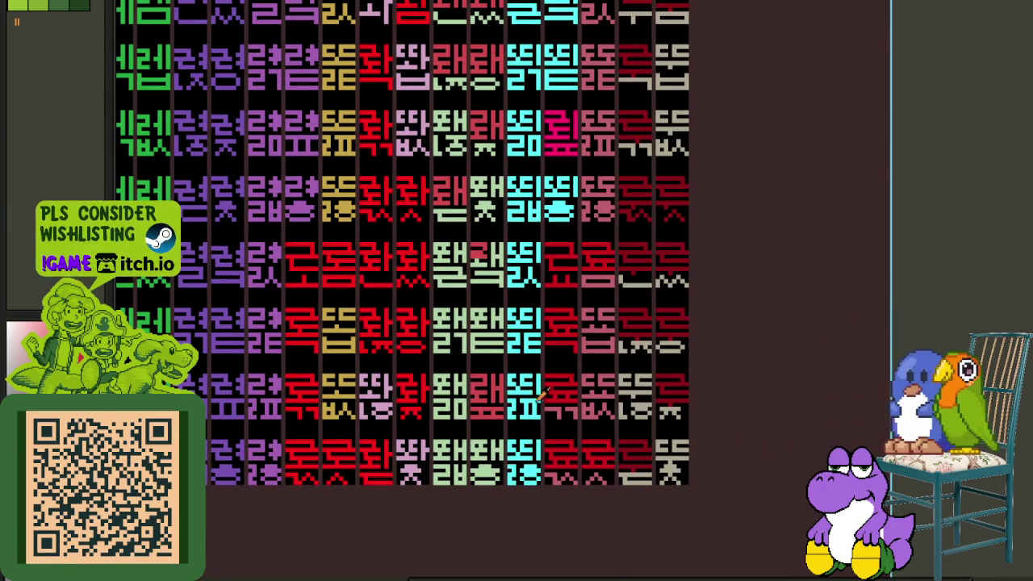
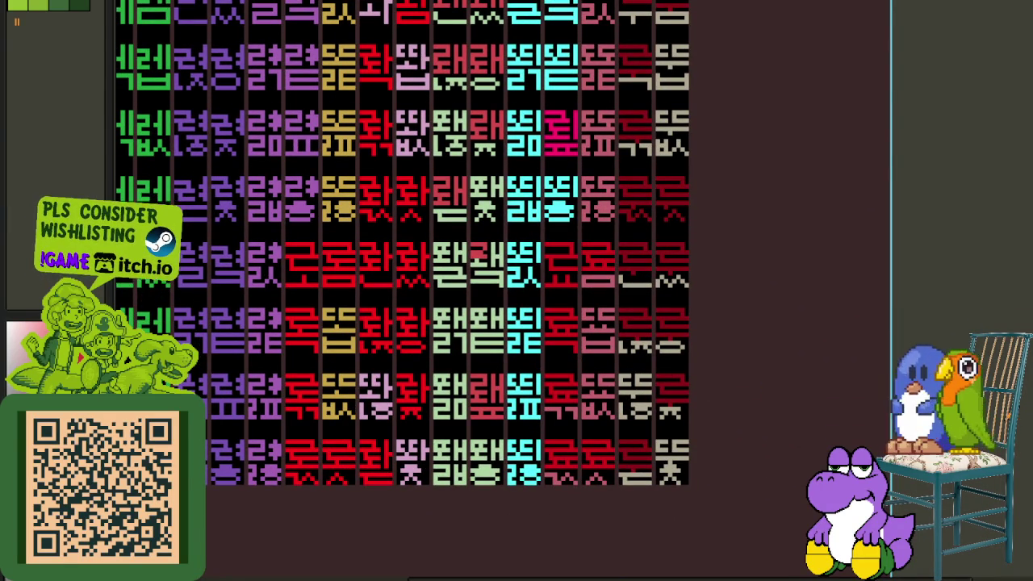
- Lift the first pink glyph tile and drag it to a new grid slot
drag(506, 337, 627, 431)
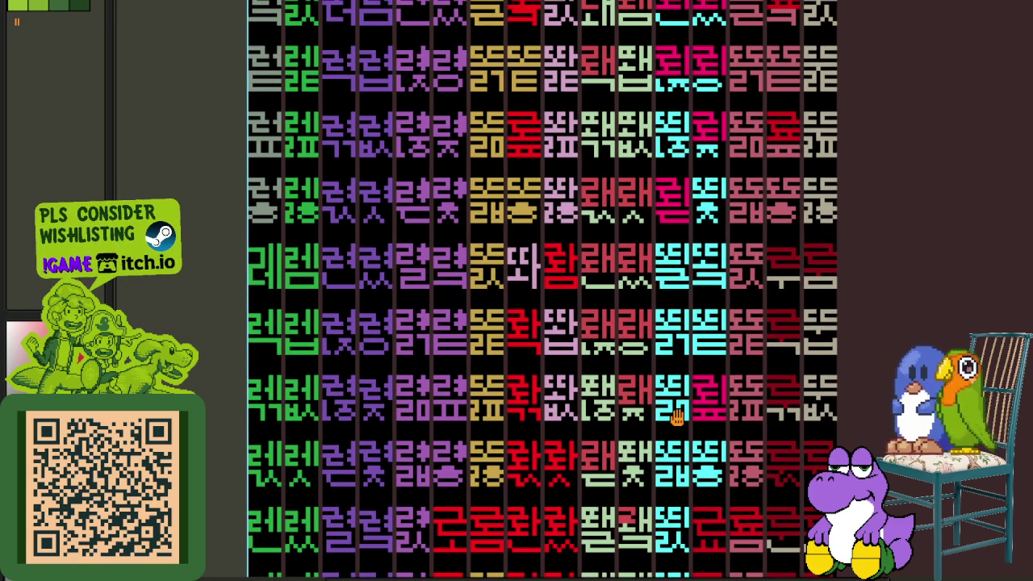
drag(676, 416, 655, 436)
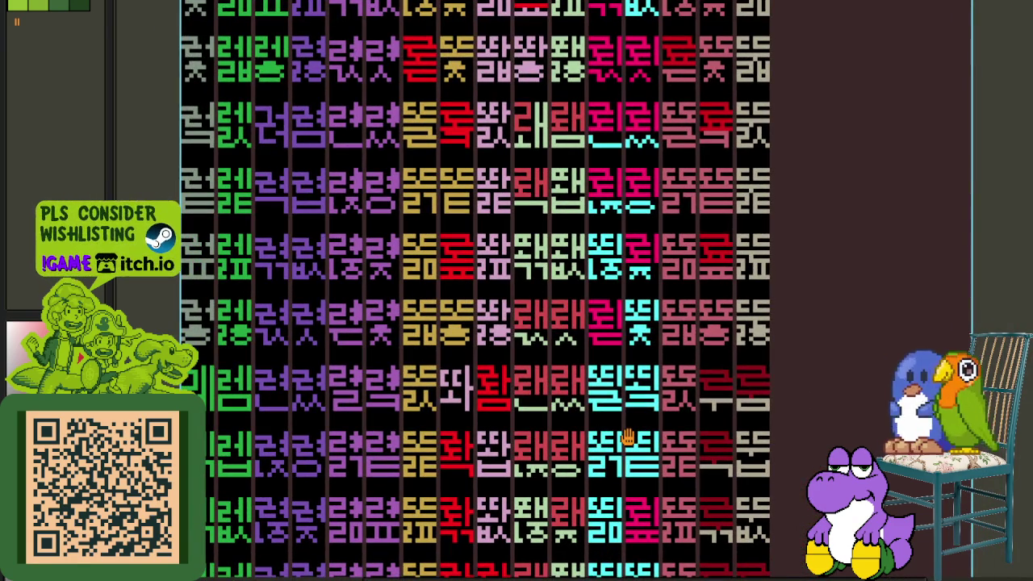
drag(628, 437, 624, 350)
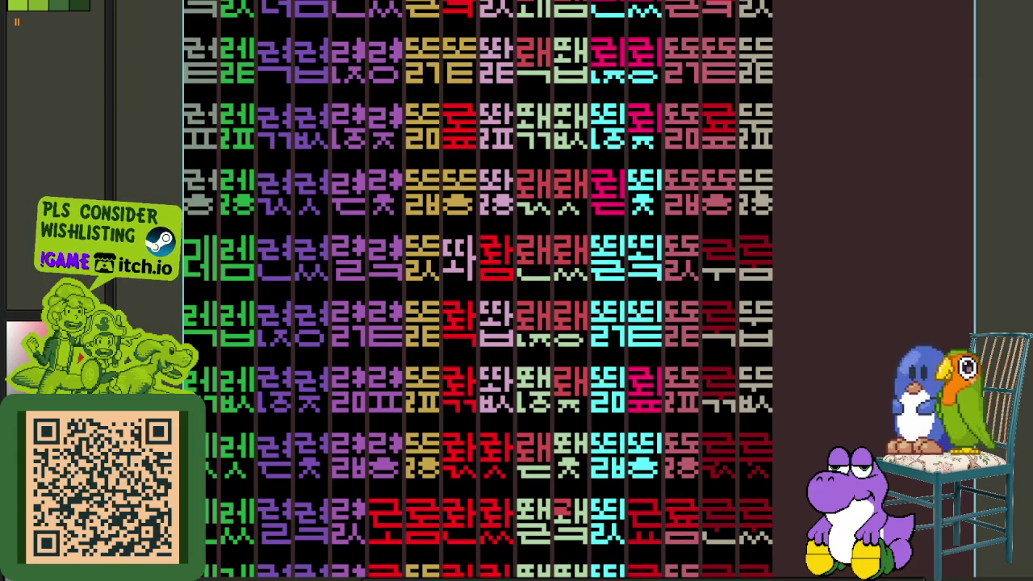
scroll(971, 371, down, 2)
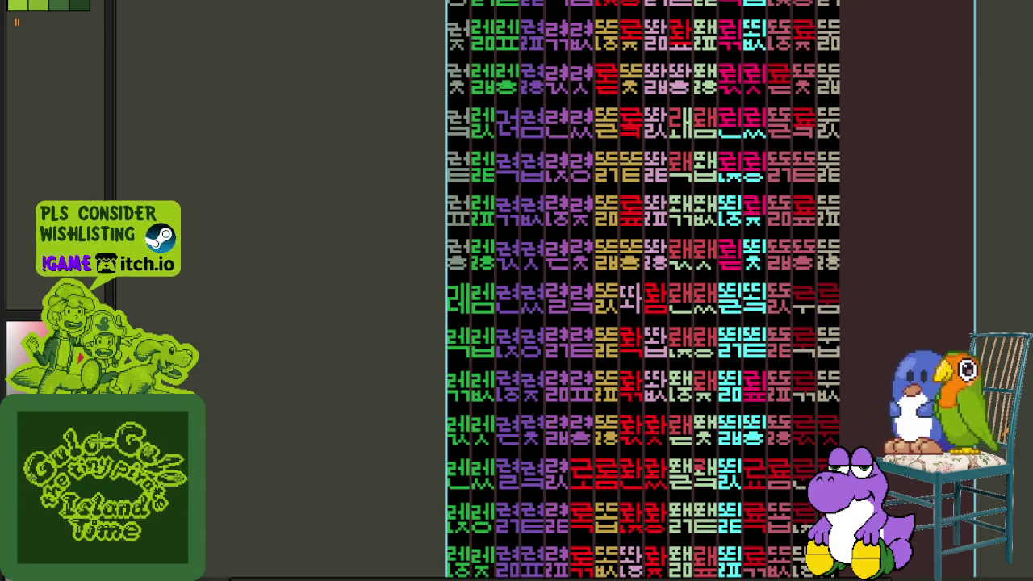
scroll(971, 371, down, 2)
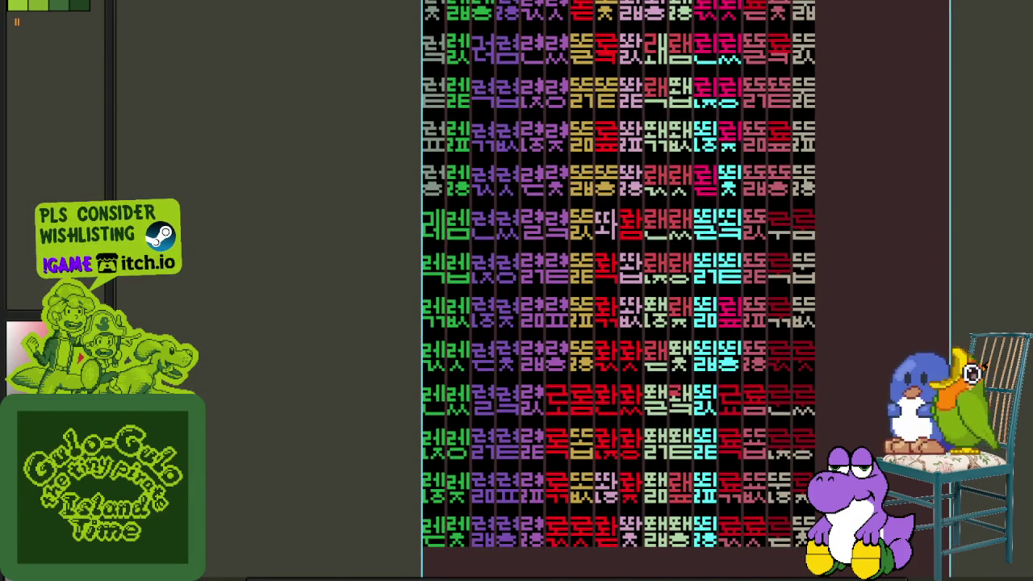
scroll(968, 394, up, 2)
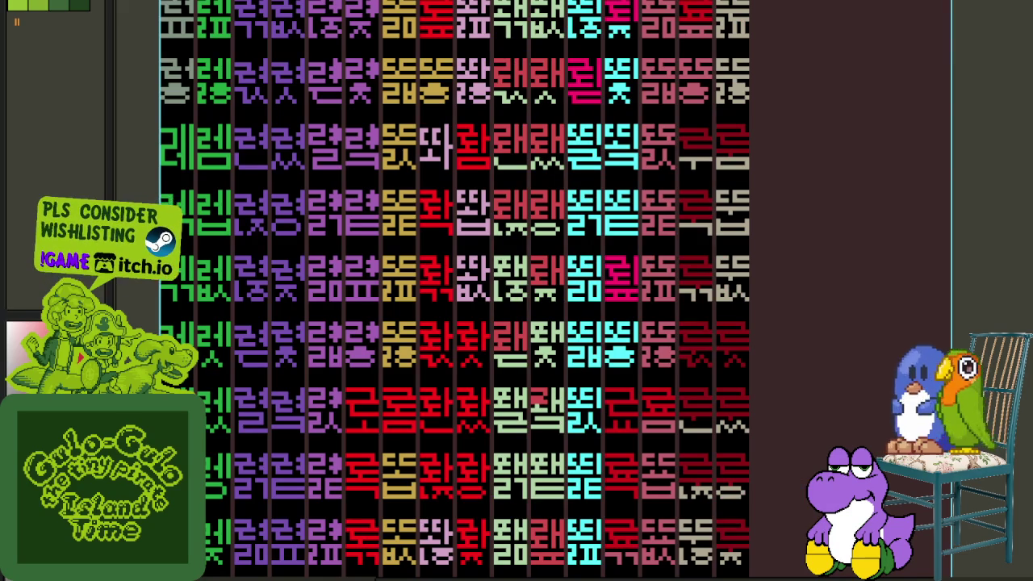
scroll(979, 343, up, 2)
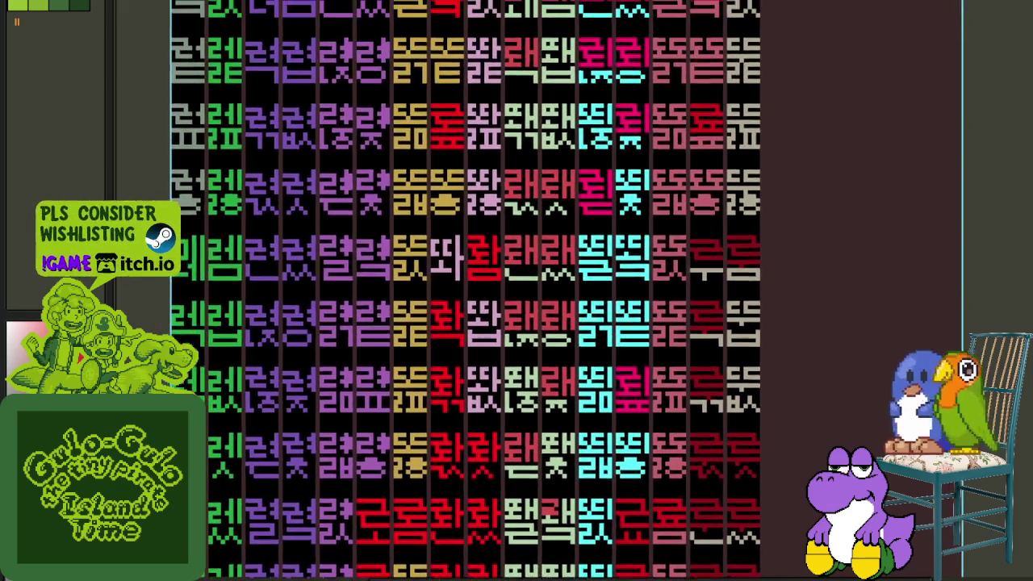
scroll(982, 378, down, 2)
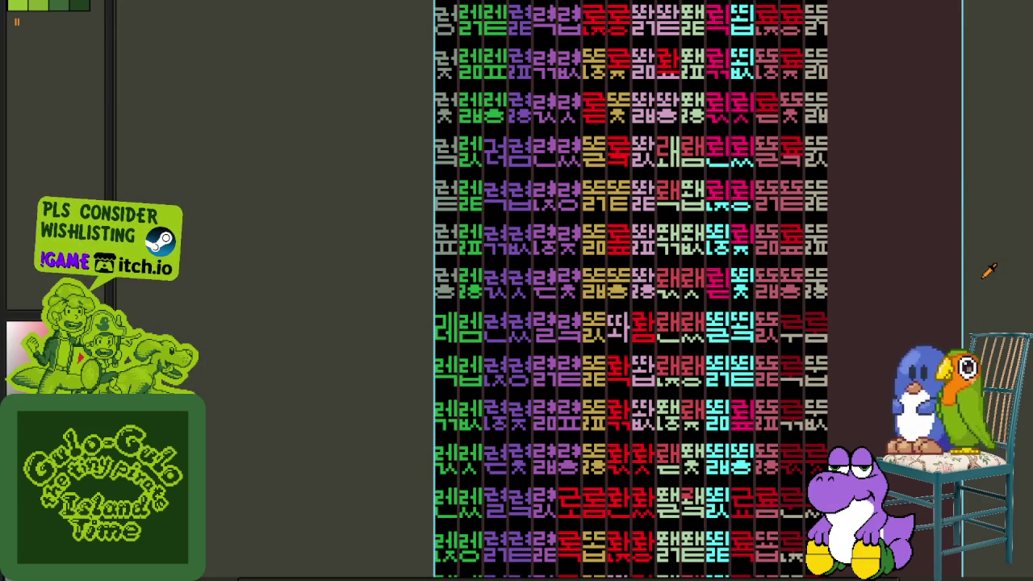
scroll(990, 272, up, 2)
scroll(970, 266, up, 3)
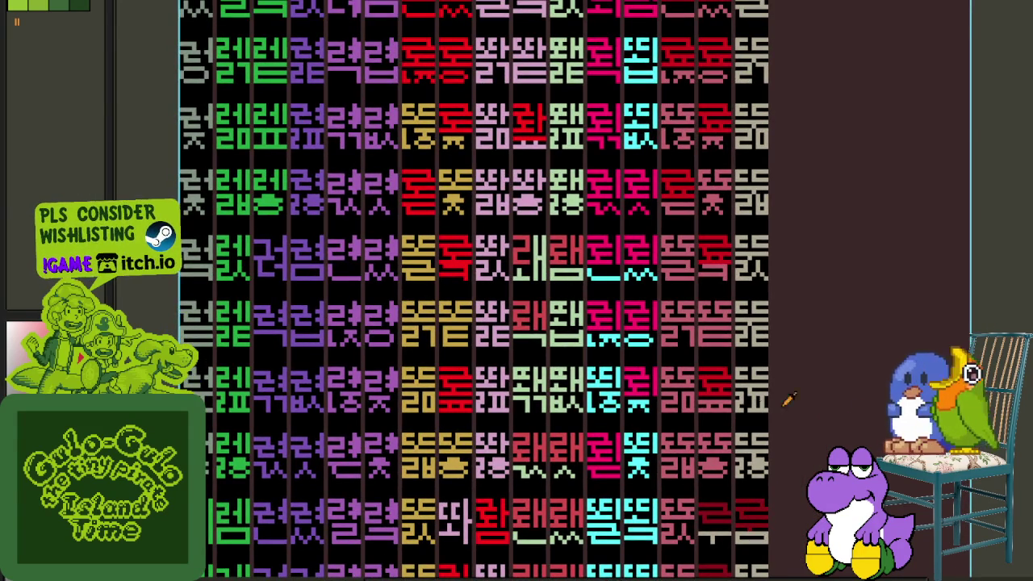
scroll(676, 373, up, 1)
scroll(627, 374, up, 2)
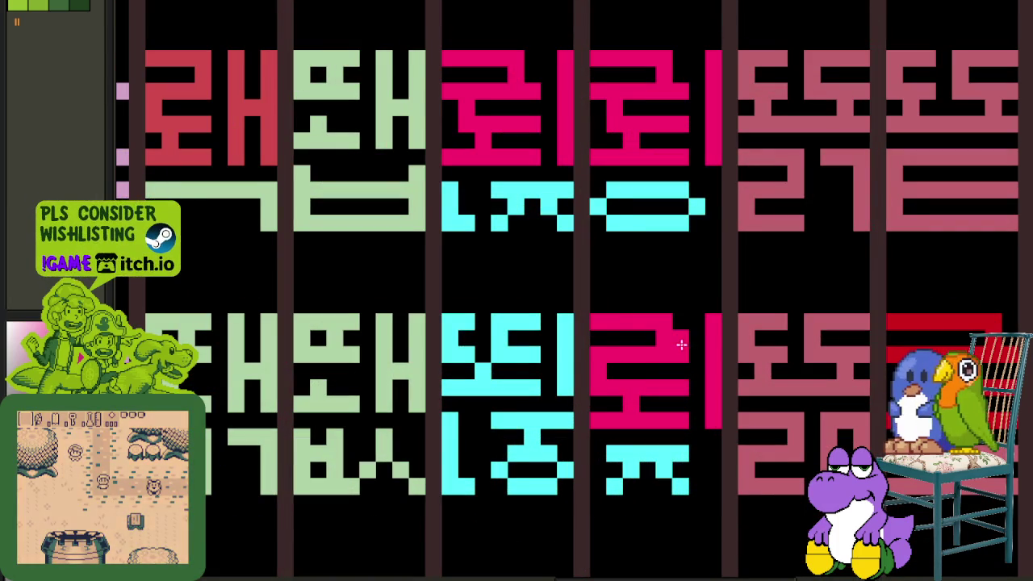
scroll(661, 338, down, 2)
scroll(661, 338, down, 1)
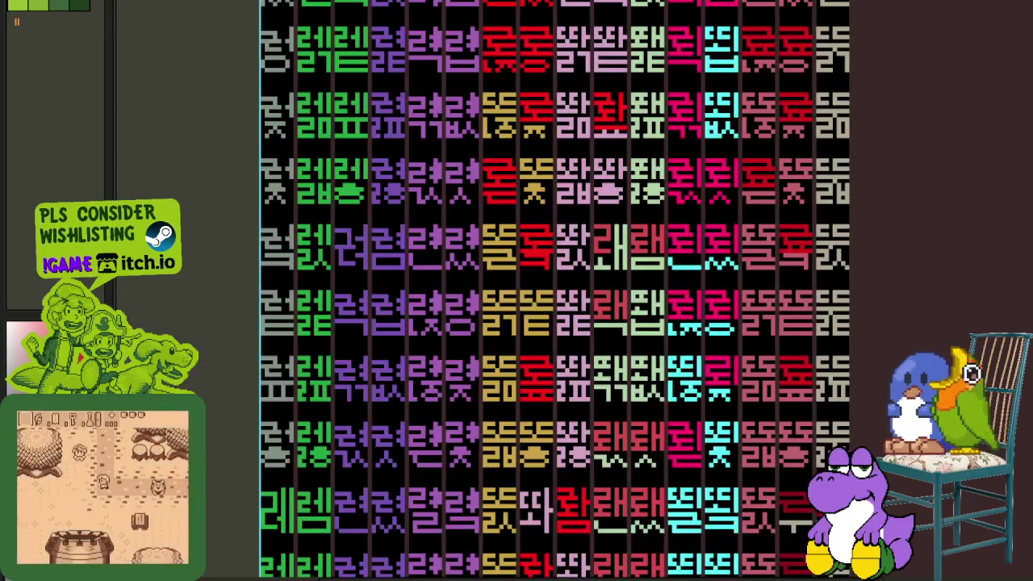
scroll(645, 323, down, 1)
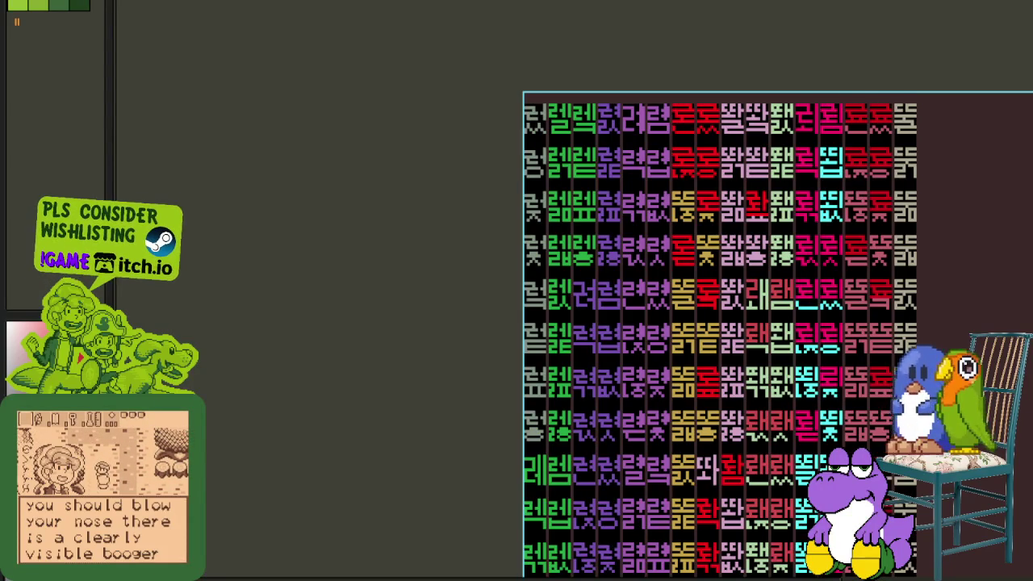
scroll(850, 386, up, 1)
scroll(850, 386, up, 1)
scroll(850, 386, up, 1)
scroll(850, 386, up, 1)
scroll(850, 385, up, 1)
click(690, 242)
scroll(690, 254, down, 1)
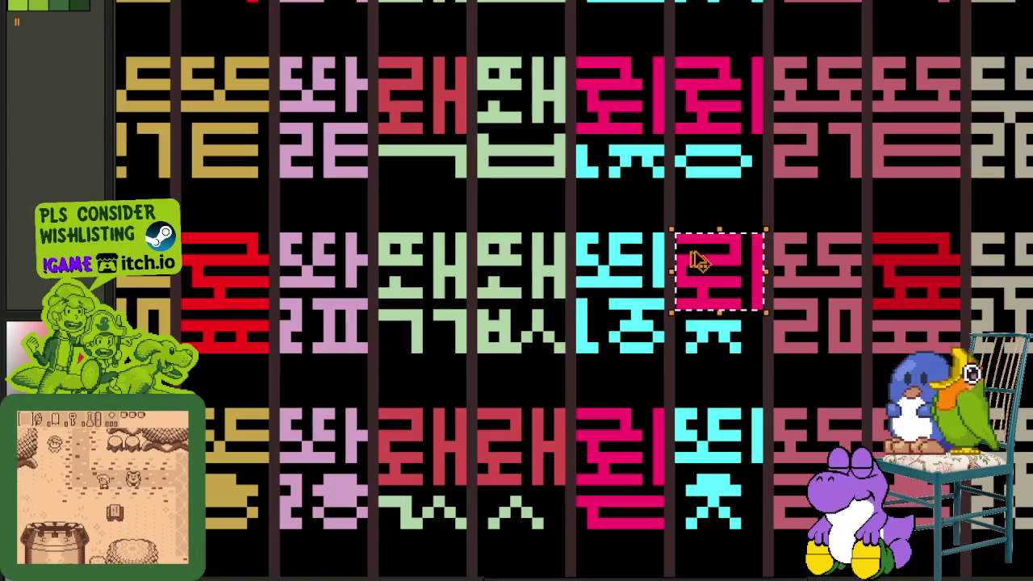
drag(685, 342, 623, 89)
- Move the neighbouring pink tile up one row, then shift it left and down
scroll(623, 89, up, 3)
click(717, 345)
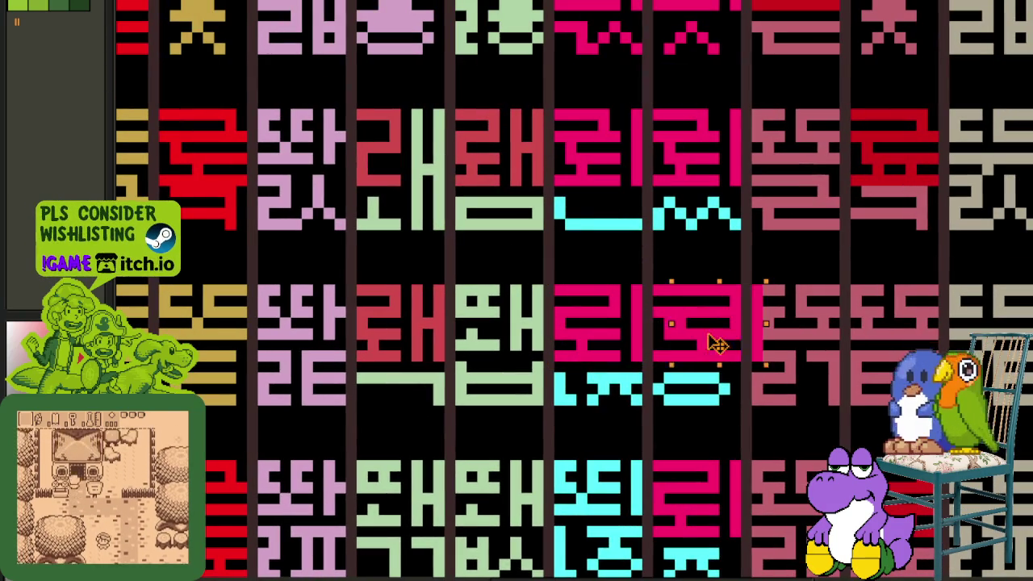
mouse_move(694, 343)
mouse_down()
mouse_move(704, 170)
mouse_move(605, 168)
mouse_up()
scroll(605, 168, up, 2)
mouse_move(605, 318)
mouse_down()
mouse_move(622, 248)
mouse_move(615, 169)
mouse_move(703, 166)
mouse_up()
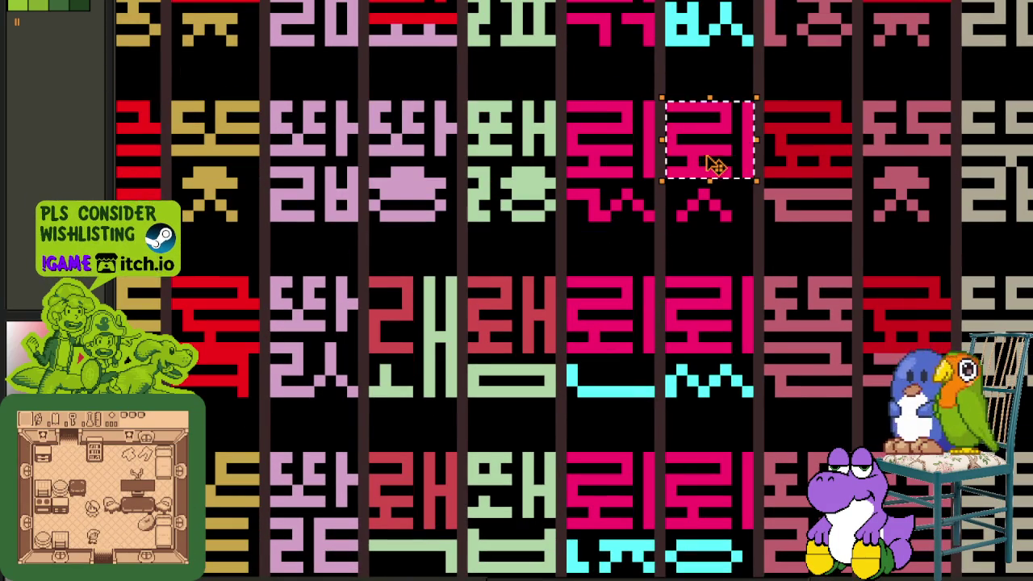
scroll(715, 166, up, 2)
drag(686, 334, 598, 157)
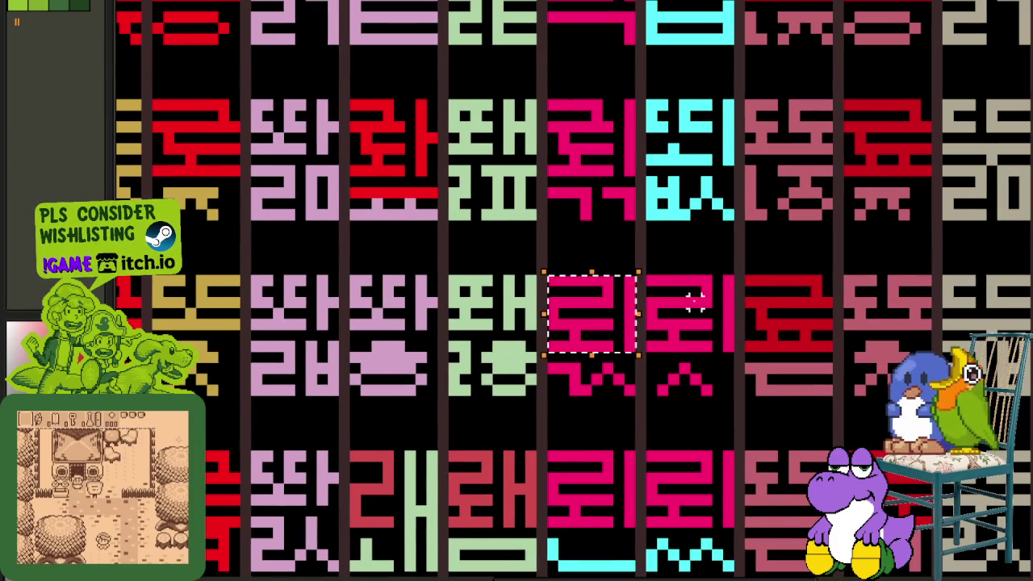
- Raise another pink tile a row and relocate the top pink tile of the next column
drag(604, 318, 622, 164)
scroll(611, 157, up, 2)
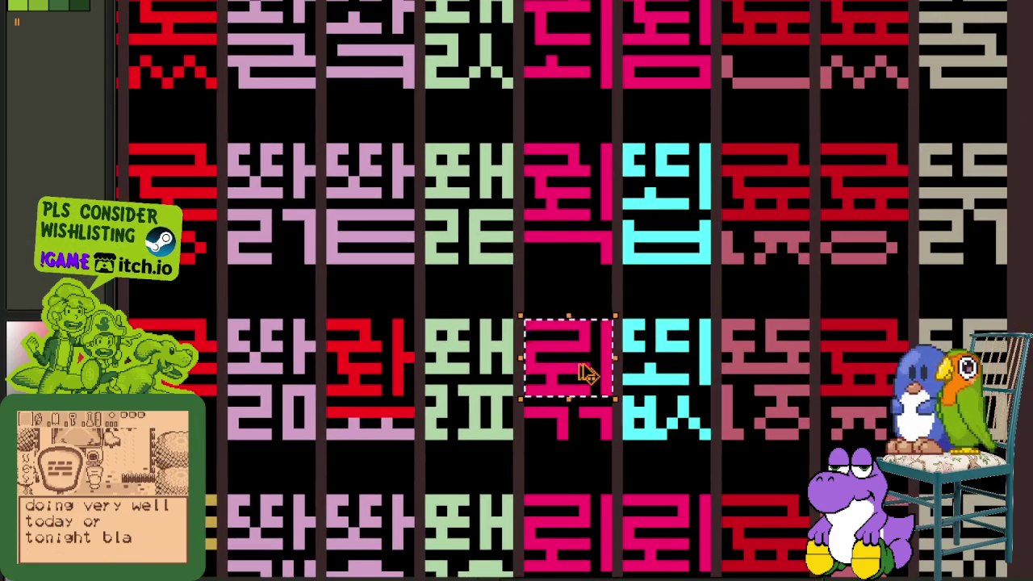
drag(587, 376, 586, 200)
click(682, 22)
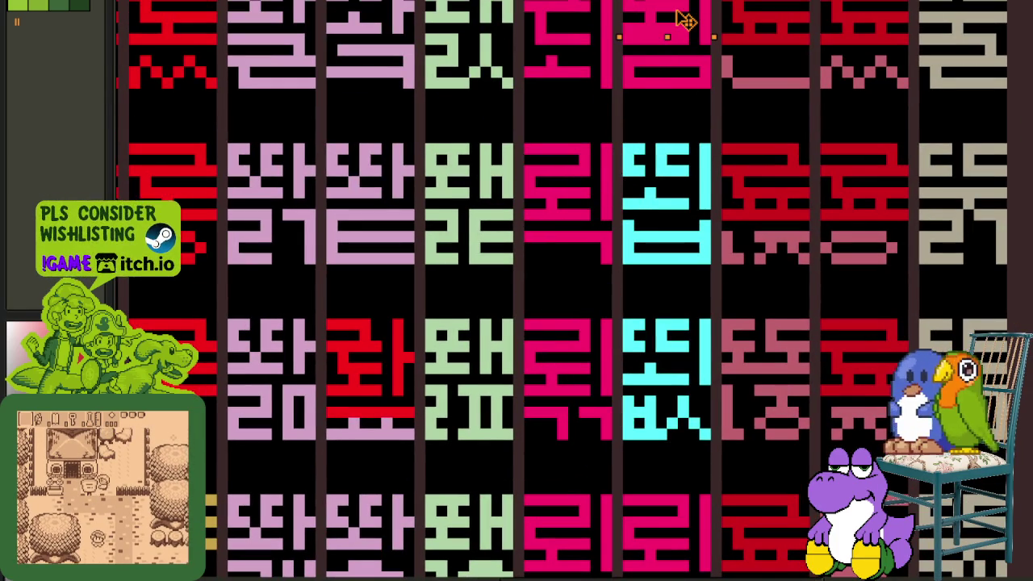
drag(674, 22, 542, 574)
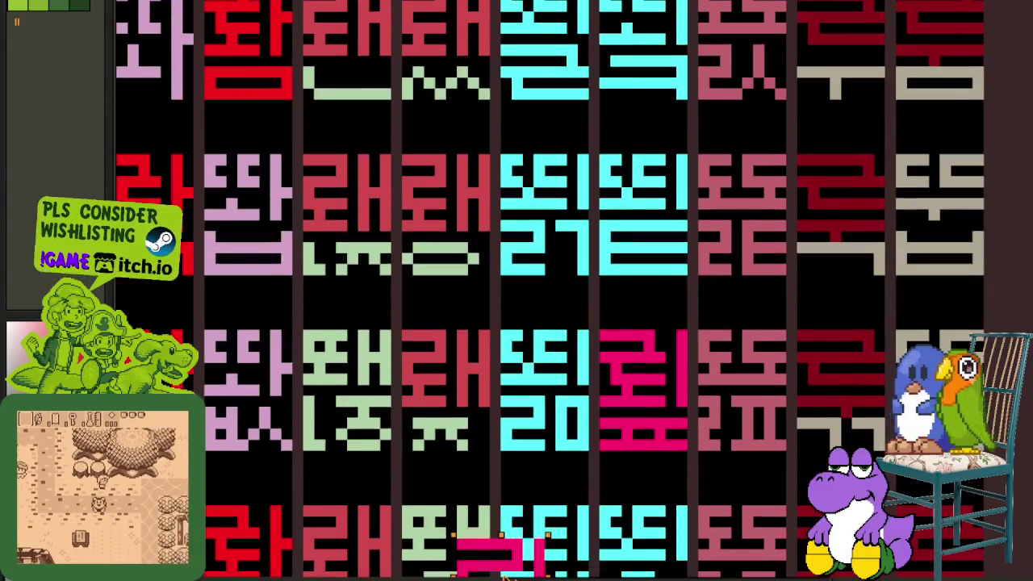
mouse_move(542, 575)
mouse_down()
mouse_move(650, 378)
mouse_move(337, 565)
mouse_move(461, 355)
mouse_up()
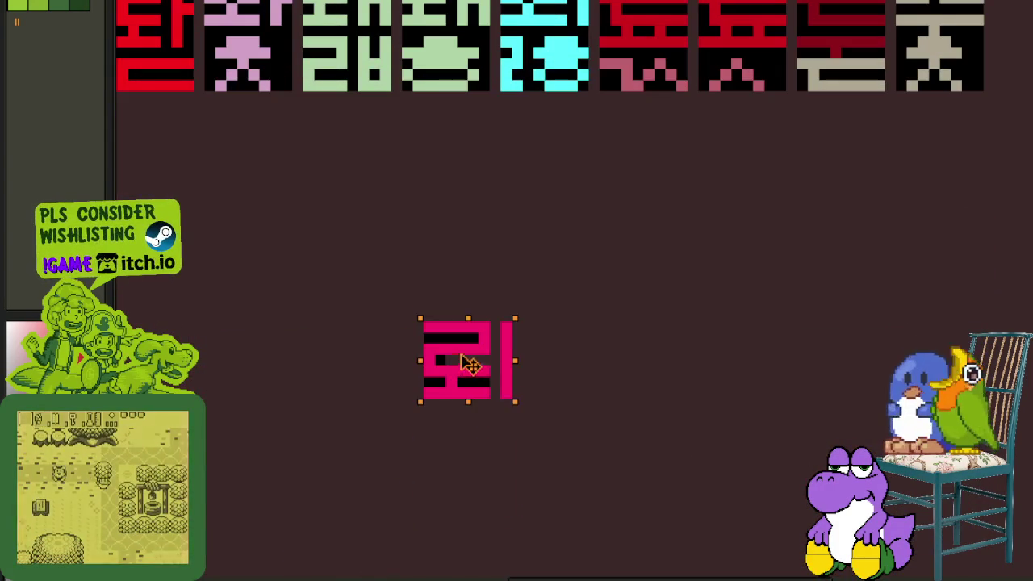
scroll(484, 266, up, 4)
scroll(460, 315, up, 1)
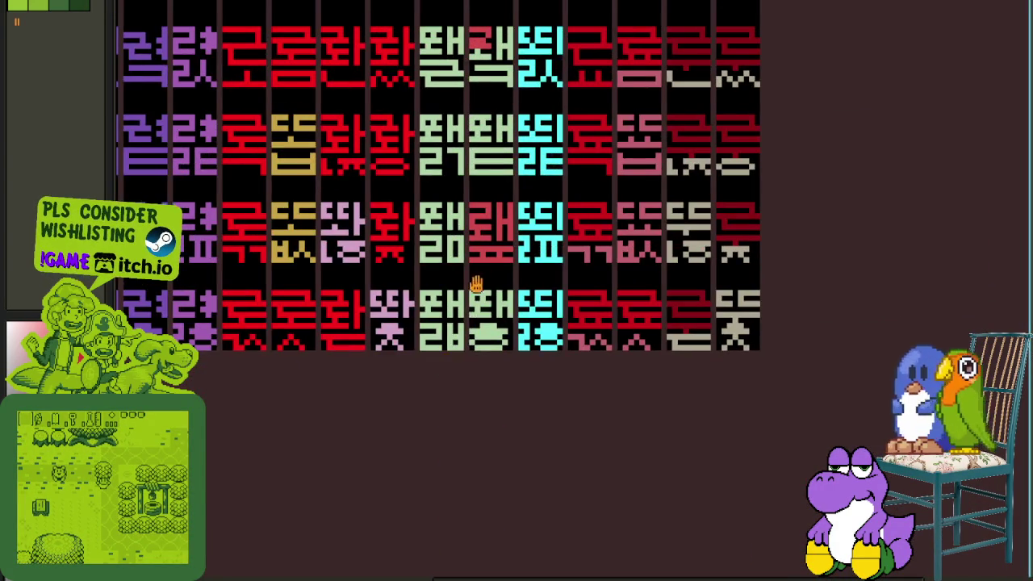
scroll(501, 364, up, 3)
scroll(347, 456, up, 2)
scroll(428, 399, down, 2)
scroll(565, 395, down, 1)
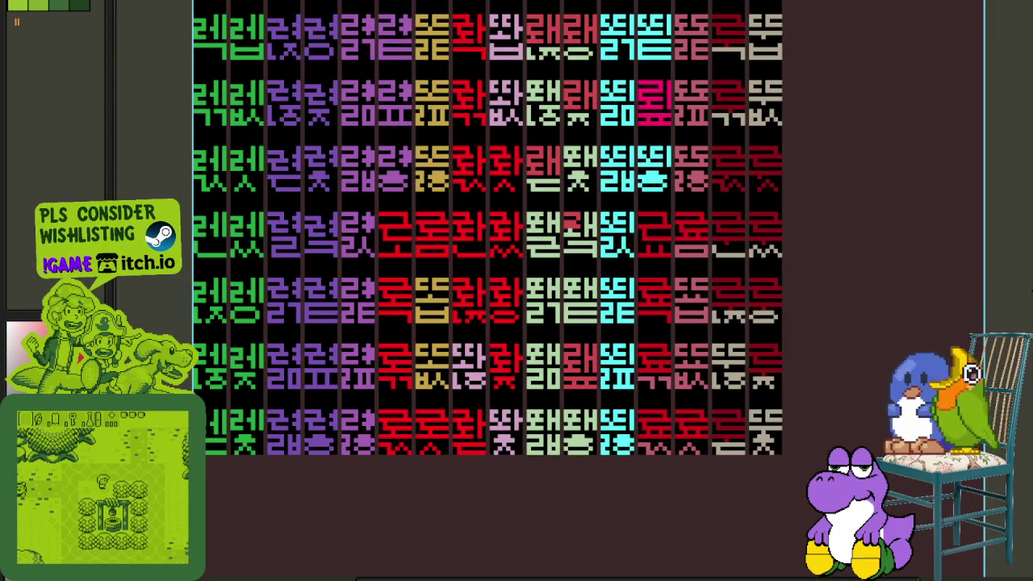
scroll(495, 353, up, 3)
scroll(498, 353, up, 2)
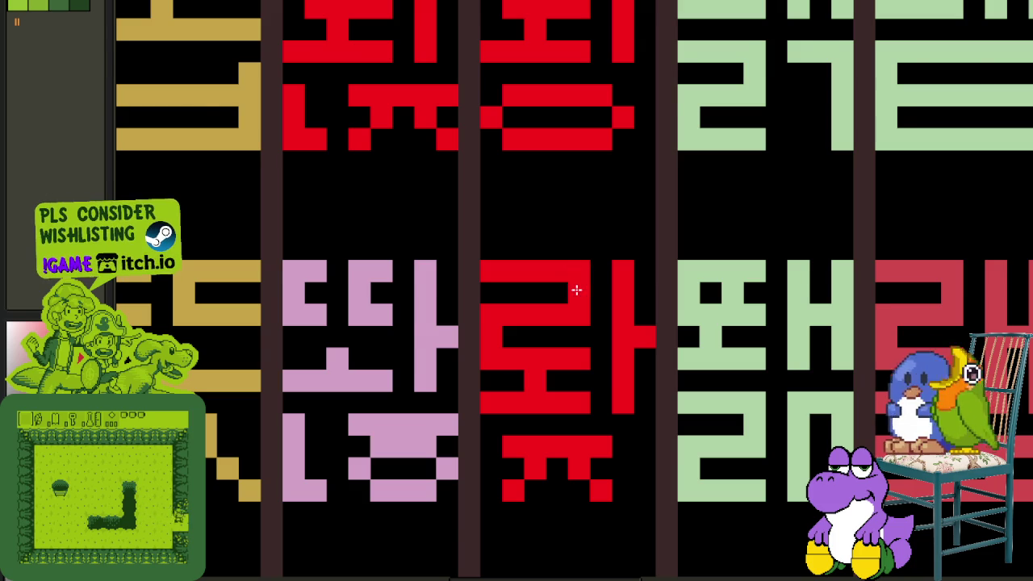
scroll(576, 290, down, 2)
scroll(604, 334, down, 1)
scroll(606, 345, down, 1)
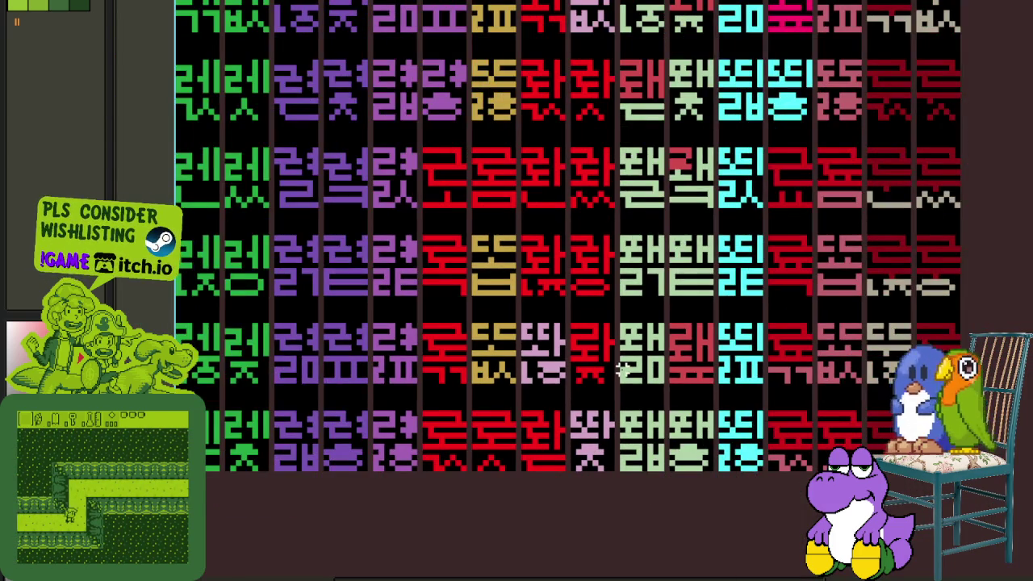
scroll(621, 369, down, 1)
scroll(621, 368, down, 1)
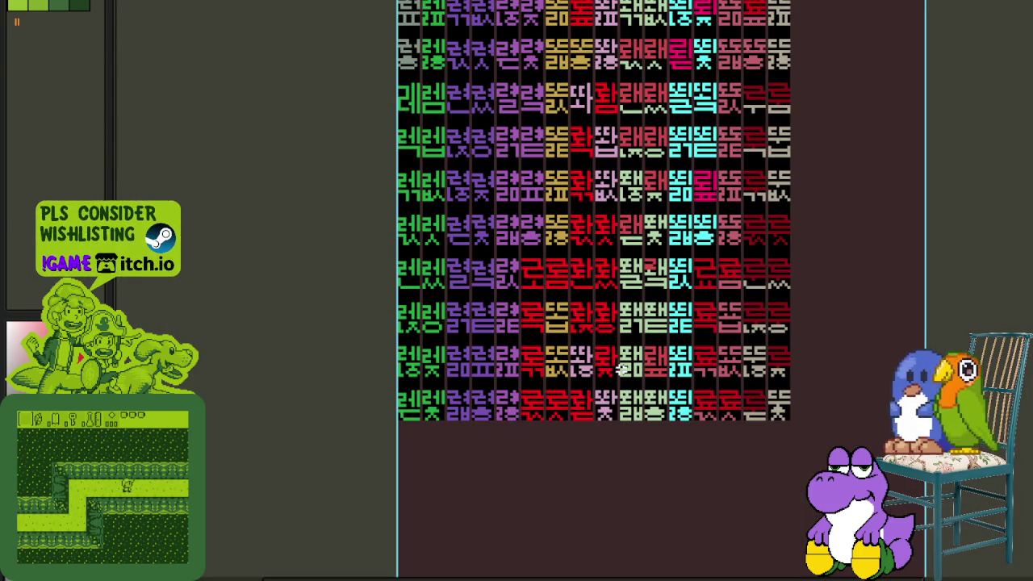
scroll(622, 368, up, 2)
scroll(595, 350, up, 3)
scroll(584, 396, up, 1)
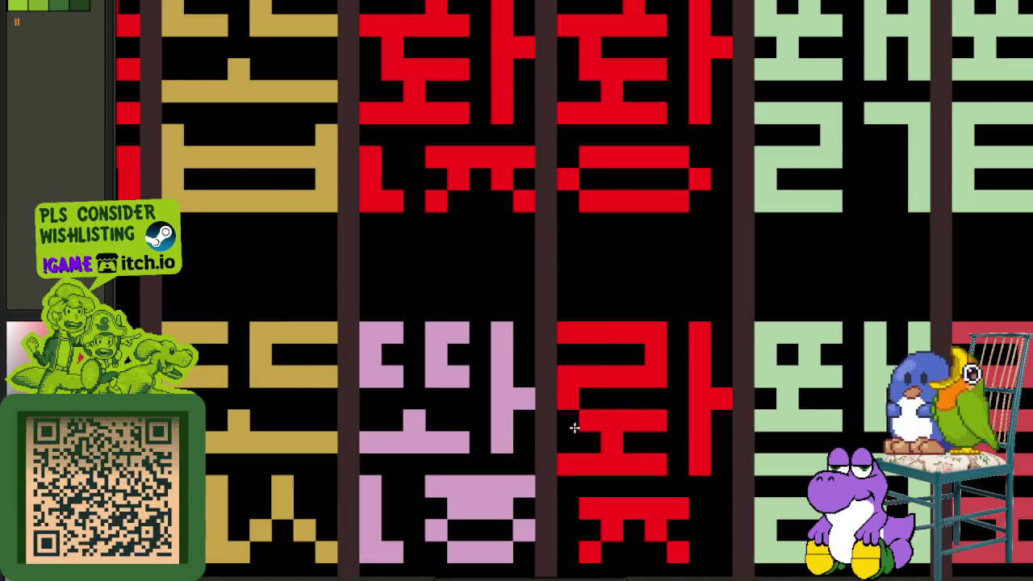
mouse_move(583, 333)
mouse_down()
mouse_move(652, 341)
mouse_move(652, 418)
mouse_up()
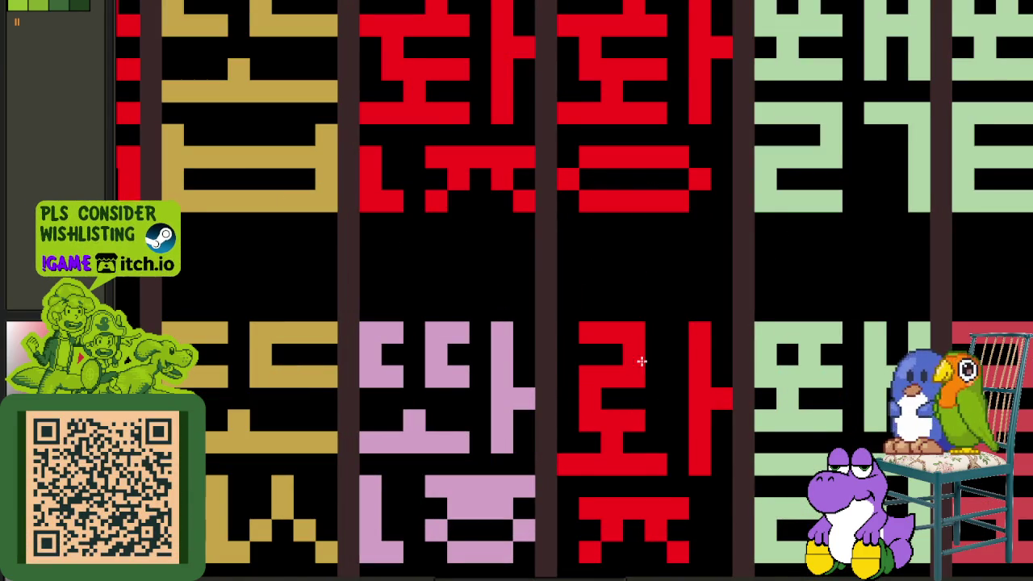
scroll(632, 362, down, 5)
drag(1003, 380, 851, 365)
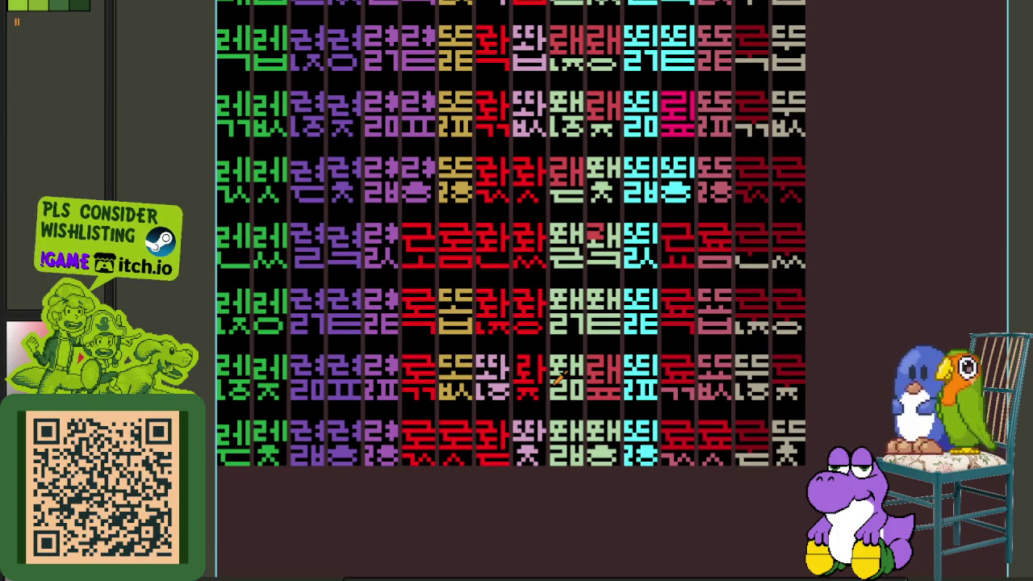
scroll(523, 356, up, 3)
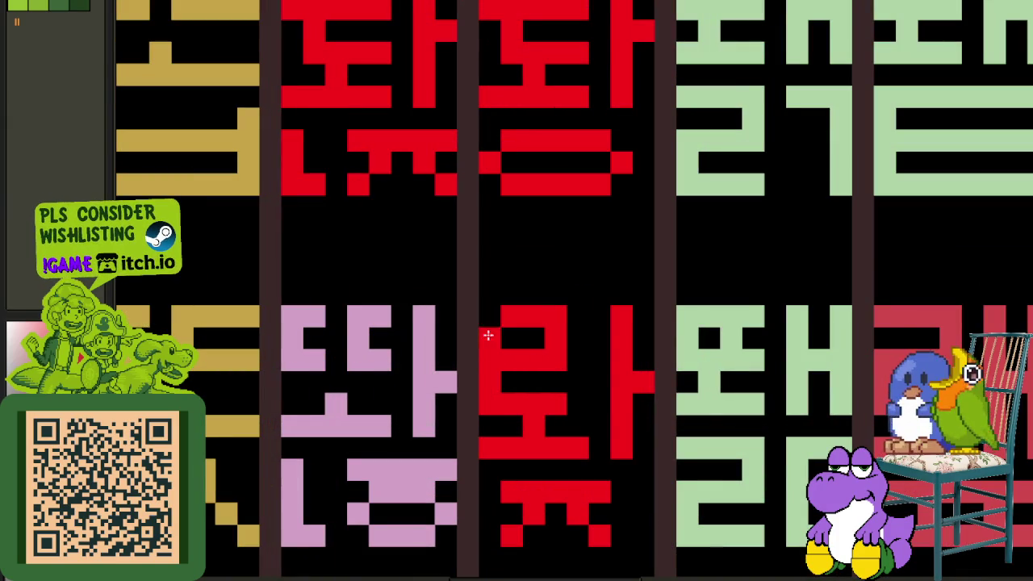
scroll(491, 322, down, 3)
scroll(630, 372, down, 2)
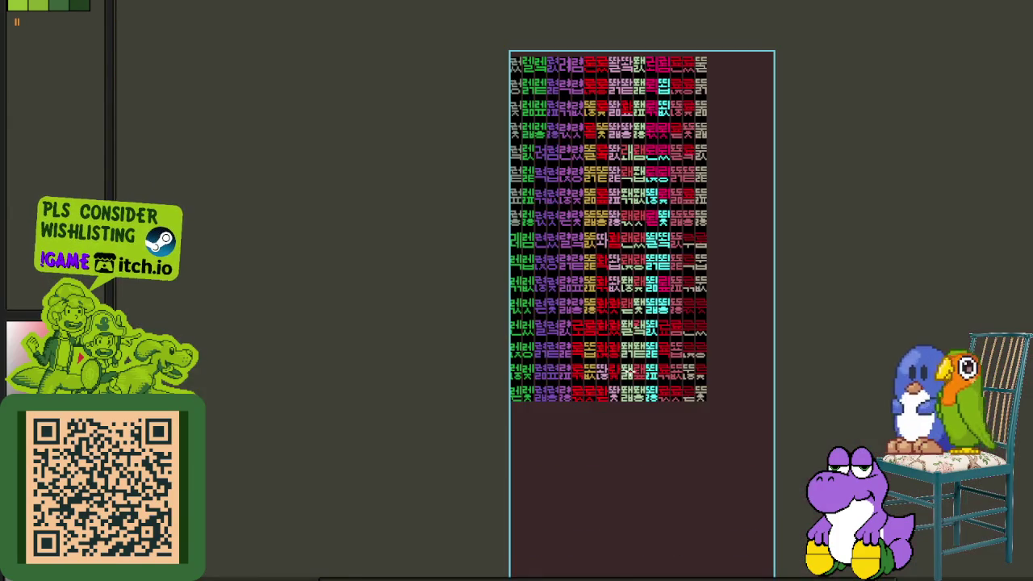
scroll(722, 359, up, 1)
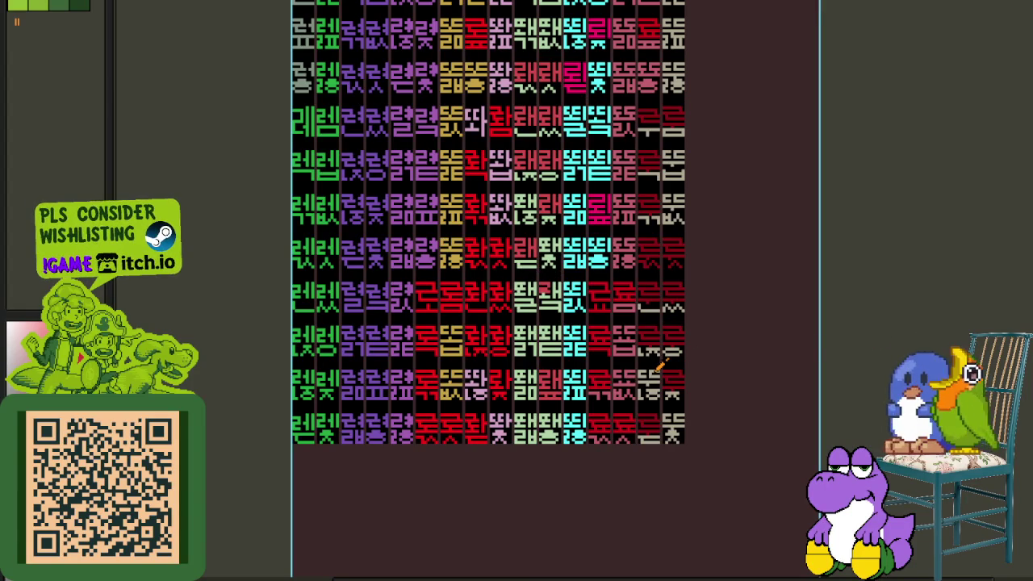
scroll(646, 368, up, 2)
scroll(495, 357, up, 1)
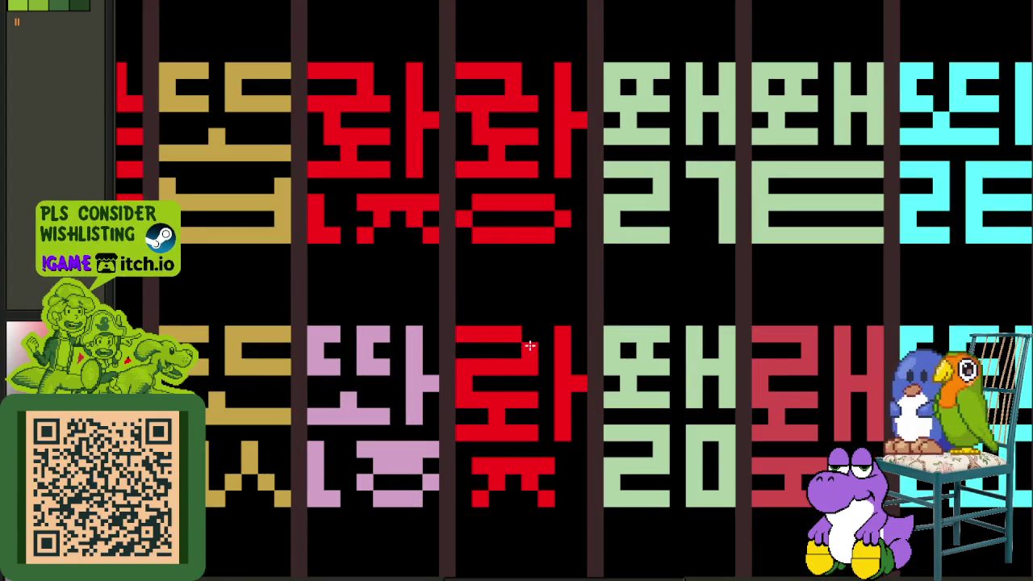
scroll(527, 340, down, 3)
scroll(528, 339, up, 1)
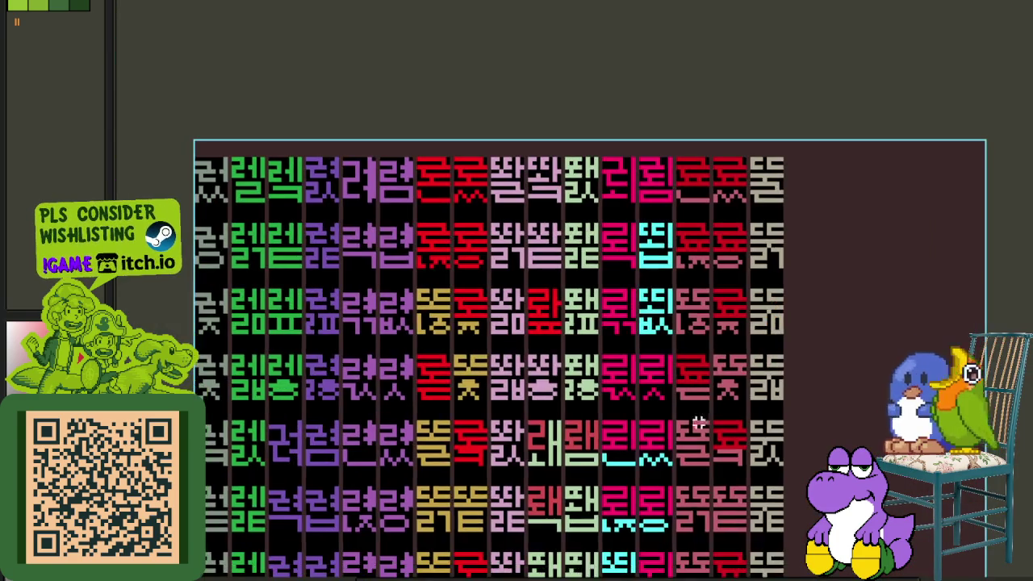
drag(627, 438, 670, 361)
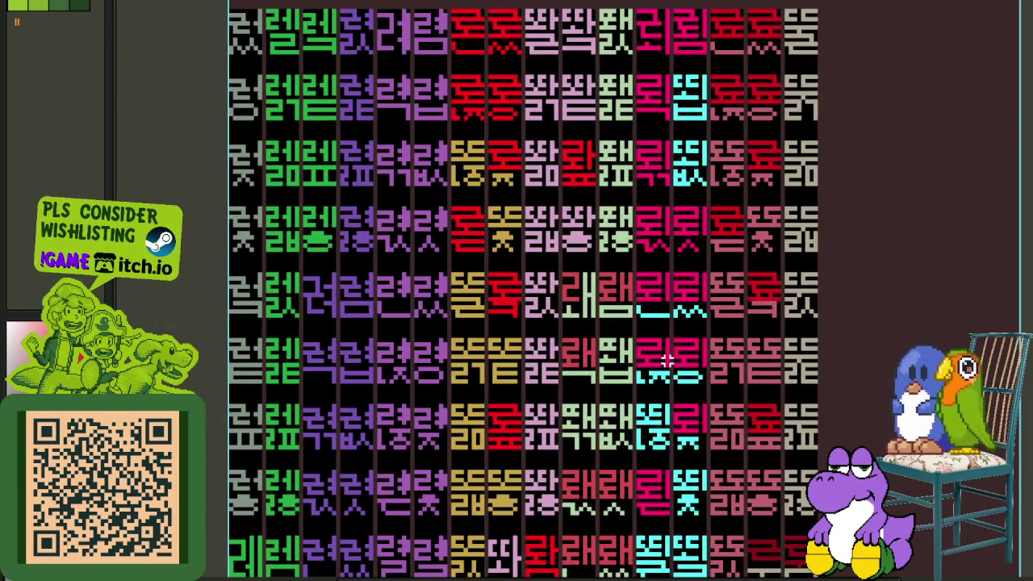
scroll(615, 415, down, 1)
scroll(617, 407, down, 1)
scroll(618, 396, down, 1)
scroll(622, 395, down, 1)
drag(623, 401, 614, 351)
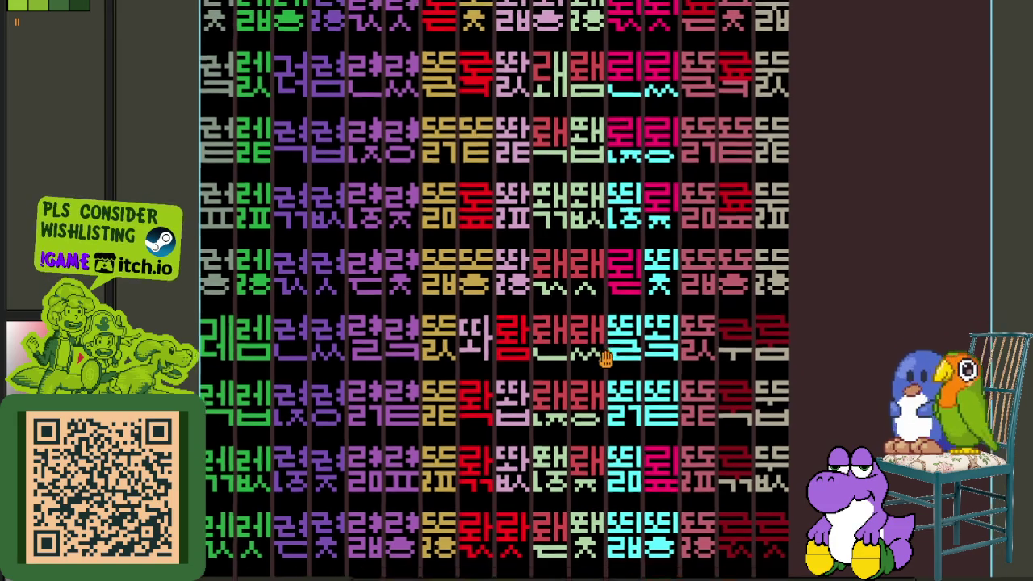
scroll(605, 358, up, 1)
mouse_move(568, 419)
mouse_down()
mouse_move(625, 361)
mouse_move(699, 378)
mouse_up()
drag(688, 439, 658, 445)
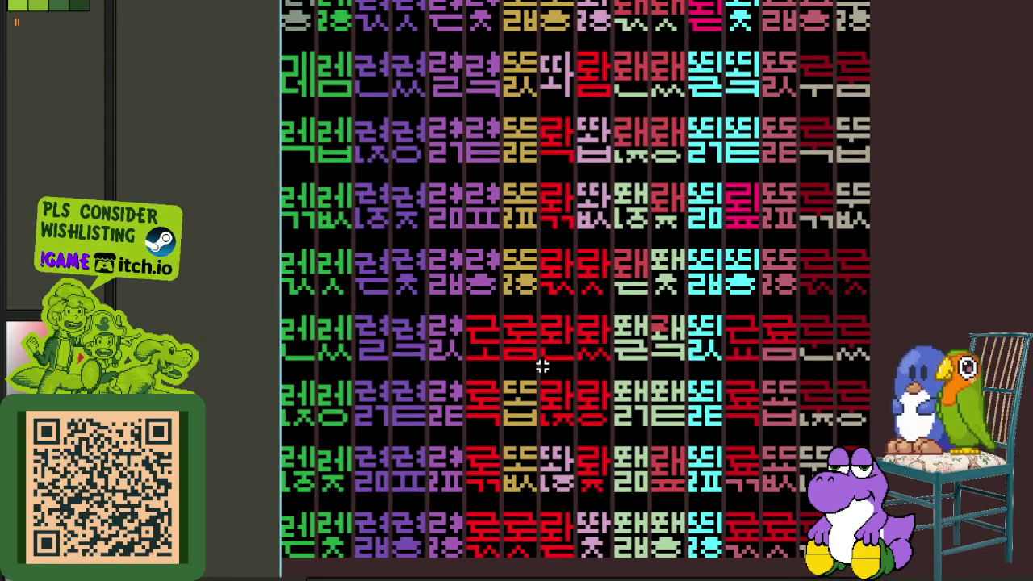
drag(687, 432, 649, 412)
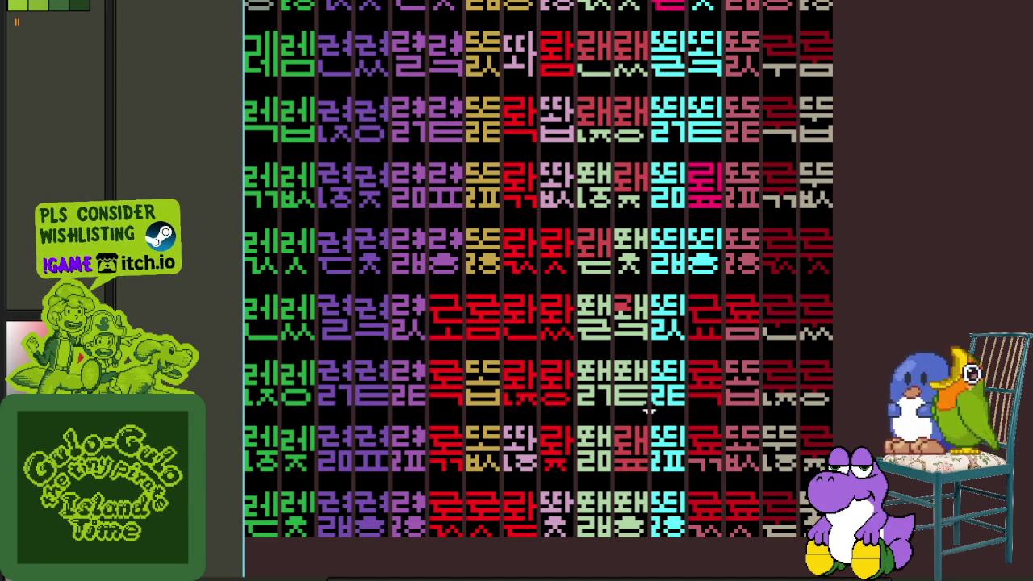
drag(715, 429, 656, 364)
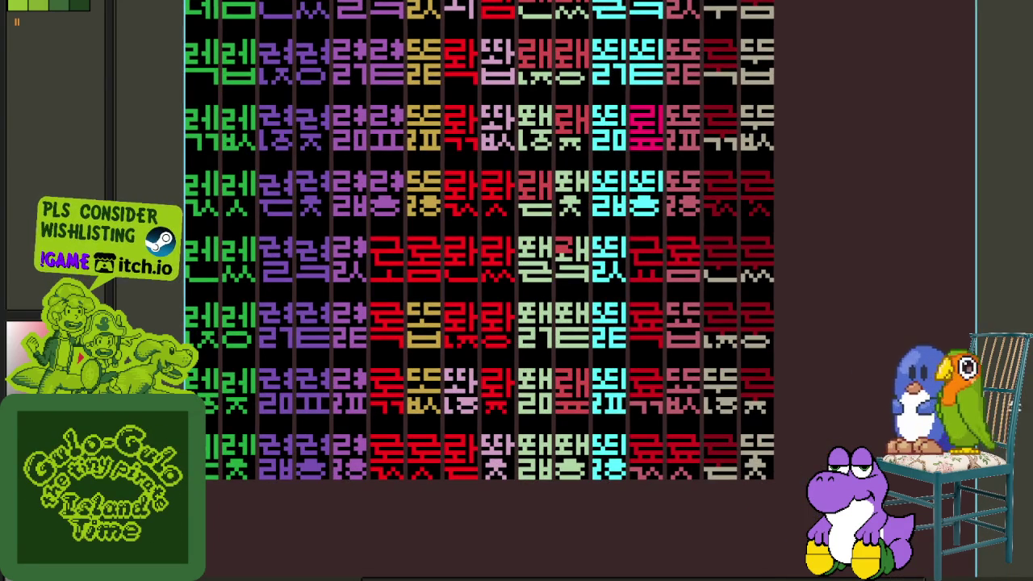
drag(759, 446, 760, 463)
drag(769, 342, 769, 388)
scroll(770, 425, up, 3)
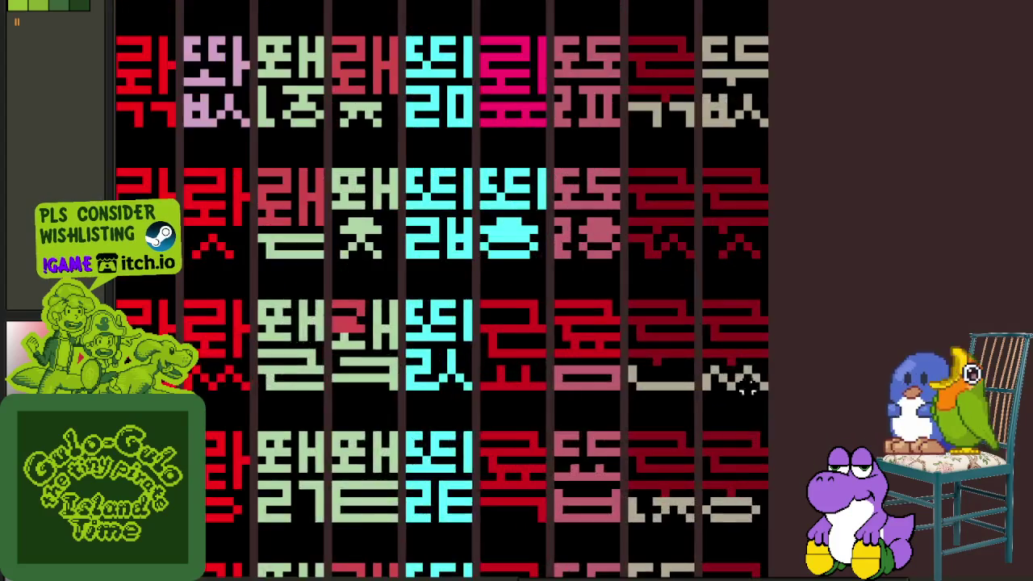
- Repaint the beige bottom bar and zigzag strokes dark red, undoing an accidental flood fill
scroll(726, 327, up, 2)
scroll(722, 321, up, 1)
click(507, 422)
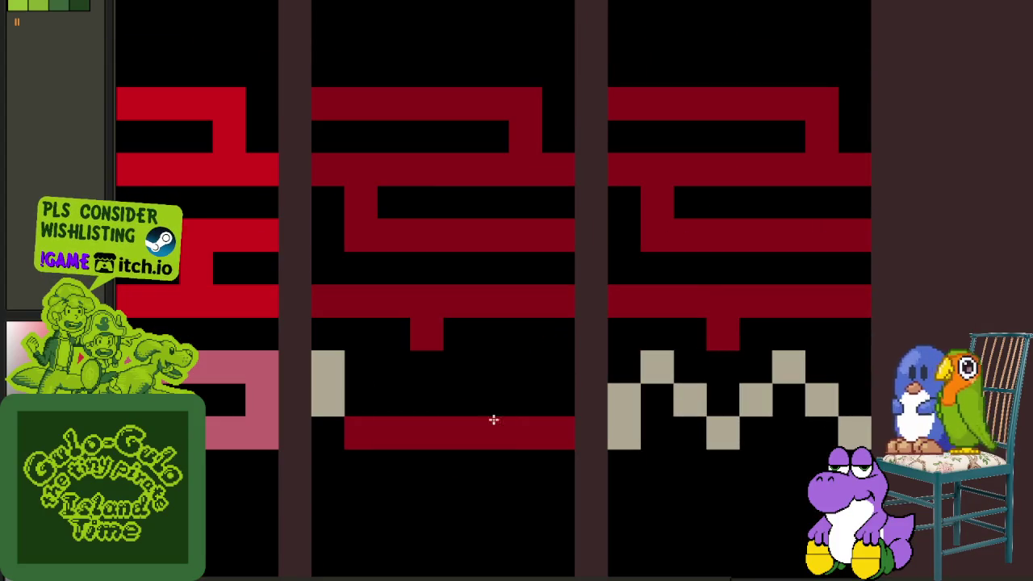
click(339, 399)
click(331, 367)
click(661, 385)
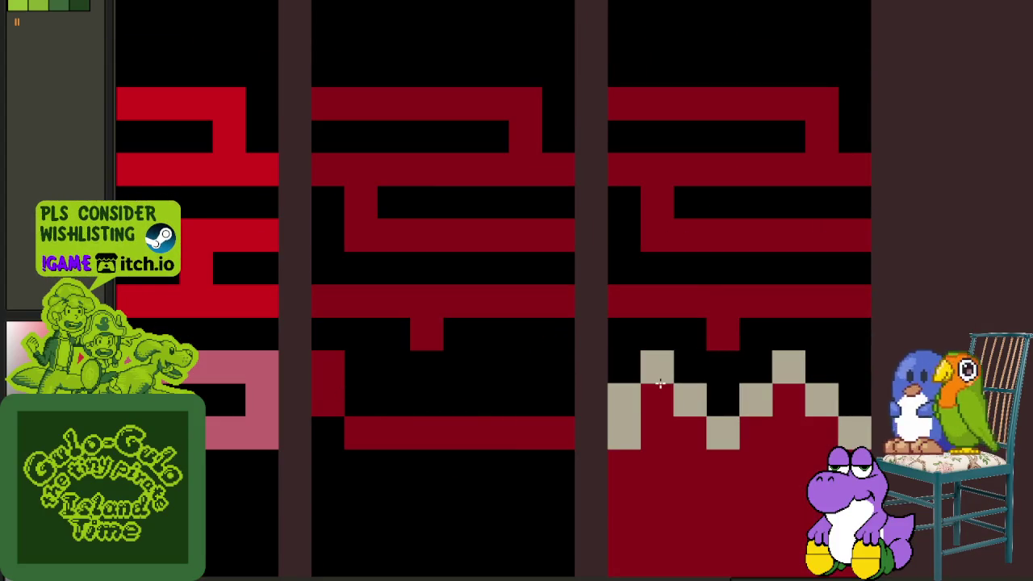
key(ctrl+z)
click(695, 397)
click(822, 400)
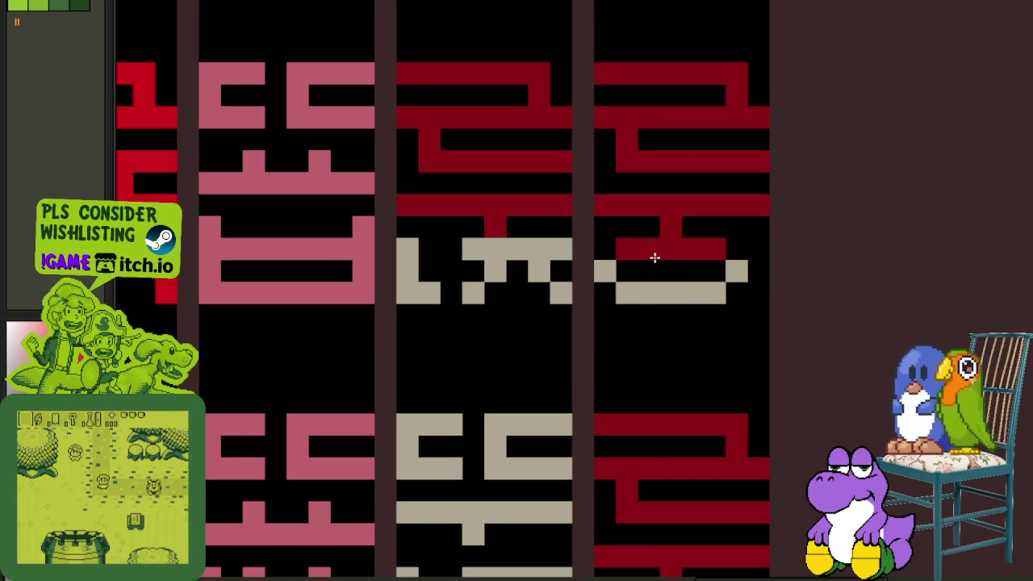
mouse_move(654, 257)
mouse_down()
mouse_move(701, 277)
mouse_move(729, 272)
mouse_move(593, 272)
mouse_move(549, 255)
mouse_move(556, 293)
mouse_move(422, 299)
mouse_up()
- Paint the beige ㅈ red and the lower beige glyph dark red
click(530, 287)
mouse_move(528, 269)
mouse_down()
mouse_move(540, 269)
mouse_move(463, 276)
mouse_up()
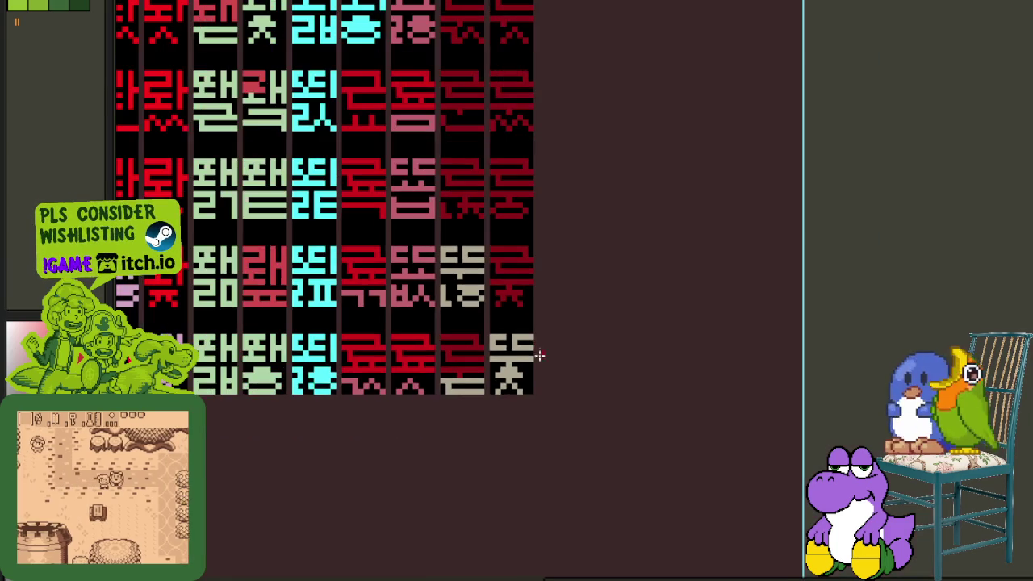
scroll(503, 373, up, 3)
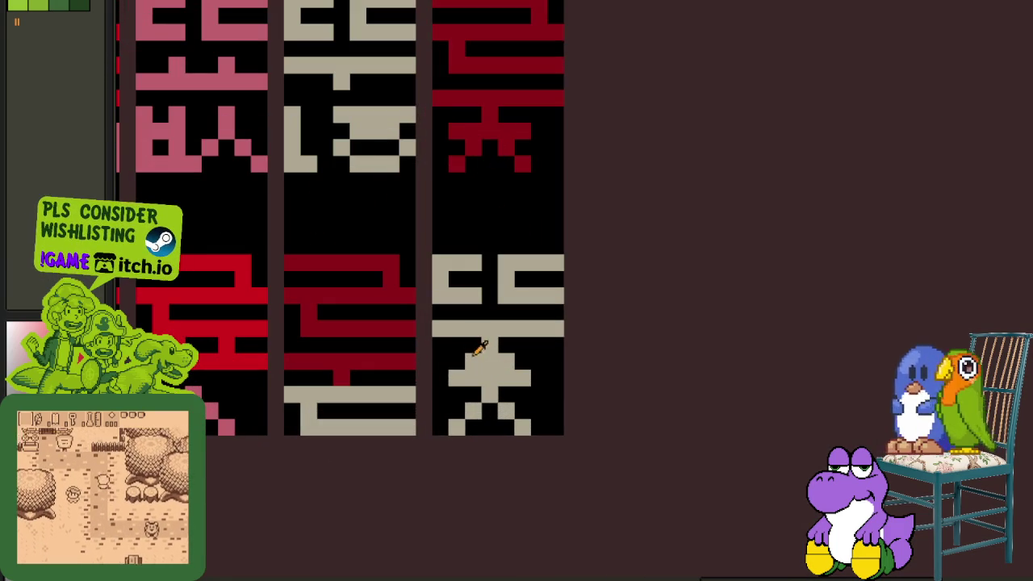
scroll(487, 334, down, 3)
scroll(374, 369, up, 3)
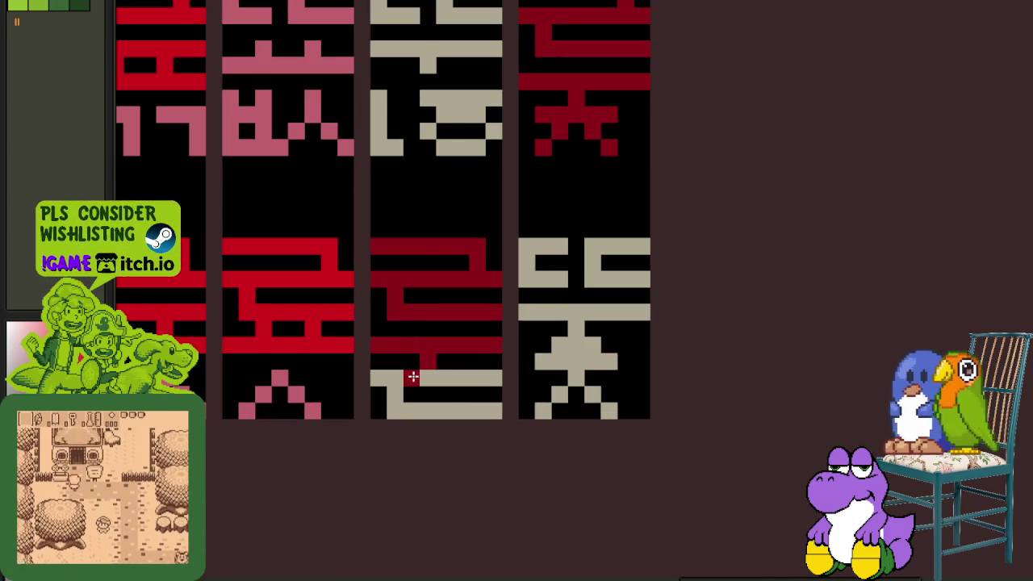
scroll(412, 377, down, 3)
scroll(484, 334, up, 1)
scroll(517, 318, up, 1)
scroll(528, 297, down, 1)
scroll(524, 379, up, 2)
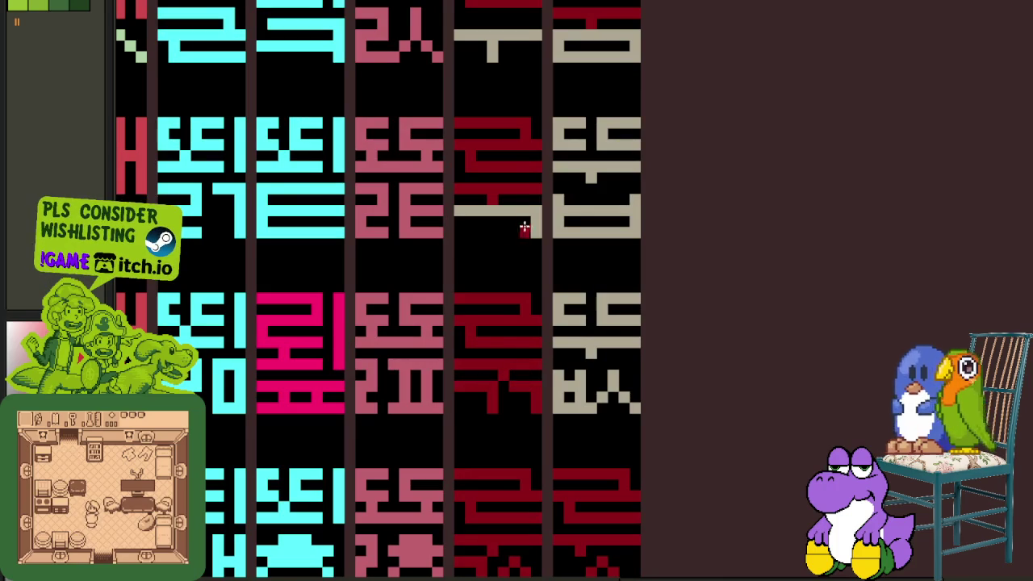
mouse_move(523, 211)
mouse_down()
mouse_move(544, 231)
mouse_move(515, 406)
mouse_up()
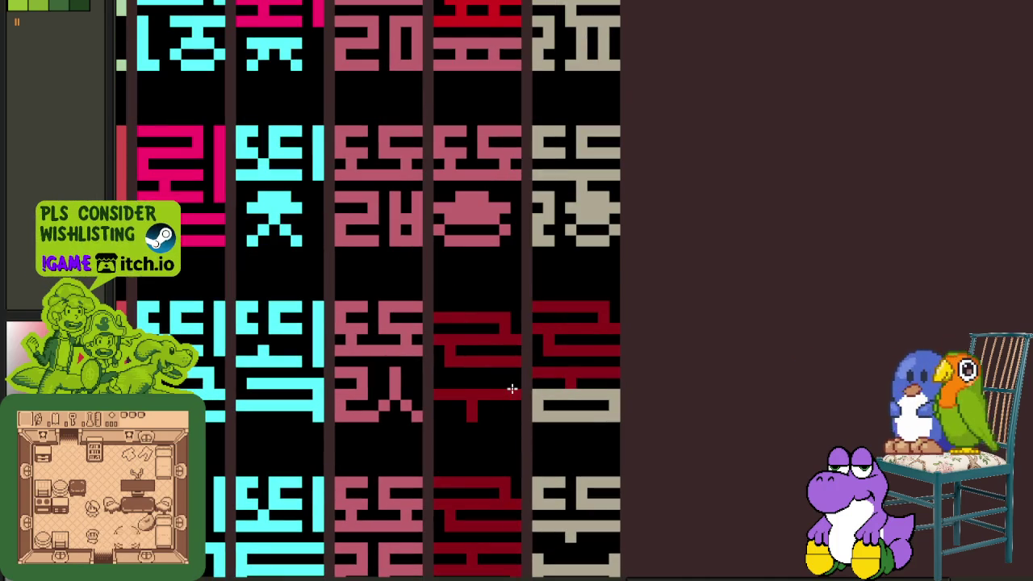
click(550, 395)
- Select the red ㅜ stroke and nudge it up one pixel
scroll(552, 396, down, 2)
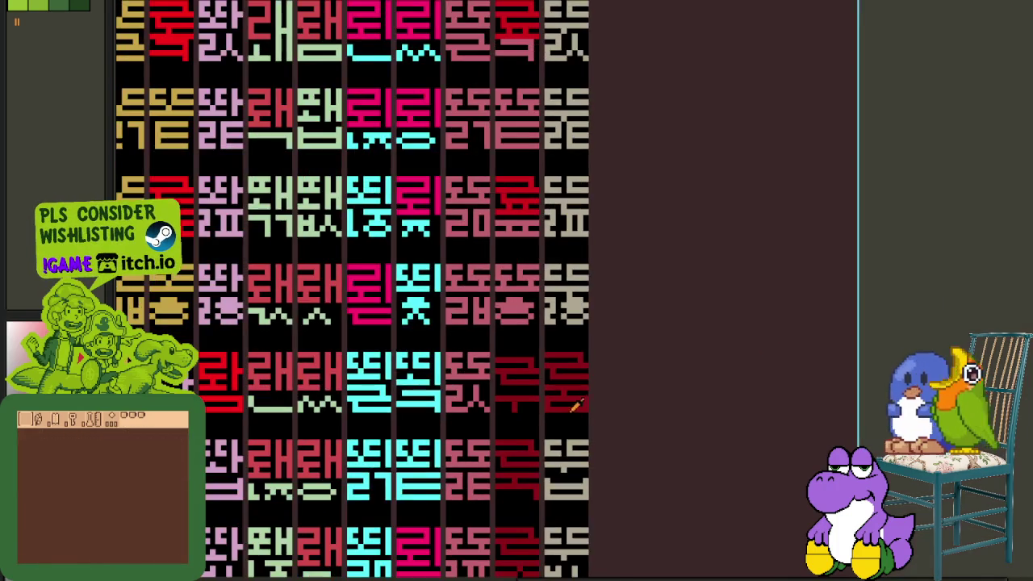
scroll(528, 392, up, 2)
scroll(466, 379, up, 1)
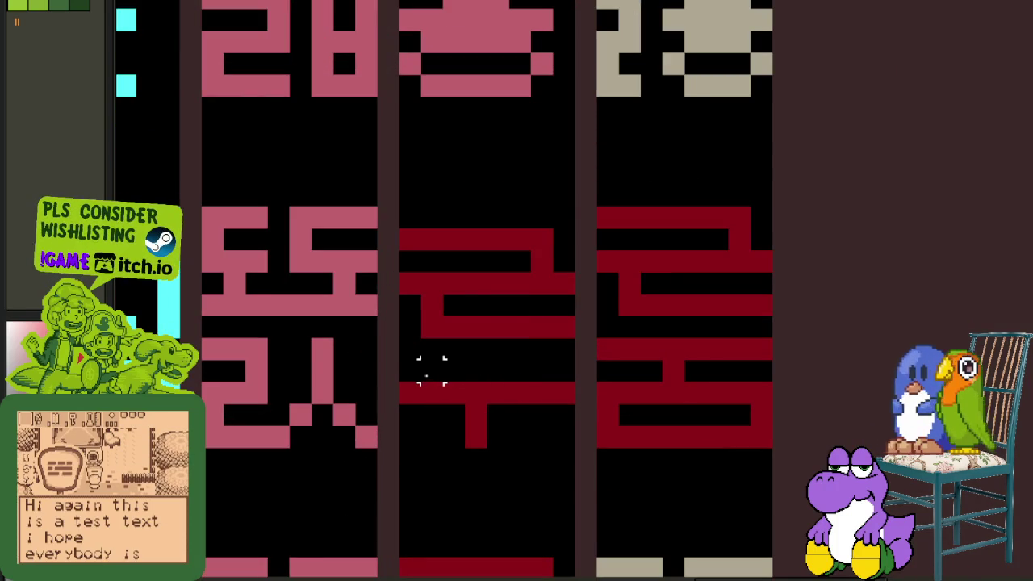
mouse_move(403, 383)
mouse_down()
mouse_move(419, 404)
mouse_move(575, 449)
mouse_up()
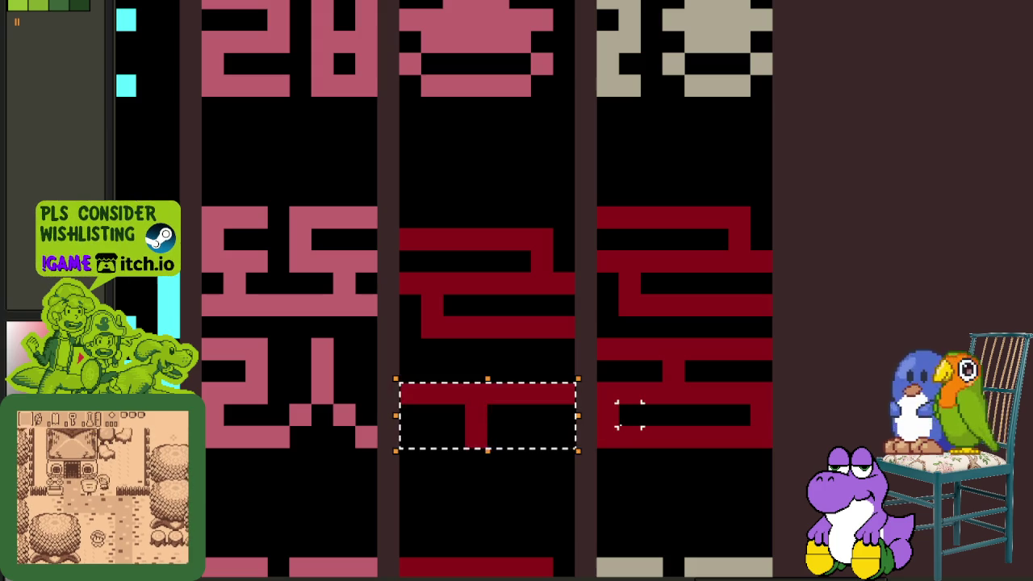
key(Up)
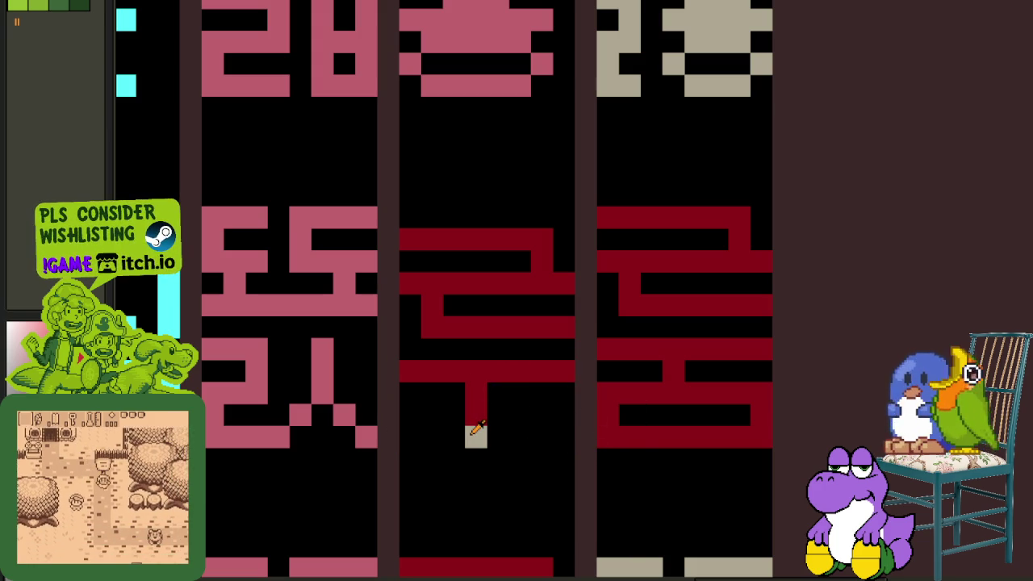
- Repaint the pink lower strokes of two glyphs red
scroll(484, 439, down, 2)
scroll(490, 443, down, 1)
scroll(605, 441, down, 1)
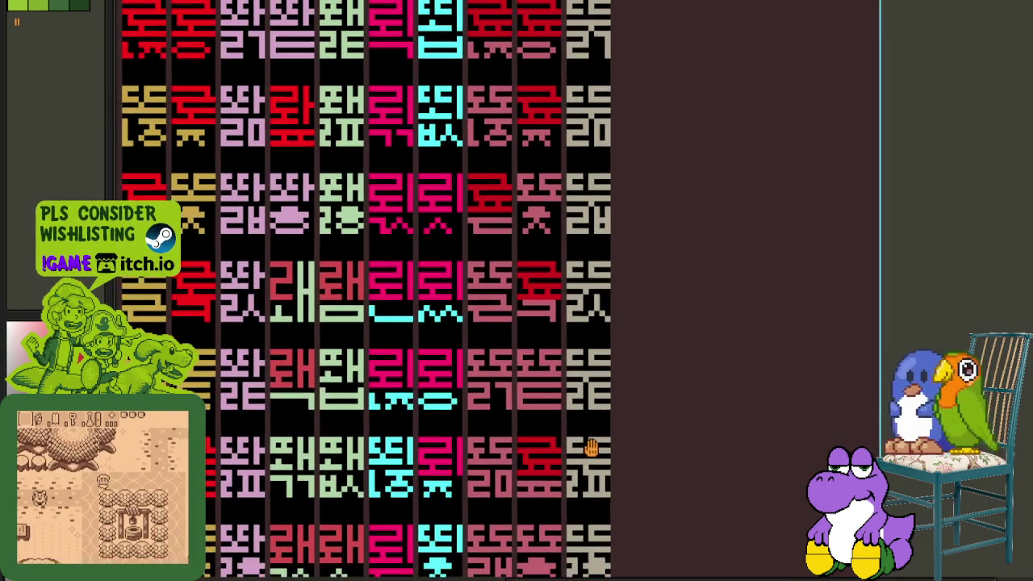
scroll(588, 445, down, 1)
scroll(563, 438, up, 4)
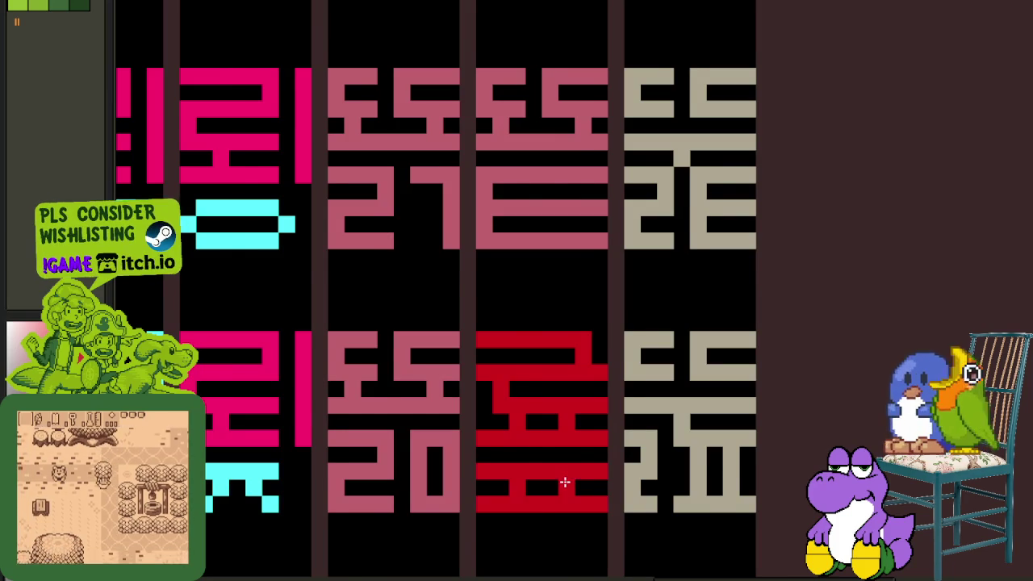
scroll(565, 485, down, 2)
scroll(573, 481, up, 1)
scroll(574, 481, up, 2)
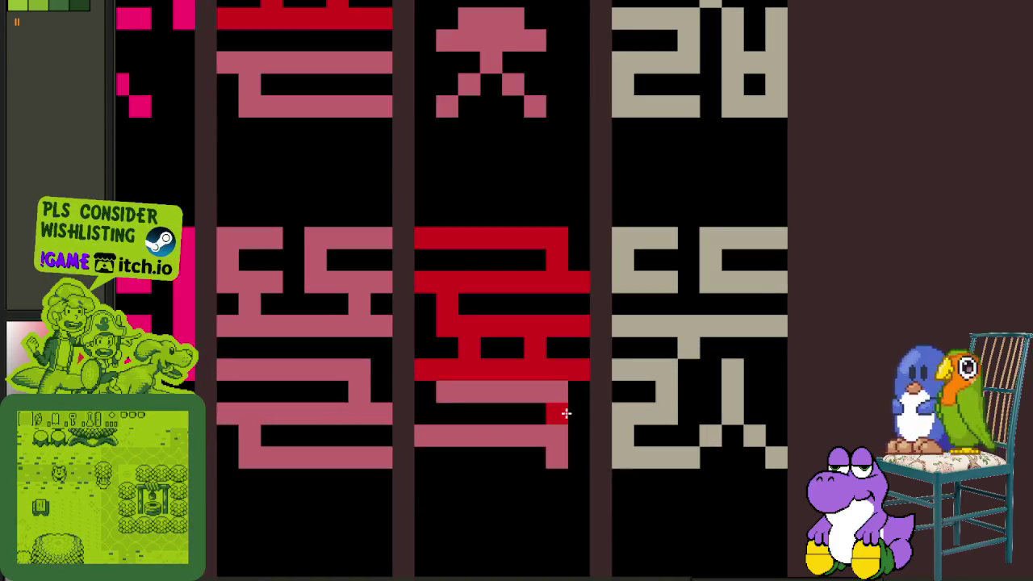
scroll(560, 412, down, 2)
scroll(544, 330, up, 1)
scroll(524, 406, up, 1)
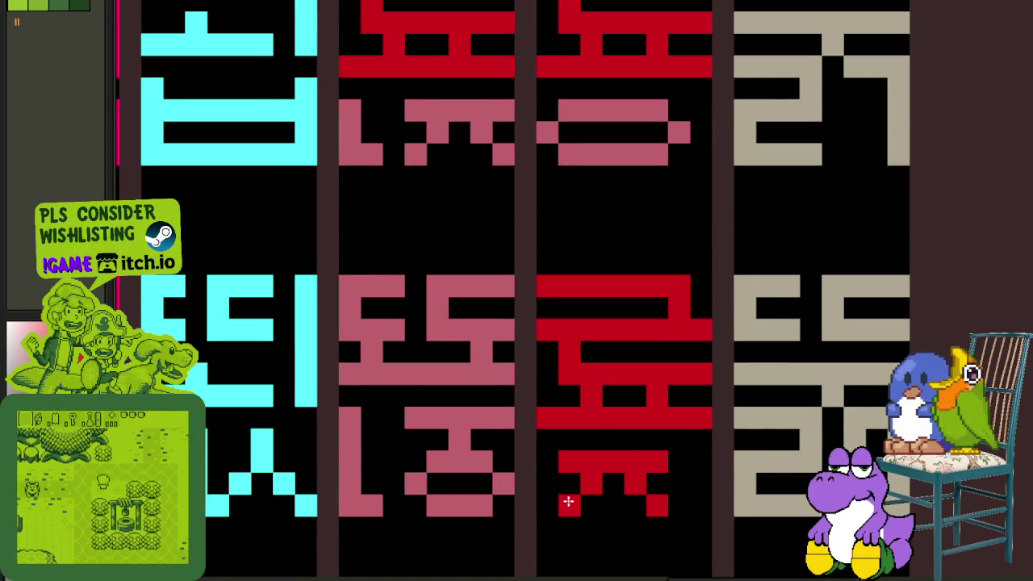
scroll(565, 497, down, 1)
scroll(657, 425, up, 1)
click(709, 390)
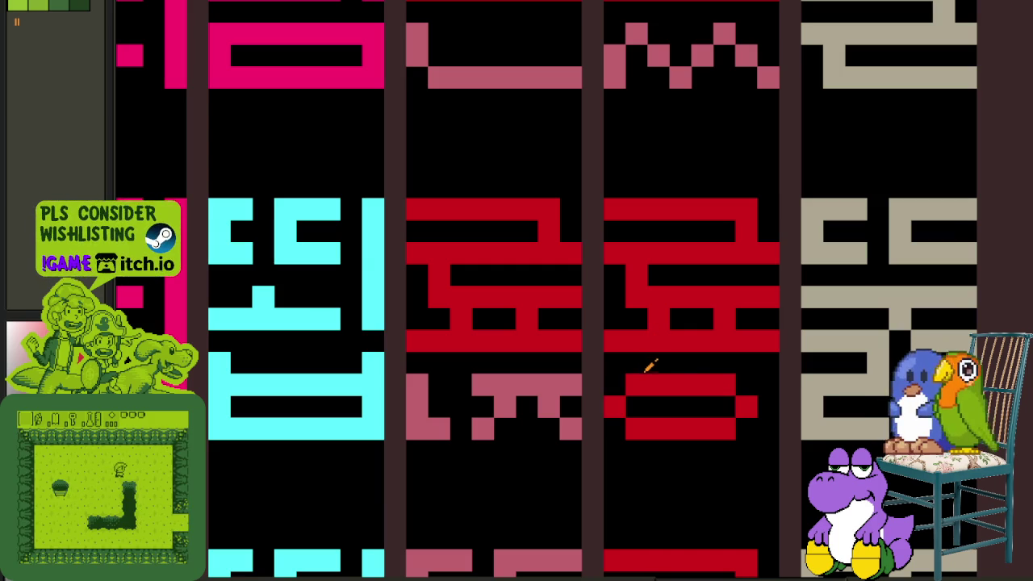
drag(599, 395, 552, 401)
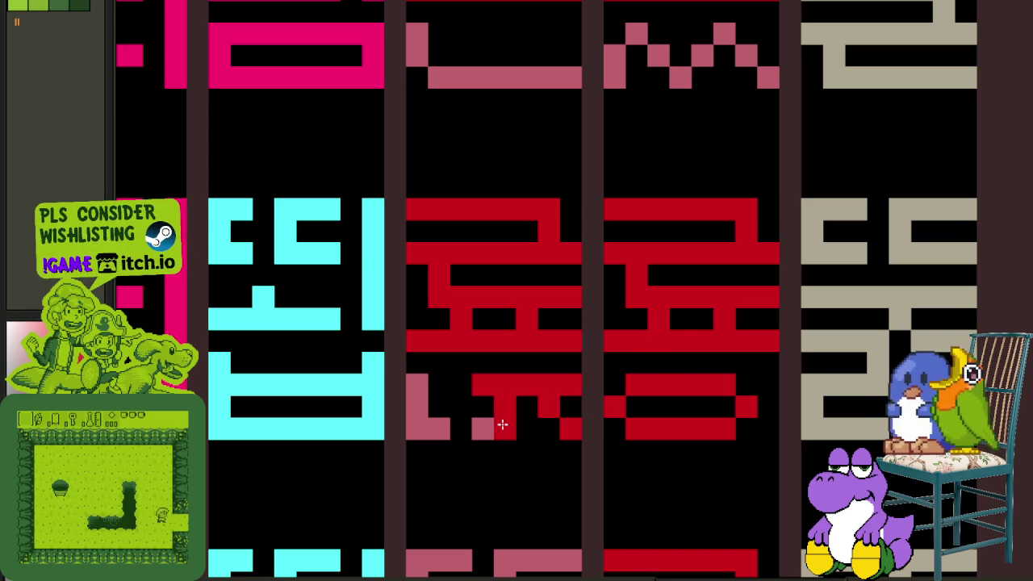
- Paint the pink bottom bar and the remaining pink cells red
scroll(483, 425, down, 2)
scroll(511, 445, up, 2)
mouse_move(482, 415)
mouse_down()
mouse_move(386, 385)
mouse_move(530, 389)
mouse_move(588, 370)
mouse_up()
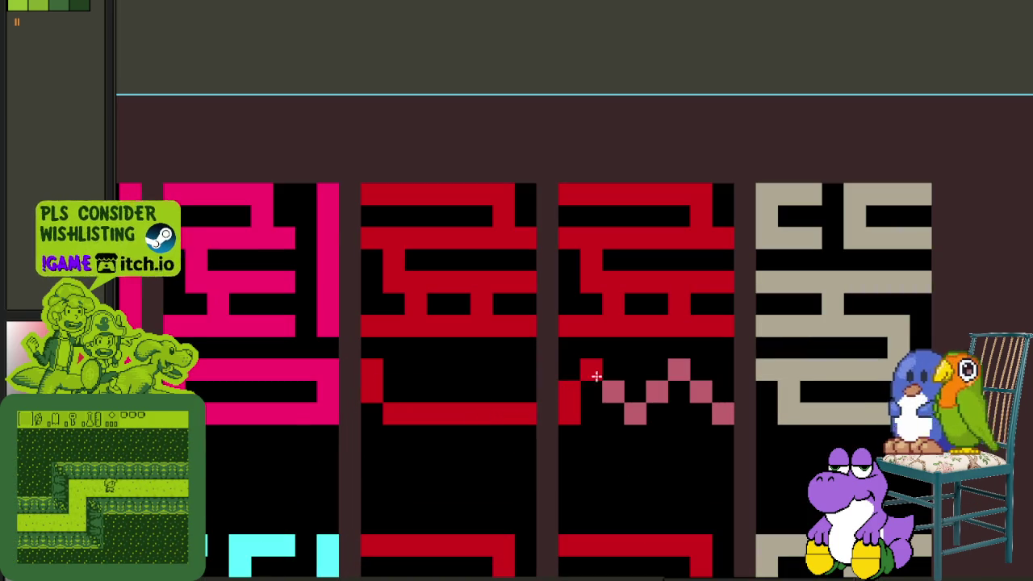
drag(673, 384, 733, 415)
scroll(733, 415, down, 1)
scroll(703, 223, down, 2)
scroll(679, 497, down, 3)
scroll(658, 452, down, 2)
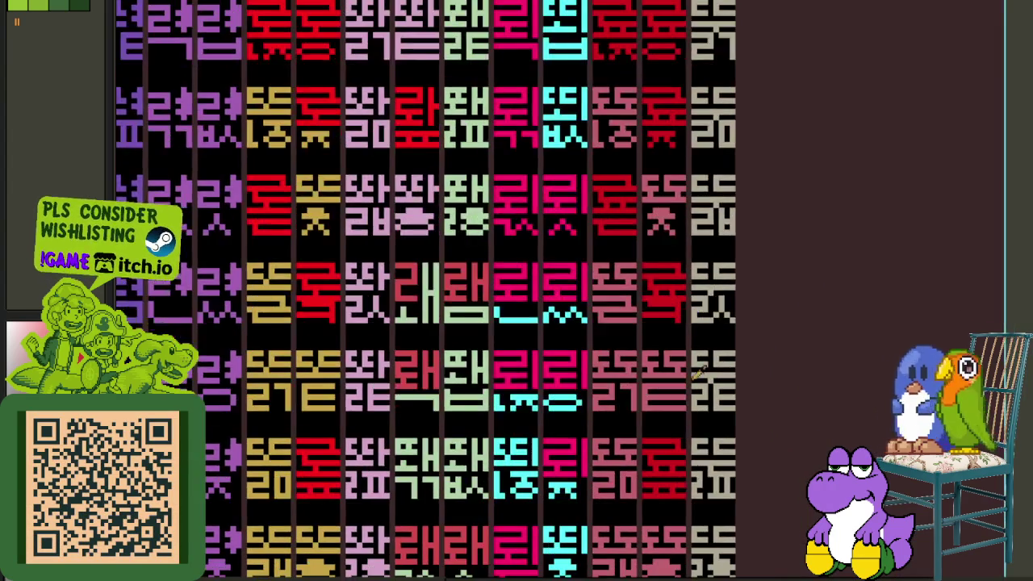
- Zoom into the lower glyph rows and erase the stray pink pixels to black
scroll(662, 436, down, 2)
scroll(649, 413, down, 2)
scroll(618, 484, down, 2)
scroll(646, 396, down, 2)
scroll(641, 364, down, 1)
scroll(607, 456, up, 1)
scroll(598, 455, up, 1)
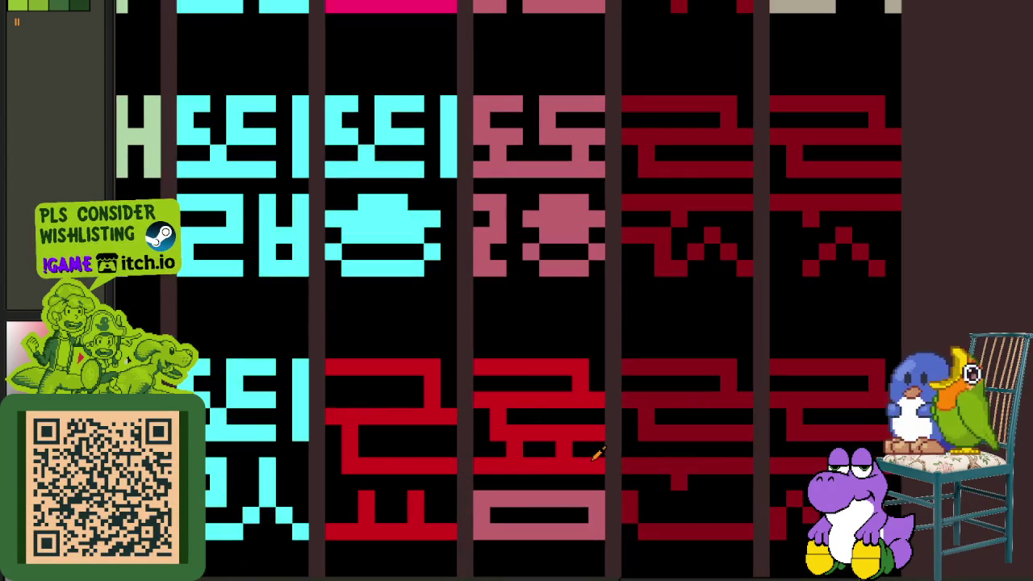
scroll(589, 498, down, 2)
scroll(818, 373, down, 1)
scroll(819, 374, down, 3)
scroll(681, 407, up, 1)
scroll(537, 368, up, 1)
drag(533, 399, 388, 427)
- Repaint the pink ㅅ strokes and the right glyph's left diagonal red
scroll(535, 473, down, 2)
scroll(547, 417, up, 1)
scroll(507, 398, up, 2)
mouse_move(508, 398)
mouse_down()
mouse_move(471, 396)
mouse_move(406, 363)
mouse_move(324, 432)
mouse_up()
mouse_move(554, 386)
mouse_down()
mouse_move(661, 395)
mouse_move(721, 372)
mouse_move(715, 351)
mouse_move(803, 428)
mouse_up()
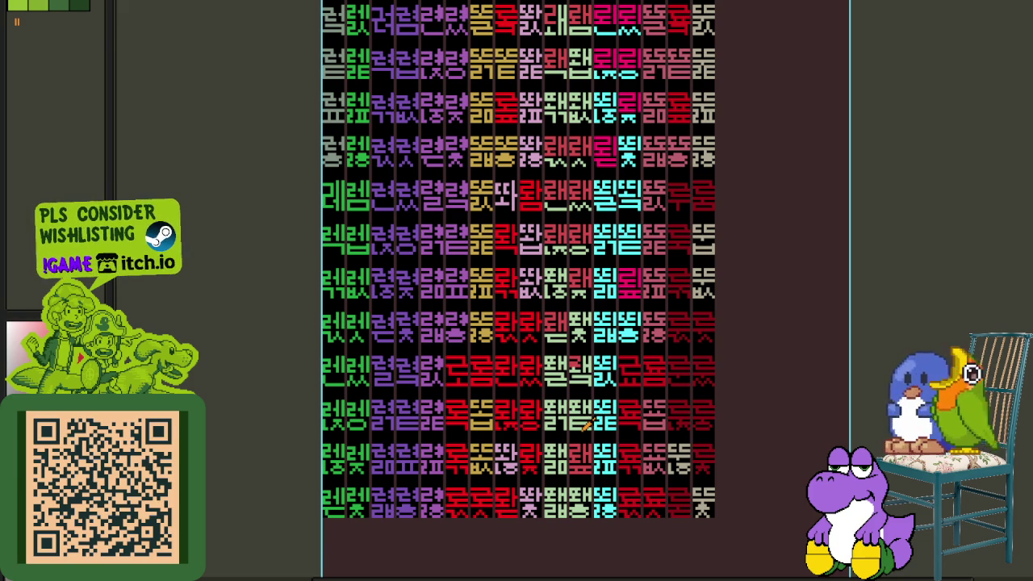
scroll(604, 365, up, 5)
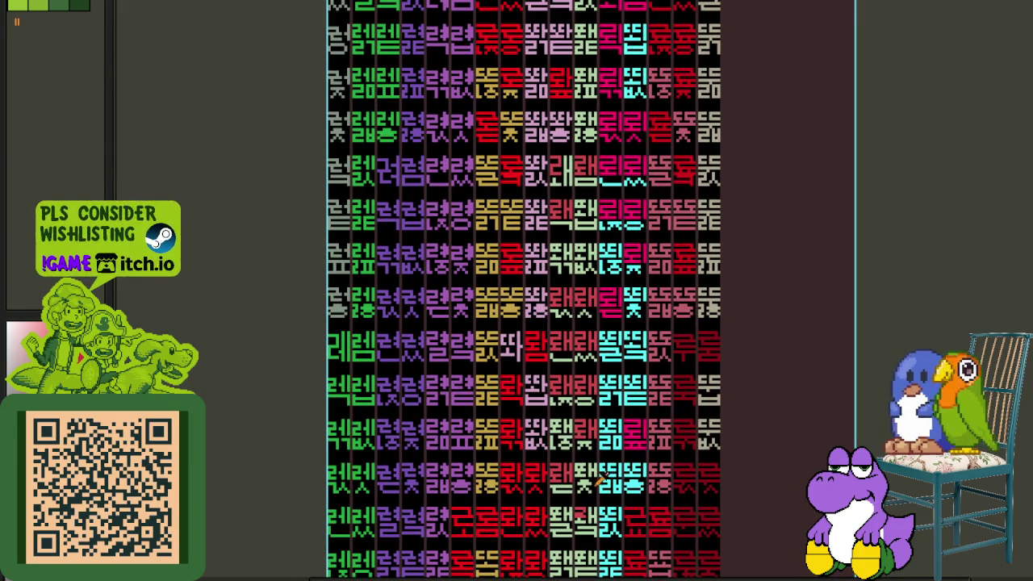
scroll(585, 484, up, 3)
- Paint the green ㄴ and ㅇ pixels of the first dull-red glyph red
scroll(583, 464, up, 2)
scroll(581, 444, up, 2)
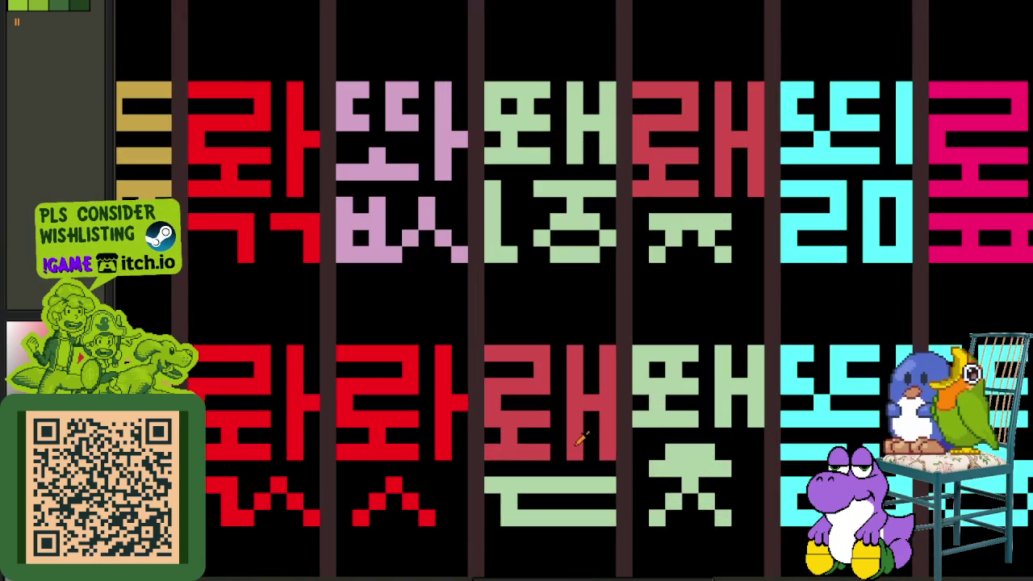
scroll(557, 485, down, 2)
scroll(588, 426, down, 1)
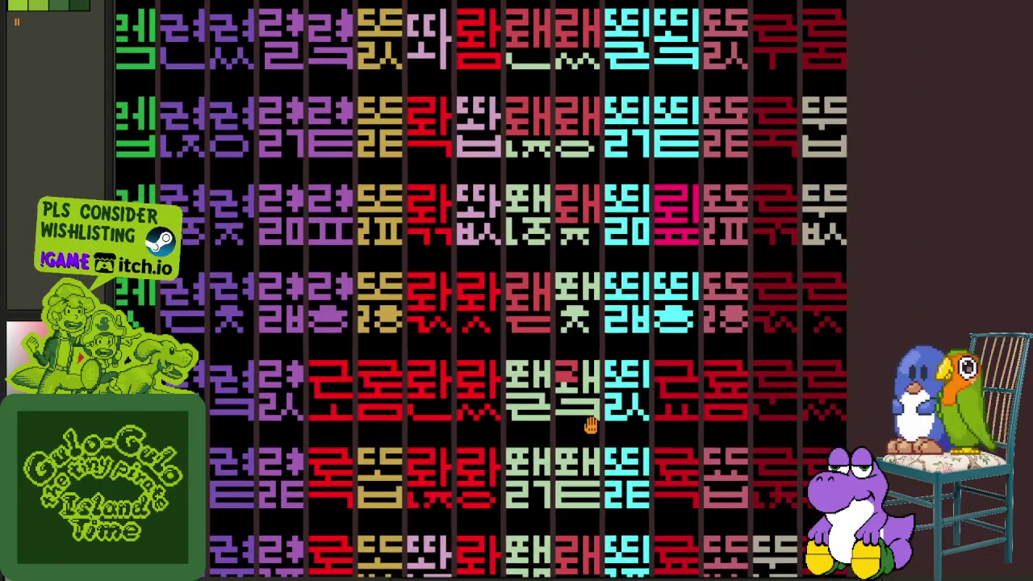
scroll(591, 406, down, 1)
scroll(595, 342, up, 1)
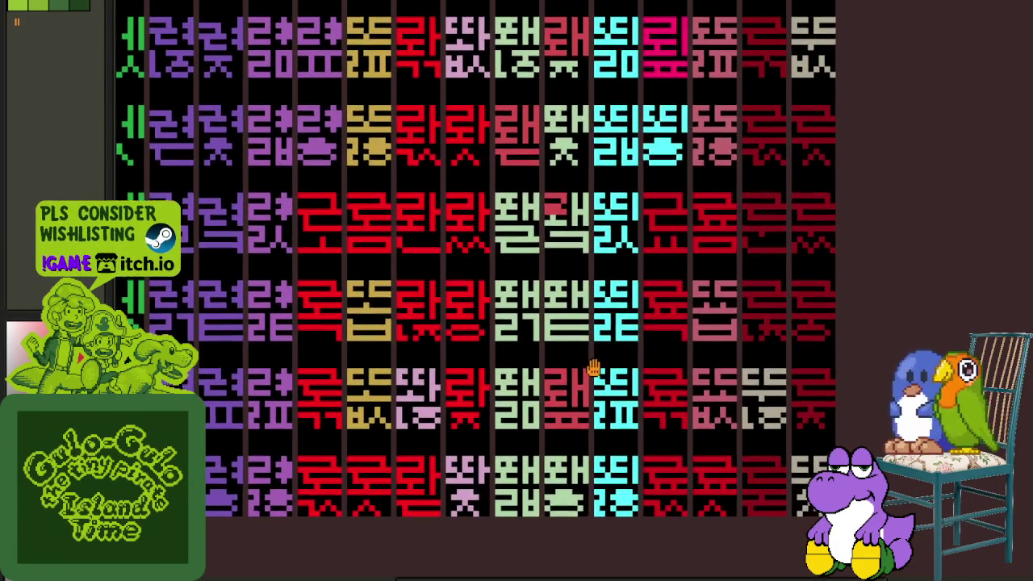
scroll(607, 541, down, 1)
scroll(589, 484, down, 1)
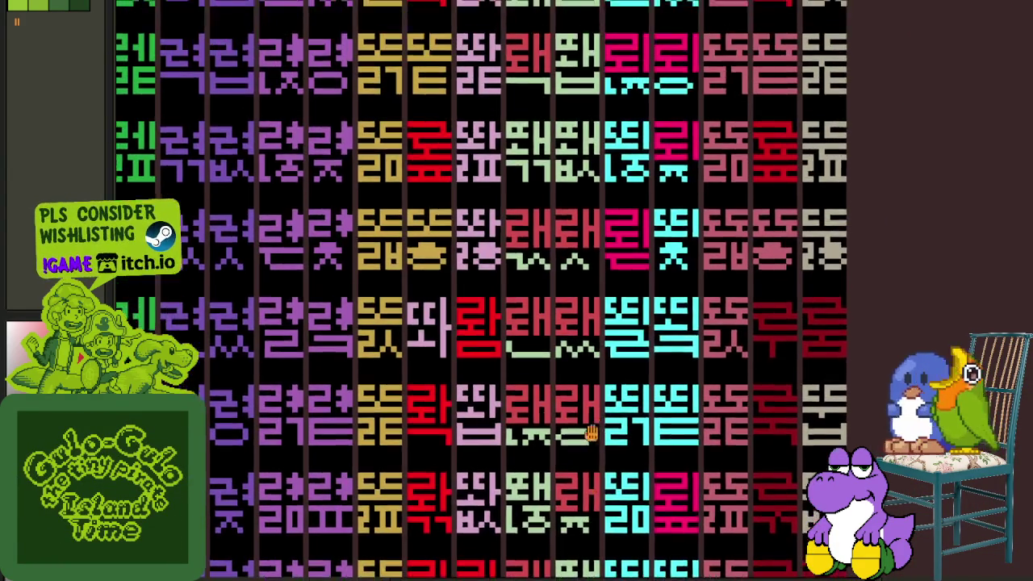
scroll(557, 432, up, 4)
scroll(557, 434, up, 1)
drag(557, 434, 573, 448)
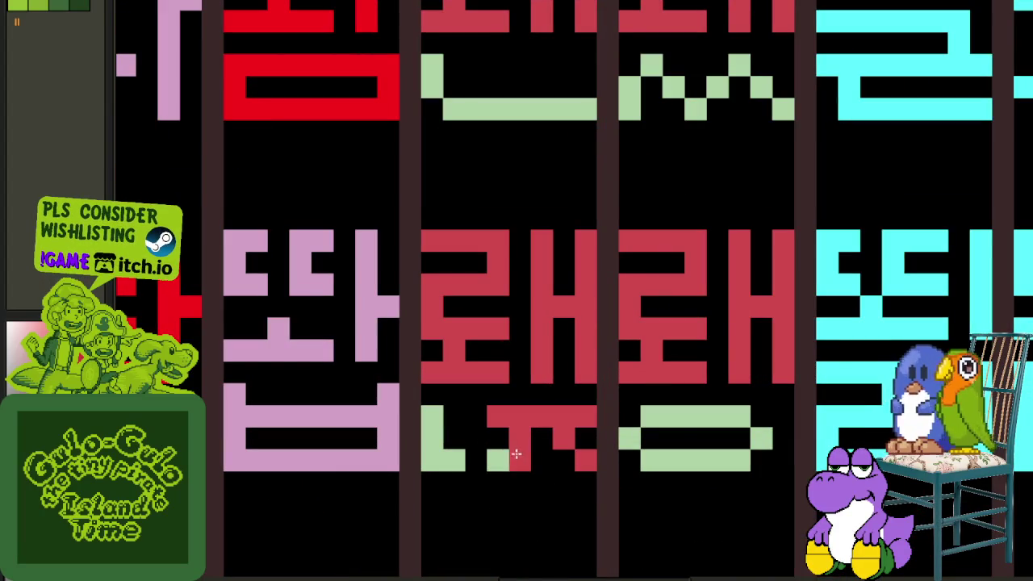
mouse_move(469, 456)
mouse_down()
mouse_move(687, 433)
mouse_move(739, 459)
mouse_up()
drag(709, 420, 622, 433)
- Paint the green ㅆ and ㄴ baseline red, undoing an accidental fill
scroll(692, 484, up, 3)
click(775, 358)
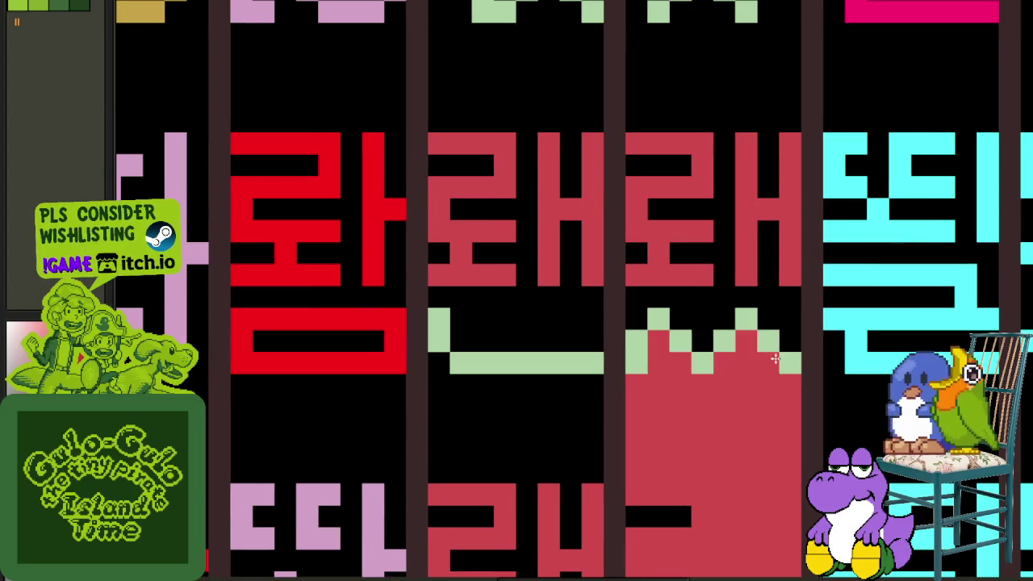
key(ctrl+z)
click(776, 356)
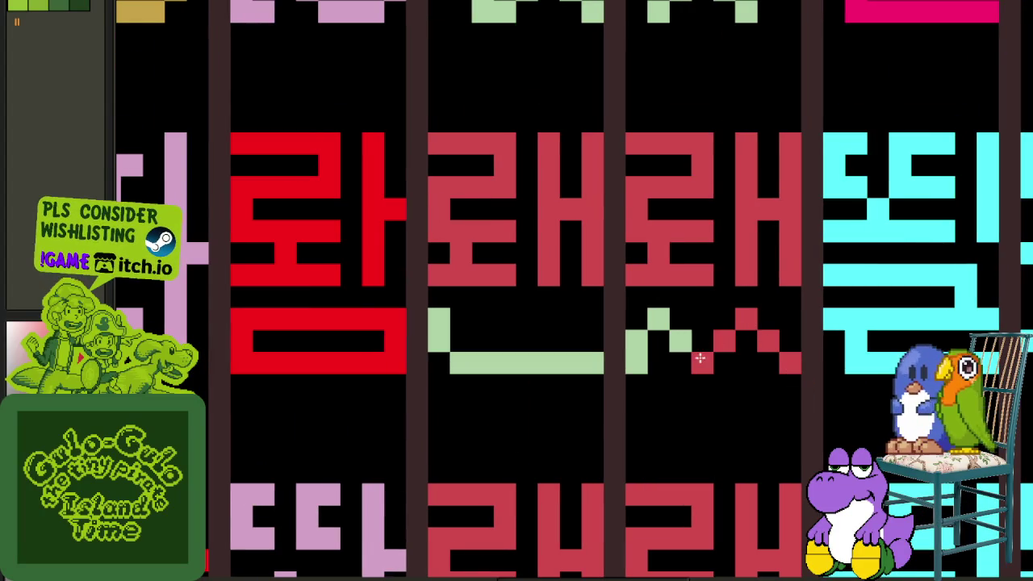
drag(633, 349, 532, 352)
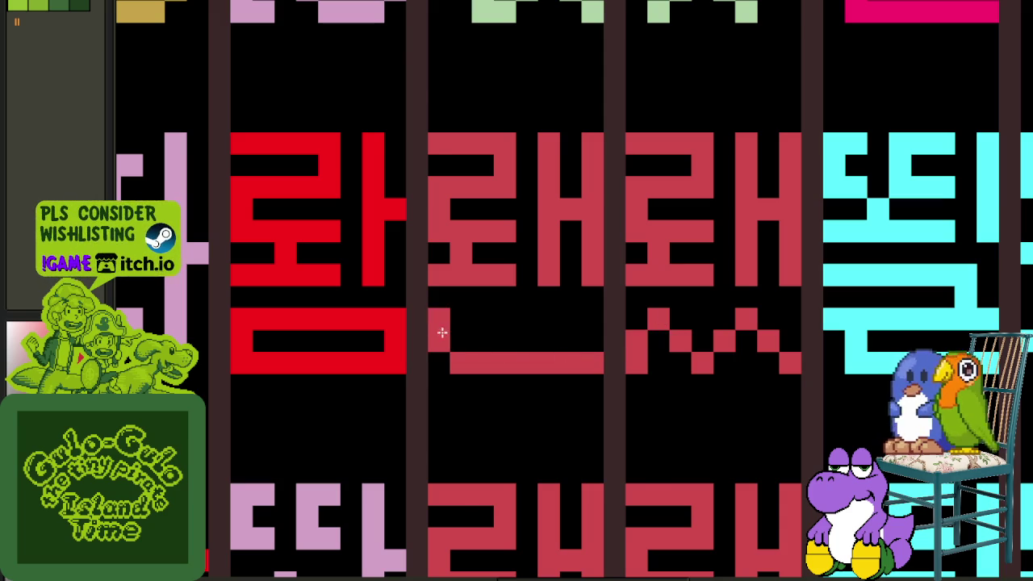
- Turn the remaining green ㅅ pixels and the bottom-left glyph part red
scroll(442, 333, down, 3)
scroll(560, 237, up, 3)
click(609, 481)
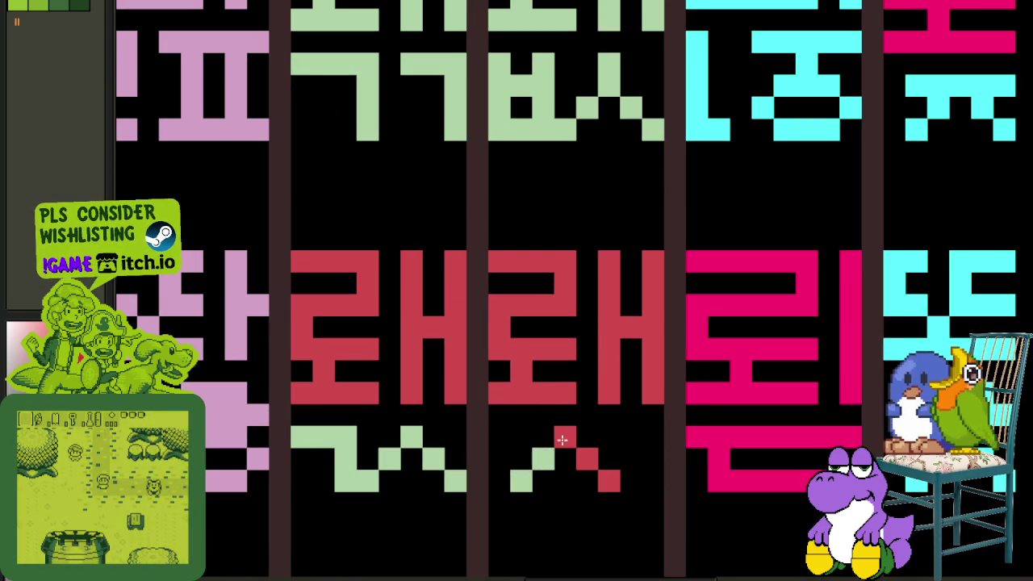
drag(561, 440, 526, 472)
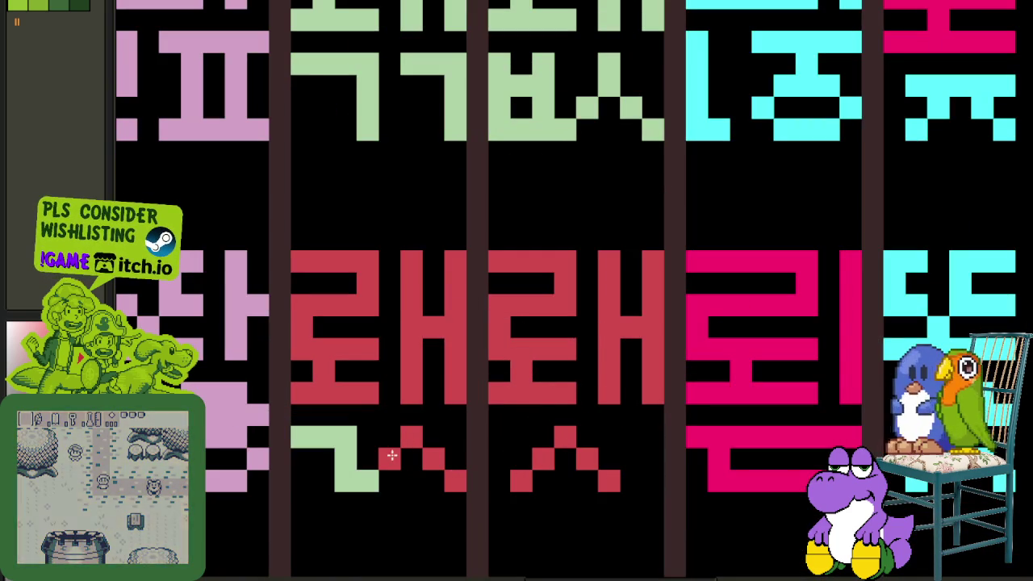
drag(379, 480, 300, 437)
scroll(436, 452, down, 2)
scroll(456, 239, up, 2)
click(636, 301)
- Paint the green ㅣ and ㅗ of the next glyph red and save the sheet
scroll(635, 300, down, 2)
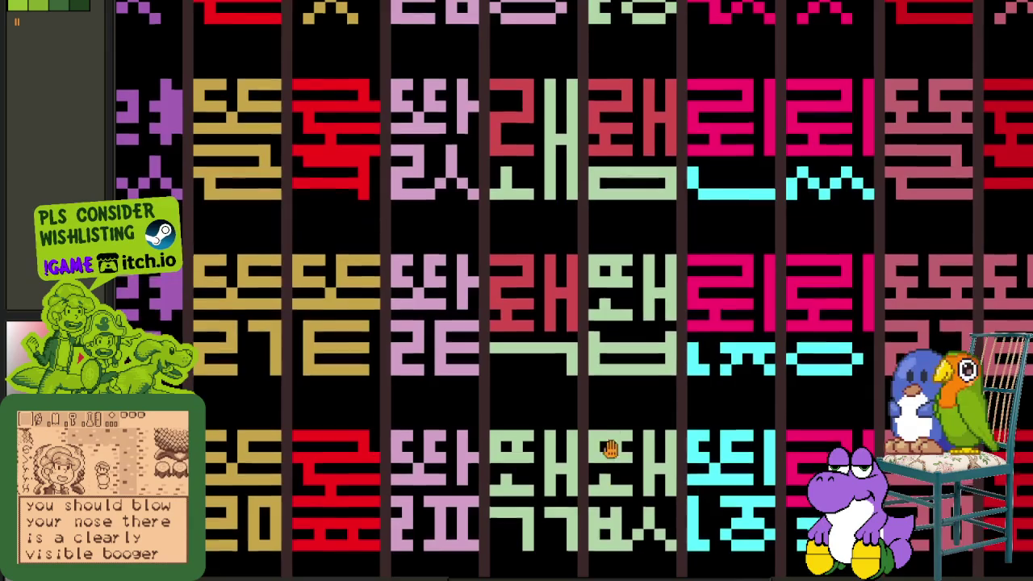
drag(580, 270, 581, 381)
scroll(581, 381, up, 2)
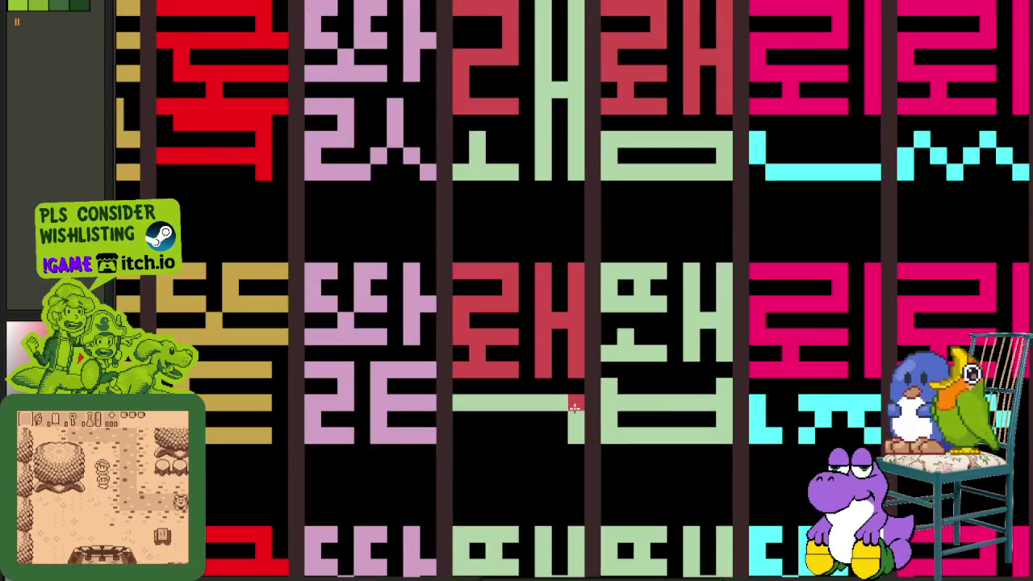
scroll(584, 272, down, 2)
drag(584, 272, 570, 386)
click(570, 386)
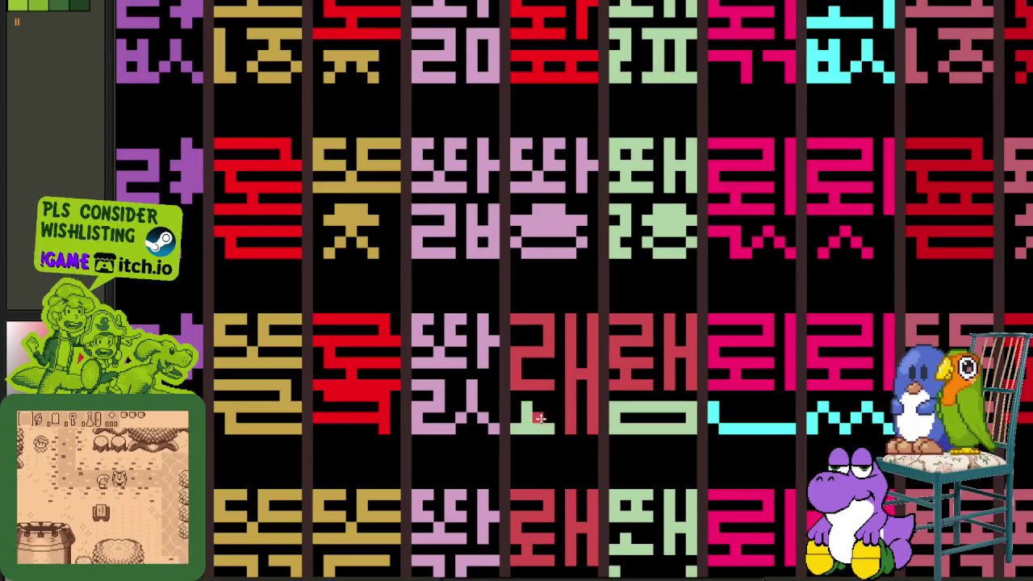
click(544, 431)
click(642, 409)
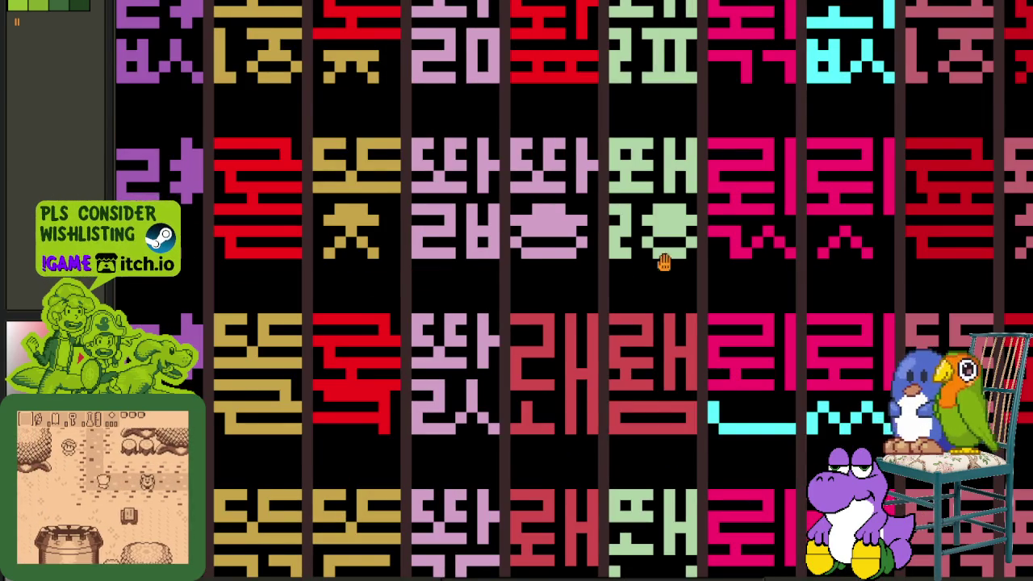
scroll(665, 312, up, 3)
scroll(665, 363, up, 3)
scroll(678, 424, up, 3)
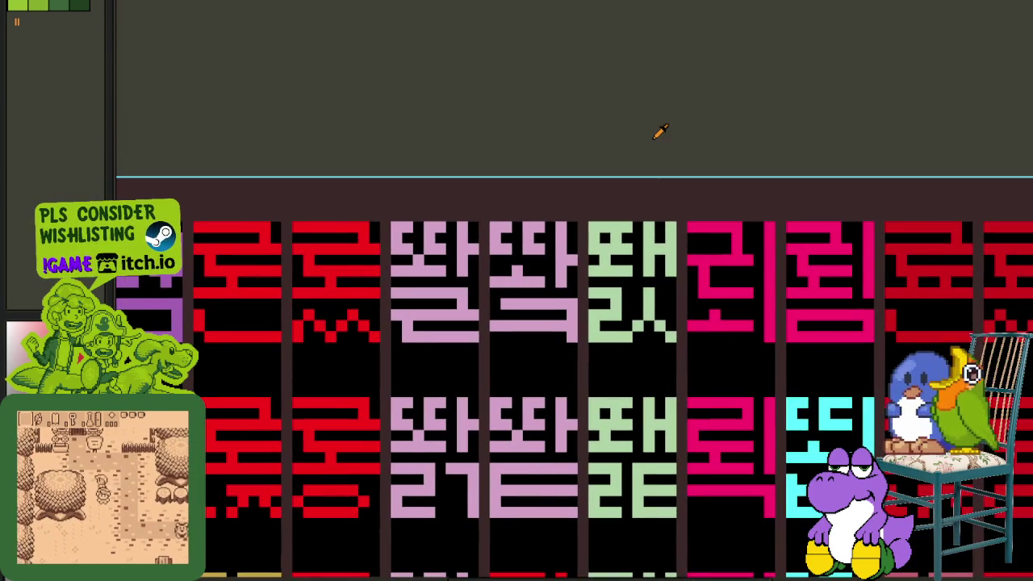
scroll(691, 158, down, 2)
key(ctrl+s)
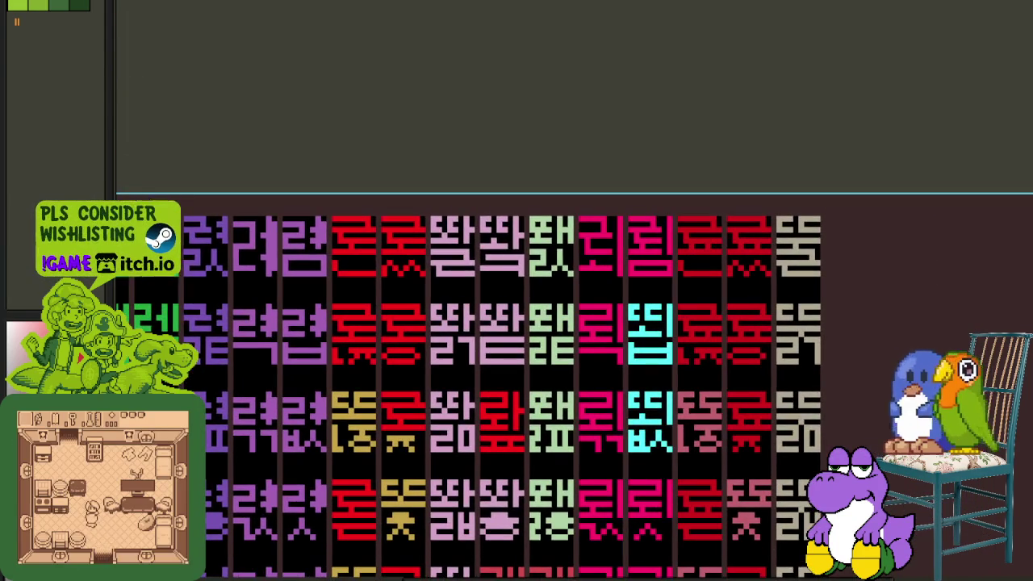
- Zoom and pan across the saved sheet to review the lower glyph rows and left columns
scroll(756, 356, down, 2)
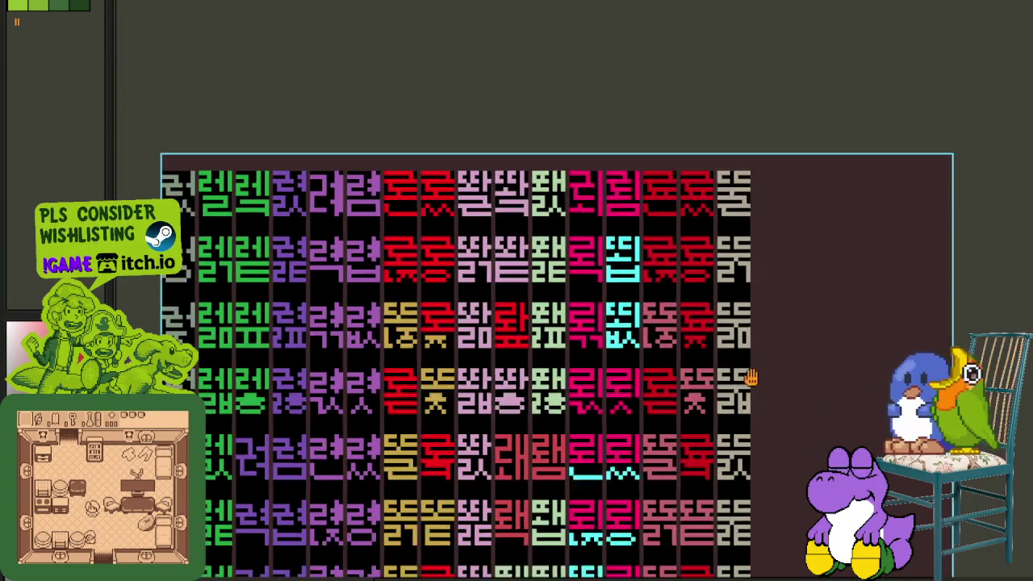
scroll(731, 400, down, 1)
scroll(711, 403, up, 2)
scroll(646, 339, up, 3)
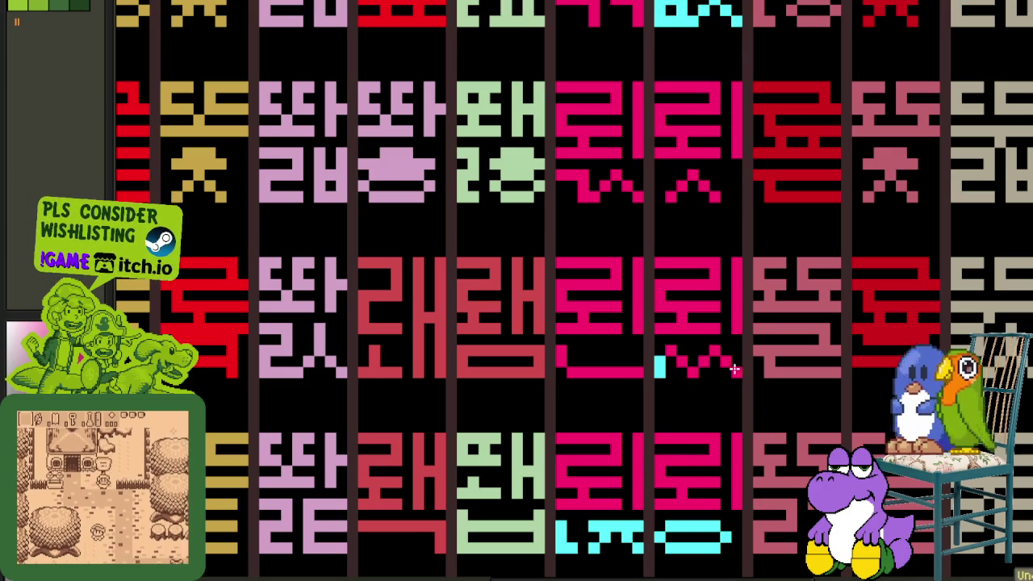
scroll(660, 368, down, 2)
scroll(661, 388, up, 3)
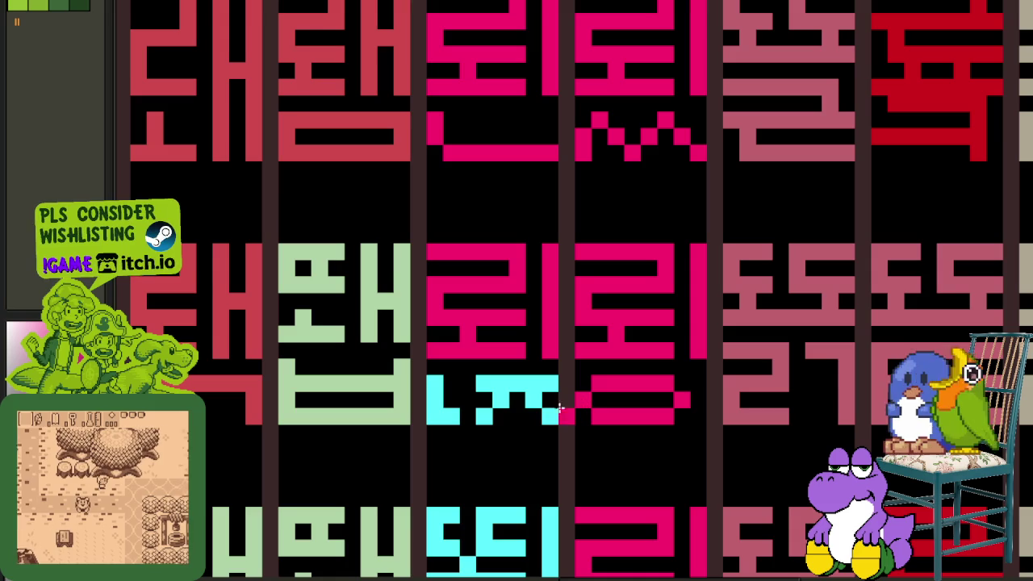
scroll(463, 427, down, 2)
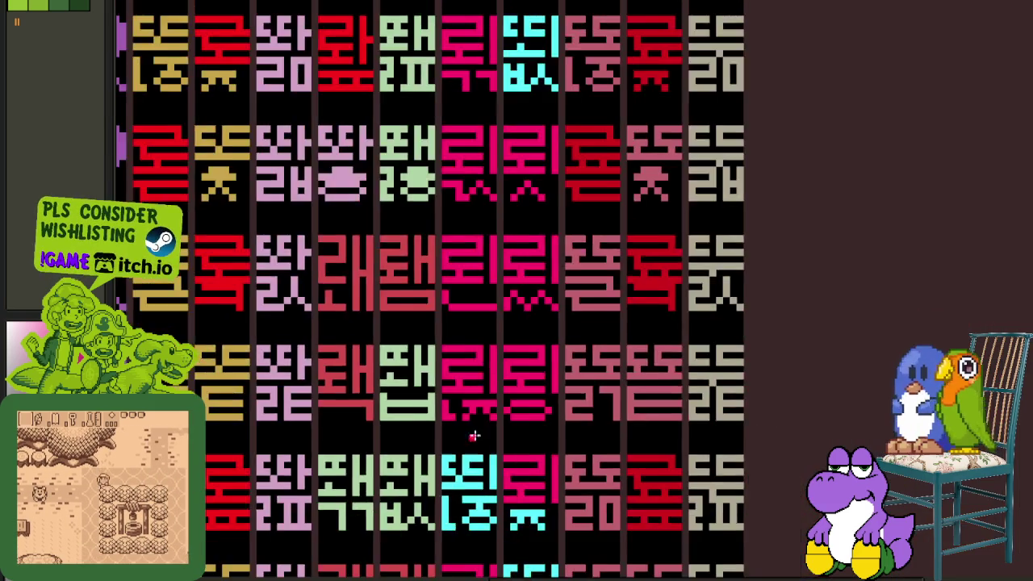
scroll(615, 323, up, 2)
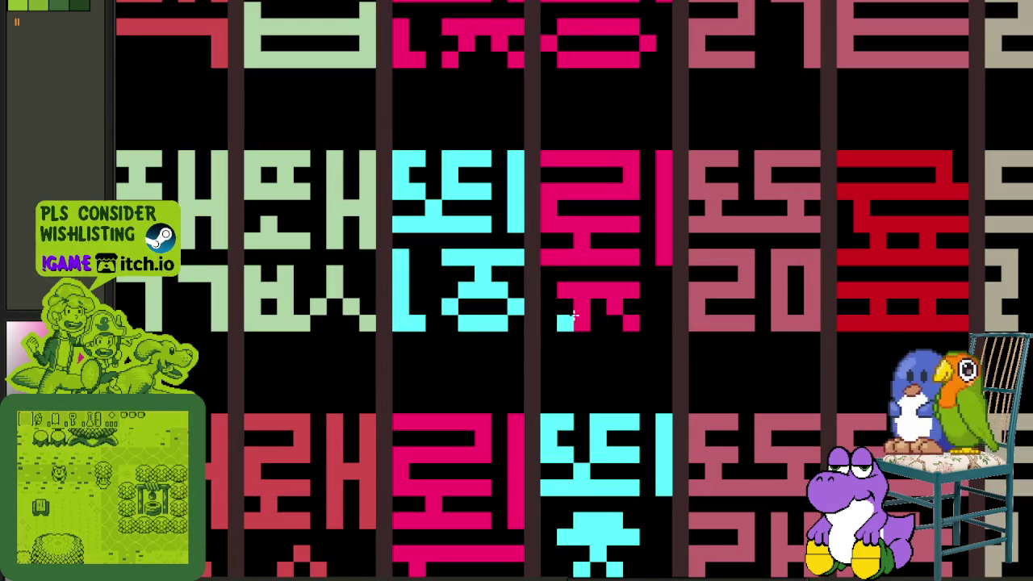
scroll(627, 495, down, 3)
scroll(605, 343, down, 1)
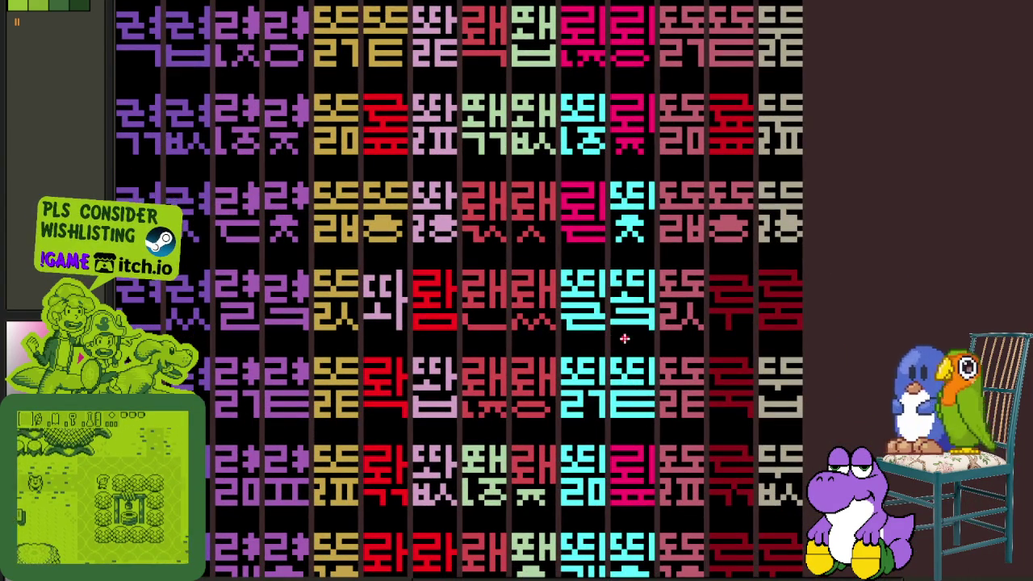
mouse_move(641, 347)
mouse_down()
mouse_move(644, 363)
mouse_move(624, 225)
mouse_up()
scroll(601, 371, down, 2)
scroll(622, 387, down, 2)
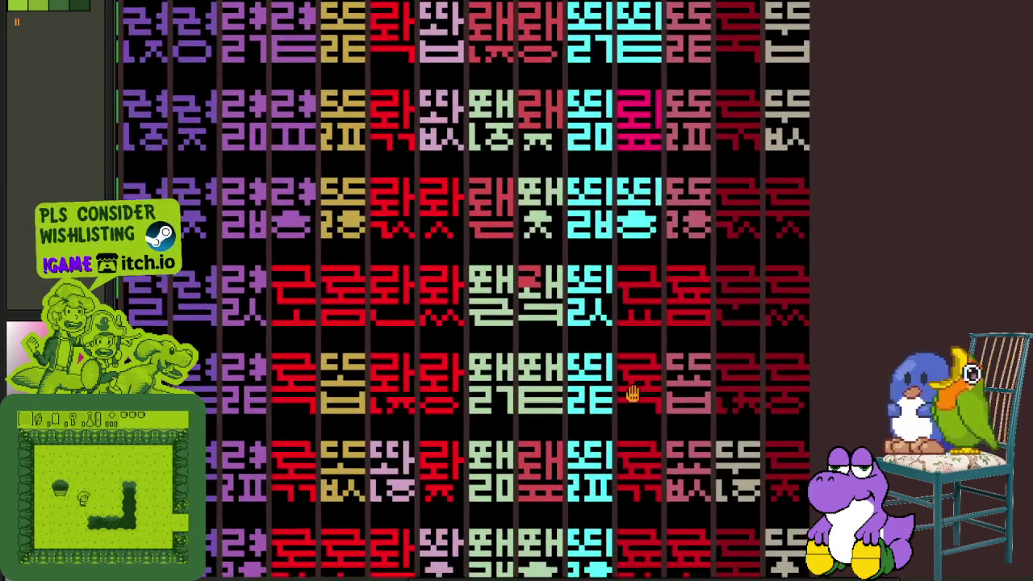
drag(637, 372, 574, 378)
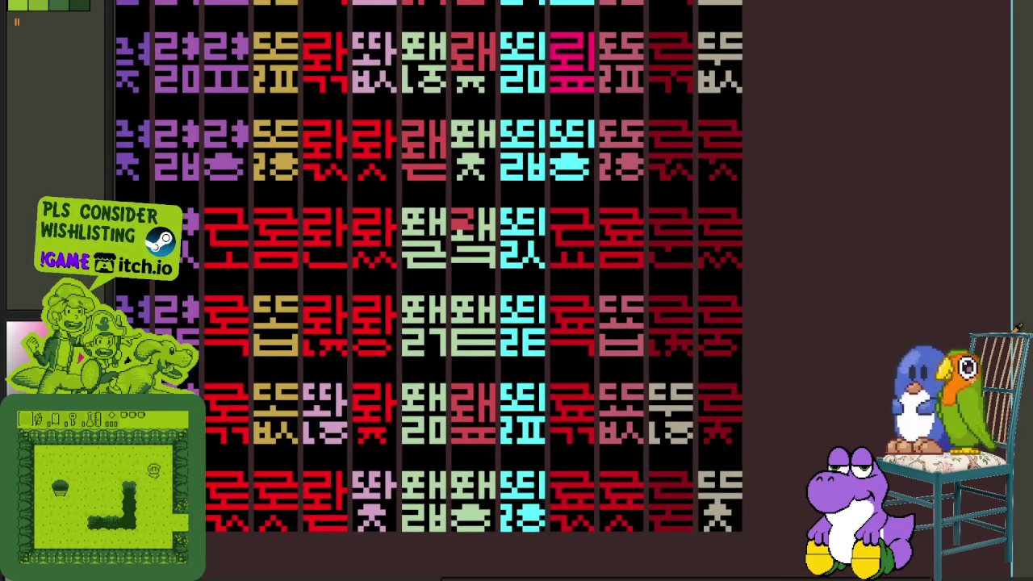
scroll(791, 323, down, 3)
scroll(784, 328, up, 1)
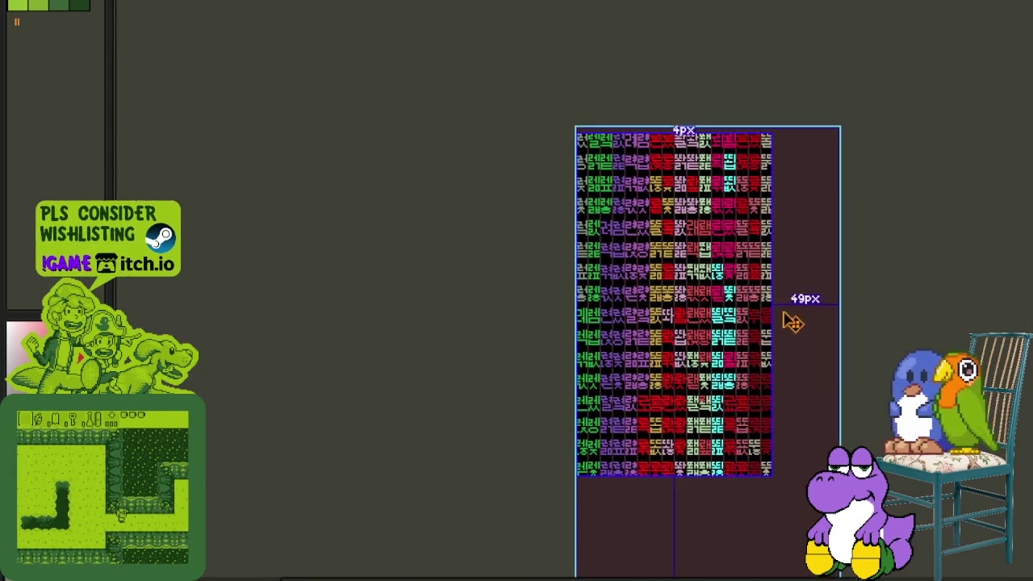
- Fill the gap in the lower cyan glyph and blacken its lower strip and side pixels
scroll(784, 296, up, 1)
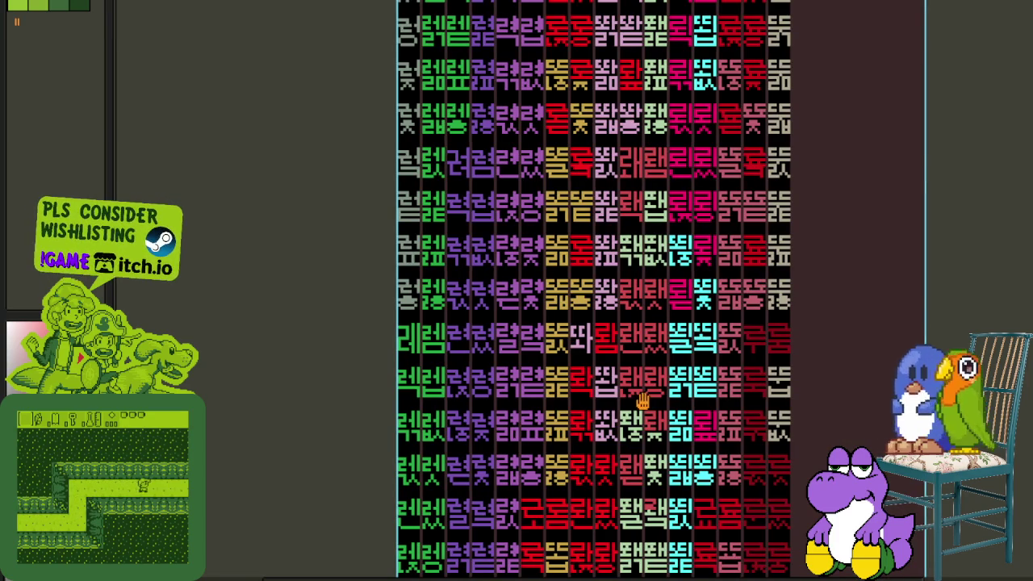
drag(650, 393, 633, 391)
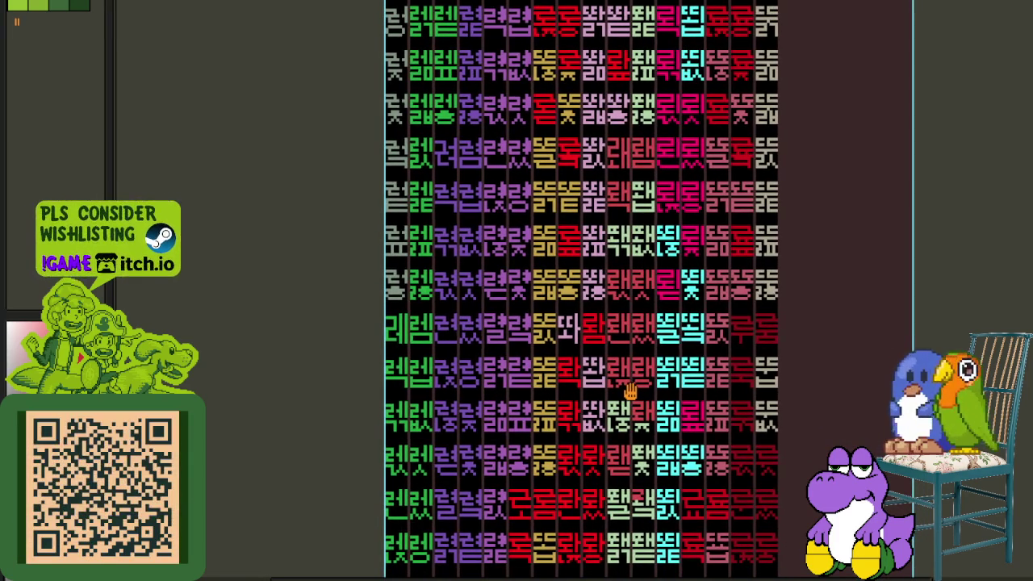
drag(631, 391, 579, 532)
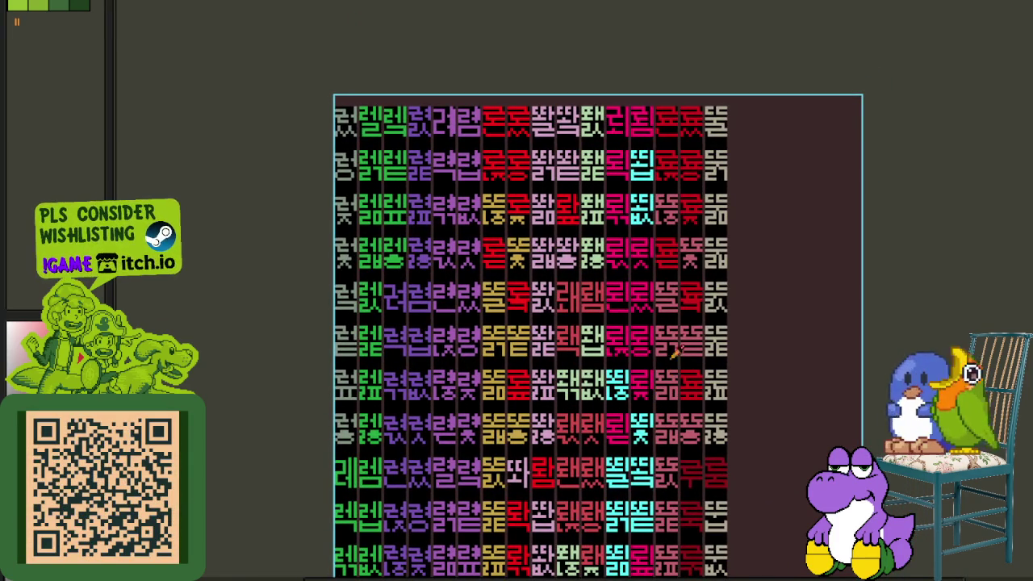
scroll(783, 359, up, 2)
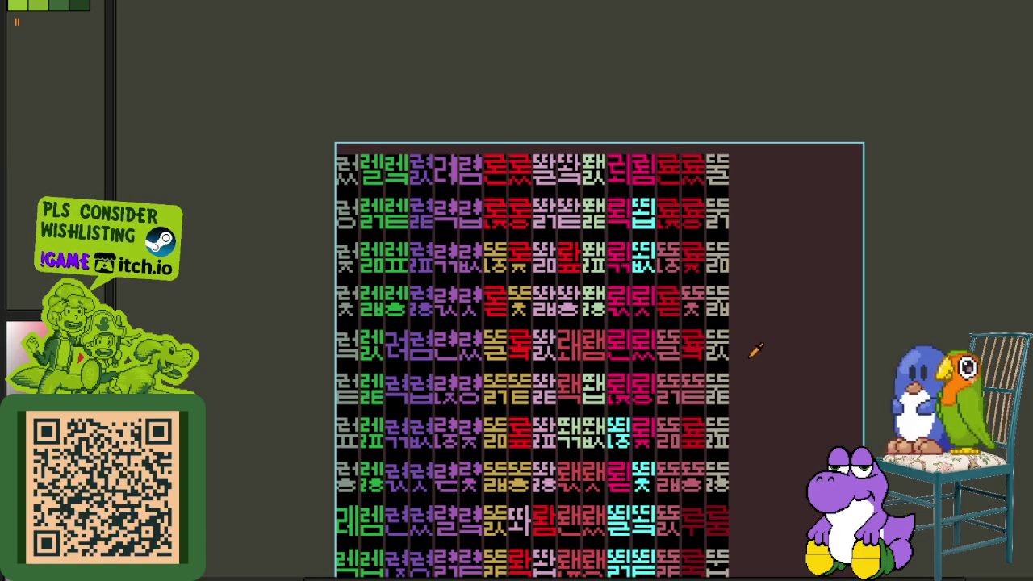
mouse_move(727, 461)
mouse_down()
mouse_move(714, 431)
mouse_move(757, 471)
mouse_up()
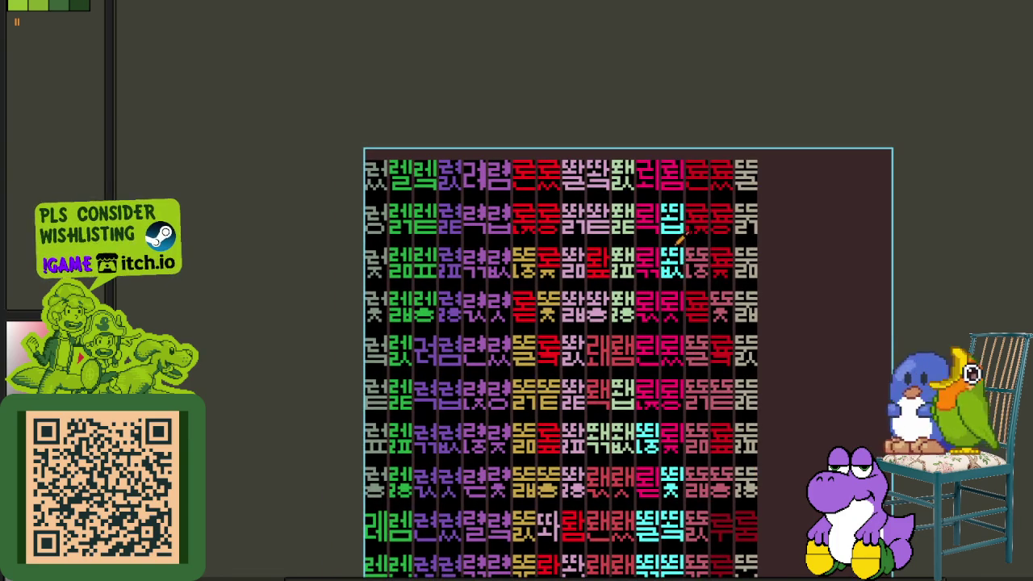
scroll(673, 236, up, 1)
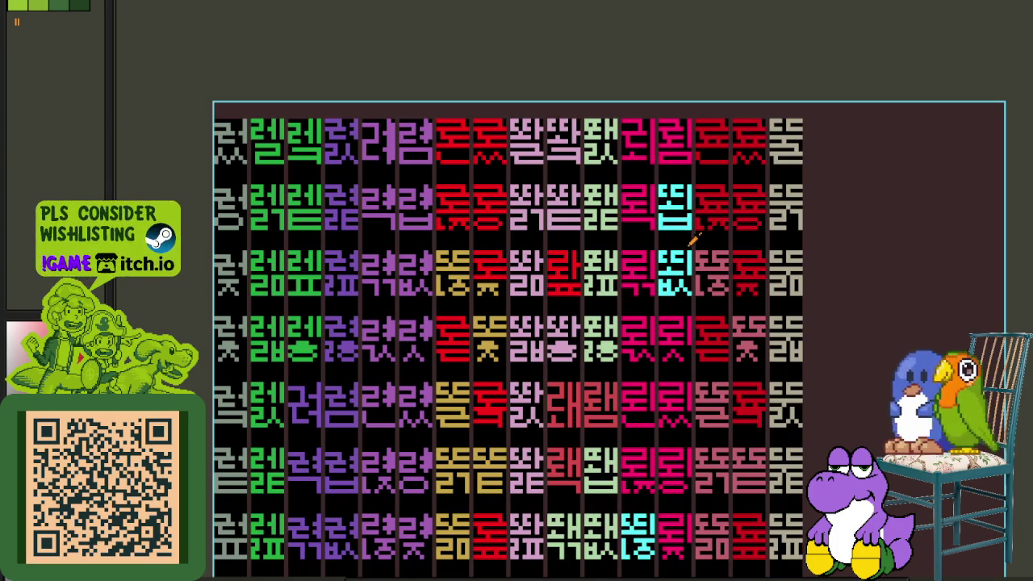
scroll(685, 209, up, 1)
scroll(645, 282, up, 2)
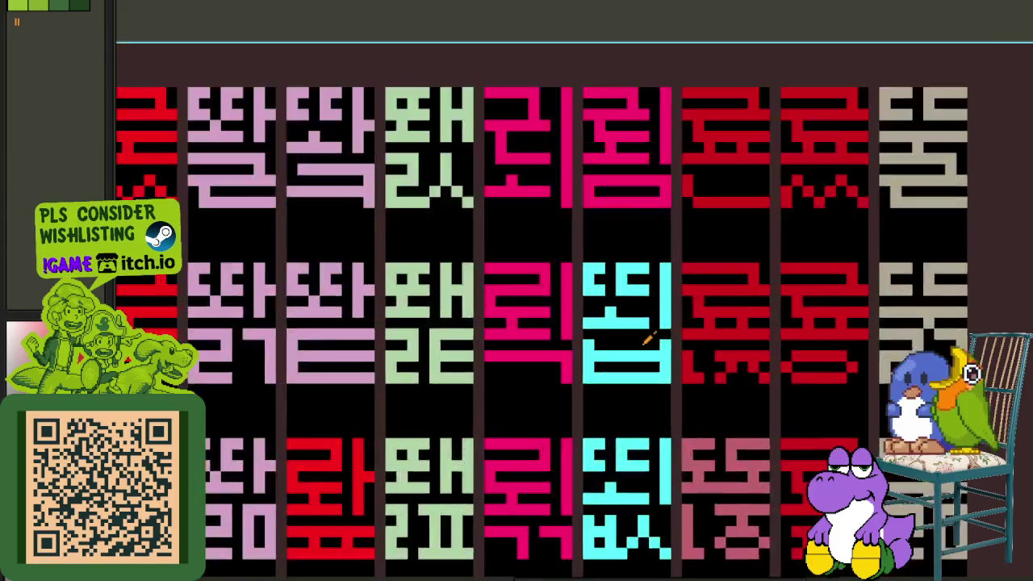
scroll(589, 353, up, 2)
mouse_move(522, 413)
mouse_down()
mouse_move(686, 413)
mouse_move(525, 377)
mouse_up()
click(488, 348)
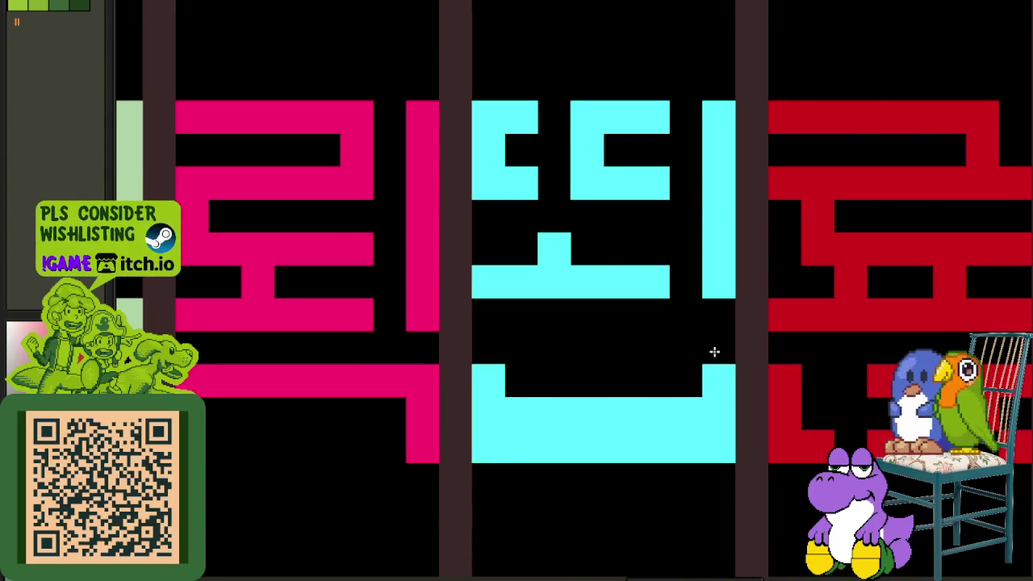
click(718, 349)
scroll(618, 339, down, 3)
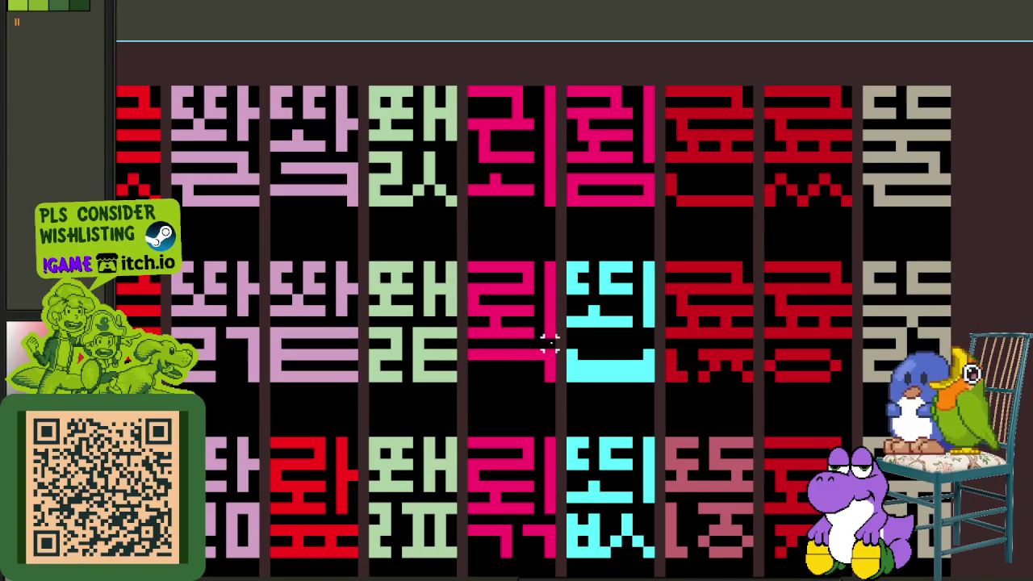
- Copy the pink ㄹ-ㅚ glyph over the cyan cell to its right
drag(552, 347, 462, 260)
mouse_move(492, 294)
mouse_down()
mouse_move(601, 305)
mouse_move(588, 285)
mouse_up()
click(693, 343)
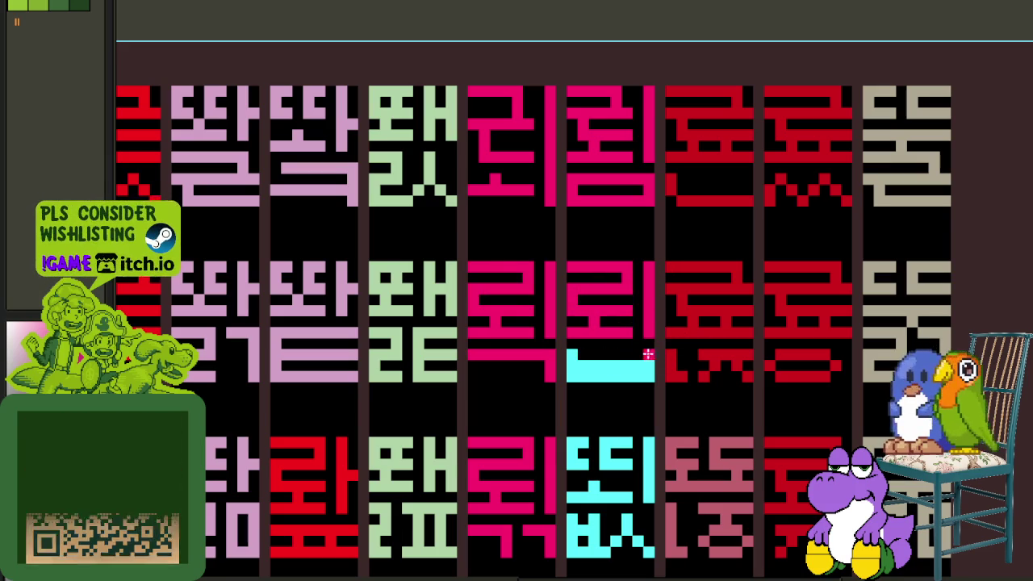
scroll(648, 353, down, 3)
scroll(662, 368, down, 1)
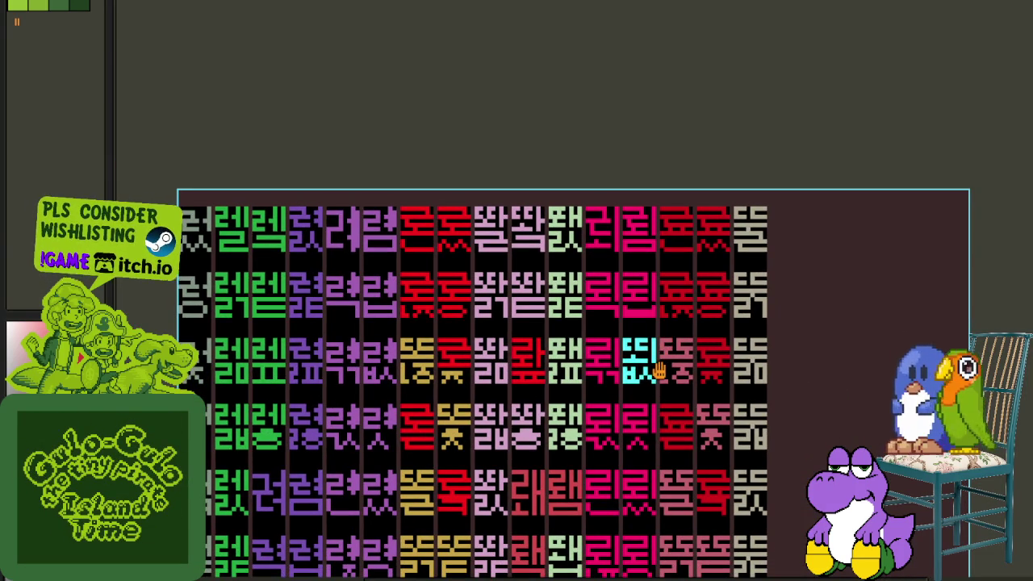
- Repaint 짭's bottom bar red and blacken its pink bottom bar and corners
scroll(659, 370, down, 2)
scroll(544, 358, down, 1)
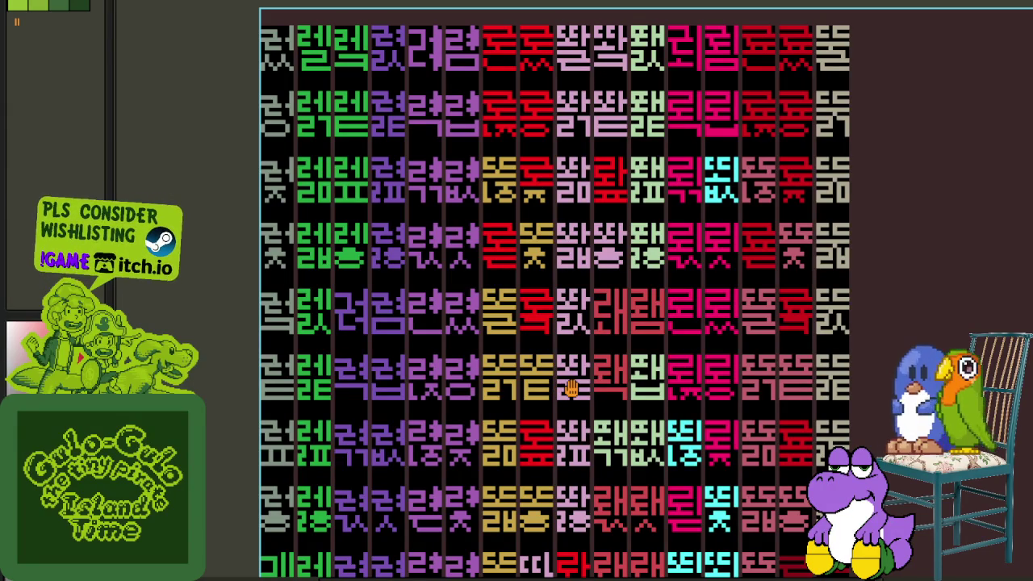
scroll(570, 389, down, 2)
scroll(571, 380, down, 2)
scroll(605, 307, down, 2)
scroll(611, 371, up, 2)
scroll(612, 373, up, 3)
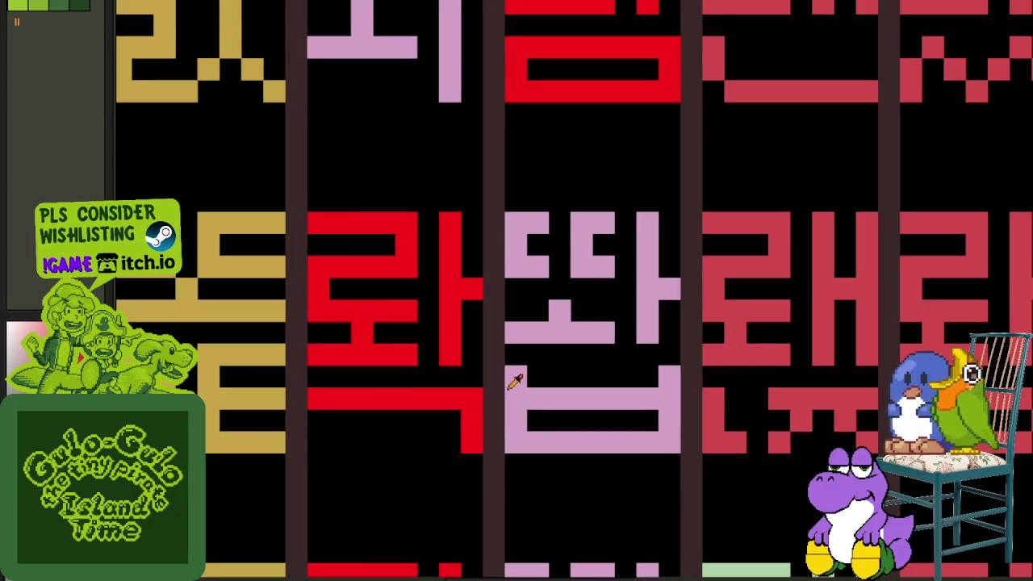
click(513, 415)
mouse_move(518, 434)
mouse_down()
mouse_move(614, 440)
mouse_move(670, 399)
mouse_move(648, 422)
mouse_move(547, 418)
mouse_up()
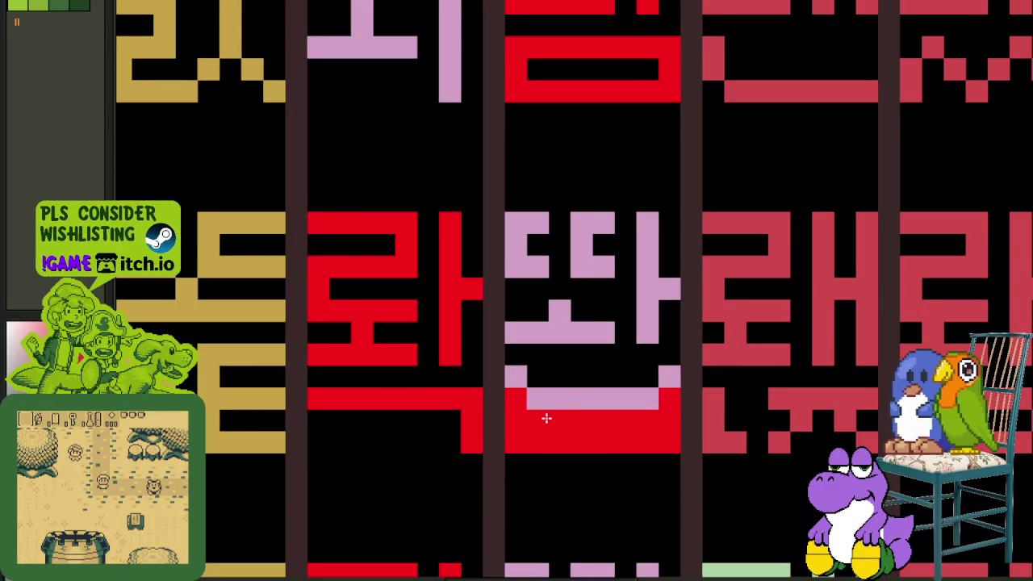
mouse_move(567, 380)
mouse_down()
mouse_move(562, 397)
mouse_move(662, 380)
mouse_up()
- Copy the top of the red 확 glyph into the next cell with the marquee
key(m)
drag(460, 365, 309, 213)
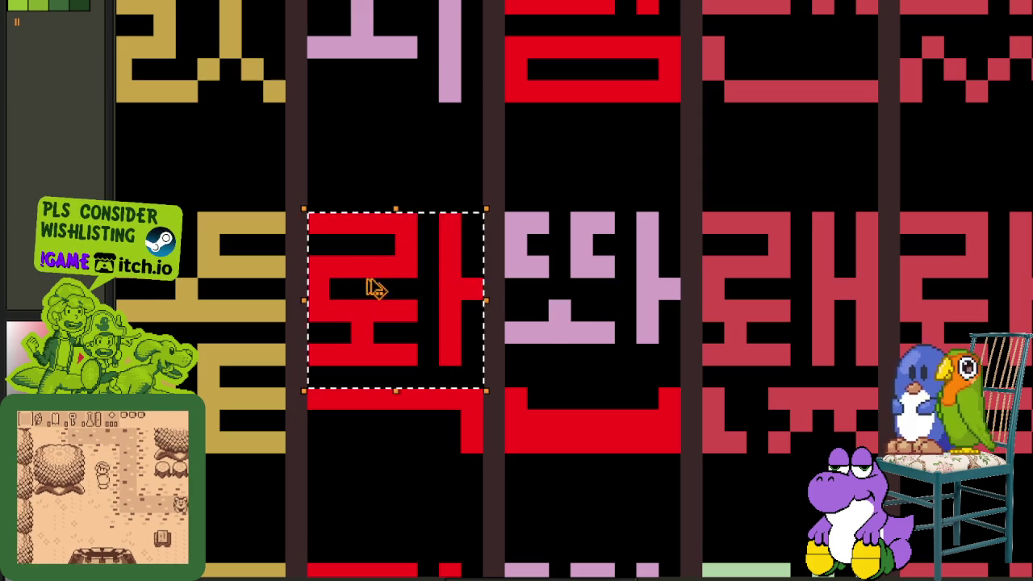
drag(365, 279, 557, 296)
scroll(582, 434, down, 3)
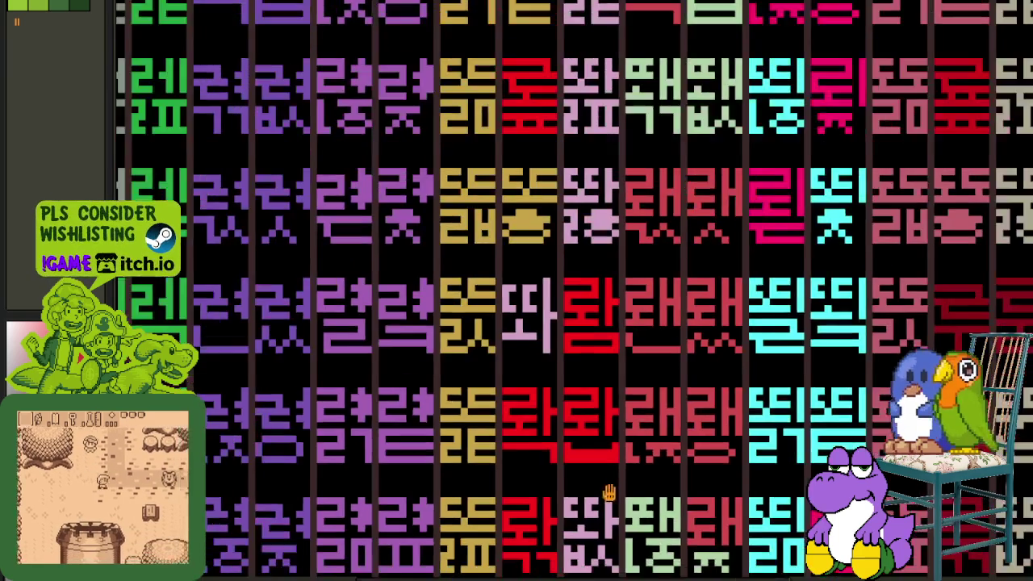
scroll(608, 492, down, 1)
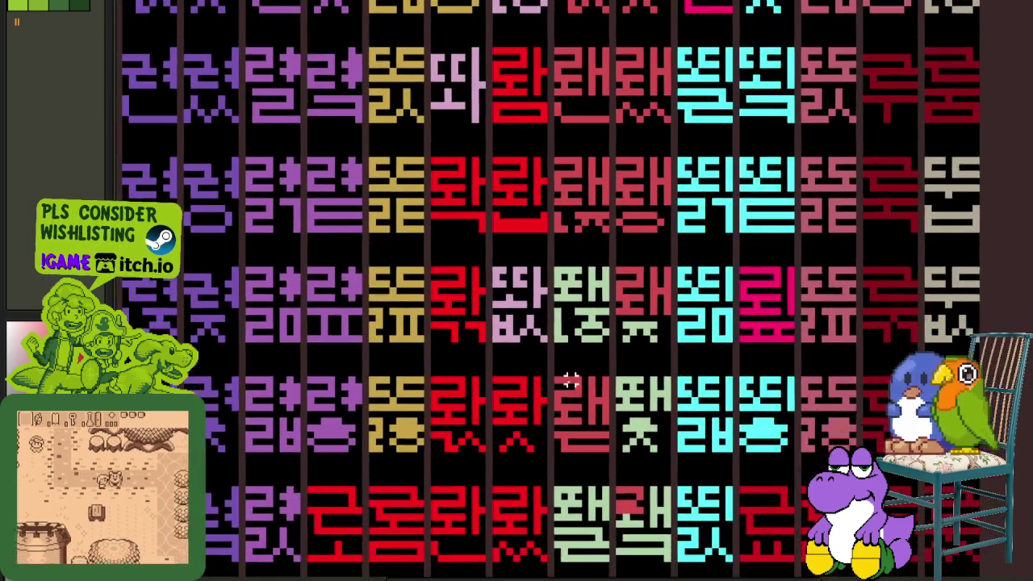
drag(608, 492, 570, 393)
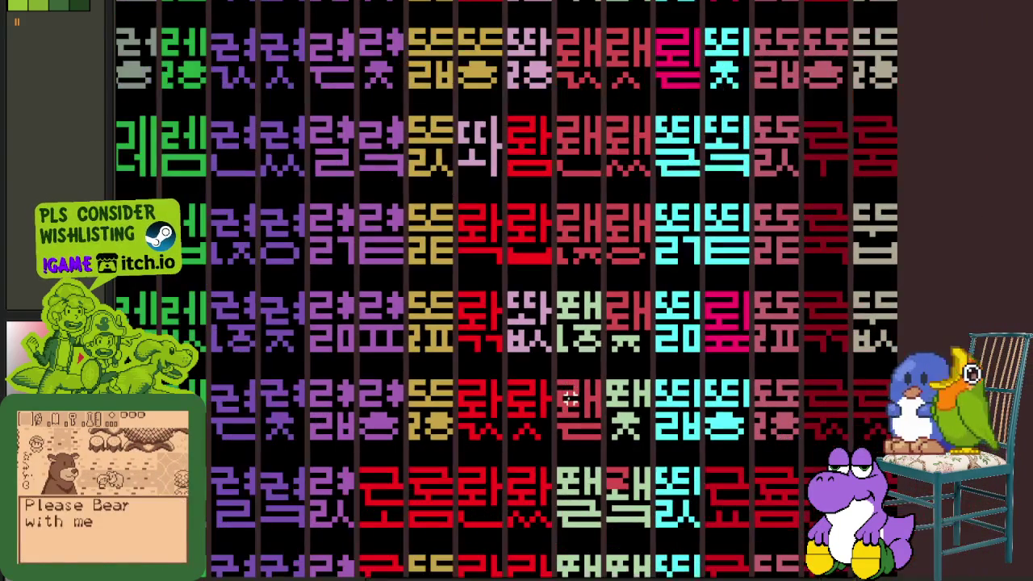
scroll(473, 185, up, 2)
scroll(535, 358, up, 3)
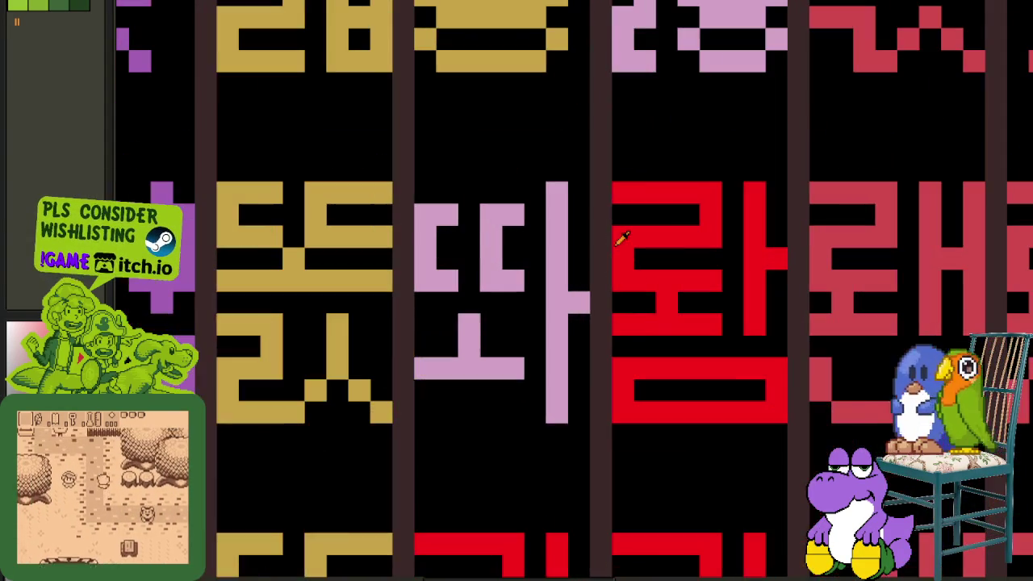
- Paint the top consonant of the pink 따 red and touch up its pink cells
mouse_move(424, 215)
mouse_down()
mouse_move(495, 228)
mouse_move(425, 280)
mouse_move(489, 274)
mouse_move(440, 299)
mouse_move(507, 334)
mouse_up()
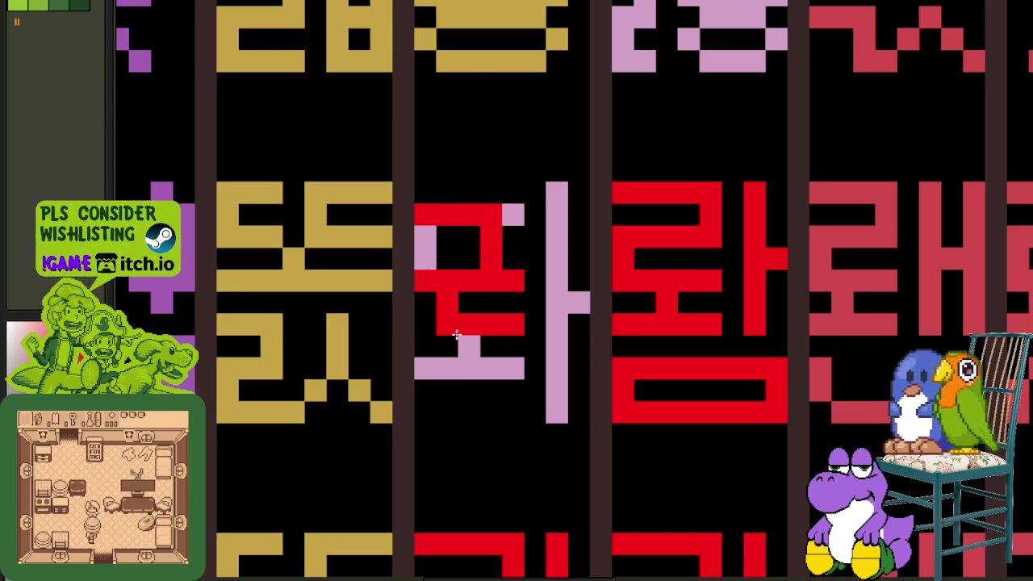
mouse_move(467, 248)
mouse_down()
mouse_move(447, 342)
mouse_move(509, 342)
mouse_up()
click(475, 326)
mouse_move(465, 373)
mouse_down()
mouse_move(468, 411)
mouse_move(424, 413)
mouse_move(518, 415)
mouse_move(491, 364)
mouse_move(423, 364)
mouse_up()
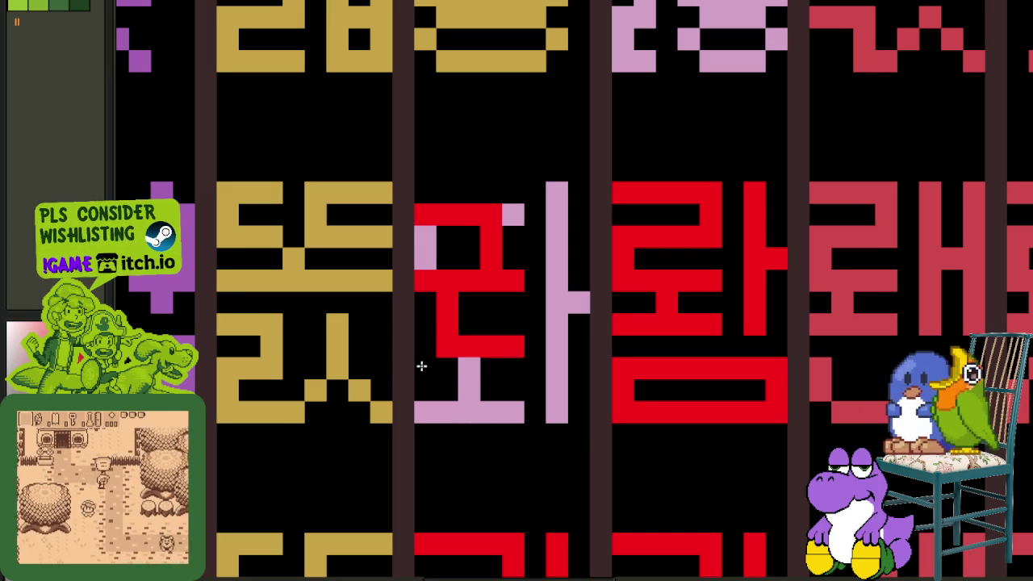
drag(425, 236, 426, 260)
click(515, 216)
- Shift the red consonant up one pixel and clear three leftover pink pixels
mouse_move(426, 212)
mouse_down()
mouse_move(476, 275)
mouse_move(507, 339)
mouse_up()
key(Up)
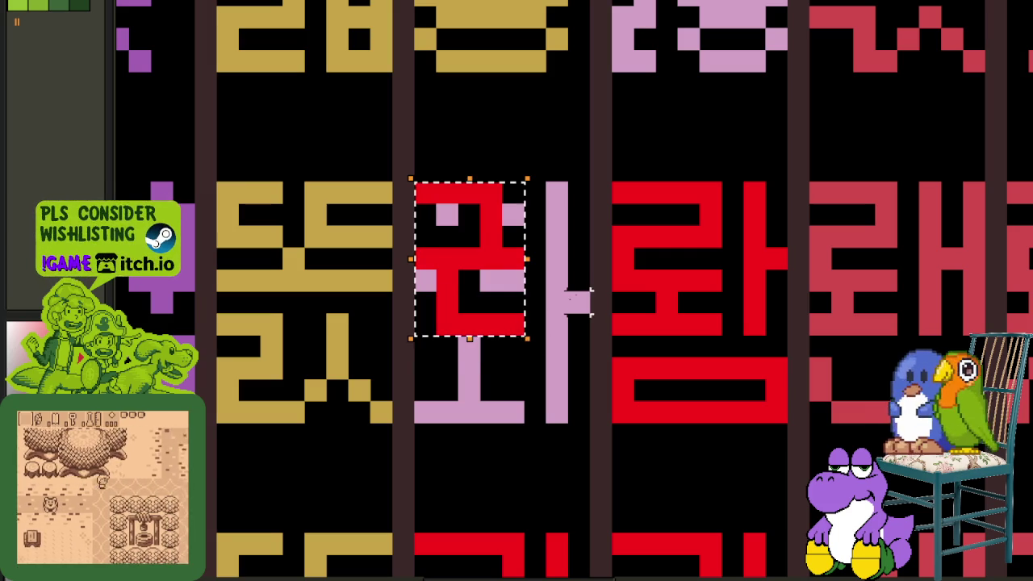
click(502, 281)
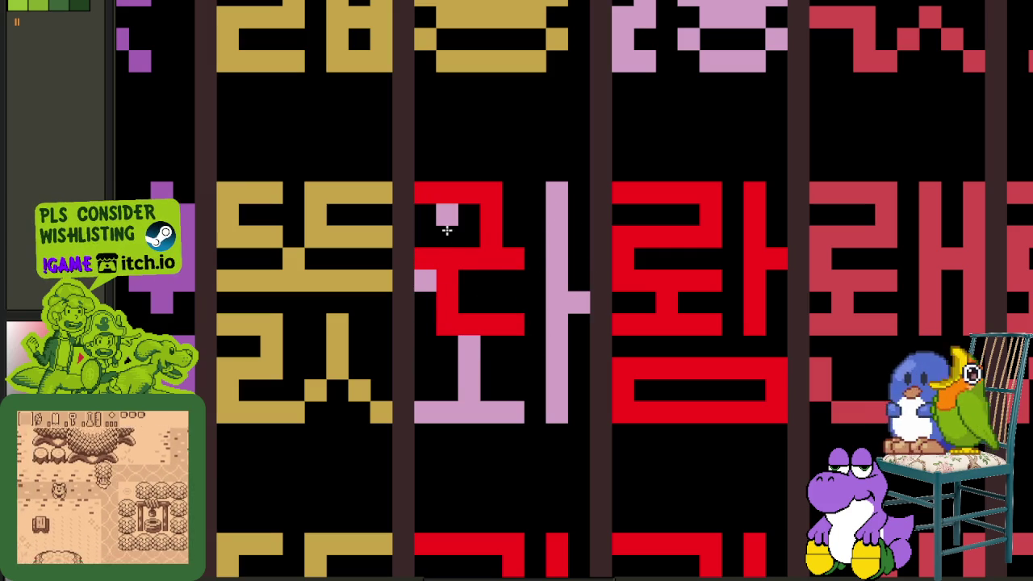
click(447, 215)
click(426, 280)
scroll(463, 343, down, 2)
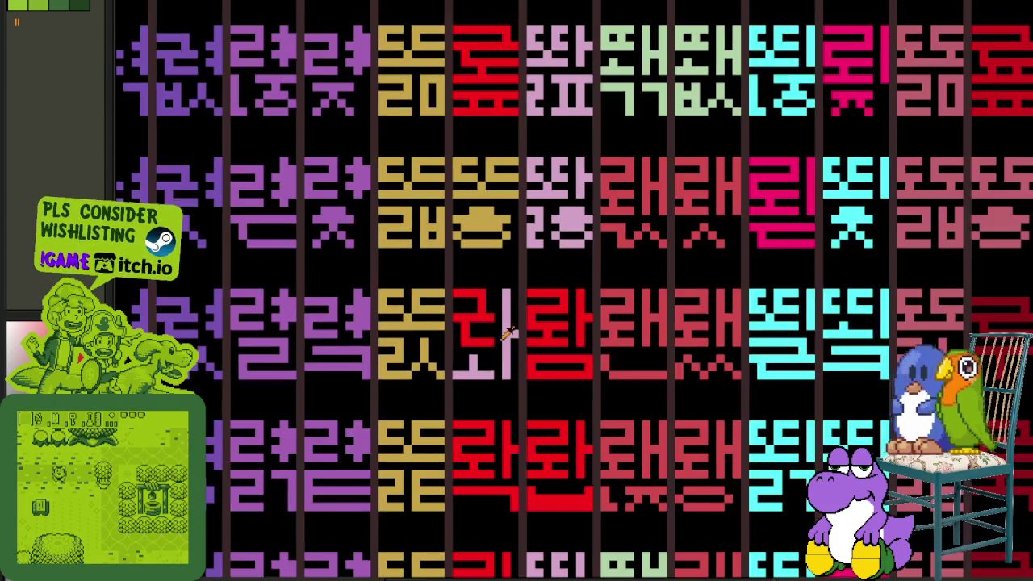
- Paint the gold glyph's bottom row red
scroll(463, 343, down, 1)
scroll(463, 343, down, 1)
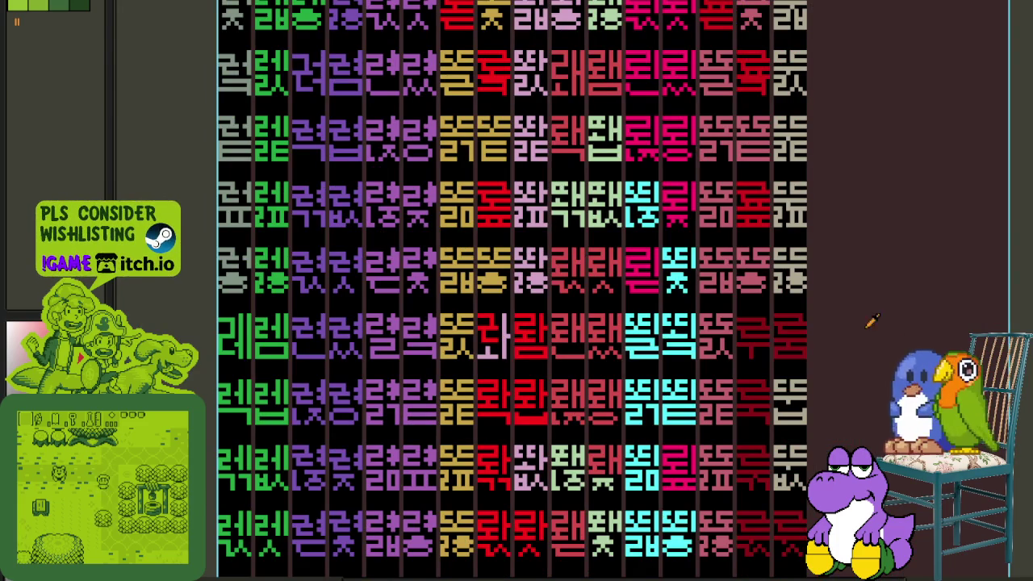
mouse_move(525, 341)
mouse_down()
mouse_move(542, 411)
mouse_move(535, 460)
mouse_move(560, 220)
mouse_up()
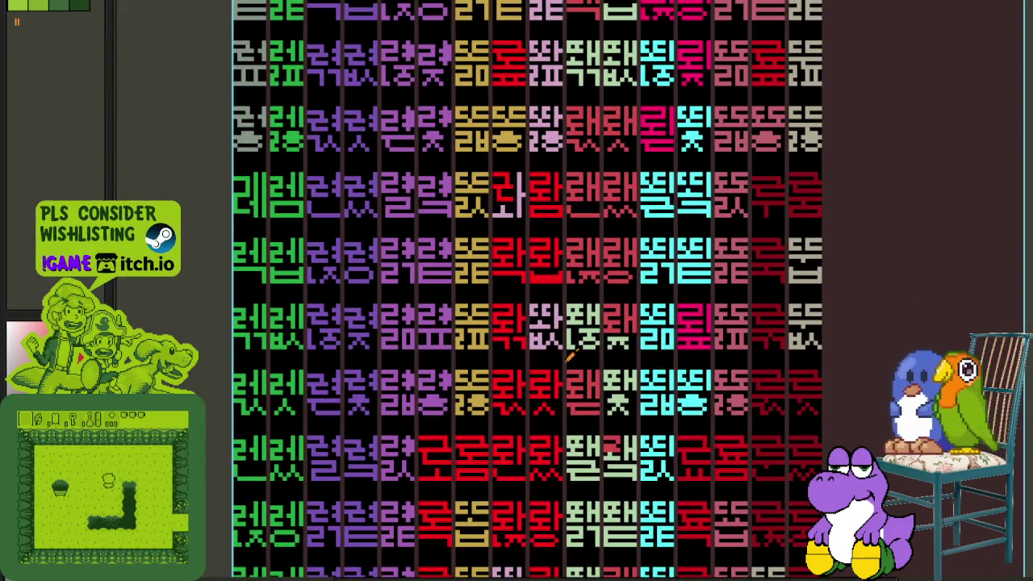
drag(572, 337, 549, 251)
scroll(394, 428, up, 2)
scroll(394, 428, up, 3)
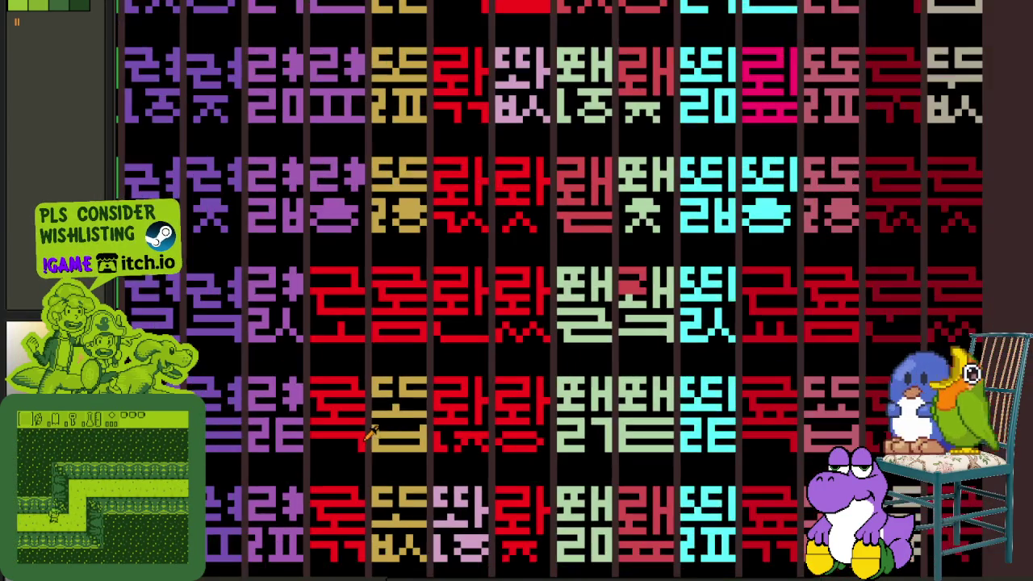
scroll(403, 428, down, 3)
drag(443, 408, 467, 448)
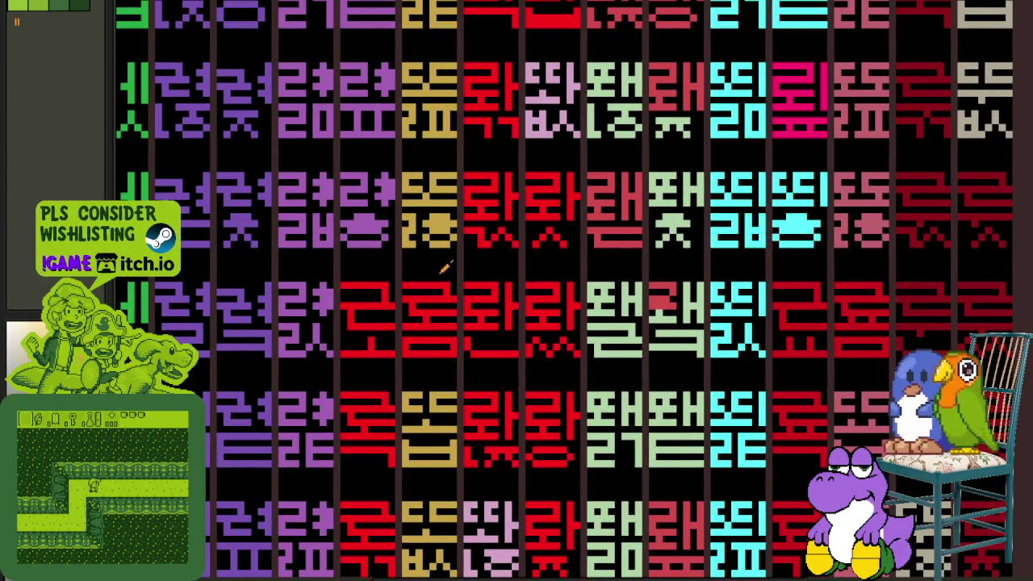
scroll(444, 242, up, 2)
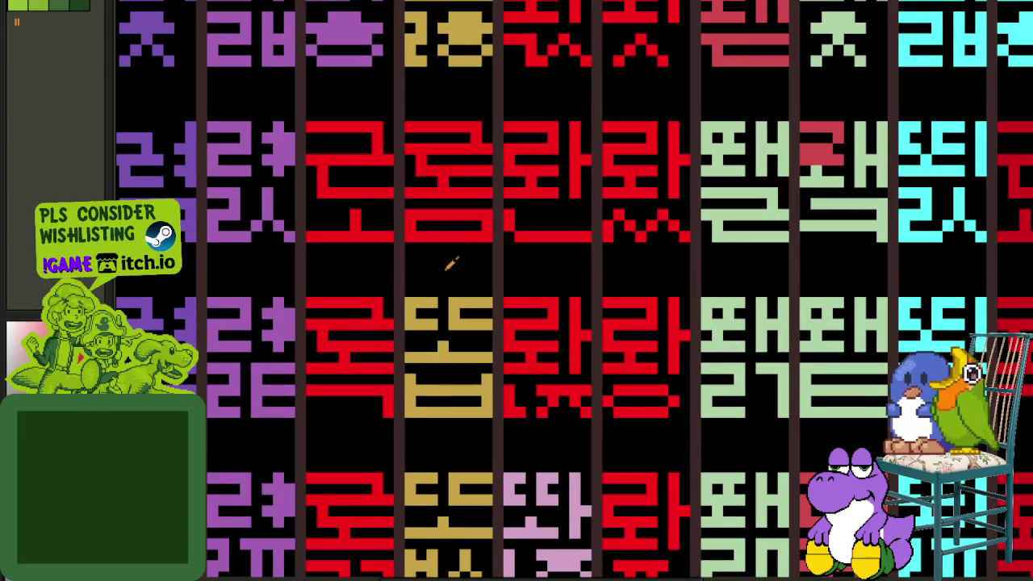
scroll(412, 401, up, 2)
mouse_move(404, 410)
mouse_down()
mouse_move(525, 409)
mouse_move(432, 386)
mouse_up()
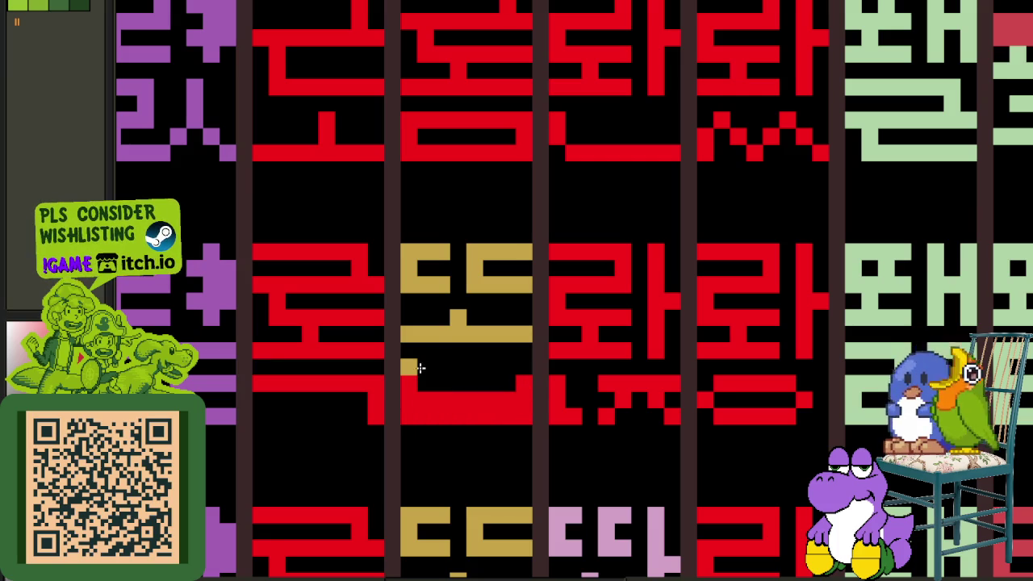
- Copy the red top of the 롬 glyph above down onto the gold glyph and commit it
scroll(412, 363, down, 2)
scroll(481, 226, up, 1)
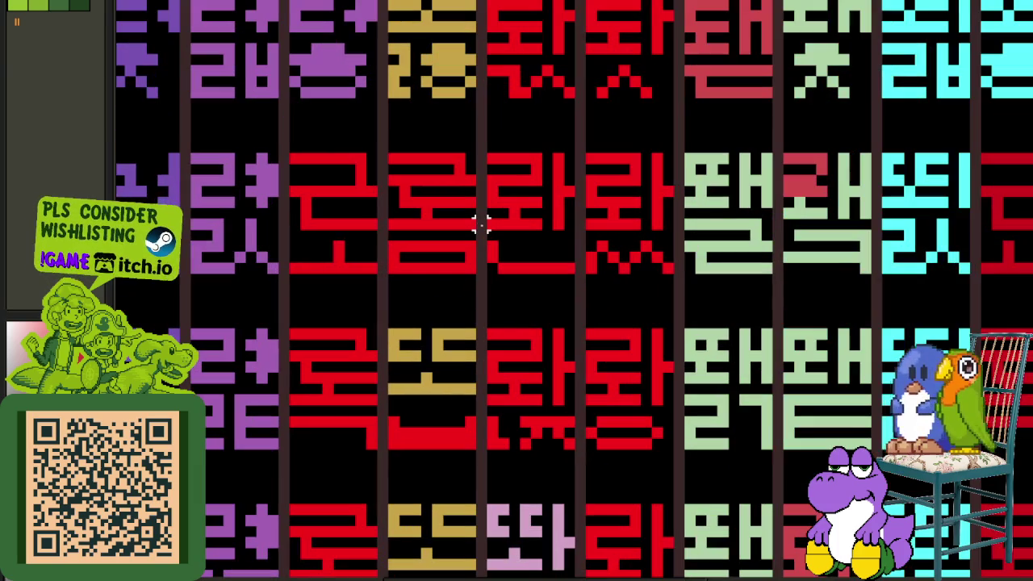
drag(470, 234, 397, 161)
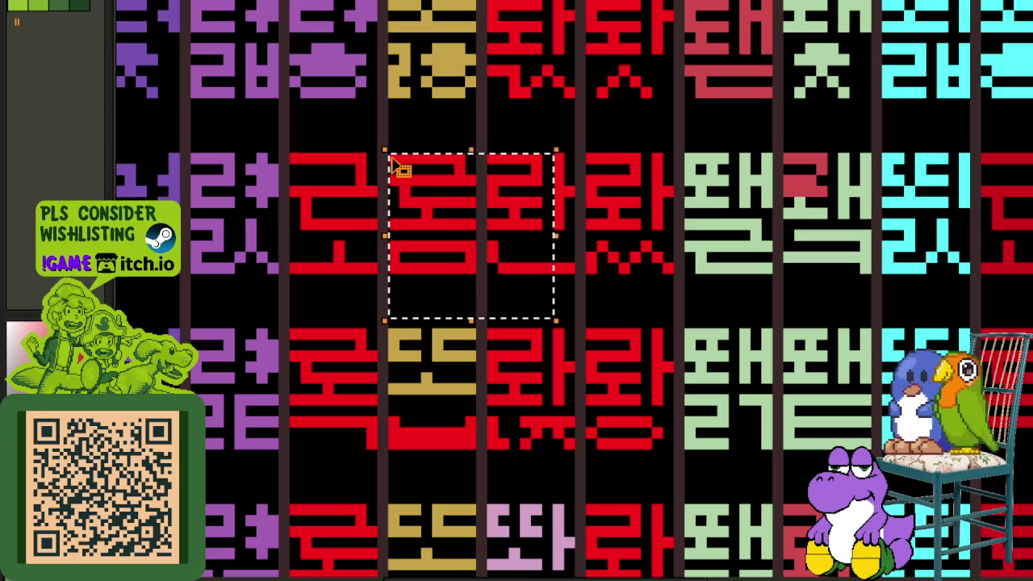
click(460, 224)
mouse_move(470, 234)
mouse_down()
mouse_move(394, 158)
mouse_move(413, 349)
mouse_up()
key(Return)
scroll(580, 301, down, 1)
scroll(565, 307, down, 1)
scroll(472, 323, up, 1)
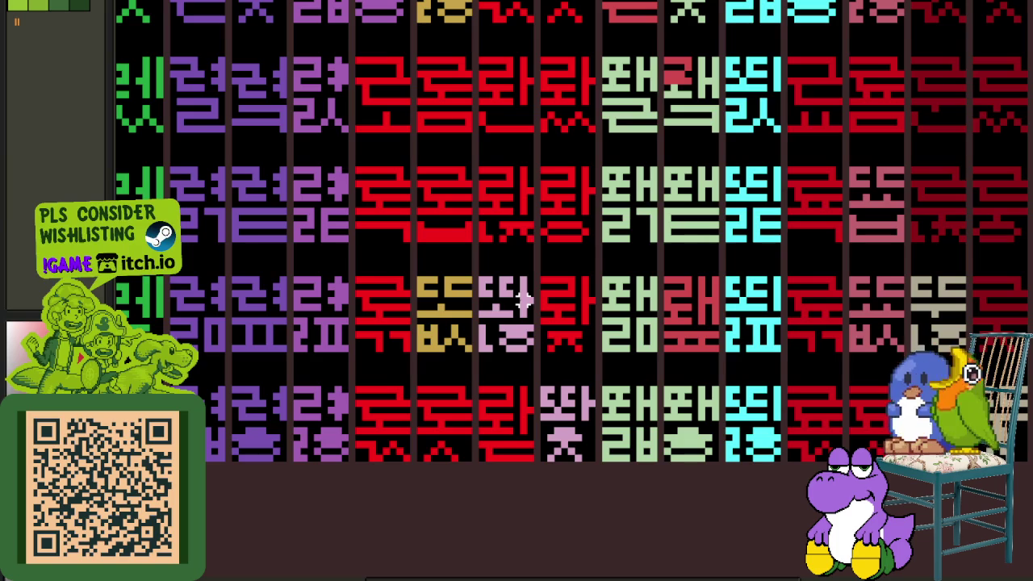
drag(530, 237, 549, 392)
scroll(460, 473, up, 3)
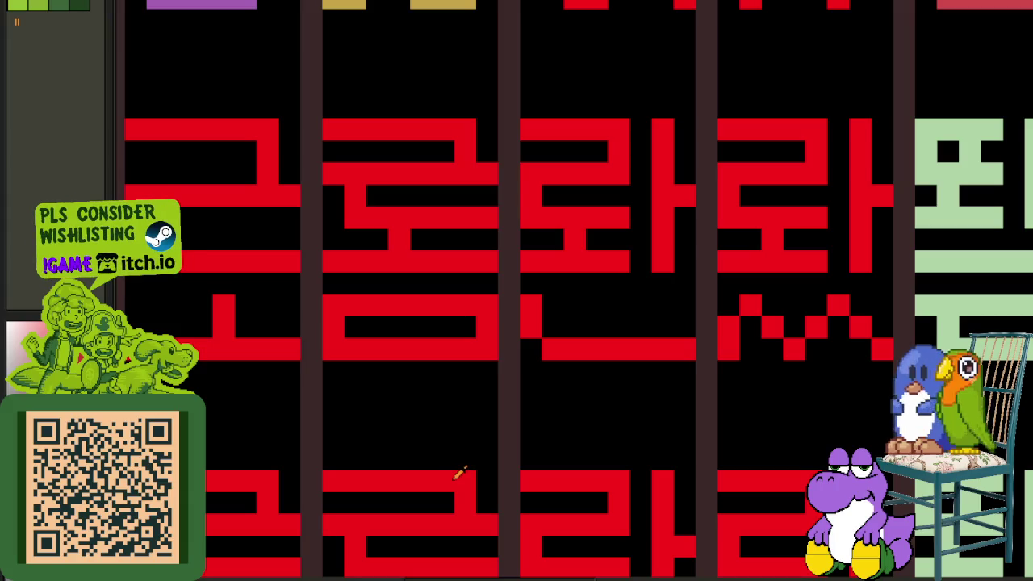
scroll(565, 252, down, 2)
scroll(793, 378, down, 1)
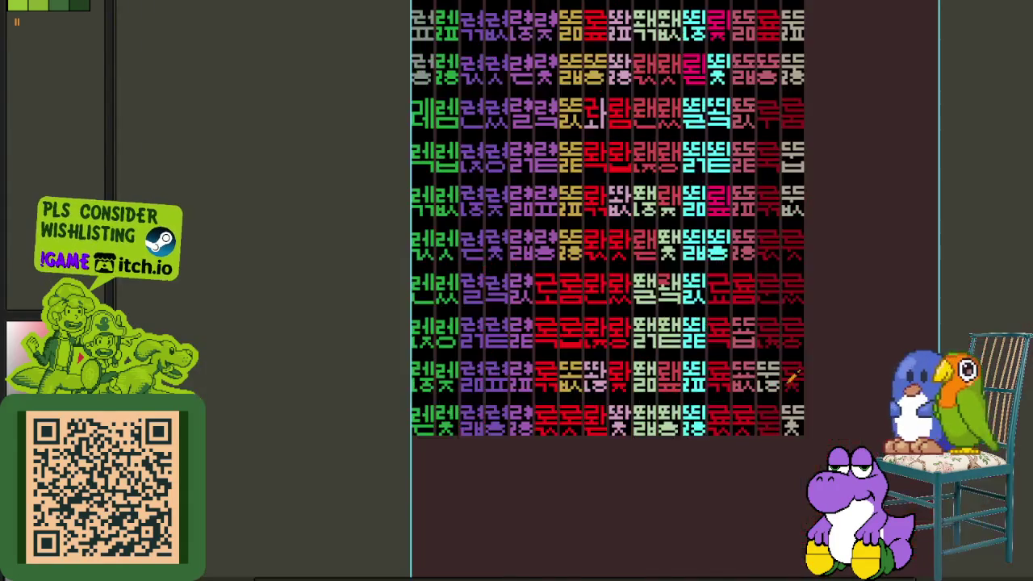
scroll(653, 327, up, 2)
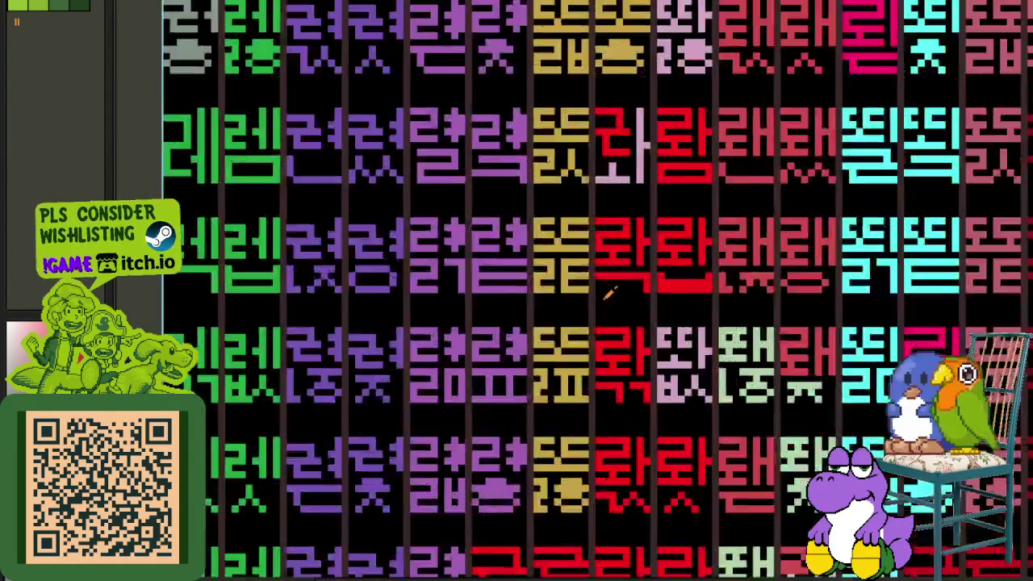
scroll(643, 363, up, 1)
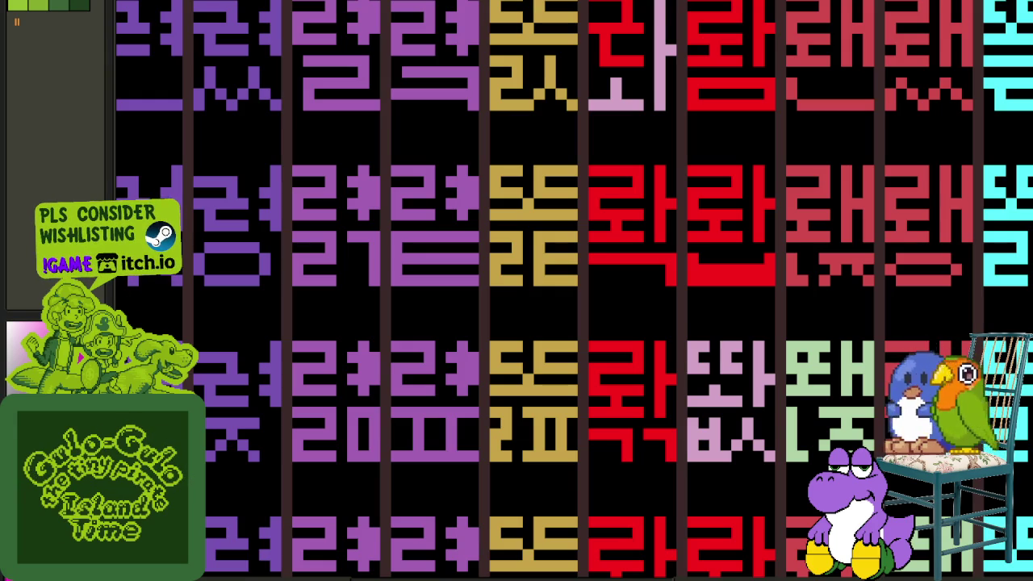
- Recolour the bright red #FF0000 glyphs magenta with Replace Color (Shift+R)
key(shift+r)
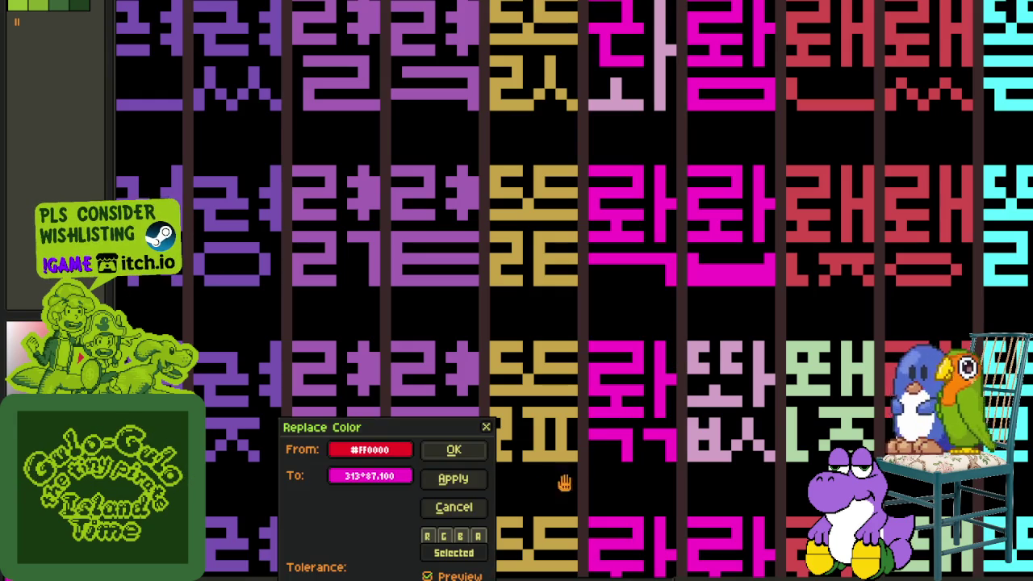
click(453, 450)
scroll(868, 402, down, 3)
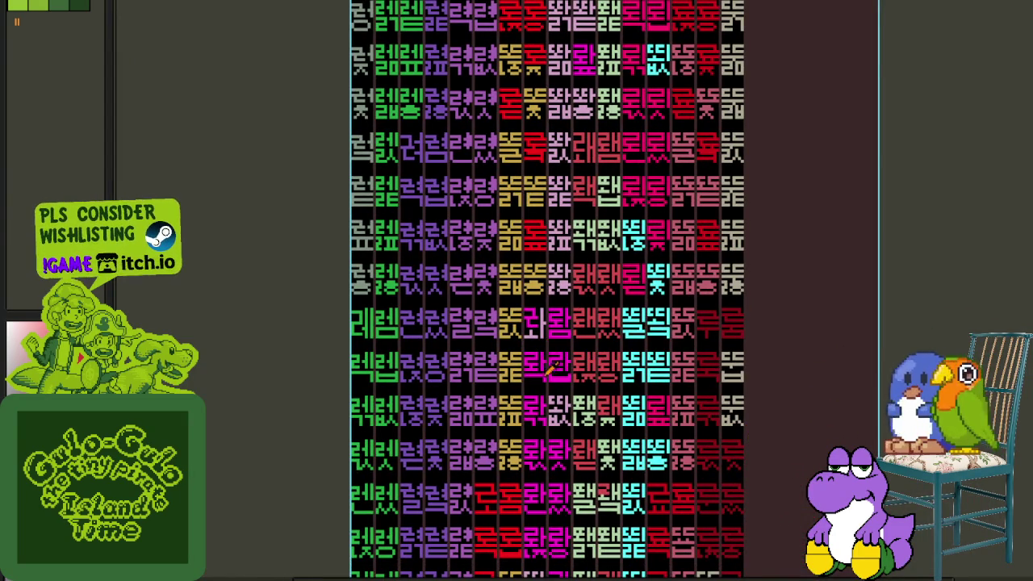
scroll(550, 360, down, 1)
scroll(494, 393, down, 1)
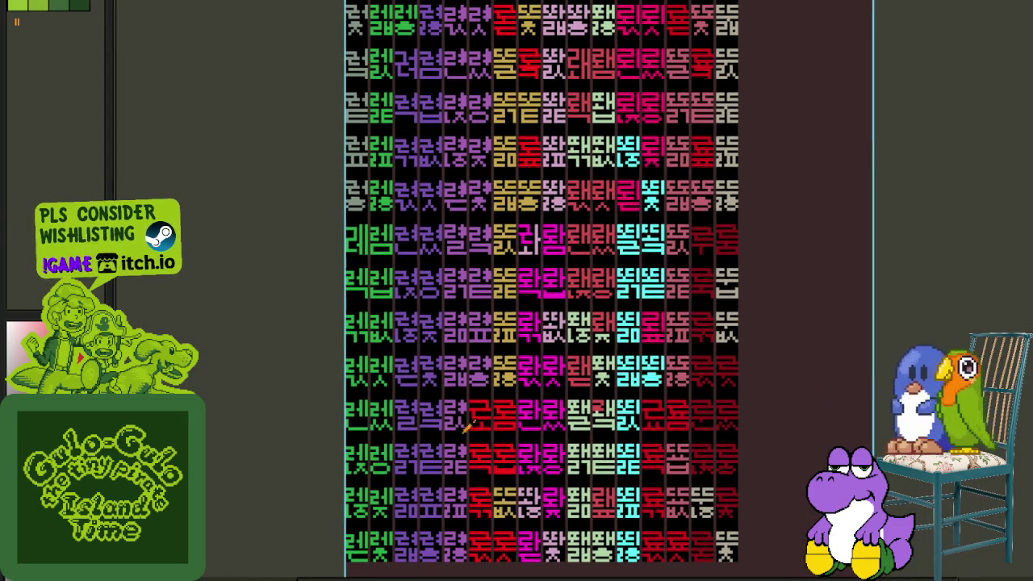
scroll(956, 315, up, 2)
scroll(663, 264, up, 4)
scroll(1014, 330, up, 1)
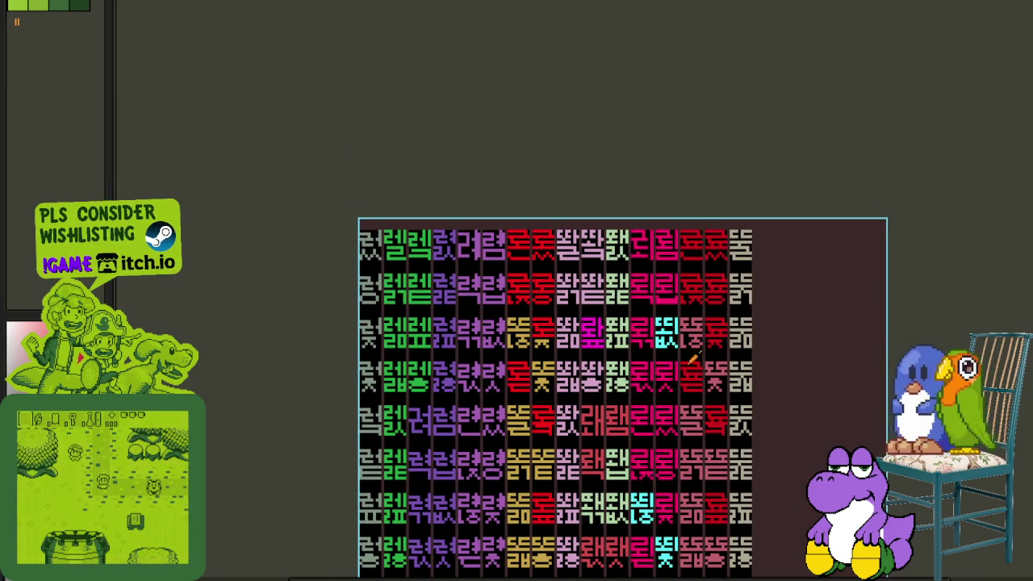
- Join the red glyph's horizontal stroke to its vertical one and paint red over the green glyph's left stroke
scroll(589, 299, up, 2)
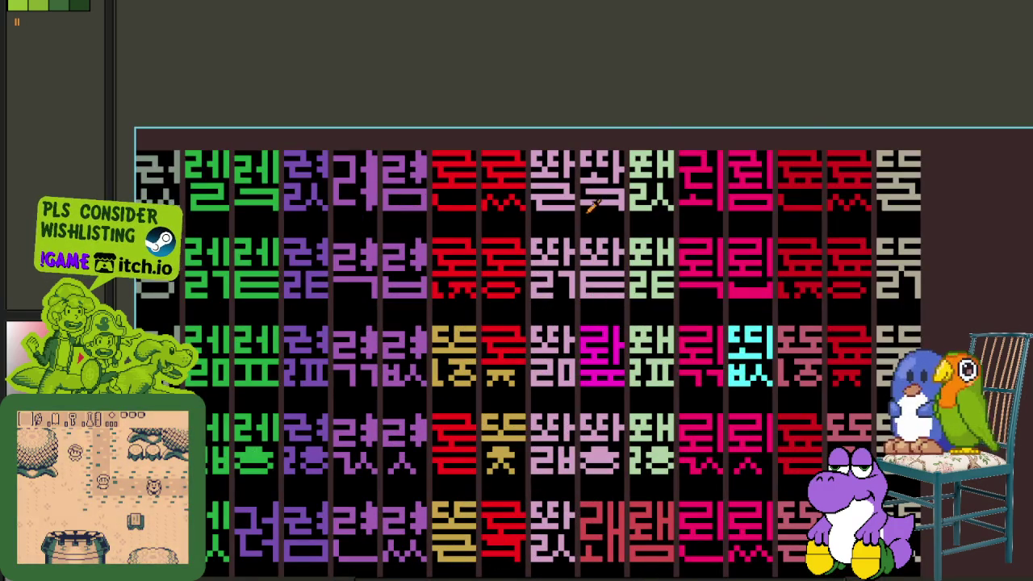
scroll(604, 330, down, 2)
scroll(605, 331, right, 1)
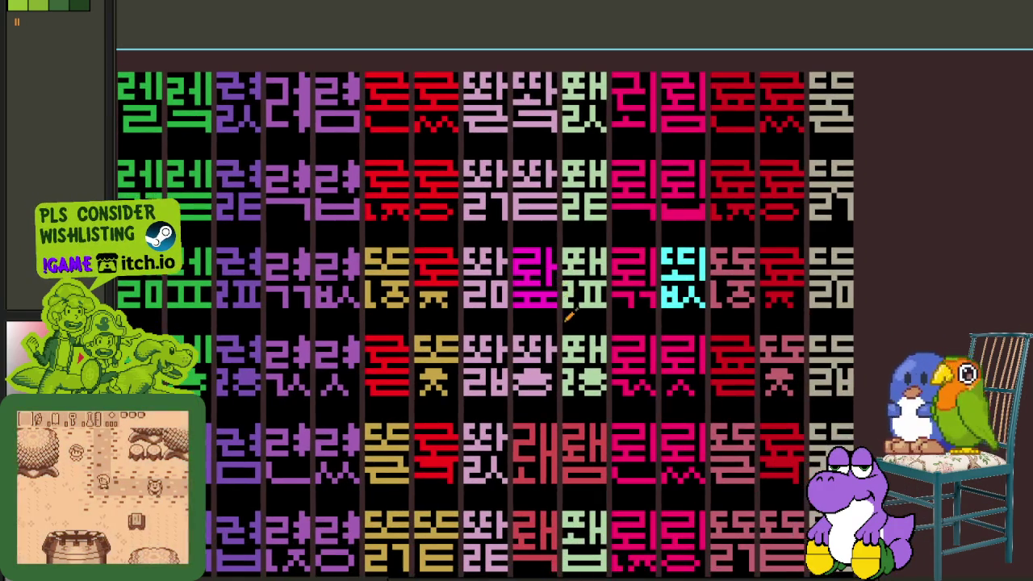
scroll(438, 274, up, 2)
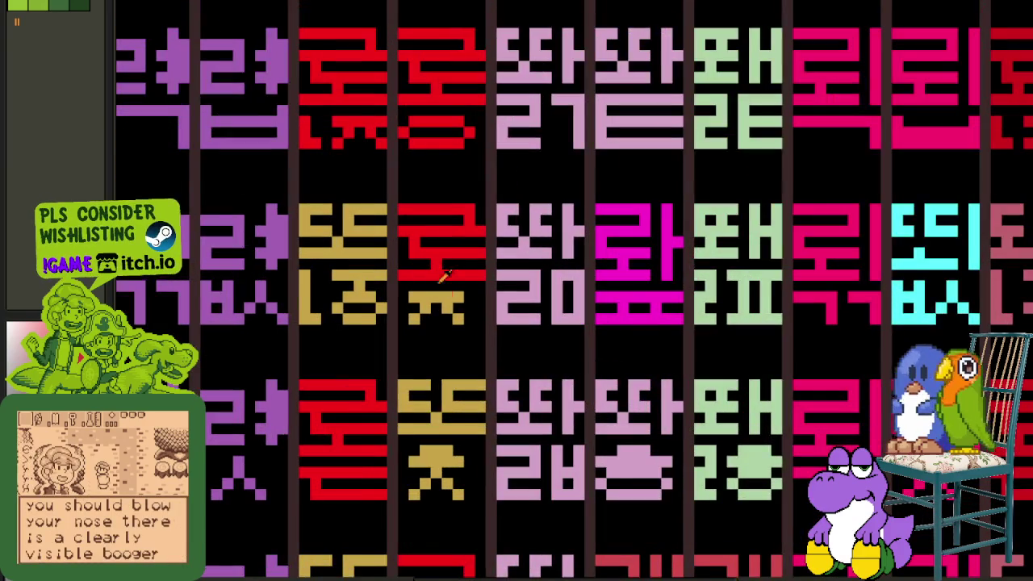
scroll(443, 272, up, 1)
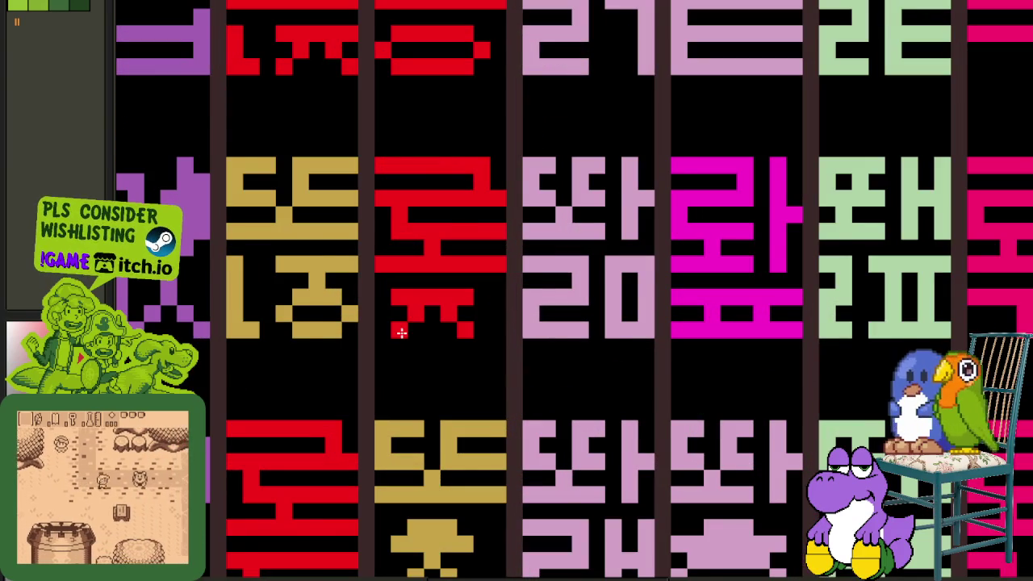
scroll(401, 332, down, 3)
scroll(428, 242, up, 2)
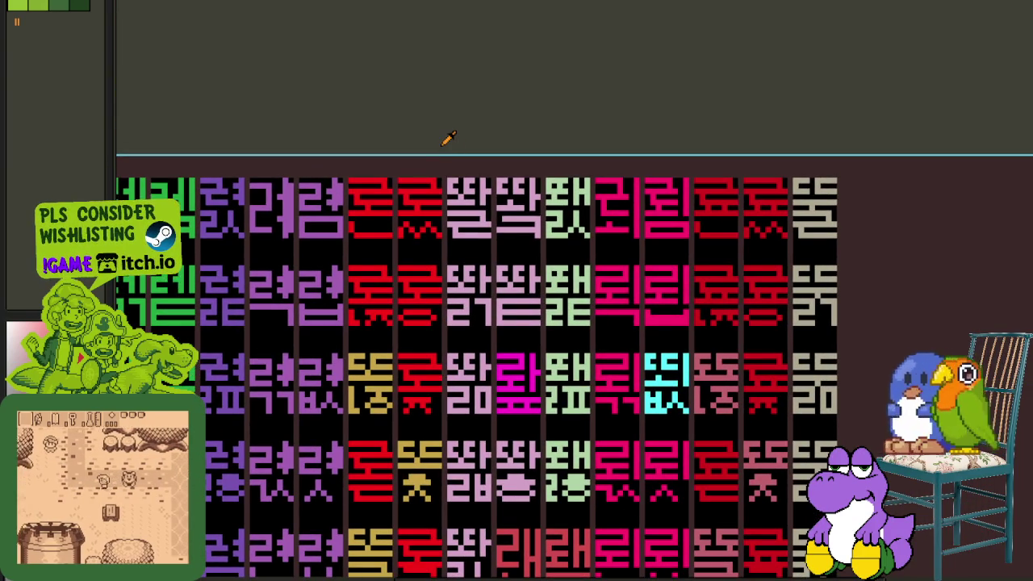
scroll(517, 323, down, 3)
scroll(549, 387, down, 3)
scroll(565, 443, down, 3)
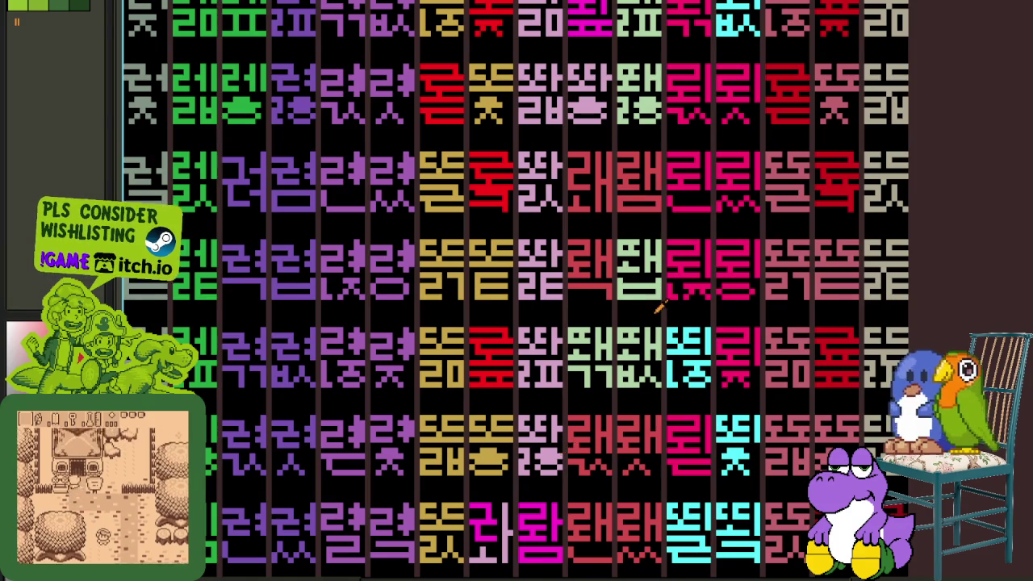
scroll(660, 307, up, 1)
scroll(614, 286, up, 2)
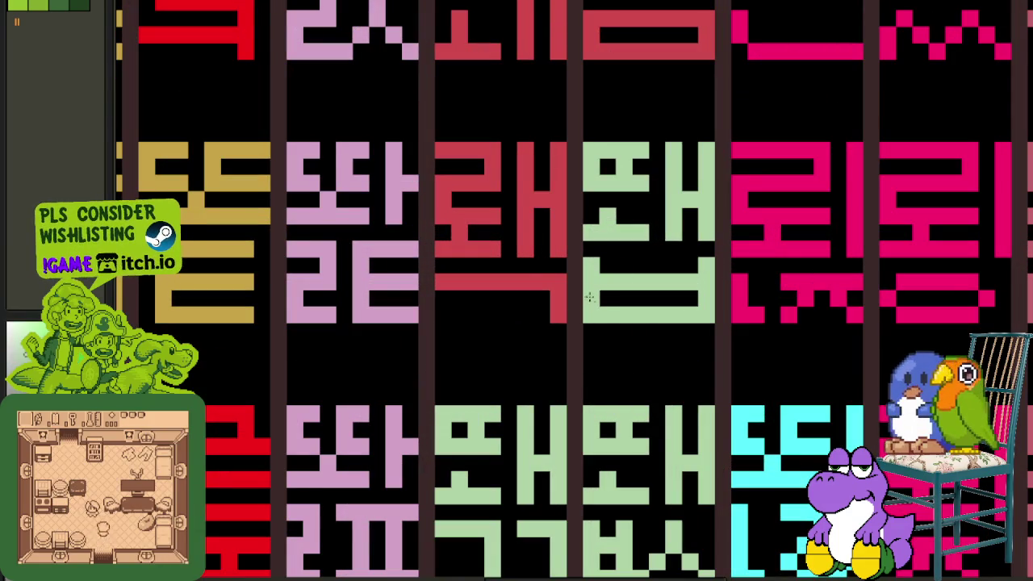
click(554, 281)
mouse_move(590, 297)
mouse_down()
mouse_move(589, 326)
mouse_move(721, 310)
mouse_move(707, 286)
mouse_move(612, 299)
mouse_up()
- Move the red glyph right onto the green glyph and turn the green bar beneath it red
mouse_move(557, 266)
mouse_down()
mouse_move(455, 180)
mouse_move(433, 143)
mouse_up()
drag(478, 189, 619, 189)
click(641, 315)
click(659, 281)
- Zoom and pan around the glyph sheet to inspect the rows up to its top edge
scroll(660, 282, down, 3)
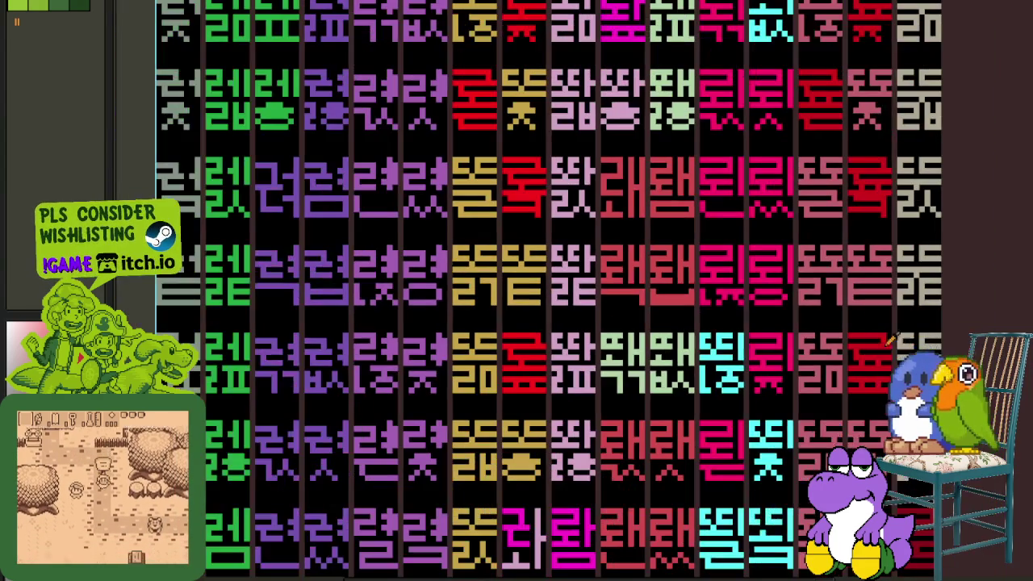
scroll(538, 369, right, 5)
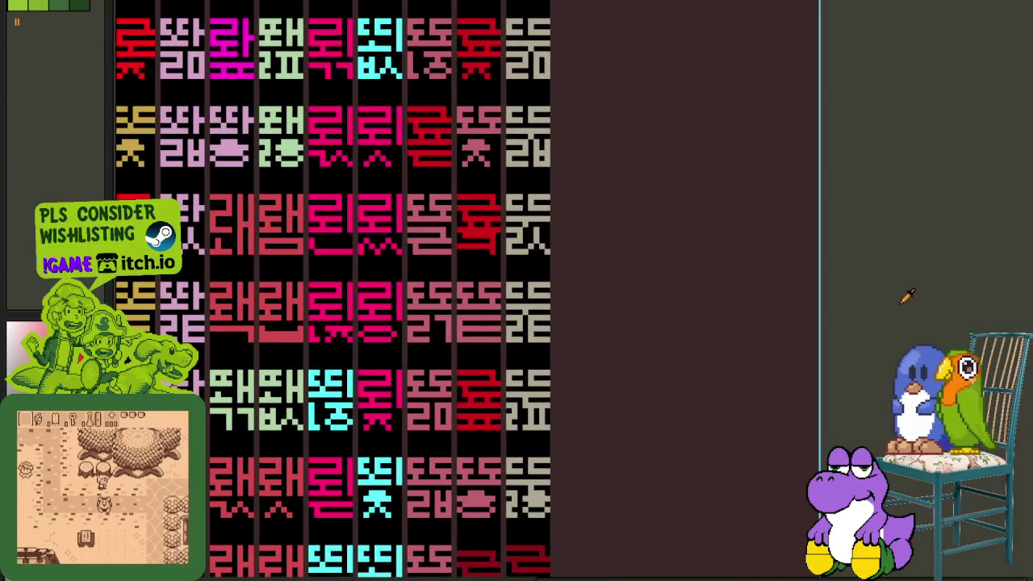
scroll(667, 415, left, 3)
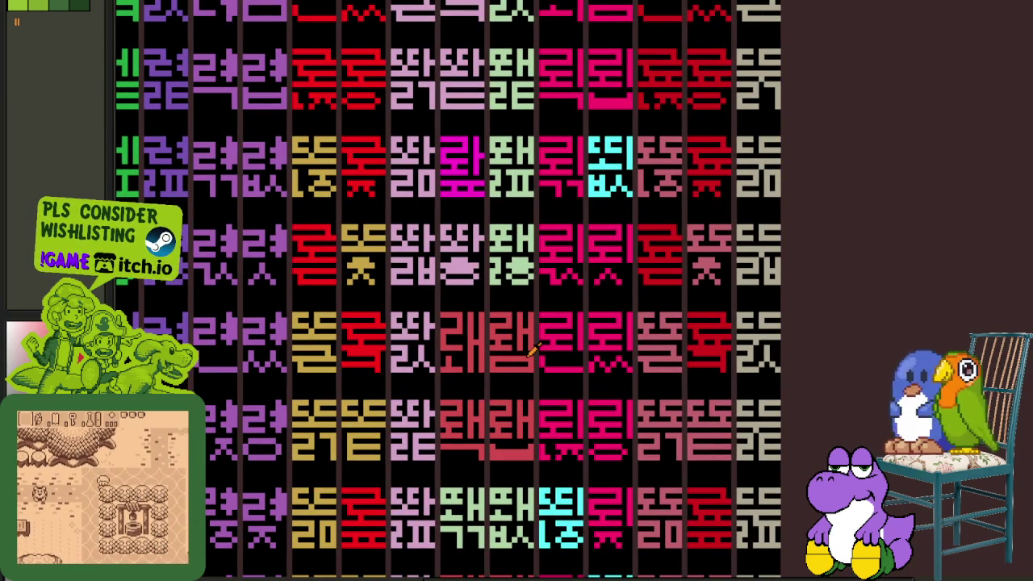
drag(547, 324, 606, 433)
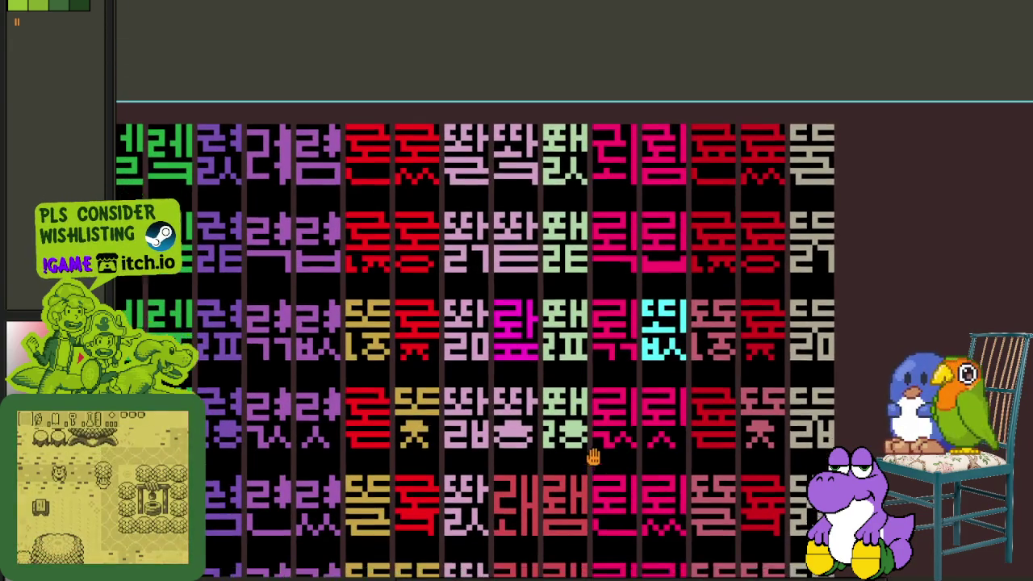
scroll(598, 448, down, 1)
scroll(614, 428, down, 3)
scroll(631, 410, down, 2)
scroll(631, 408, down, 1)
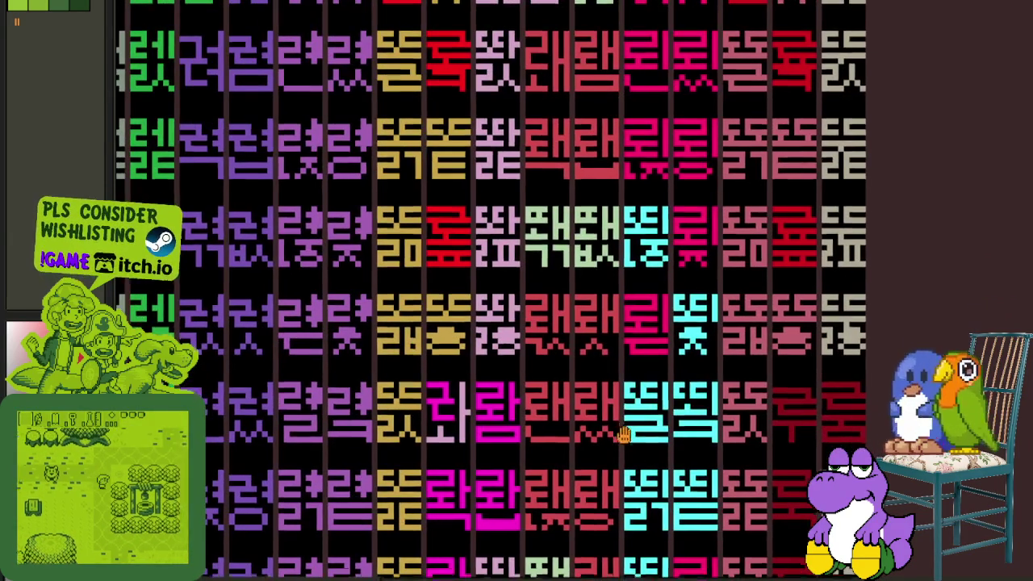
scroll(613, 409, down, 1)
scroll(607, 419, down, 2)
scroll(609, 436, down, 1)
scroll(611, 448, down, 1)
scroll(612, 452, down, 1)
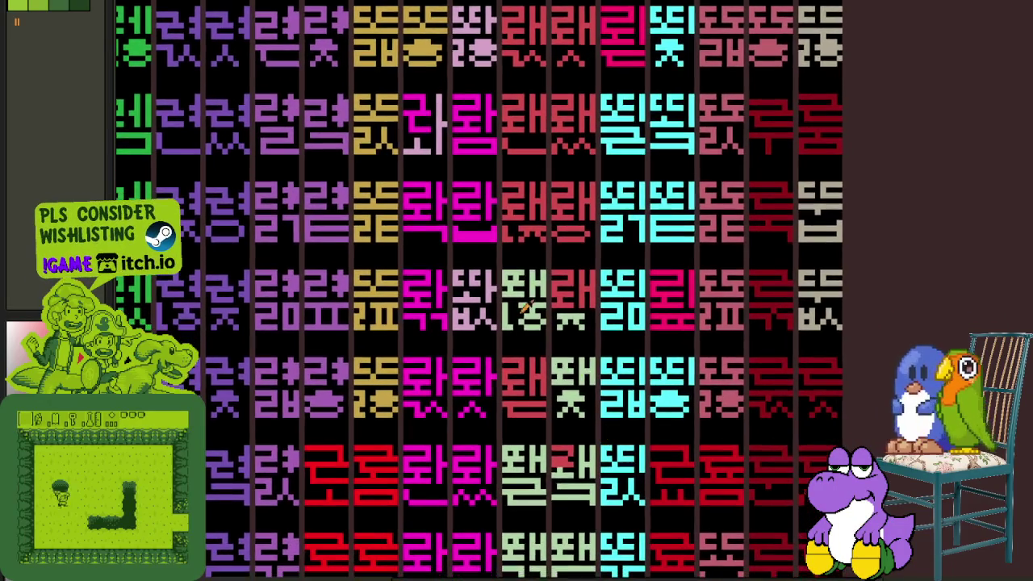
scroll(540, 319, up, 2)
scroll(561, 276, up, 2)
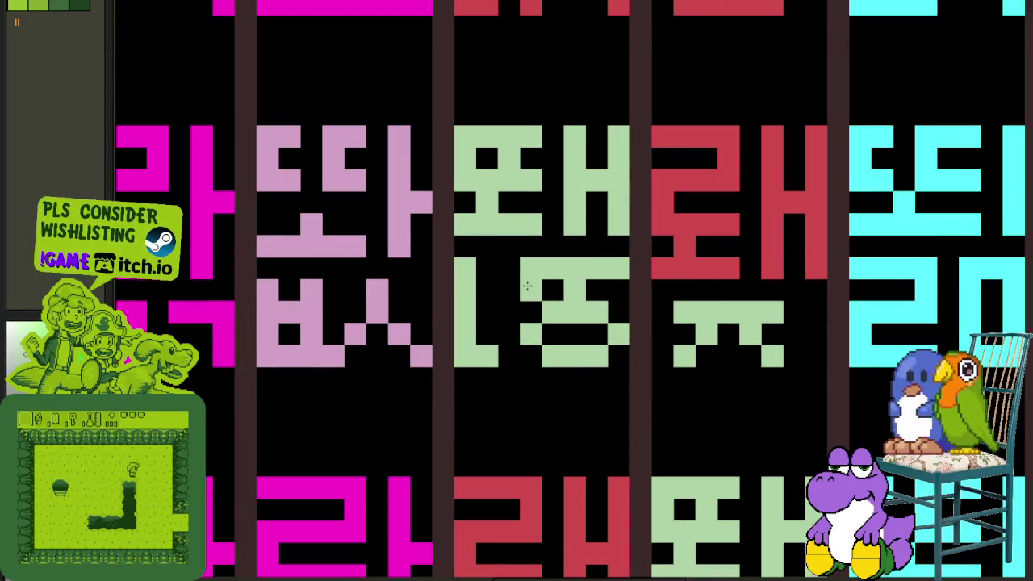
scroll(527, 286, down, 2)
scroll(702, 347, down, 2)
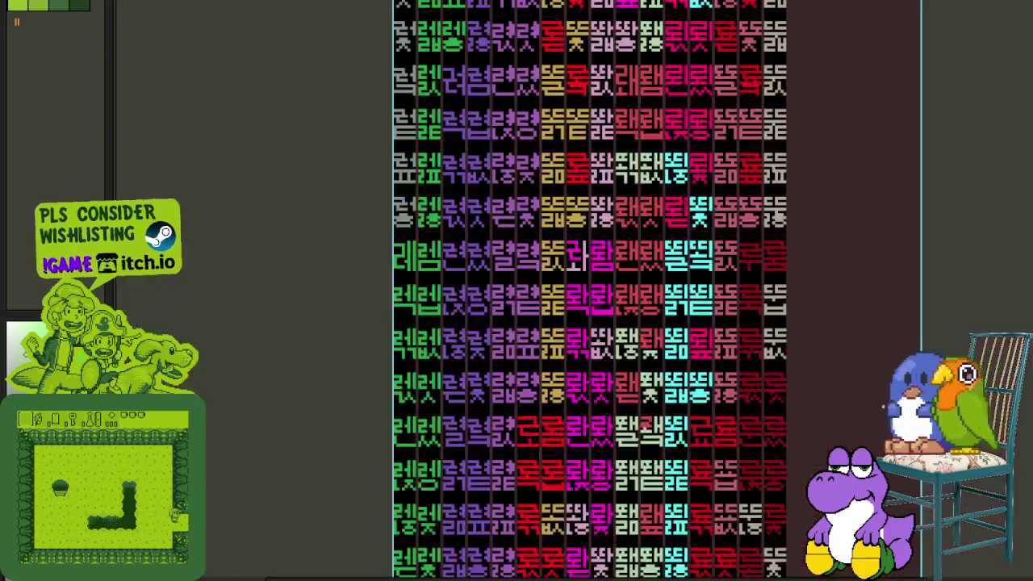
scroll(623, 369, up, 2)
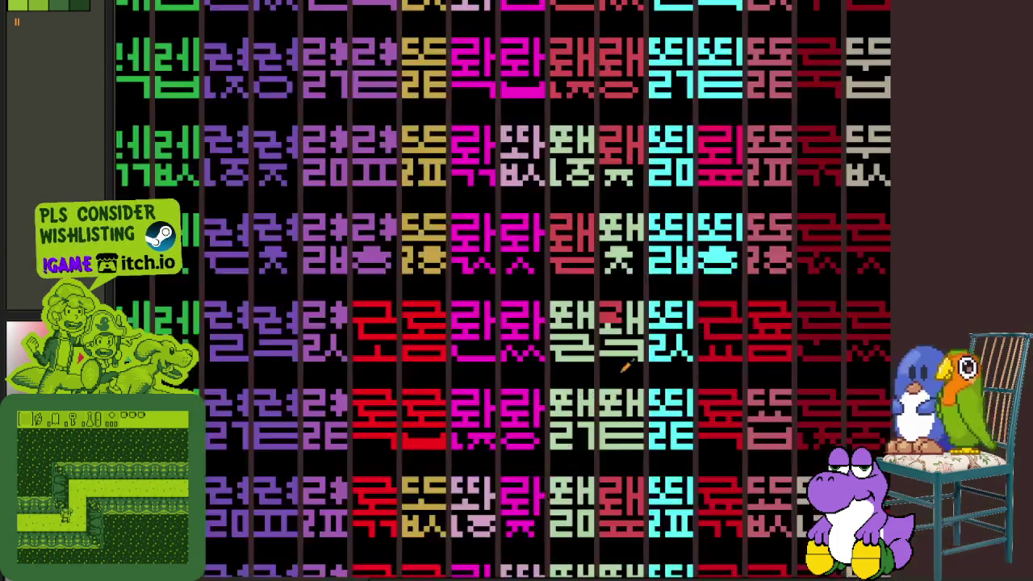
scroll(626, 358, up, 1)
scroll(637, 335, down, 2)
scroll(638, 331, down, 1)
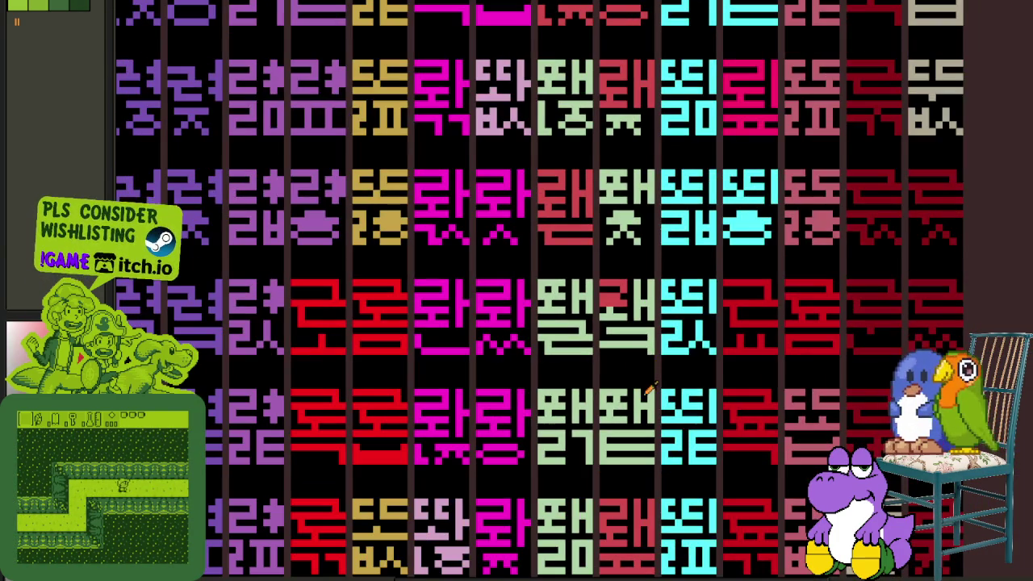
scroll(639, 306, down, 1)
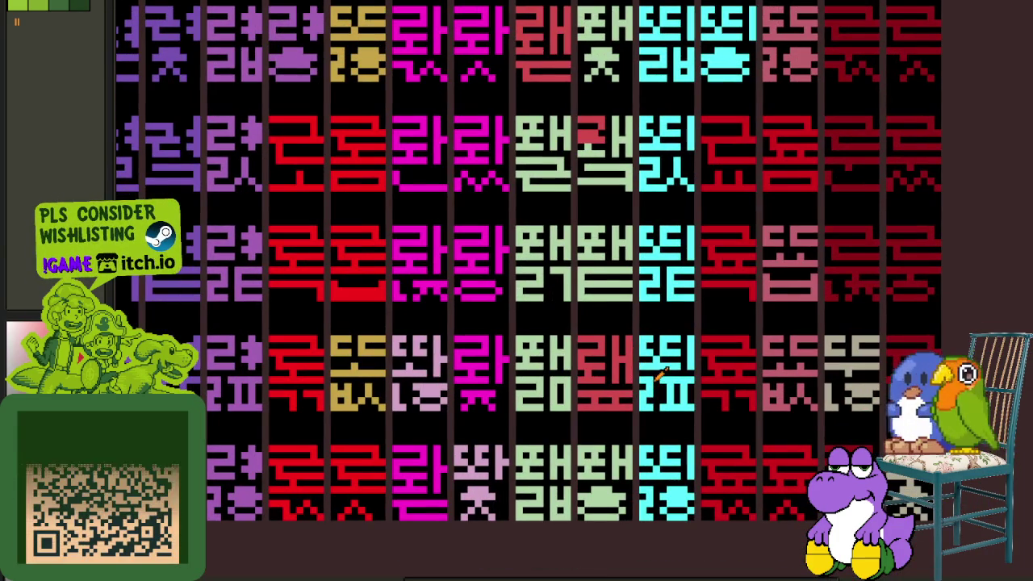
scroll(624, 436, down, 1)
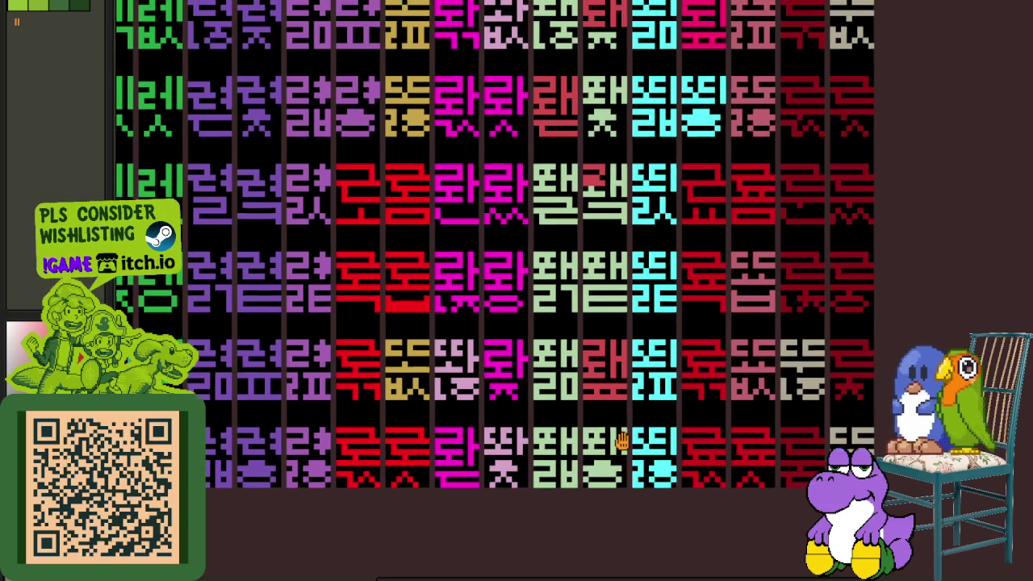
drag(624, 436, 644, 459)
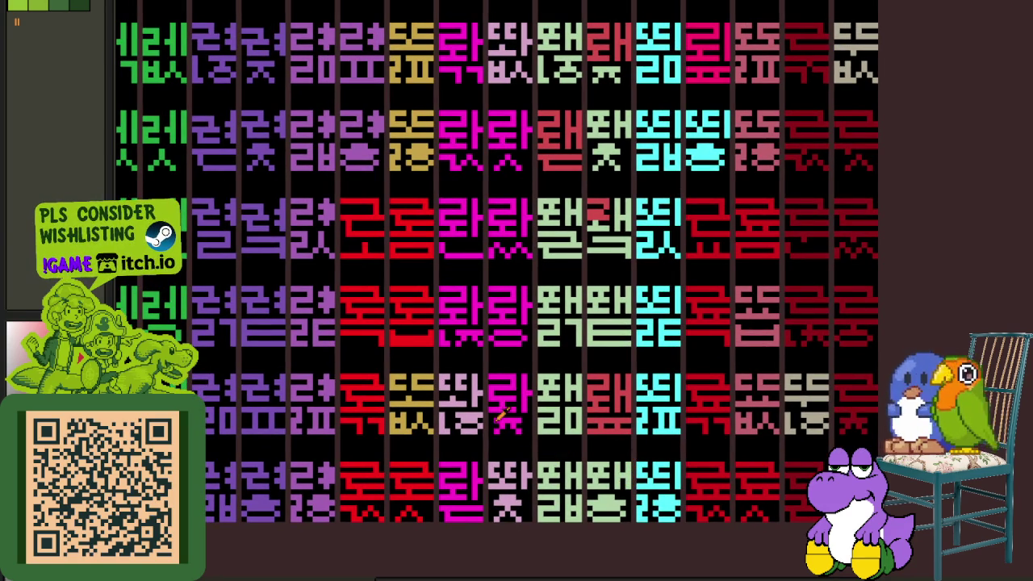
scroll(488, 421, up, 2)
scroll(496, 425, up, 1)
scroll(502, 427, up, 1)
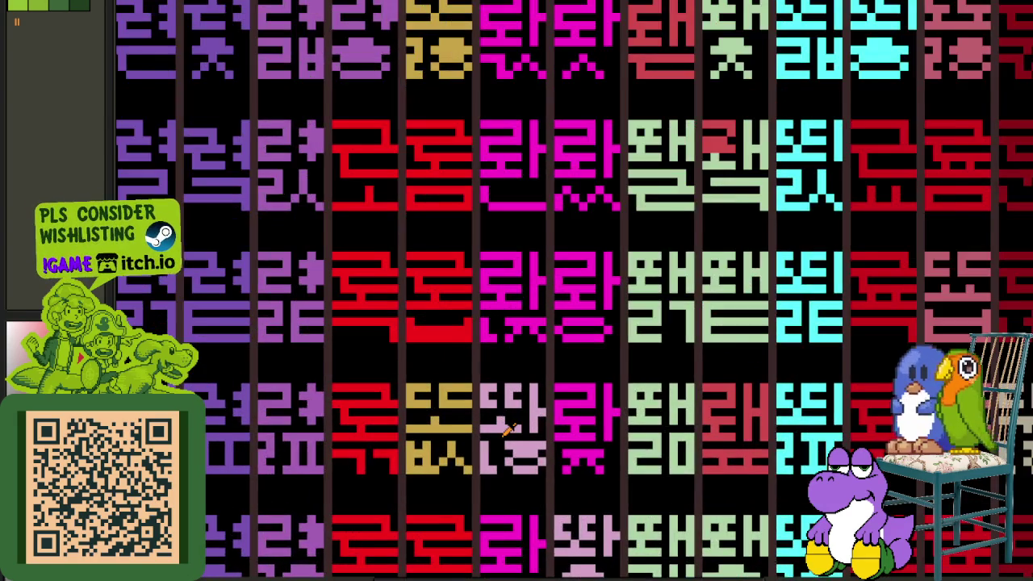
scroll(509, 429, up, 1)
scroll(508, 429, up, 1)
scroll(509, 429, down, 3)
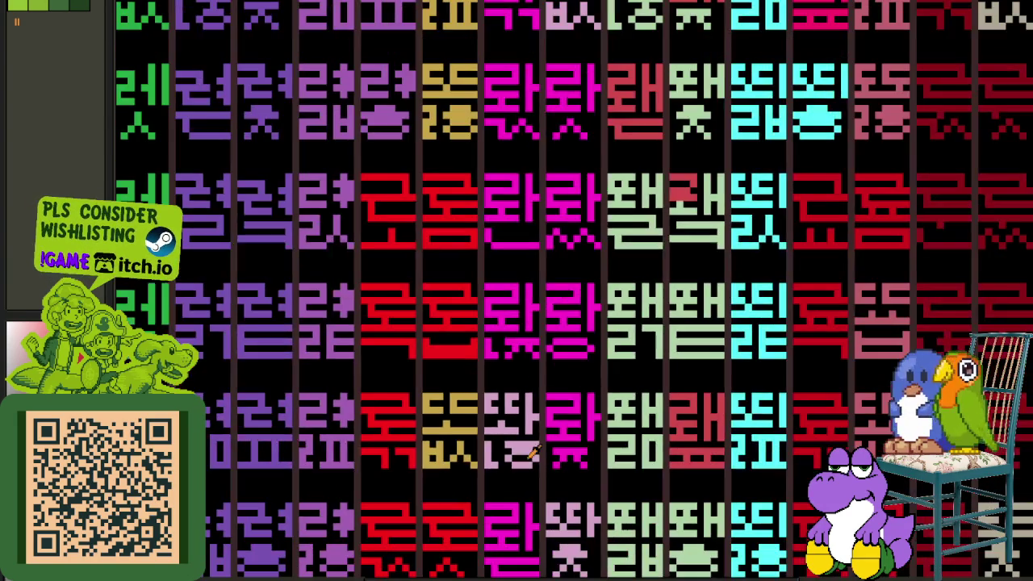
scroll(549, 440, down, 1)
scroll(588, 446, down, 1)
drag(546, 433, 563, 521)
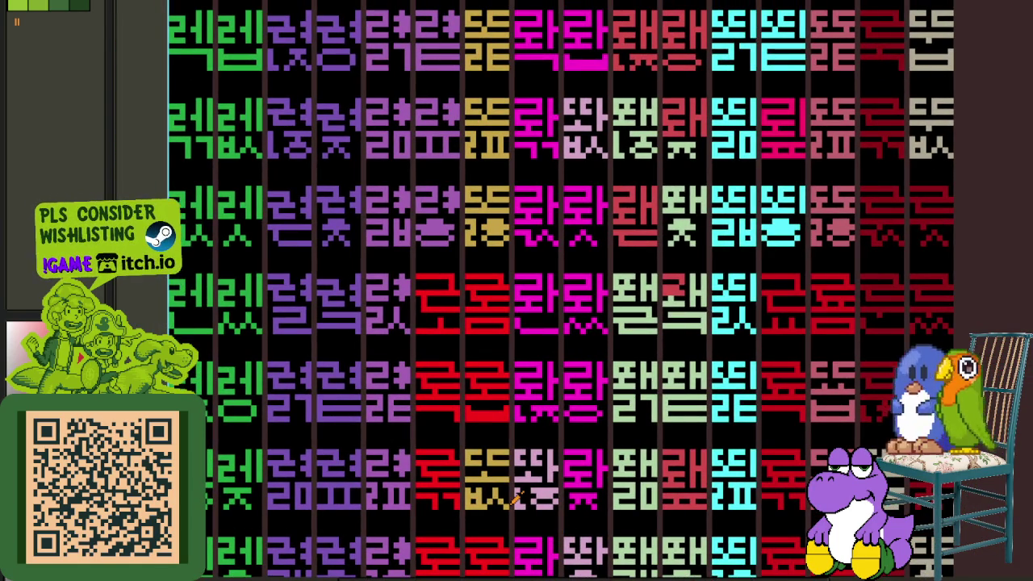
scroll(510, 492, up, 1)
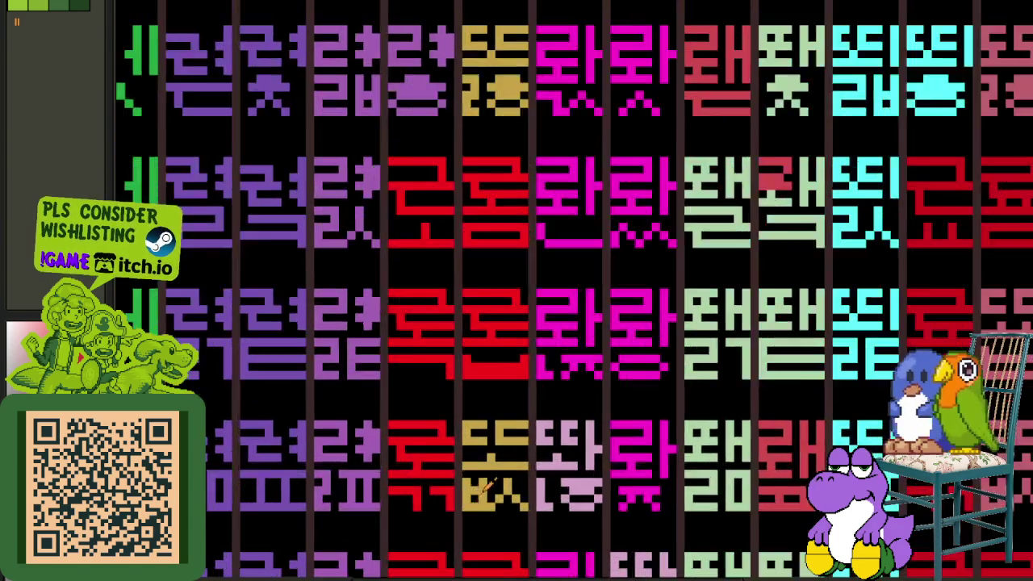
scroll(474, 477, up, 2)
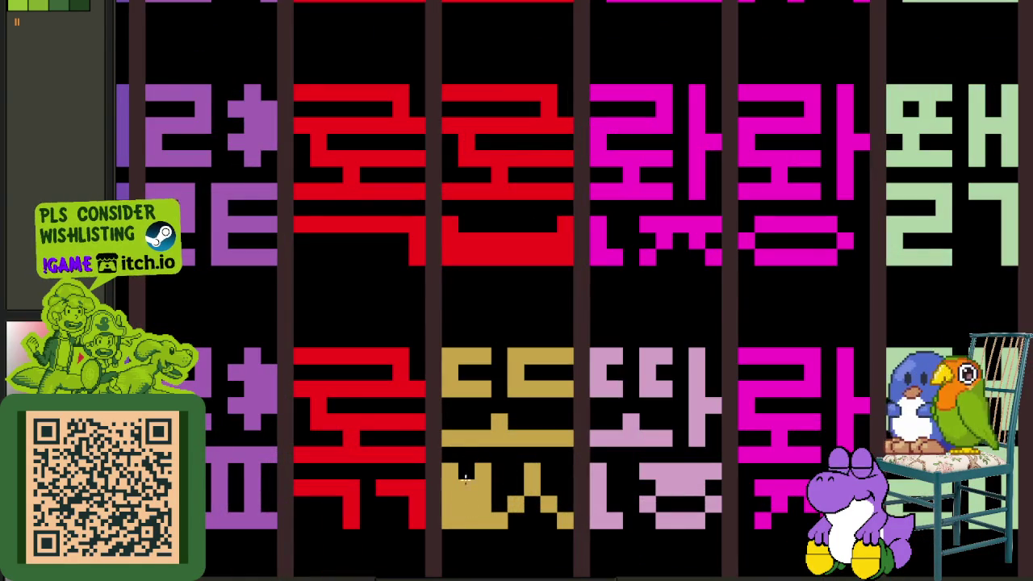
scroll(529, 471, down, 3)
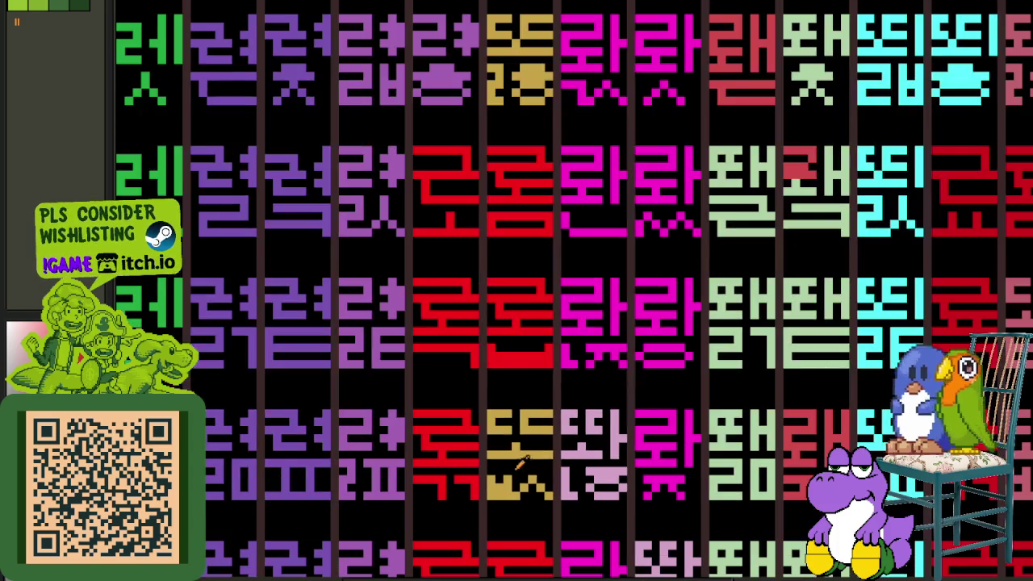
scroll(467, 470, up, 3)
- Move the red glyph piece over the bottom-row gold glyph and repaint its leftover gold pixels red
drag(481, 473, 357, 346)
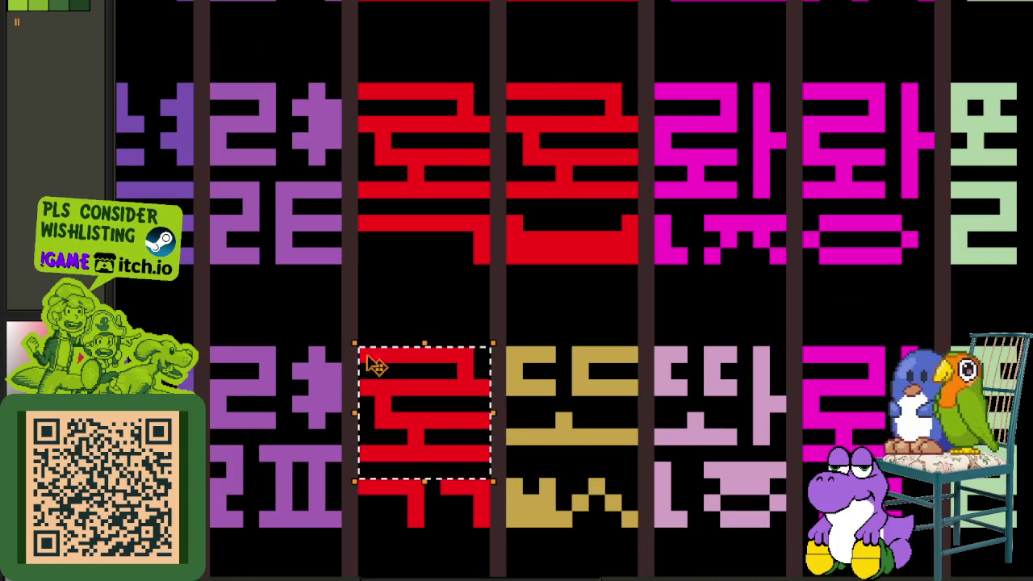
scroll(412, 418, down, 3)
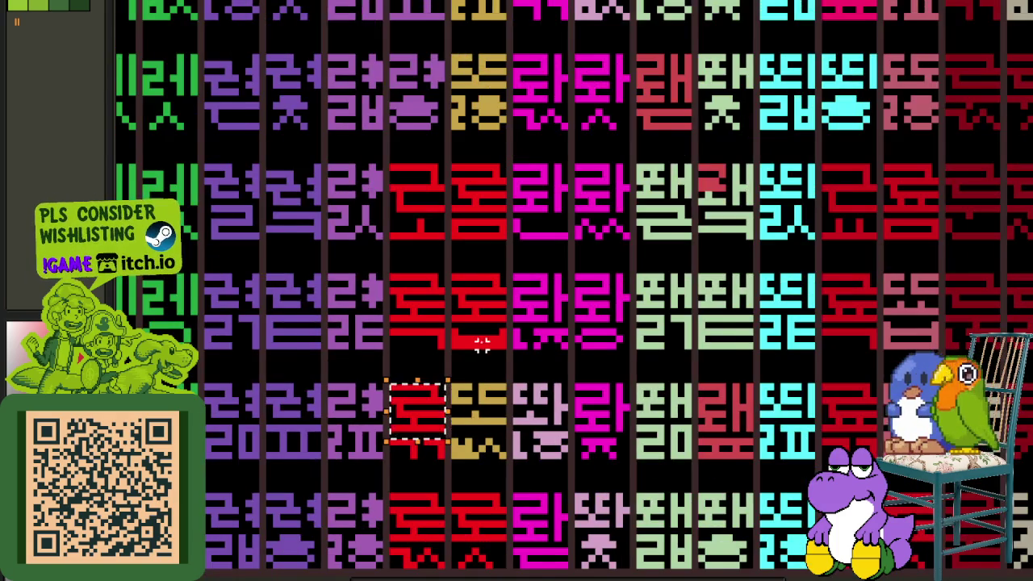
scroll(484, 343, up, 2)
scroll(513, 333, up, 1)
mouse_move(512, 329)
mouse_down()
mouse_move(420, 236)
mouse_move(443, 421)
mouse_up()
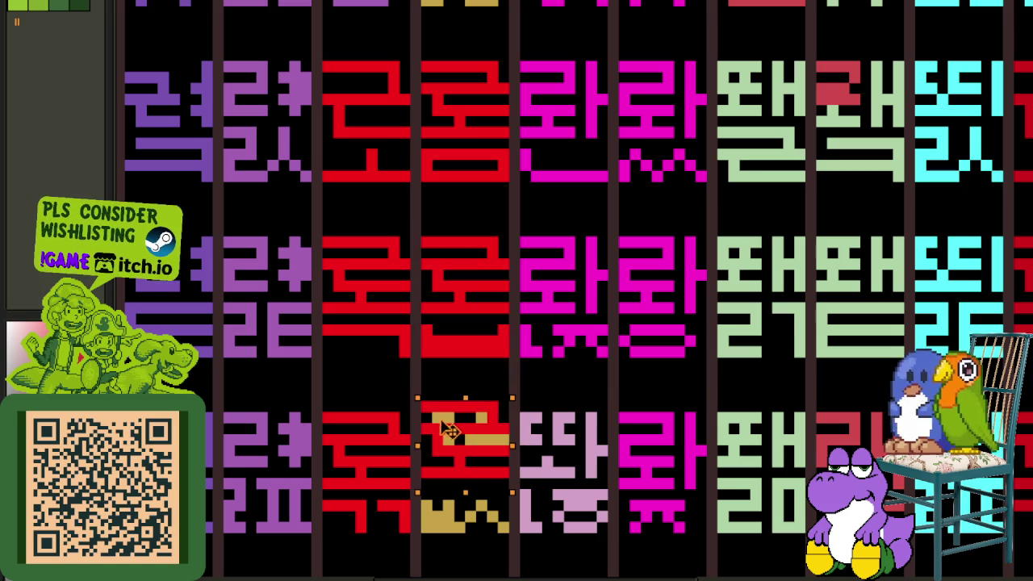
key(ctrl+d)
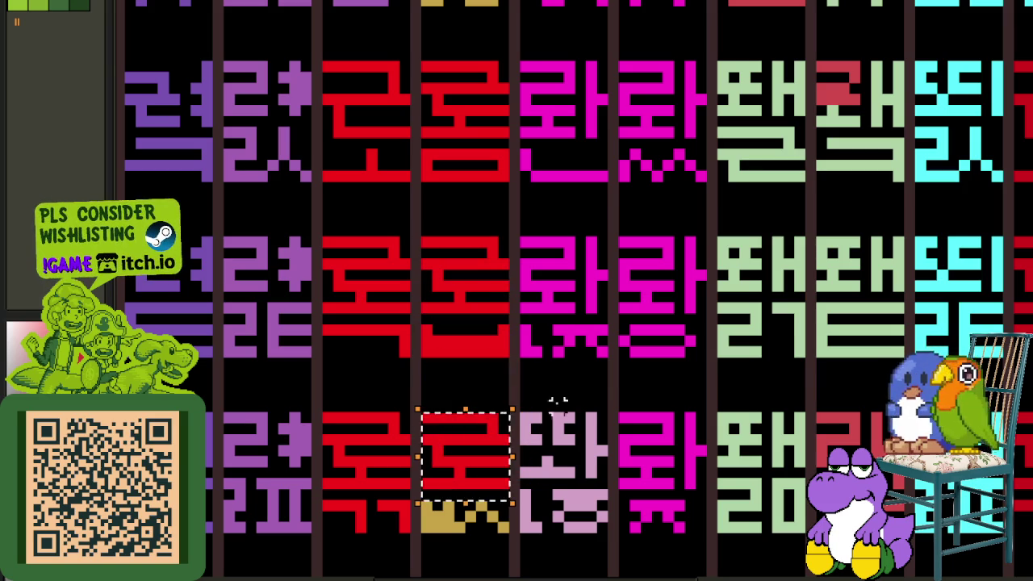
key(b)
drag(449, 506, 459, 517)
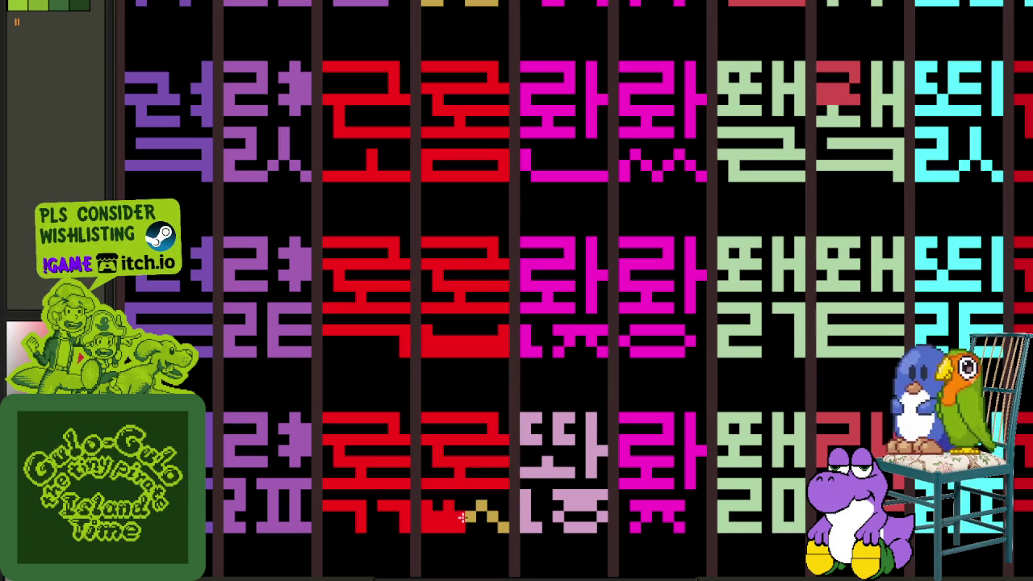
- Pan to the pink glyph column and display the layers timeline panel below the canvas
scroll(498, 524, down, 3)
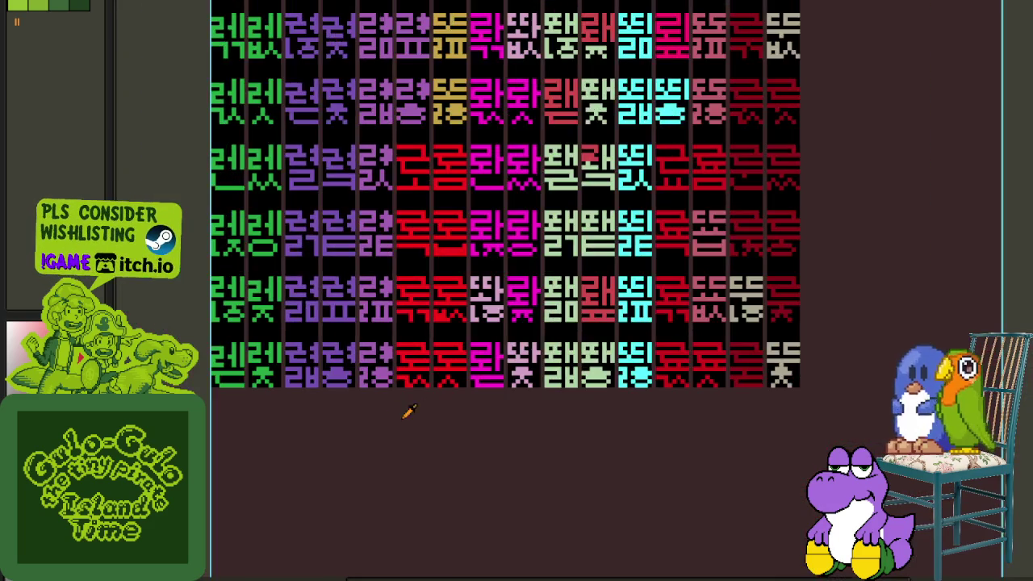
mouse_move(406, 415)
mouse_down()
mouse_move(411, 500)
mouse_move(454, 532)
mouse_up()
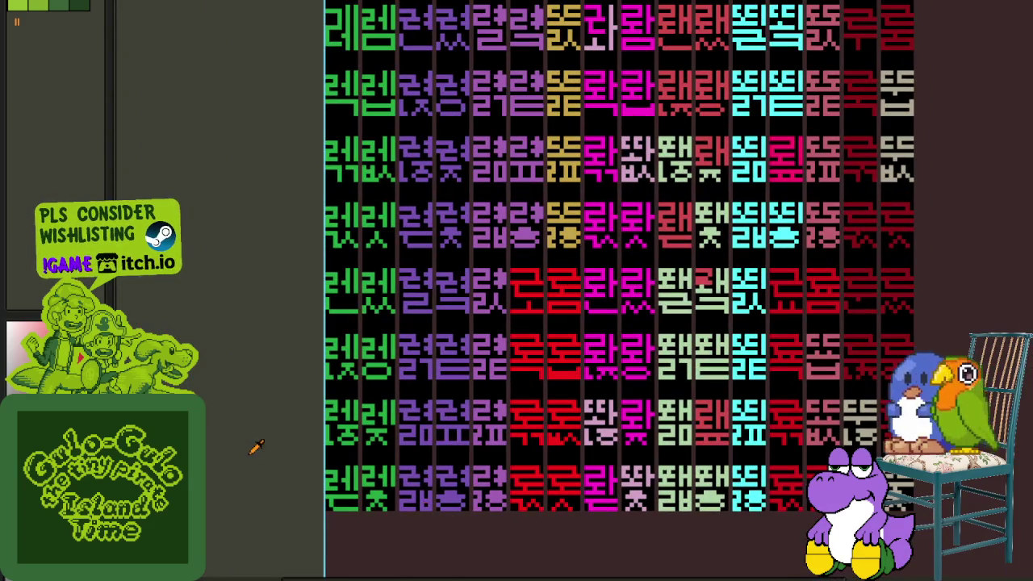
drag(538, 325, 533, 389)
scroll(533, 389, up, 4)
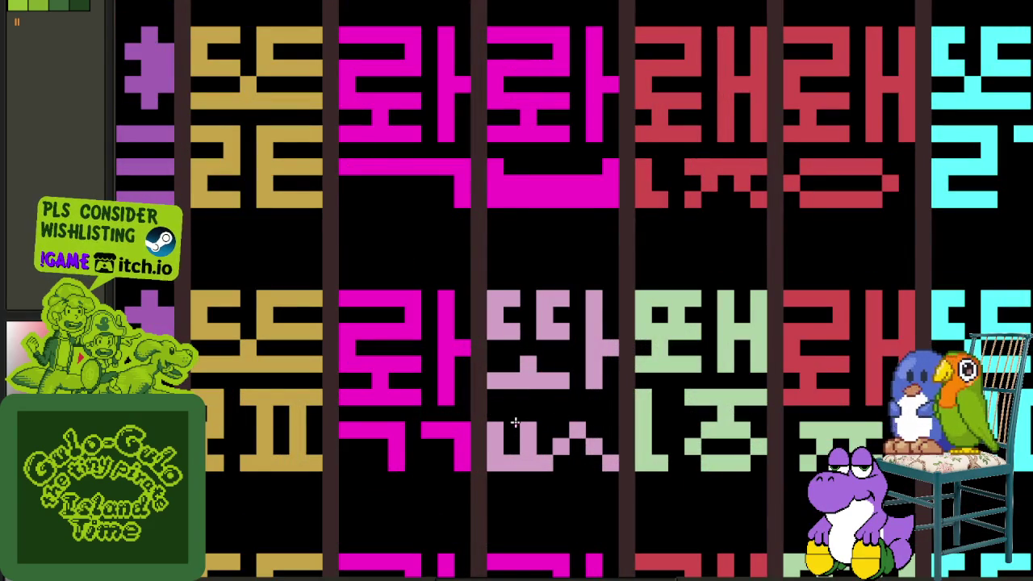
scroll(509, 439, down, 4)
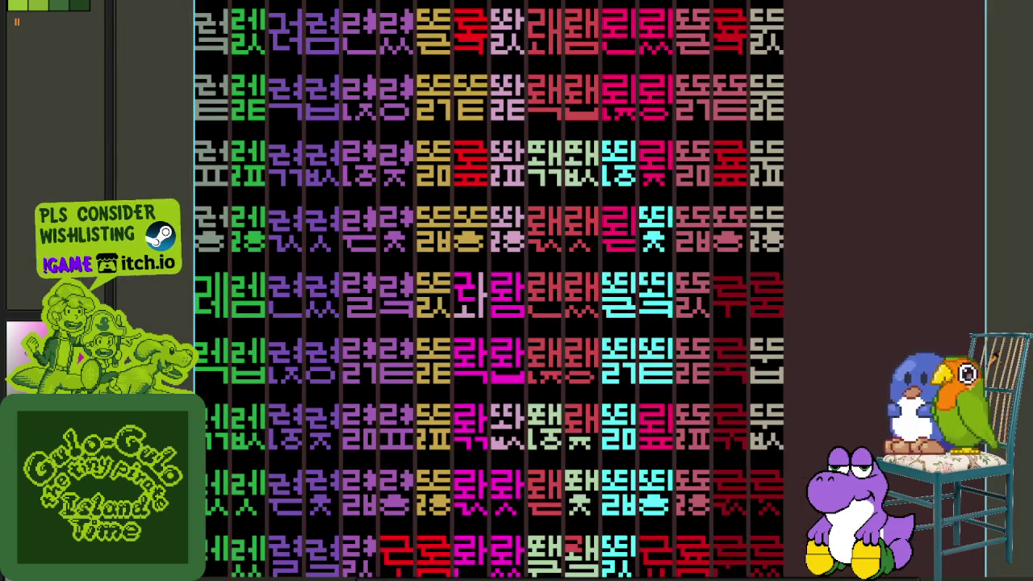
drag(553, 462, 585, 443)
scroll(554, 400, up, 2)
scroll(554, 400, up, 1)
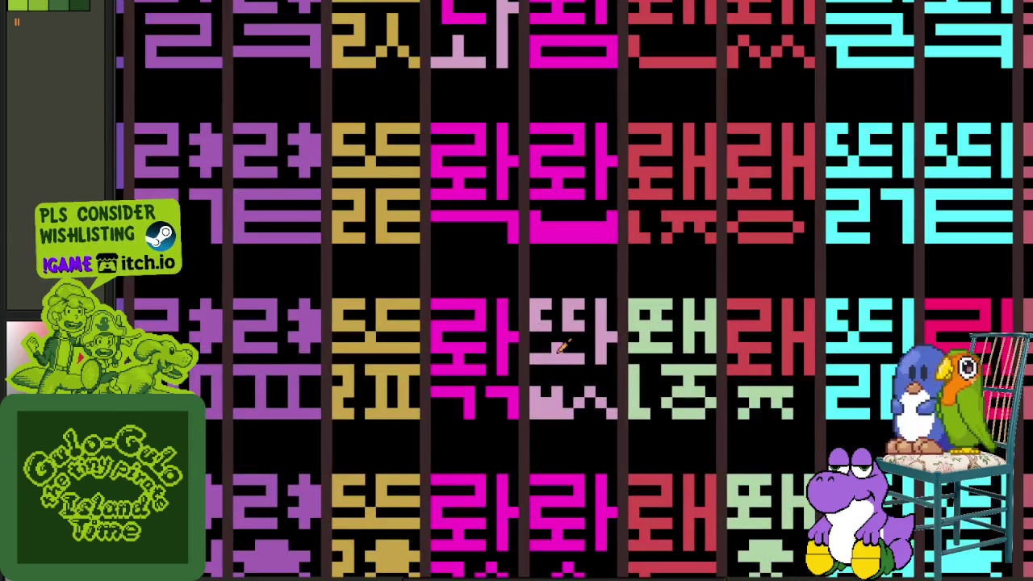
scroll(519, 408, up, 1)
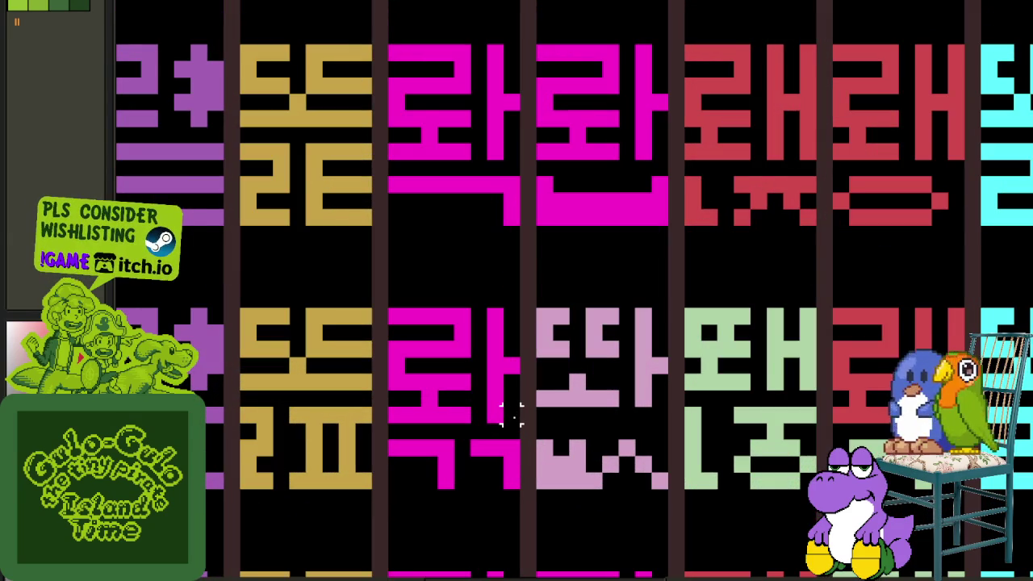
scroll(510, 415, down, 2)
key(Tab)
key(Tab)
key(Tab)
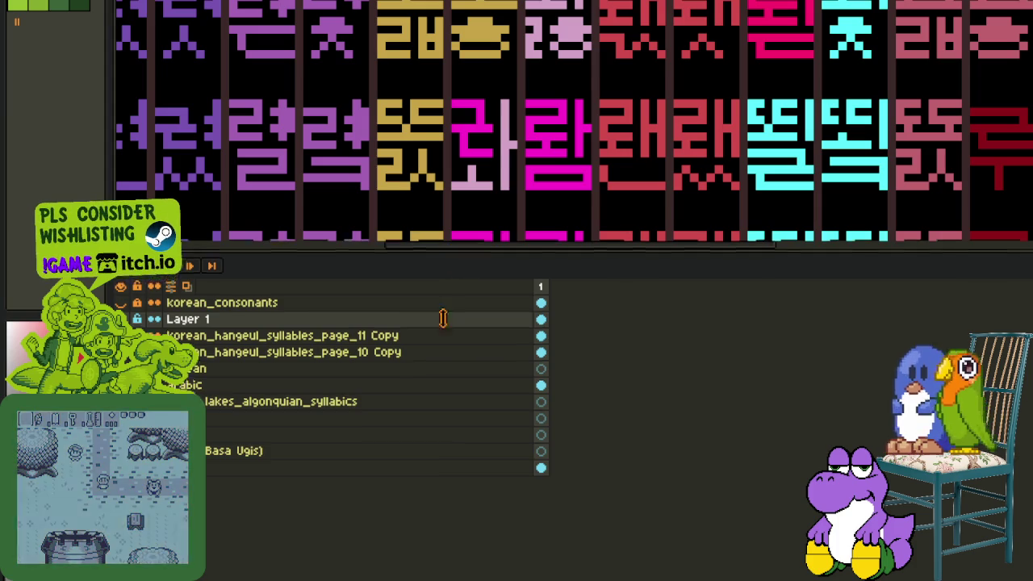
- Hide the timeline and drop a copy of the magenta glyph over the neighbouring light-pink glyph
drag(454, 269, 449, 464)
scroll(516, 242, down, 2)
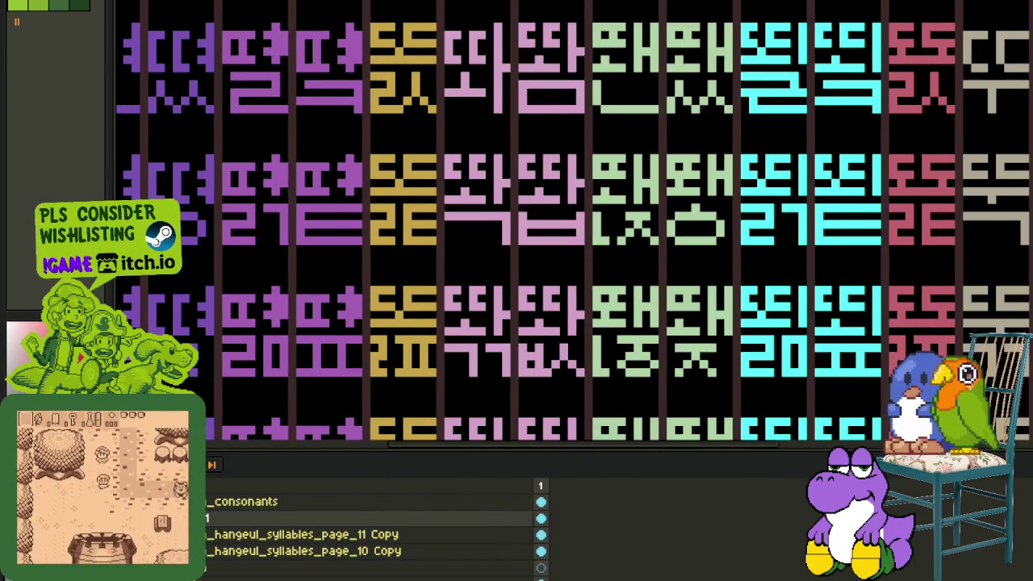
key(Tab)
scroll(484, 339, up, 1)
scroll(484, 339, up, 1)
drag(578, 357, 416, 194)
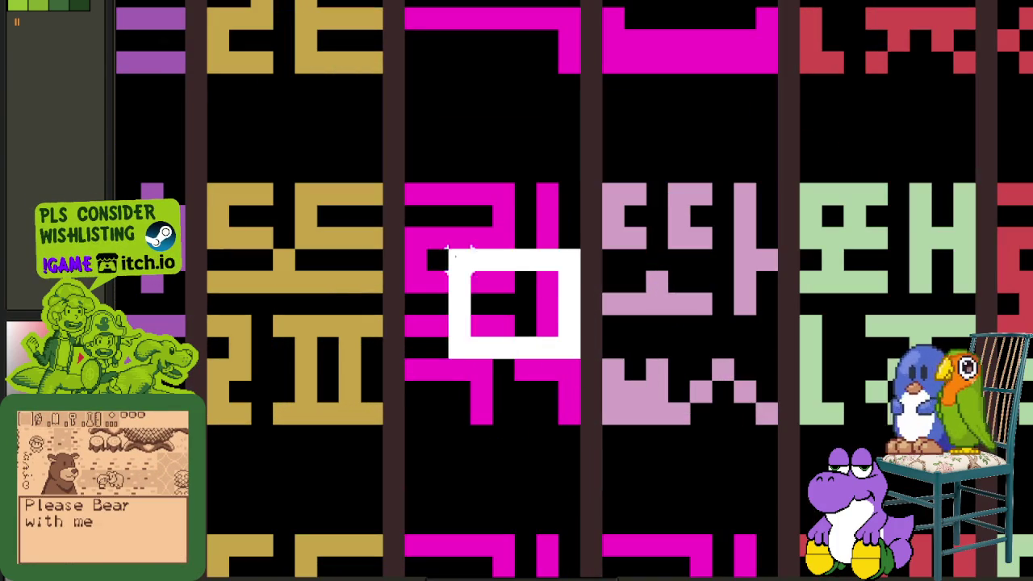
drag(445, 247, 657, 259)
key(ctrl+d)
- Paint the light-pink lower strokes magenta and fill the 롸 glyph's ㅏ and ㅗ strokes magenta
scroll(656, 412, down, 4)
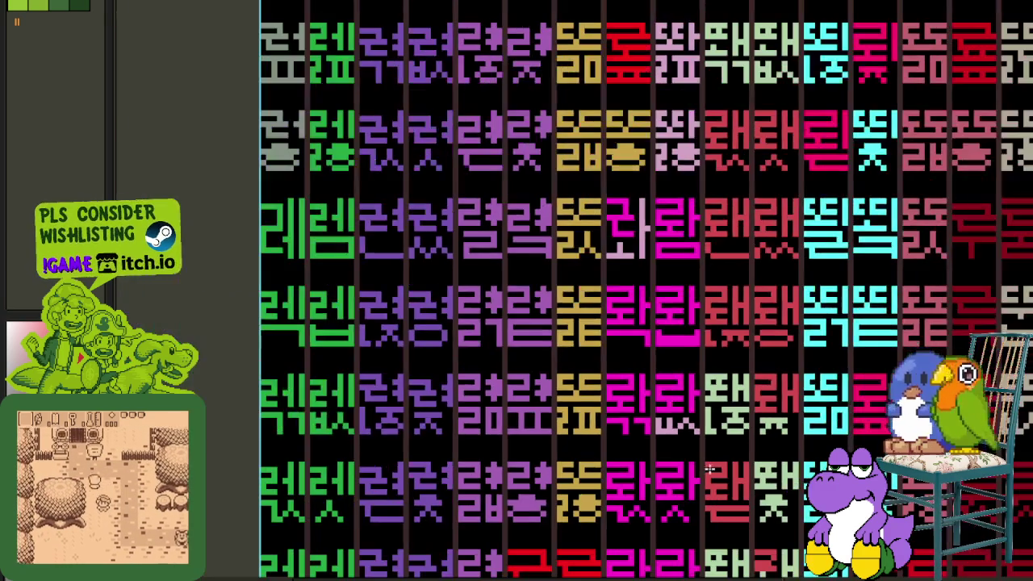
scroll(655, 436, down, 1)
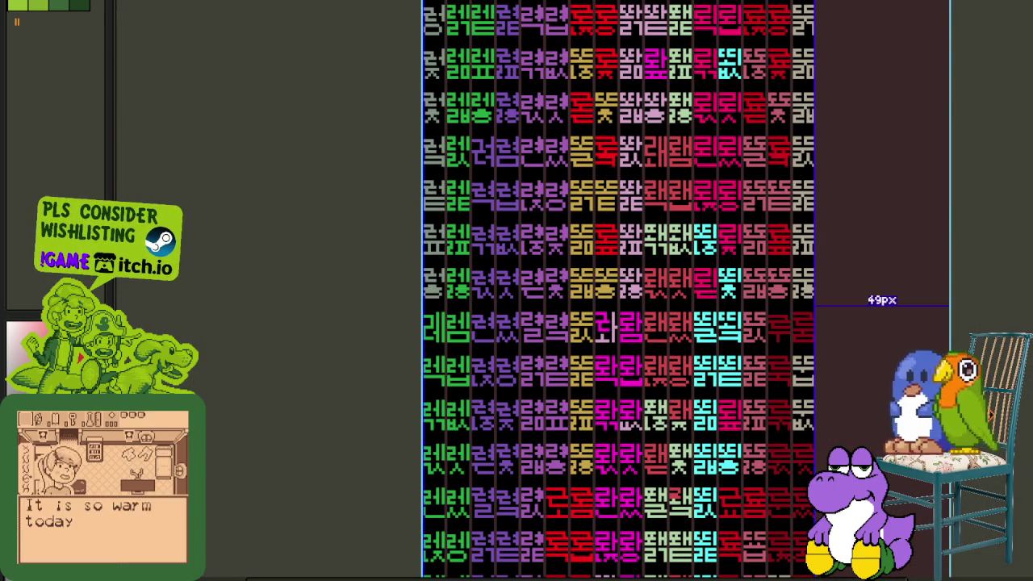
scroll(624, 376, up, 3)
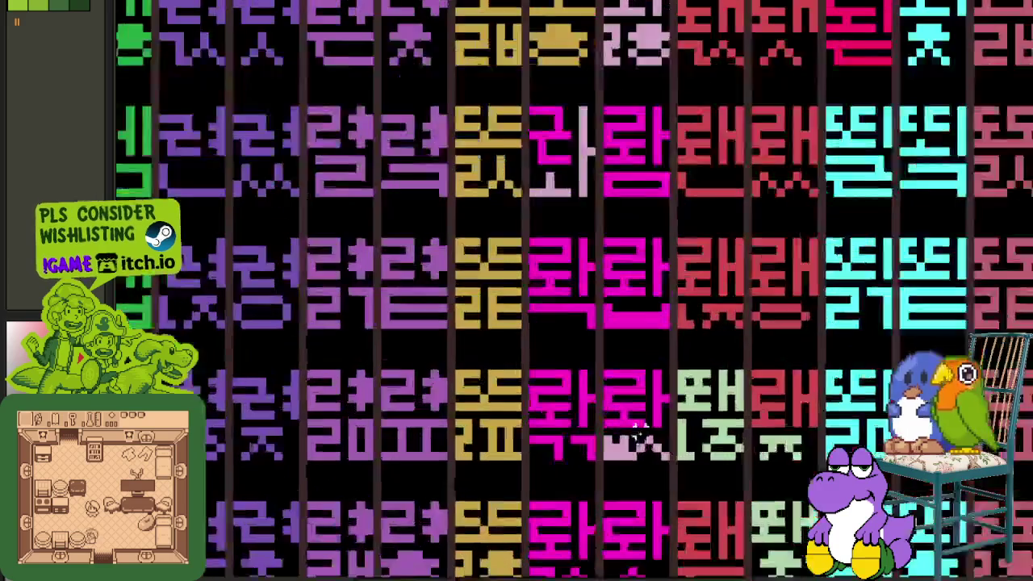
scroll(633, 403, up, 1)
drag(621, 452, 636, 461)
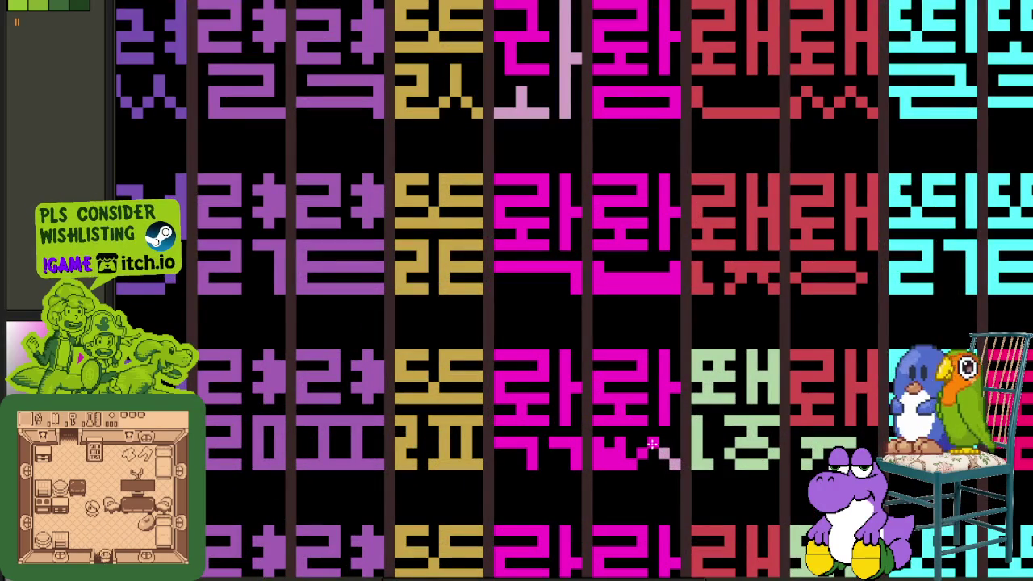
scroll(673, 460, down, 3)
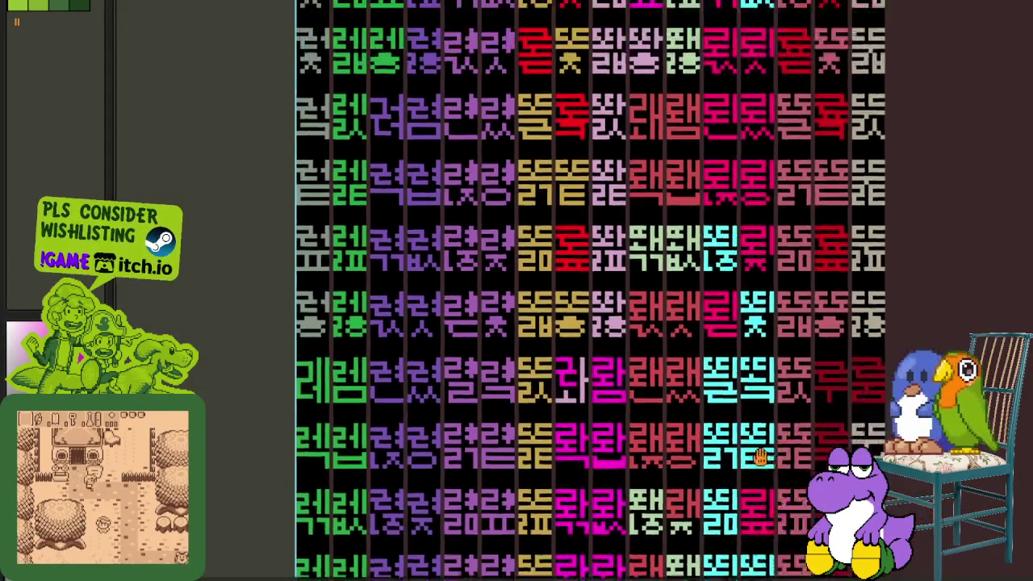
drag(863, 362, 722, 445)
scroll(415, 406, up, 3)
scroll(416, 406, up, 2)
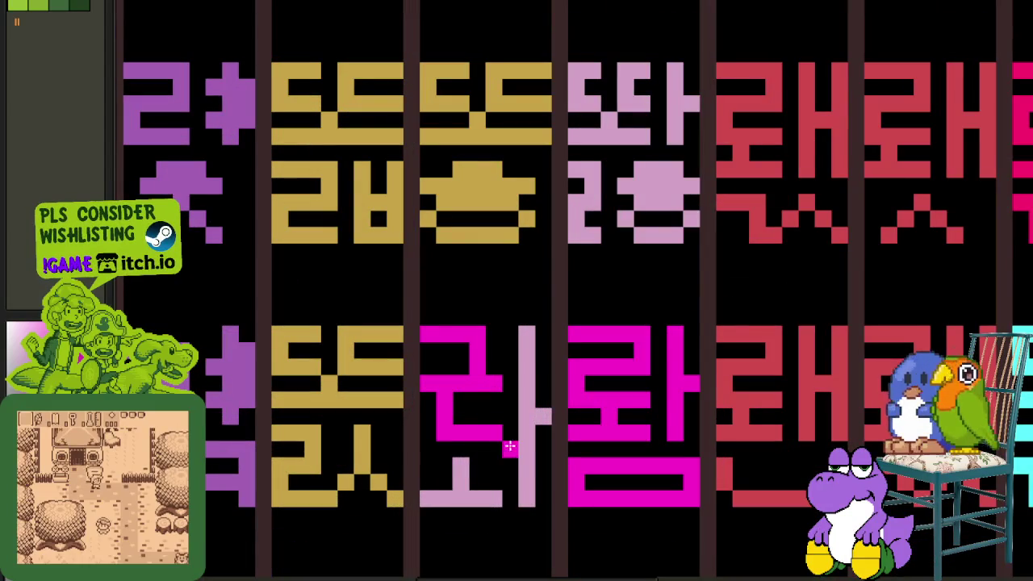
click(521, 450)
click(458, 483)
- Pan across the grid to view the upper-left glyph rows and the sheet's top edge
scroll(460, 484, down, 3)
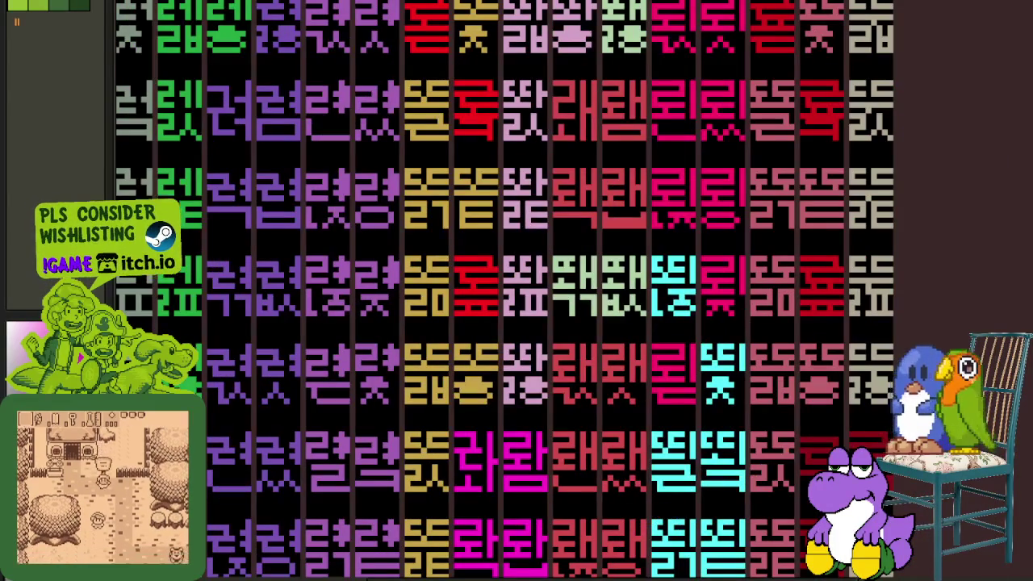
drag(1025, 323, 853, 410)
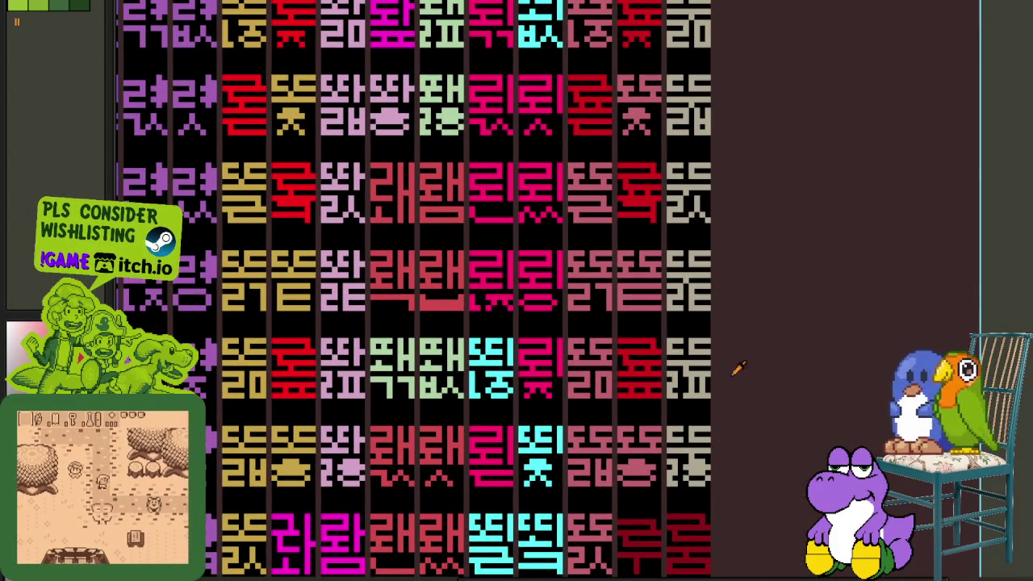
drag(569, 380, 639, 469)
drag(504, 334, 536, 396)
mouse_move(453, 381)
mouse_down()
mouse_move(497, 440)
mouse_move(497, 360)
mouse_move(507, 461)
mouse_up()
scroll(510, 412, up, 3)
scroll(512, 408, down, 3)
mouse_move(535, 363)
mouse_down()
mouse_move(549, 470)
mouse_move(558, 432)
mouse_move(560, 458)
mouse_up()
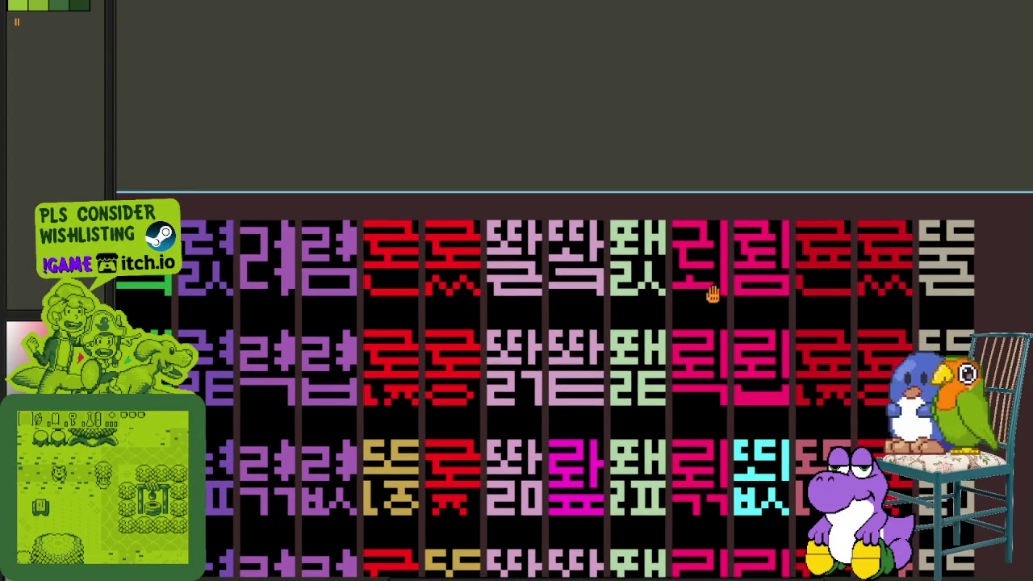
scroll(709, 416, down, 1)
mouse_move(655, 431)
mouse_down()
mouse_move(623, 307)
mouse_move(618, 369)
mouse_move(609, 307)
mouse_move(604, 334)
mouse_up()
scroll(536, 446, up, 3)
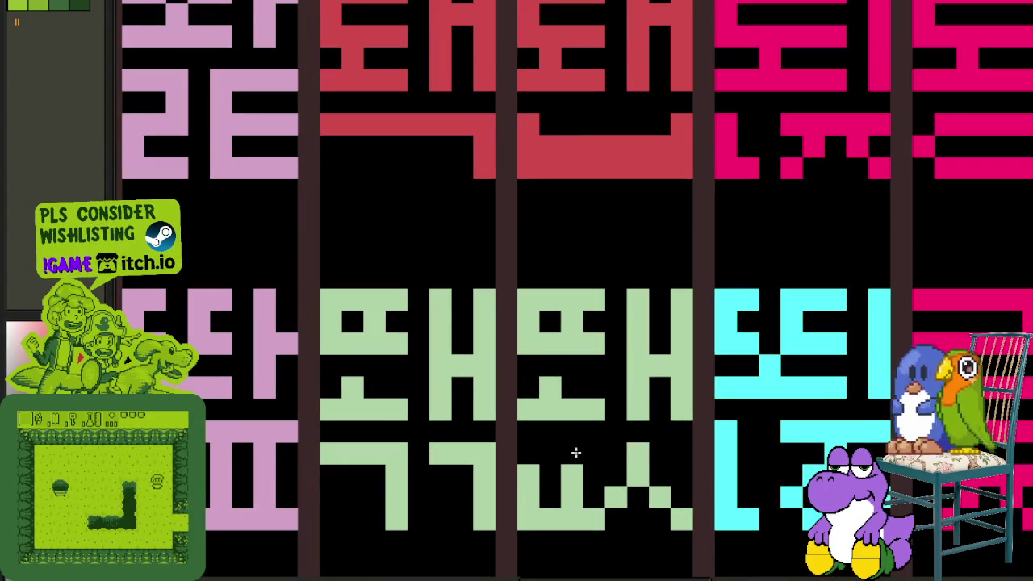
- Fill in the green glyph's missing pixel and extend its lower stroke leftward
click(550, 497)
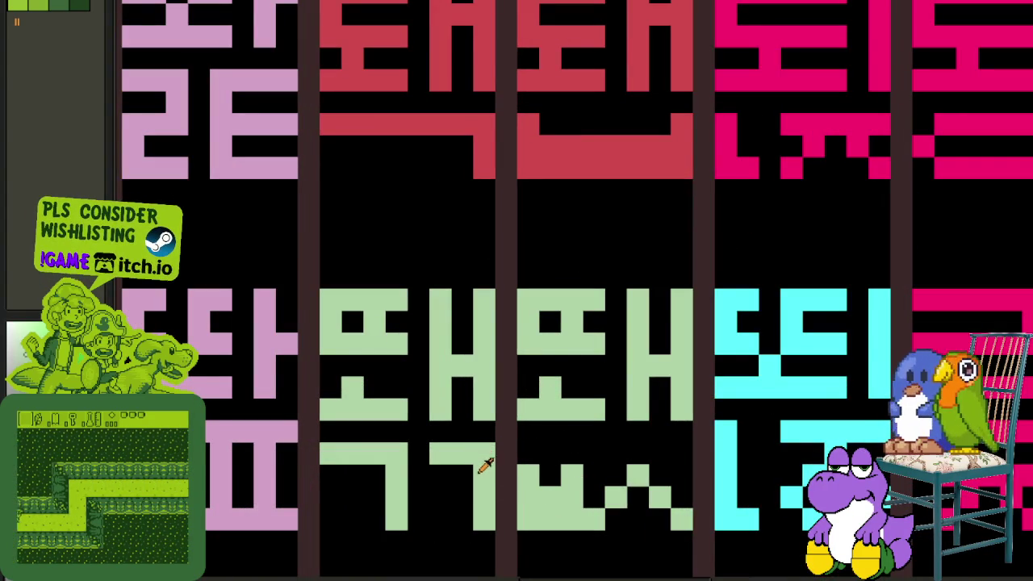
mouse_move(467, 477)
mouse_down()
mouse_move(379, 475)
mouse_move(479, 454)
mouse_move(351, 455)
mouse_move(366, 445)
mouse_up()
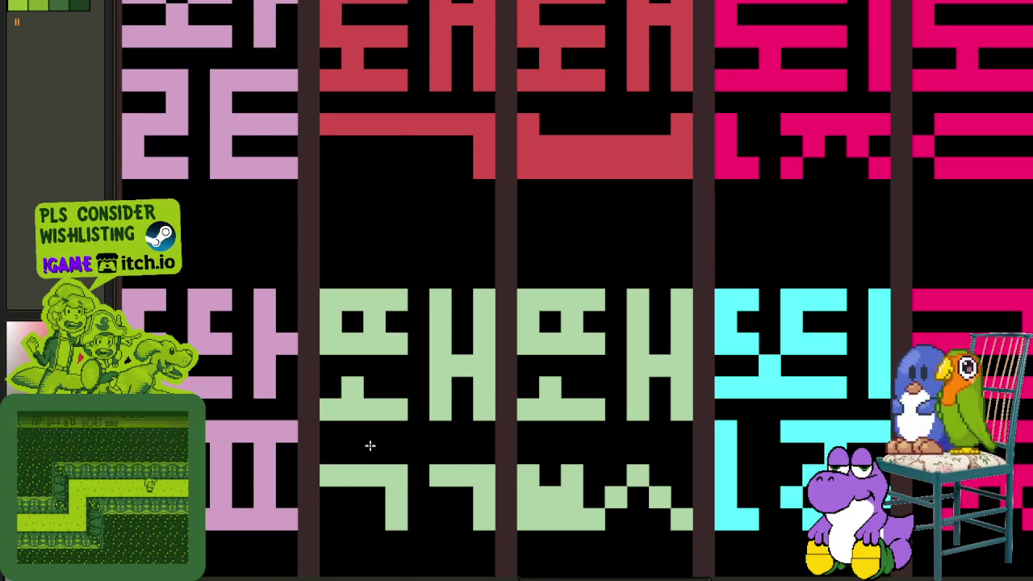
scroll(366, 445, down, 3)
scroll(404, 328, up, 1)
- Select a red glyph and repaint the light-green glyph's pixels red
mouse_move(408, 335)
mouse_down()
mouse_move(307, 240)
mouse_move(337, 398)
mouse_move(422, 397)
mouse_up()
scroll(306, 241, down, 2)
scroll(434, 408, up, 1)
scroll(432, 406, up, 1)
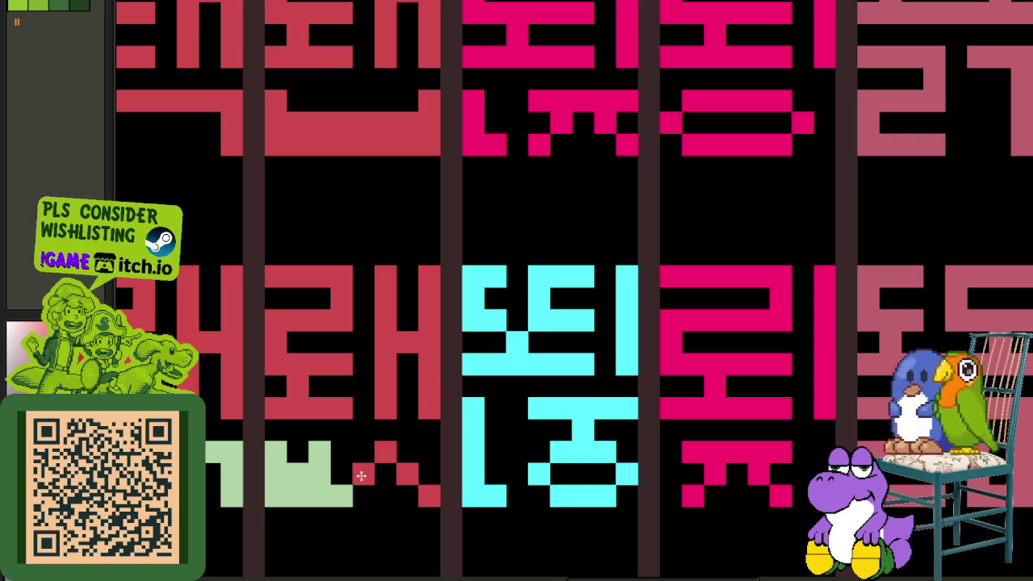
scroll(358, 473, left, 3)
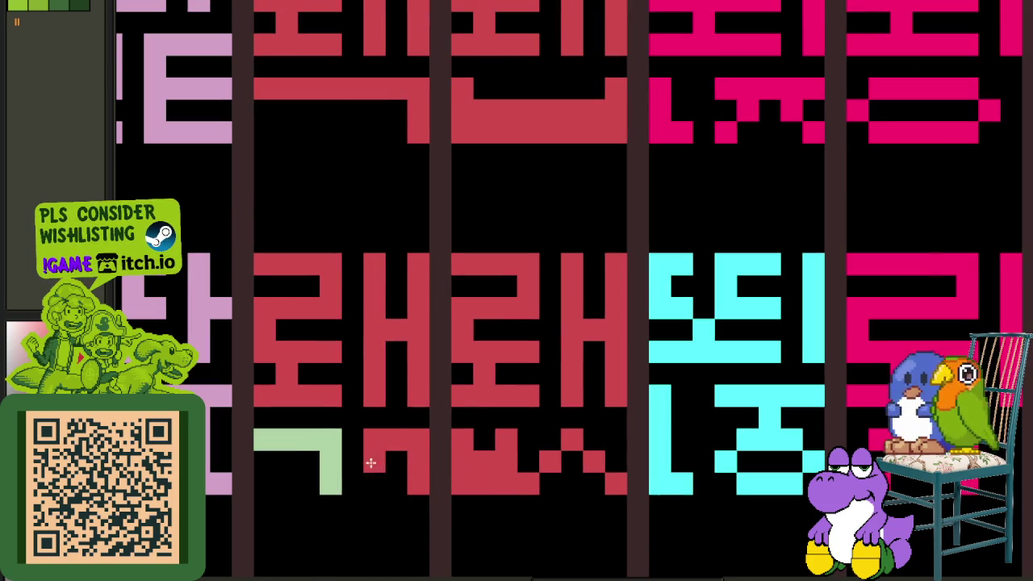
scroll(327, 462, down, 5)
scroll(509, 496, down, 5)
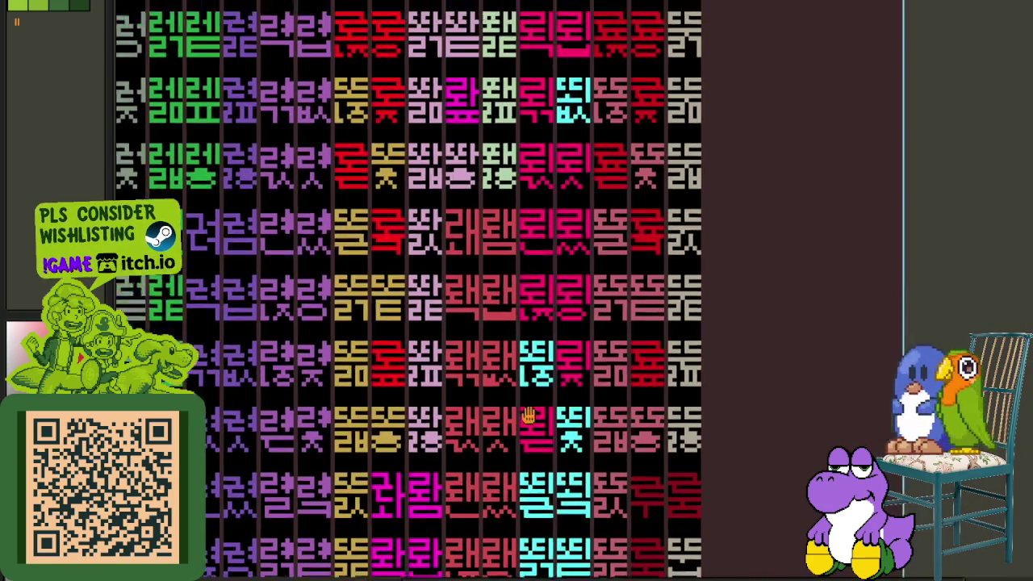
scroll(518, 395, left, 2)
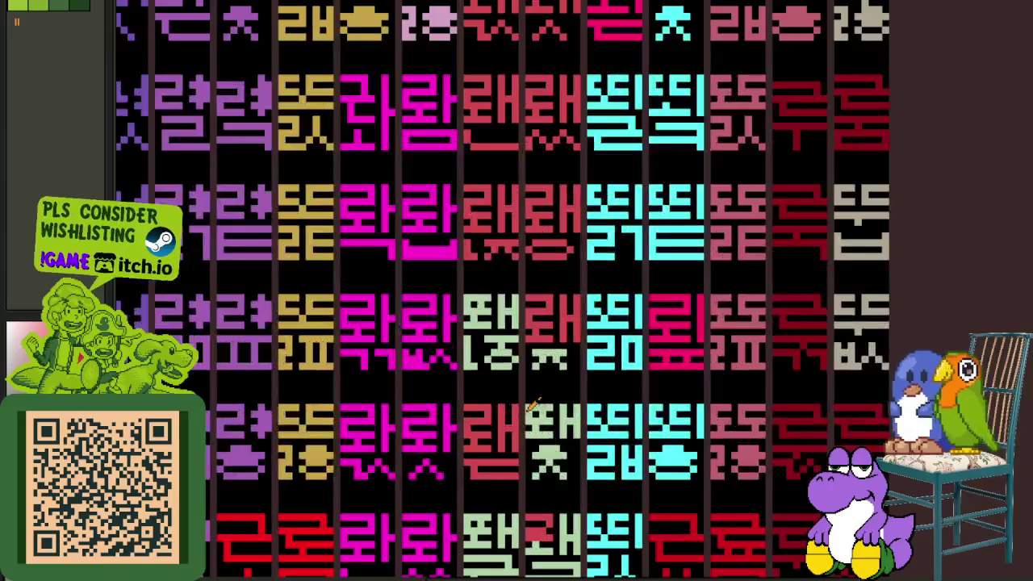
scroll(565, 337, up, 3)
drag(543, 363, 496, 386)
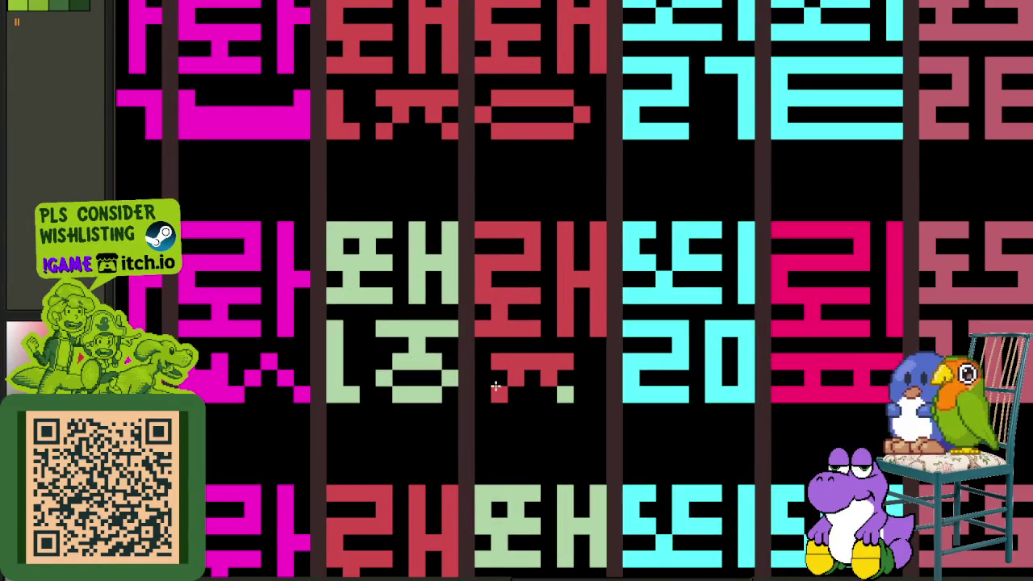
scroll(565, 390, down, 3)
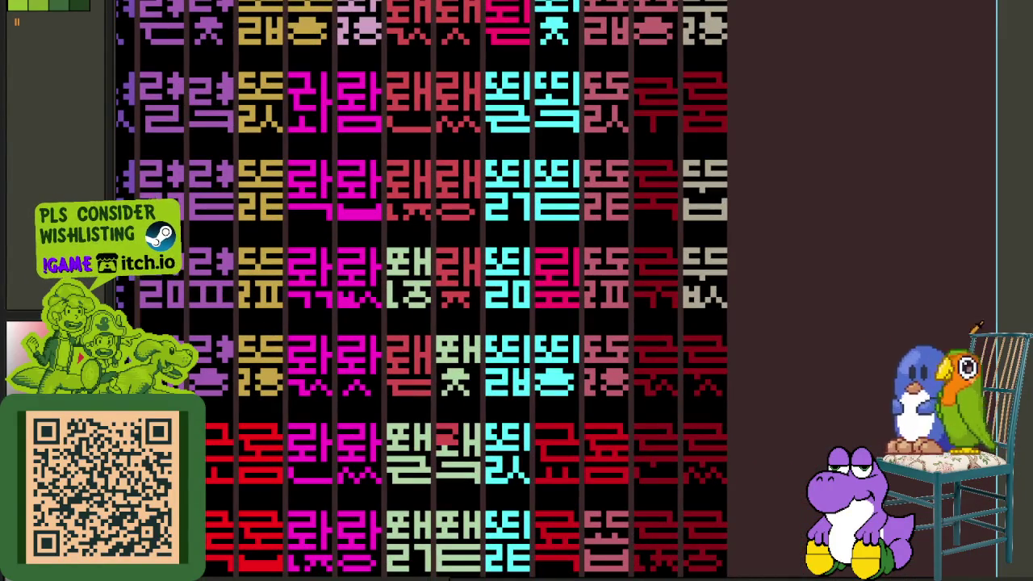
scroll(436, 477, down, 3)
scroll(476, 436, down, 2)
scroll(507, 428, down, 5)
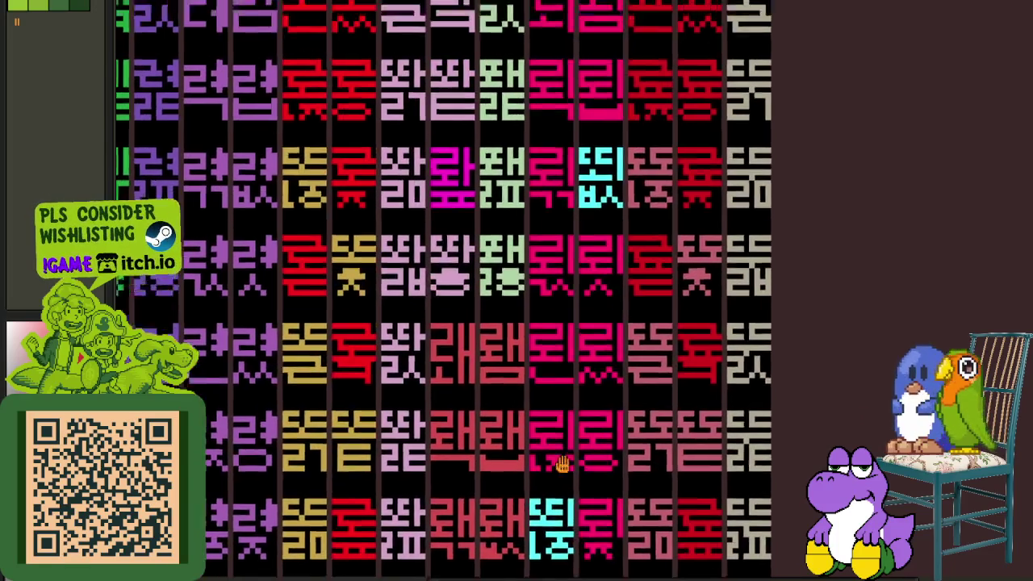
scroll(557, 404, up, 5)
scroll(537, 339, up, 2)
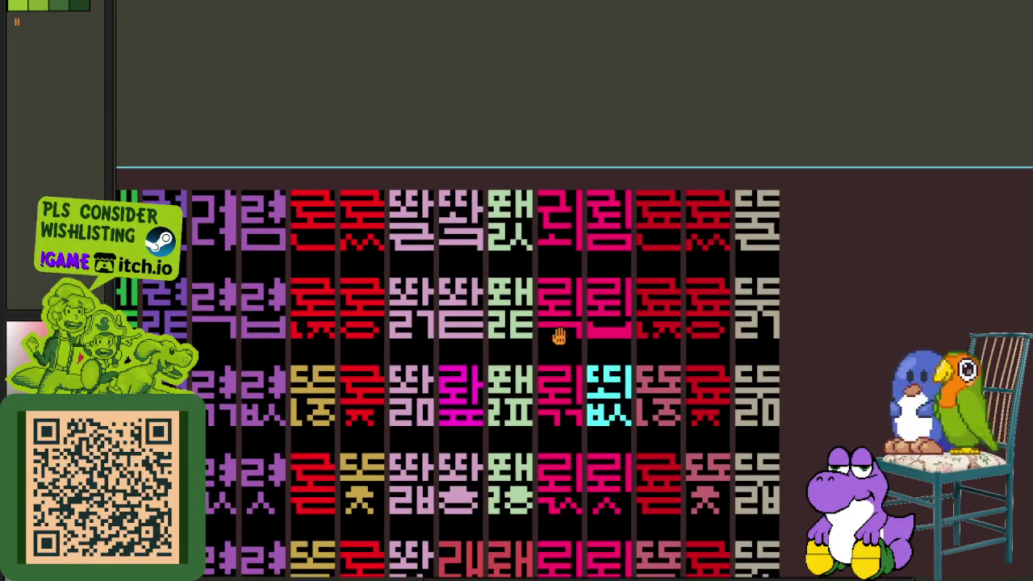
scroll(545, 476, down, 3)
- Erase the next glyph's second pixel row to black
drag(545, 484, 553, 493)
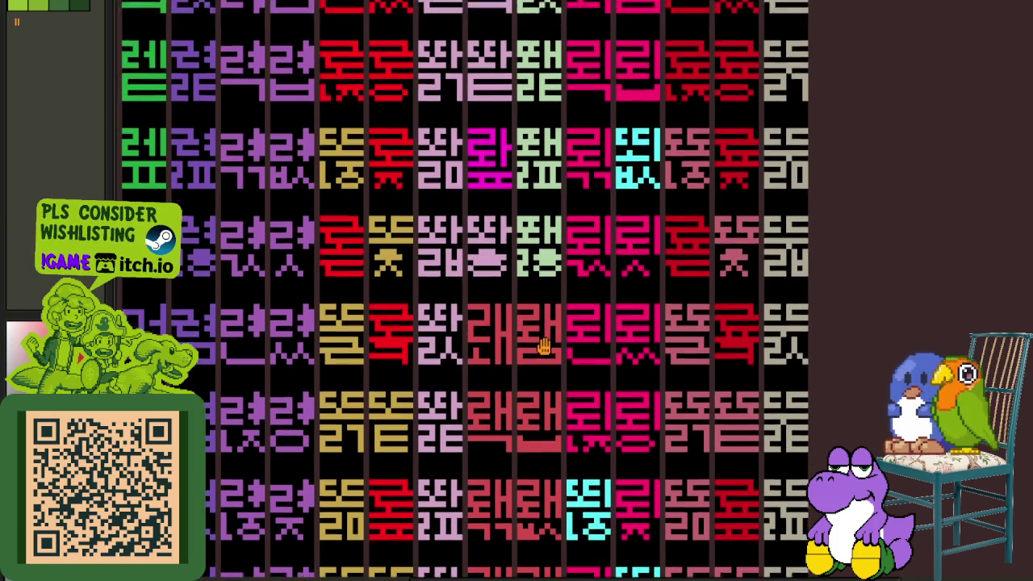
drag(543, 440, 545, 335)
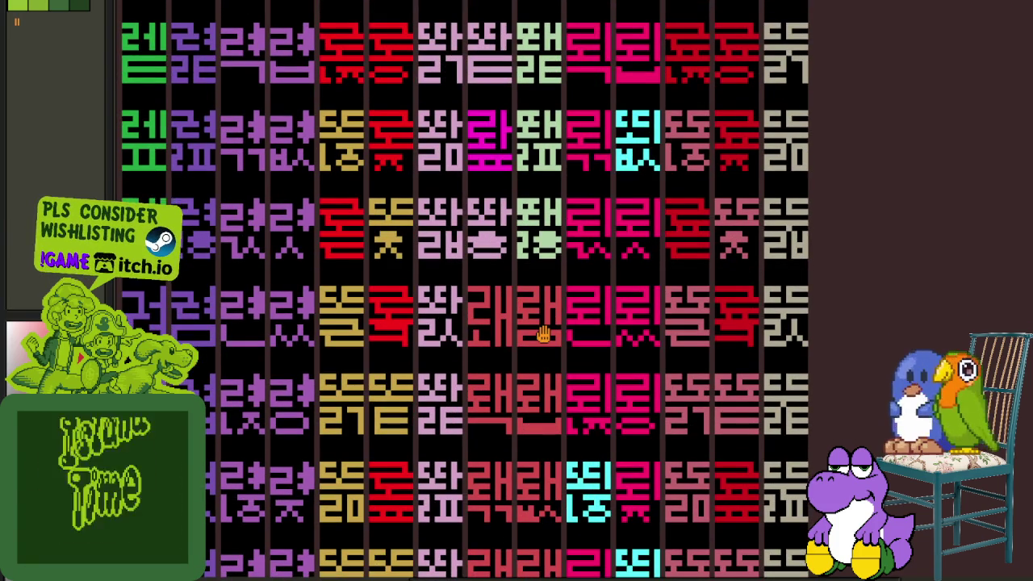
scroll(541, 335, down, 1)
scroll(537, 333, down, 2)
scroll(533, 330, down, 1)
scroll(517, 330, down, 1)
scroll(516, 328, down, 1)
scroll(515, 331, down, 1)
scroll(512, 338, up, 1)
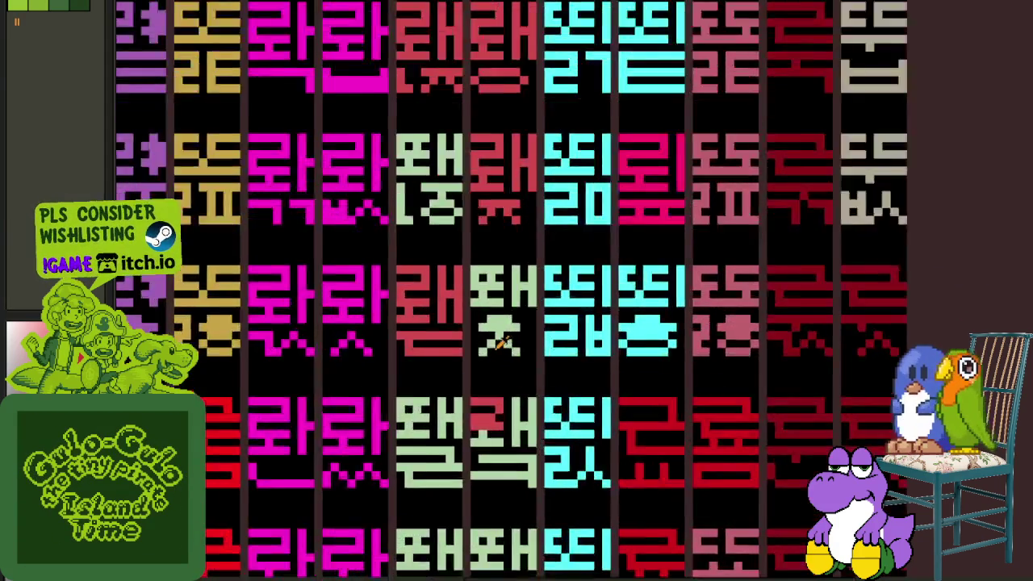
scroll(510, 343, up, 1)
scroll(508, 340, up, 1)
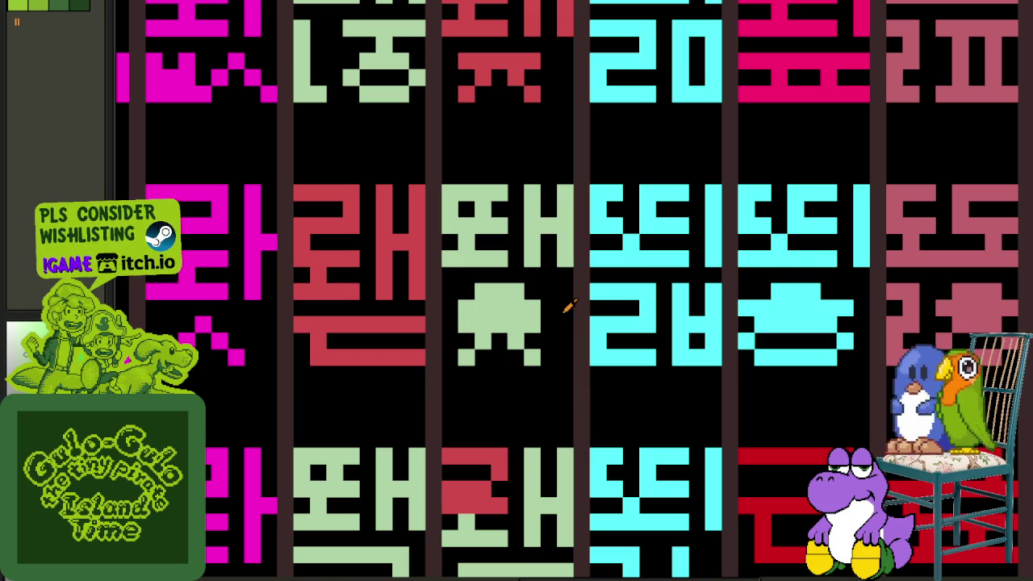
drag(544, 311, 462, 307)
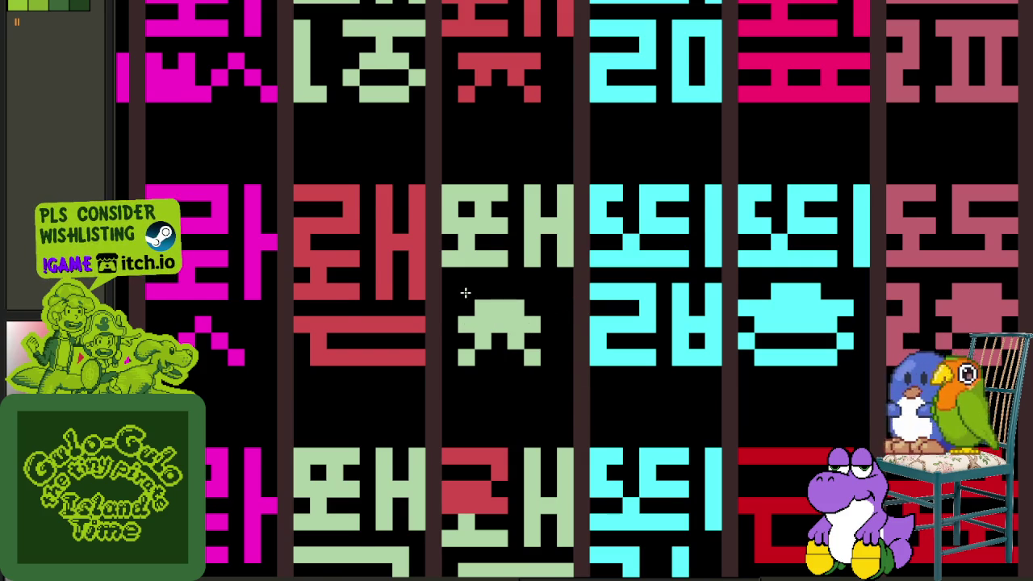
scroll(466, 293, down, 2)
scroll(444, 305, up, 2)
- Copy the red glyph over the green one beside it, paint its leftover green pixels red, and save
drag(452, 297, 322, 183)
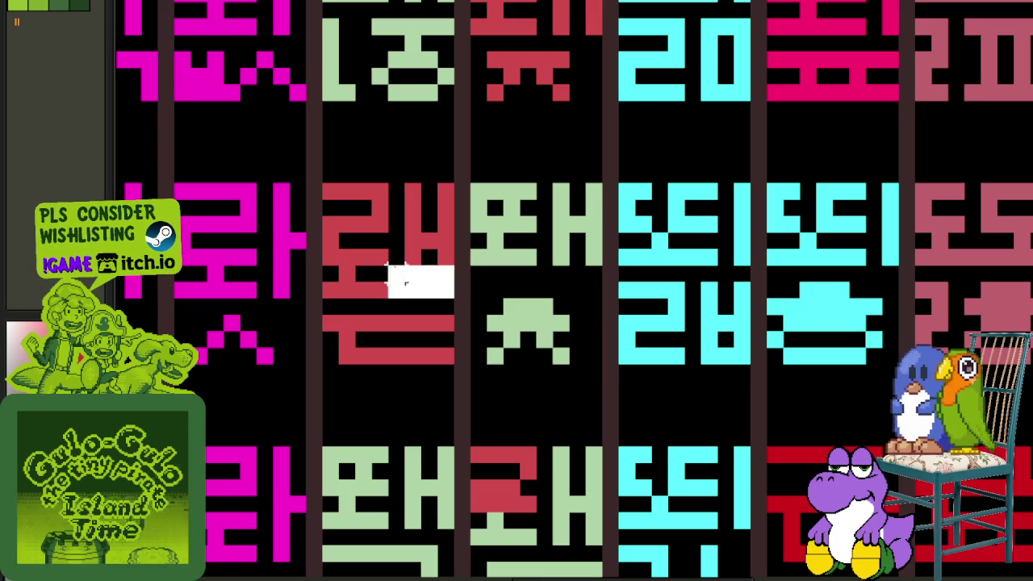
drag(378, 245, 519, 242)
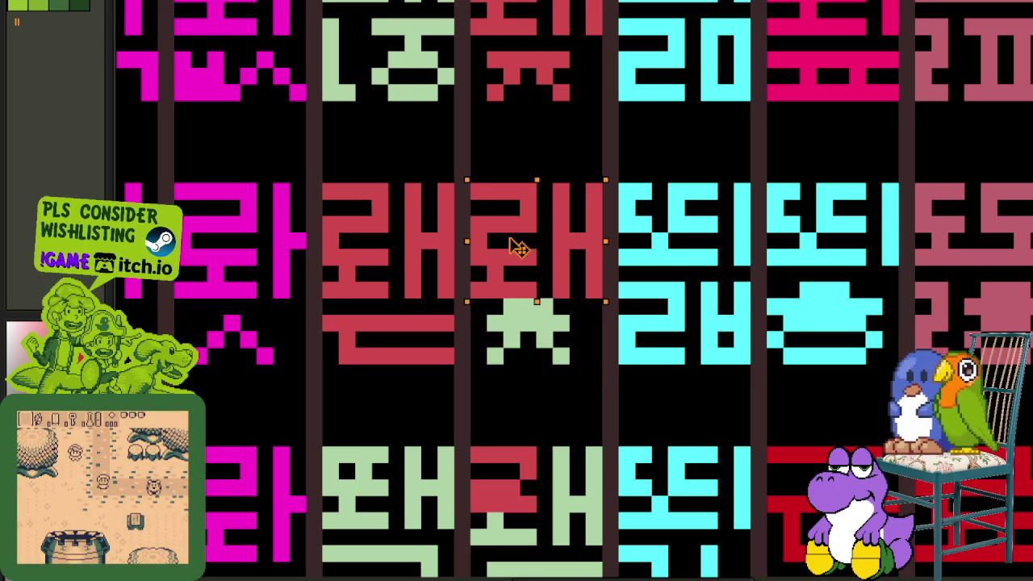
key(ctrl+d)
mouse_move(519, 296)
mouse_down()
mouse_move(526, 323)
mouse_move(557, 352)
mouse_up()
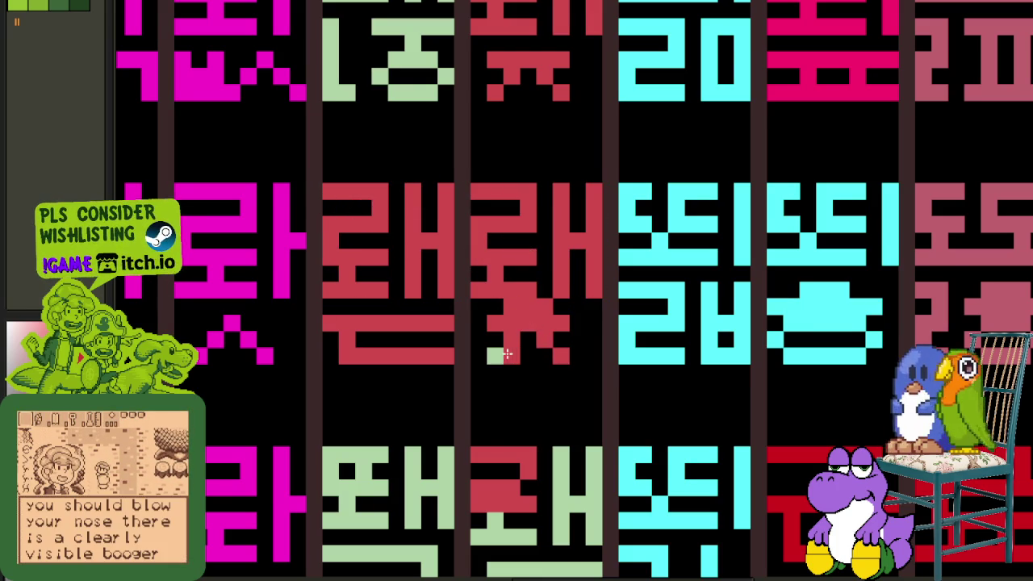
click(494, 355)
scroll(530, 376, down, 2)
scroll(531, 376, down, 2)
scroll(606, 322, up, 1)
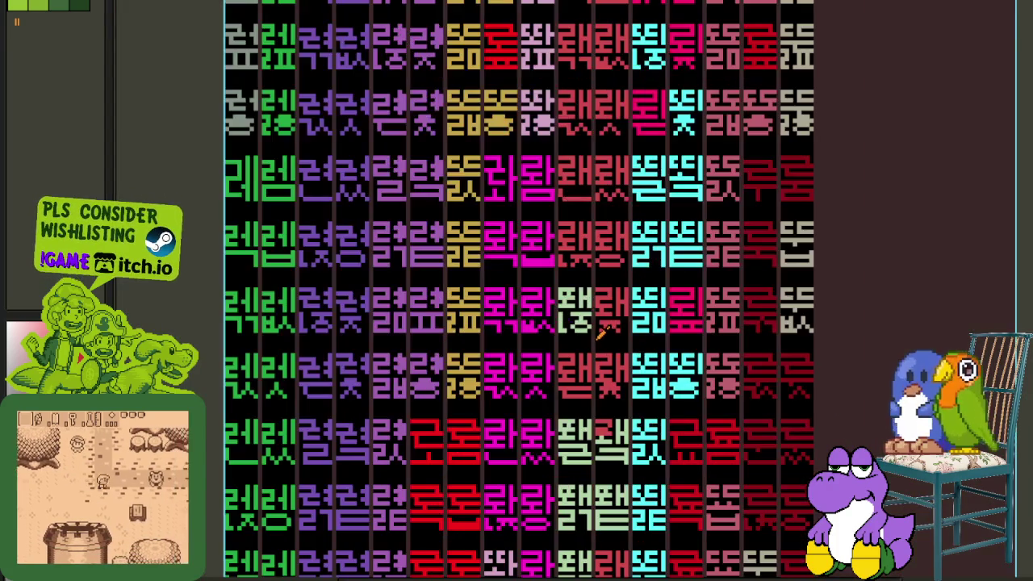
scroll(599, 337, up, 1)
key(ctrl+s)
- Fill in the lower glyph's green block and erase that block's top rows
mouse_move(619, 386)
mouse_down()
mouse_move(571, 306)
mouse_move(575, 358)
mouse_up()
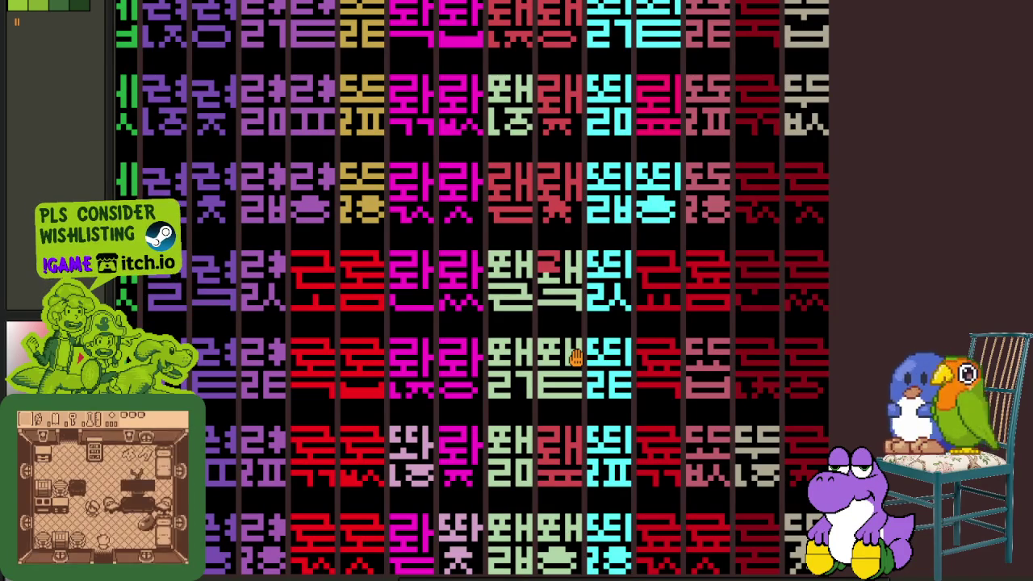
drag(575, 359, 577, 271)
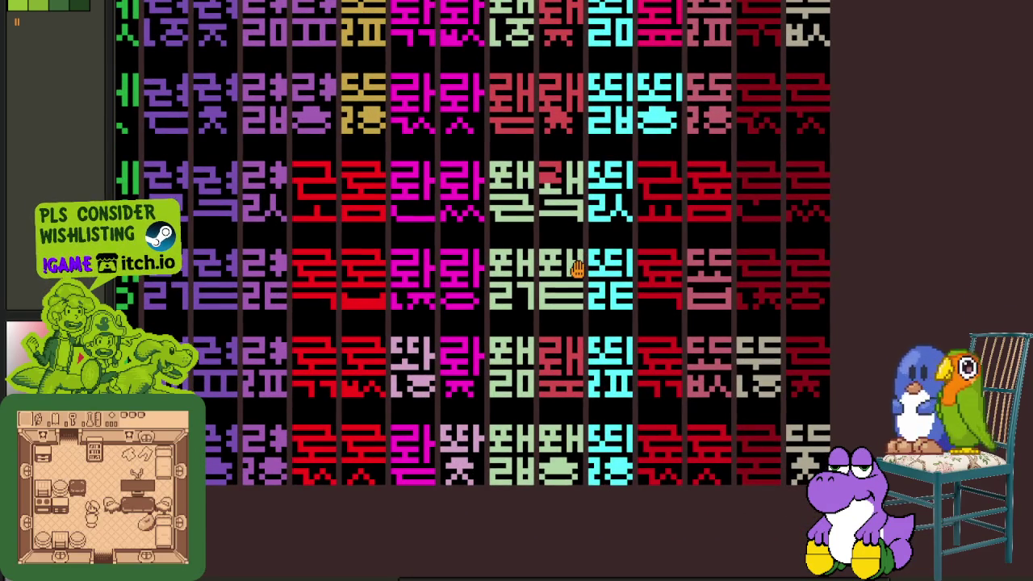
scroll(576, 269, down, 1)
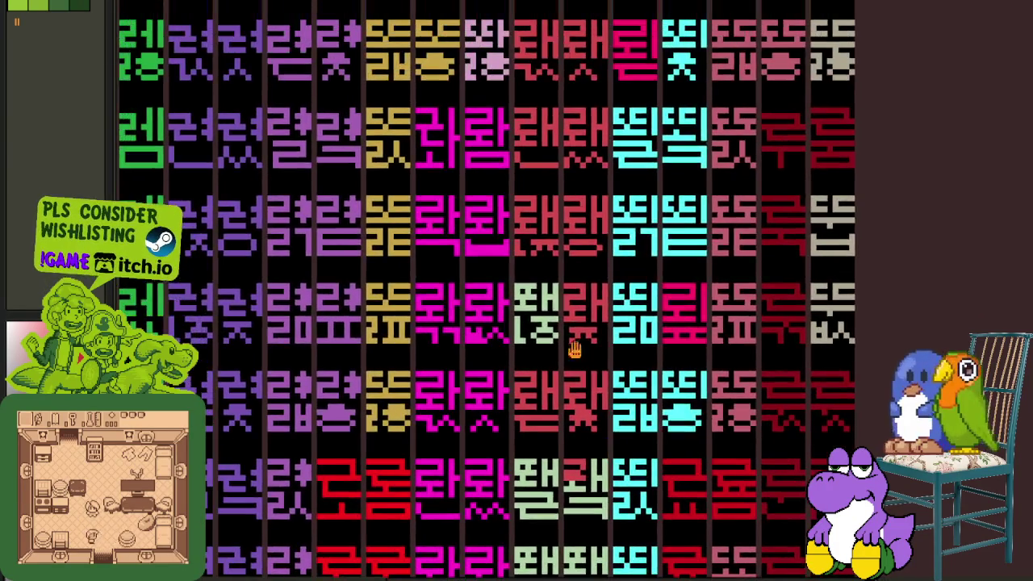
scroll(553, 352, up, 4)
scroll(542, 347, up, 1)
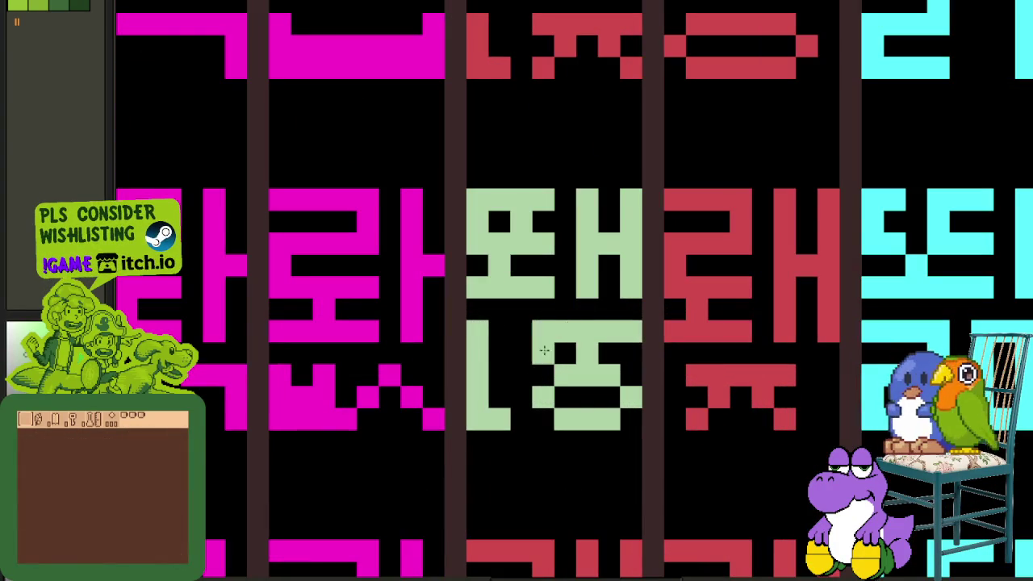
drag(544, 352, 607, 354)
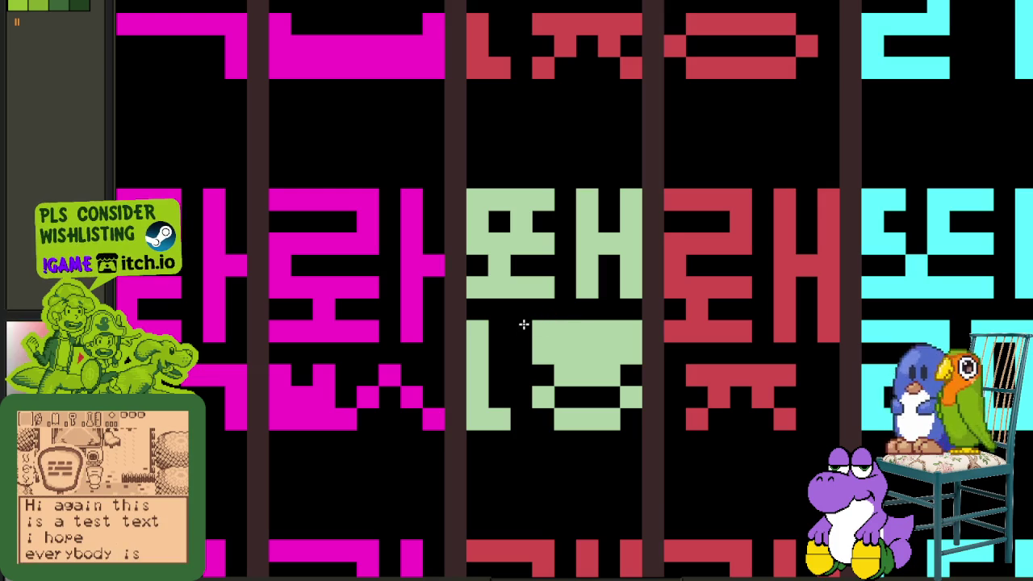
drag(523, 323, 614, 331)
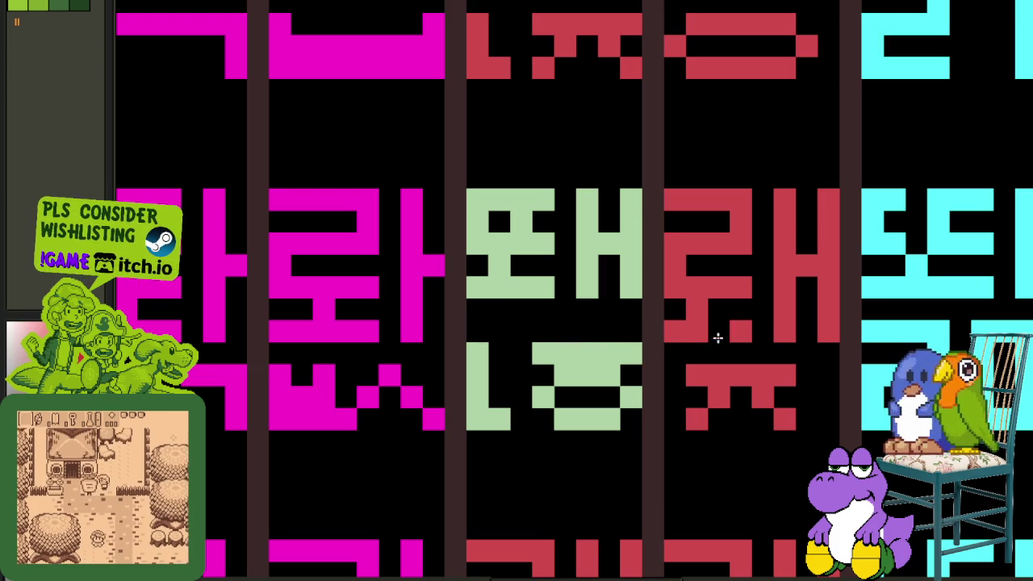
- Move the red glyph piece over the green glyph's top, then select one glyph tile
mouse_move(839, 342)
mouse_down()
mouse_move(683, 212)
mouse_move(533, 272)
mouse_up()
scroll(535, 274, down, 2)
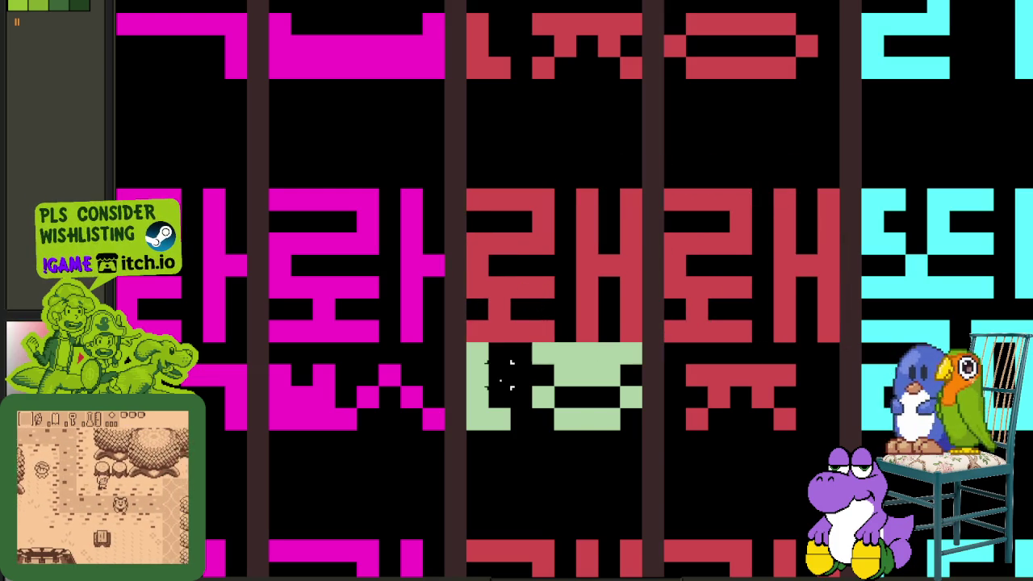
scroll(531, 379, down, 1)
scroll(531, 379, down, 2)
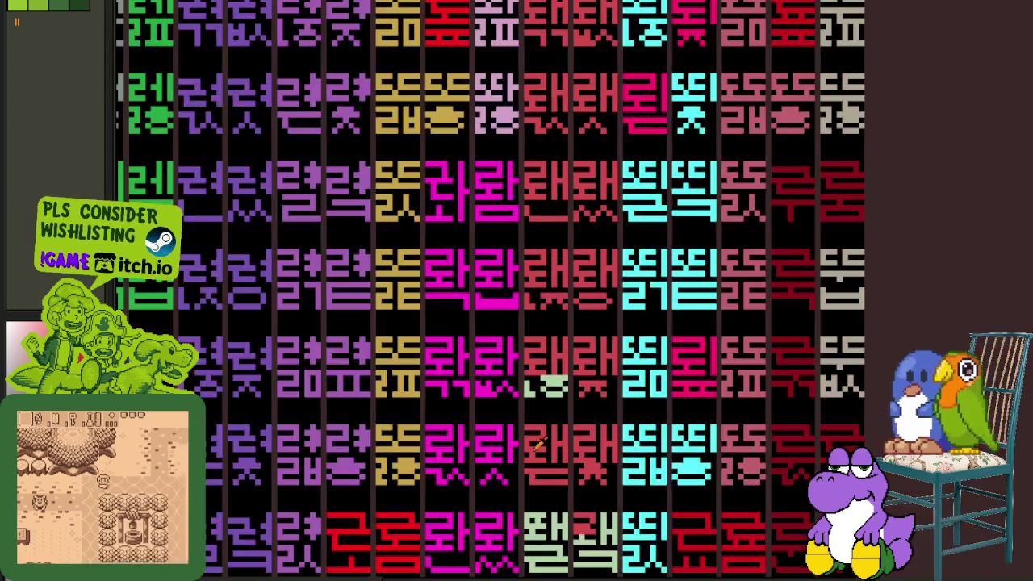
scroll(549, 363, up, 1)
scroll(565, 355, up, 2)
mouse_move(565, 370)
mouse_down()
mouse_move(603, 399)
mouse_move(540, 408)
mouse_up()
scroll(487, 415, down, 4)
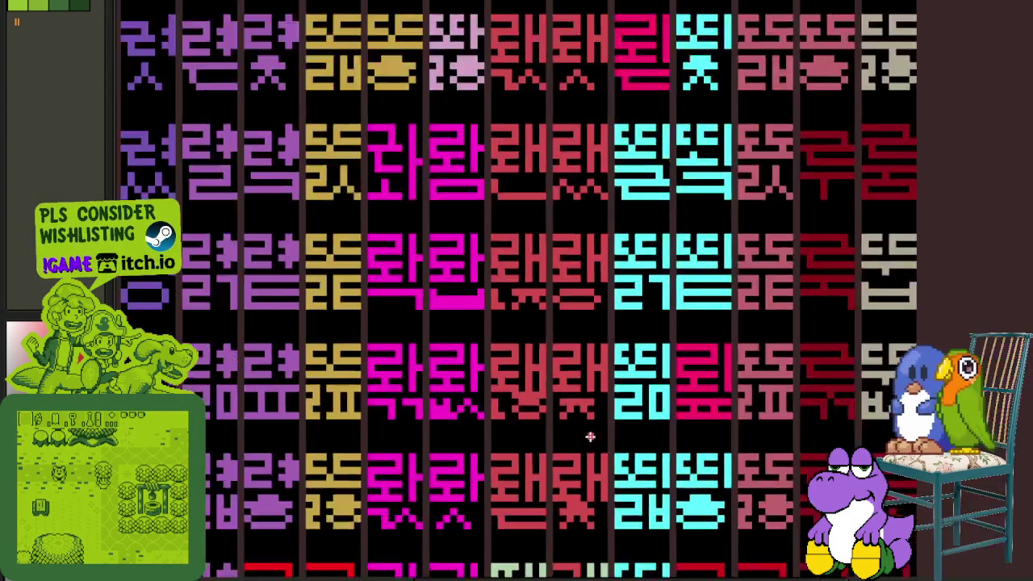
scroll(572, 434, down, 1)
scroll(579, 410, up, 1)
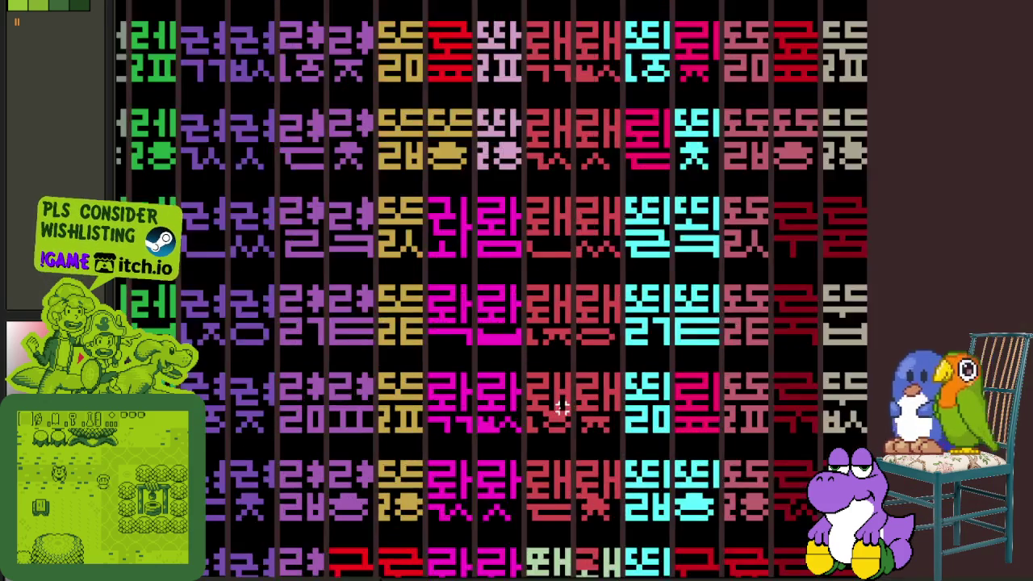
scroll(561, 398, up, 1)
scroll(565, 392, up, 1)
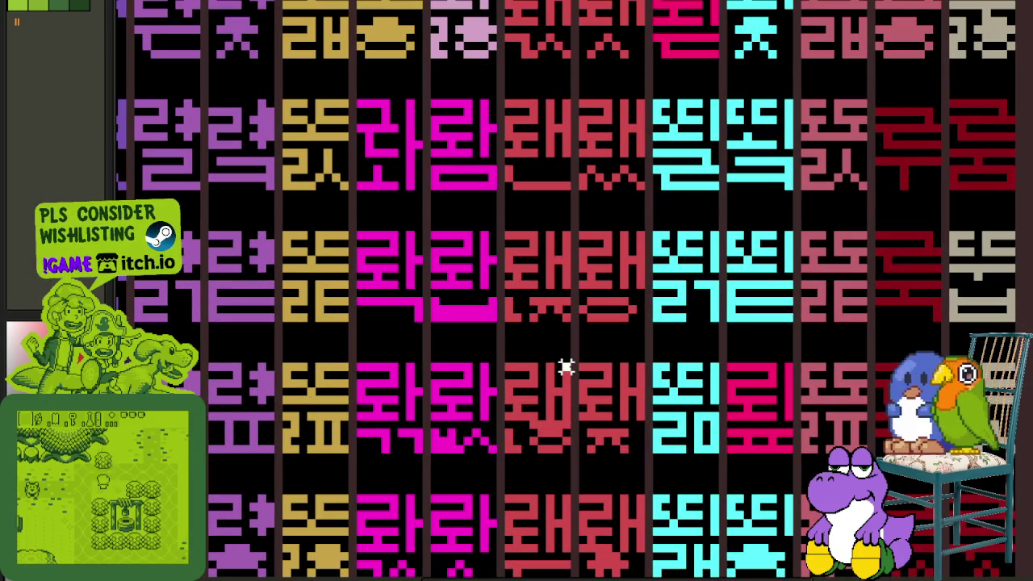
drag(568, 362, 509, 452)
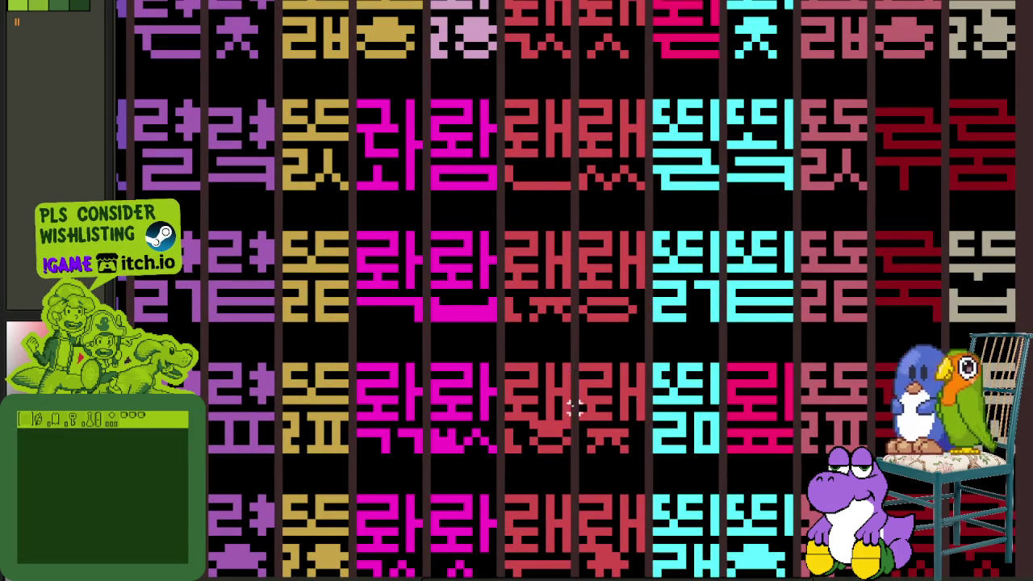
scroll(571, 410, up, 3)
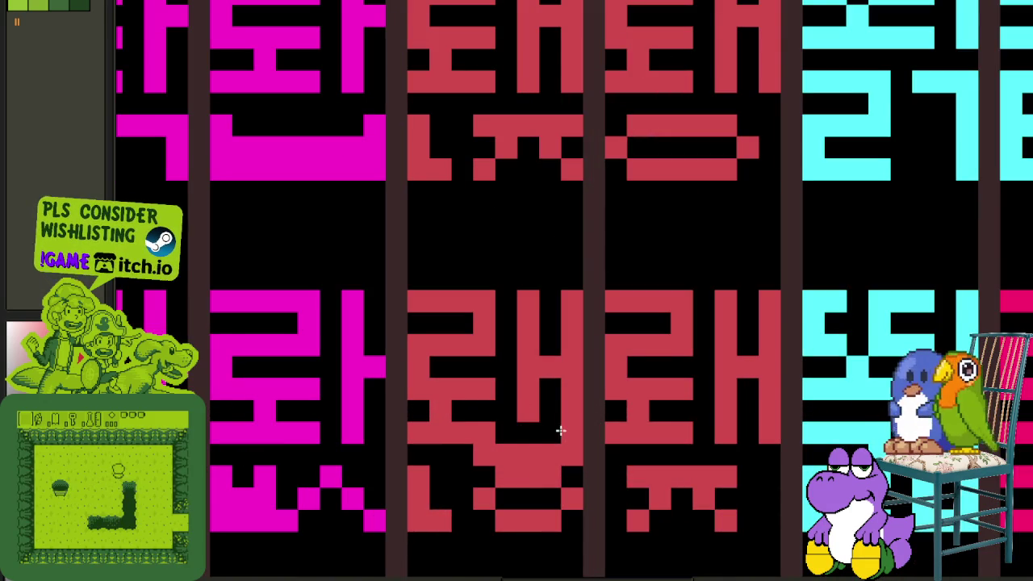
scroll(570, 430, down, 3)
scroll(570, 430, down, 2)
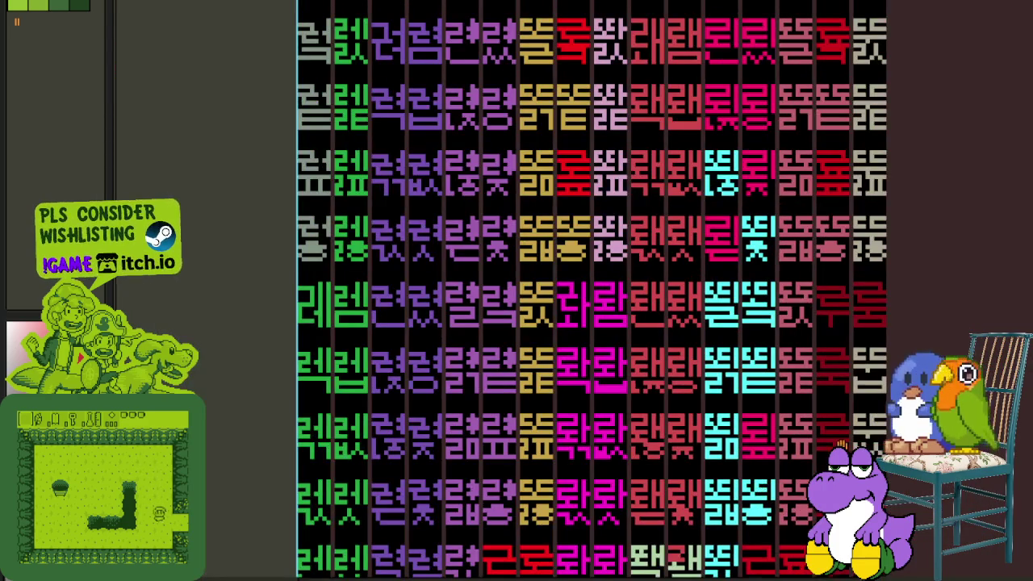
- Pan to the top of the glyph sheet and reveal the korean_consonants, Layer 1 and page layers
scroll(544, 322, right, 3)
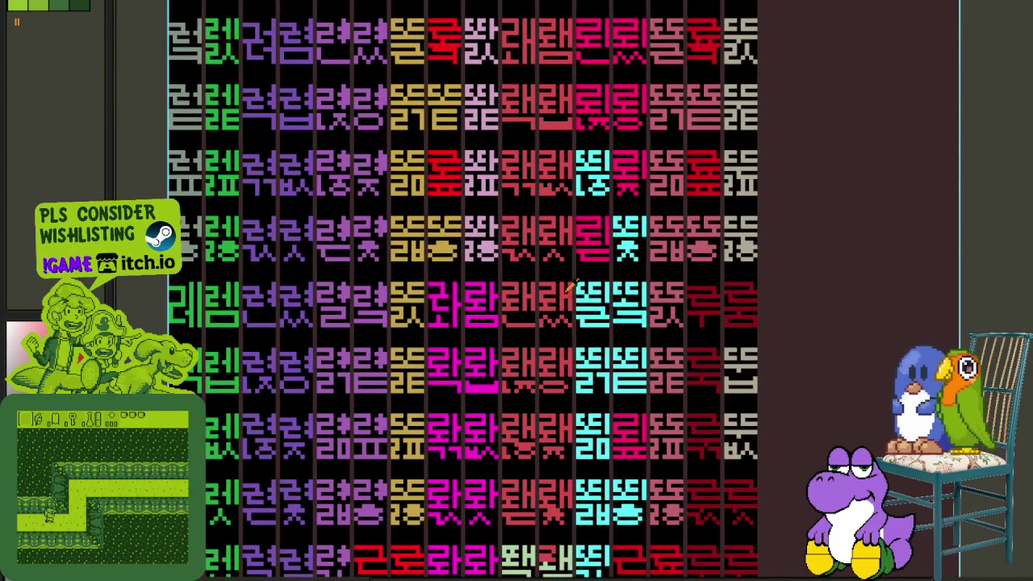
drag(567, 292, 582, 472)
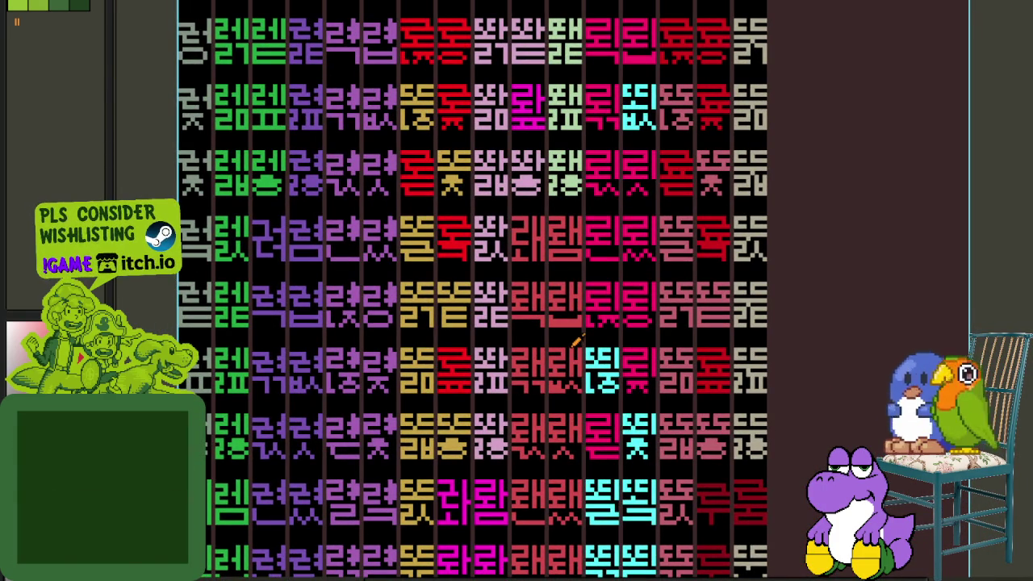
mouse_move(575, 346)
mouse_down()
mouse_move(584, 468)
mouse_move(616, 468)
mouse_up()
scroll(682, 457, down, 2)
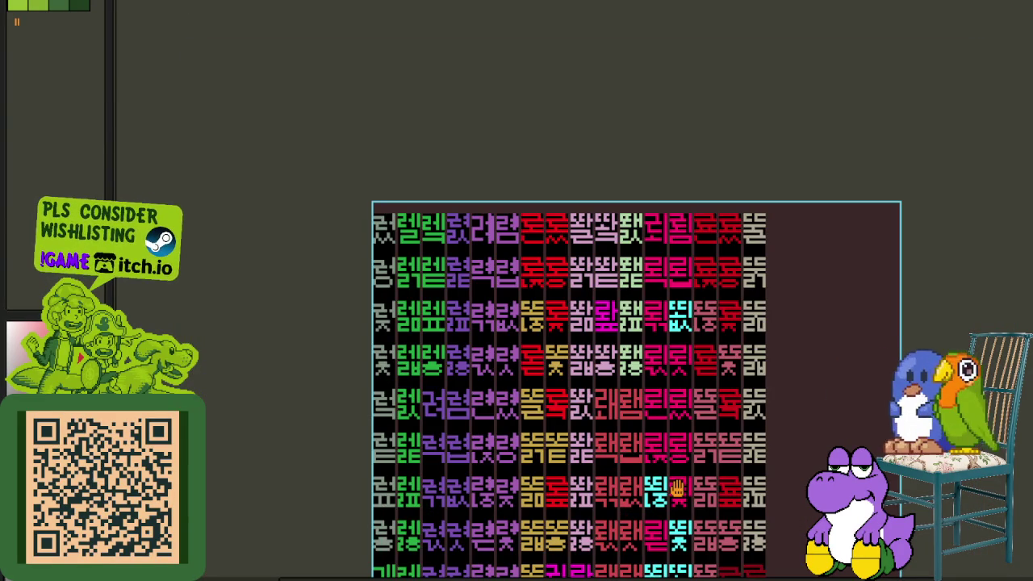
drag(678, 487, 674, 488)
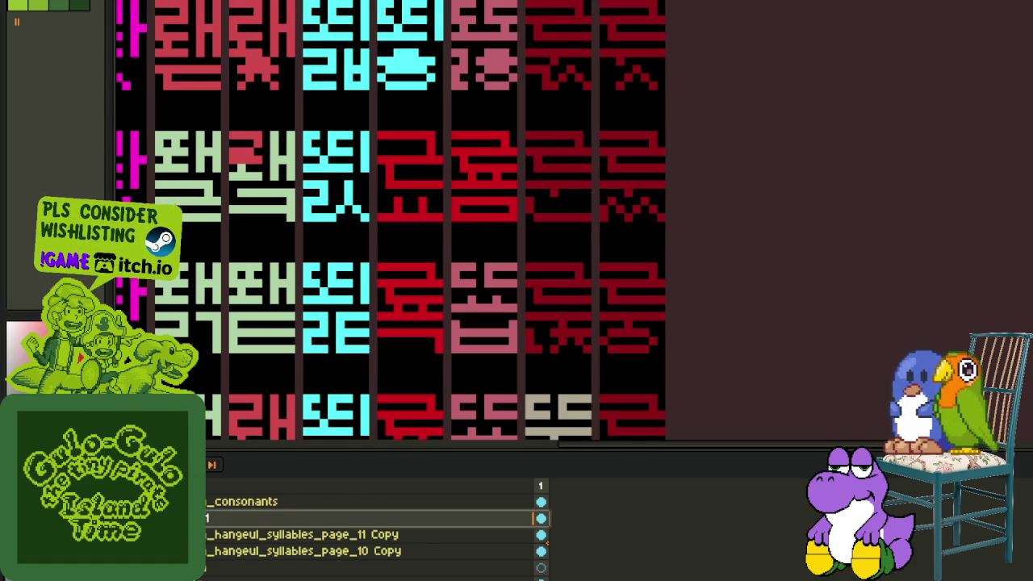
- Move Layer 1 below the page 11 Copy layer and hide the timeline
drag(207, 518, 207, 535)
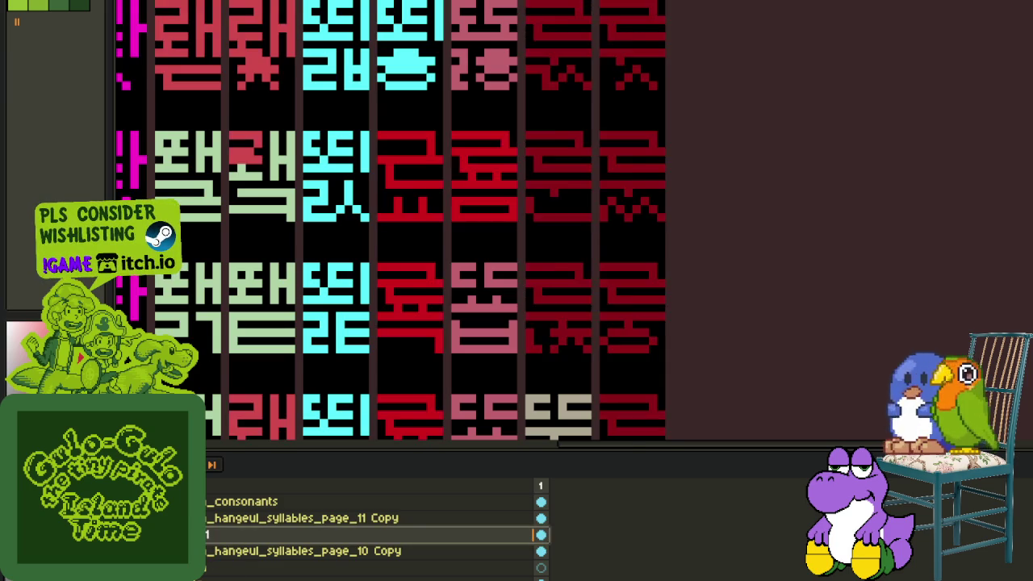
key(Tab)
scroll(489, 337, up, 1)
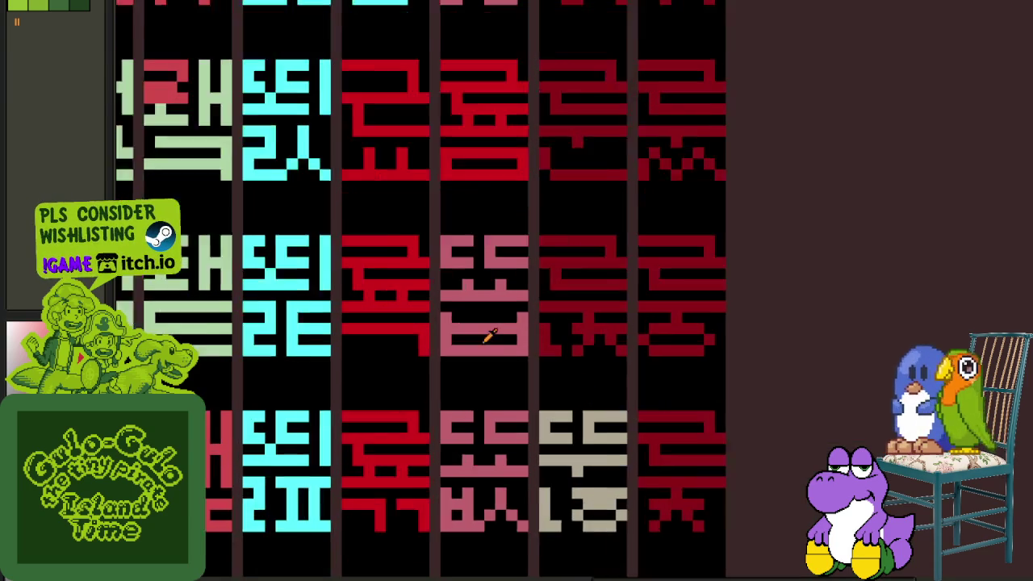
scroll(489, 337, up, 1)
scroll(422, 328, up, 1)
- Repaint the pink glyph's bottom row red, copy the left red glyph onto it, and save
mouse_move(420, 357)
mouse_down()
mouse_move(558, 354)
mouse_move(579, 320)
mouse_move(466, 316)
mouse_move(466, 334)
mouse_move(554, 332)
mouse_up()
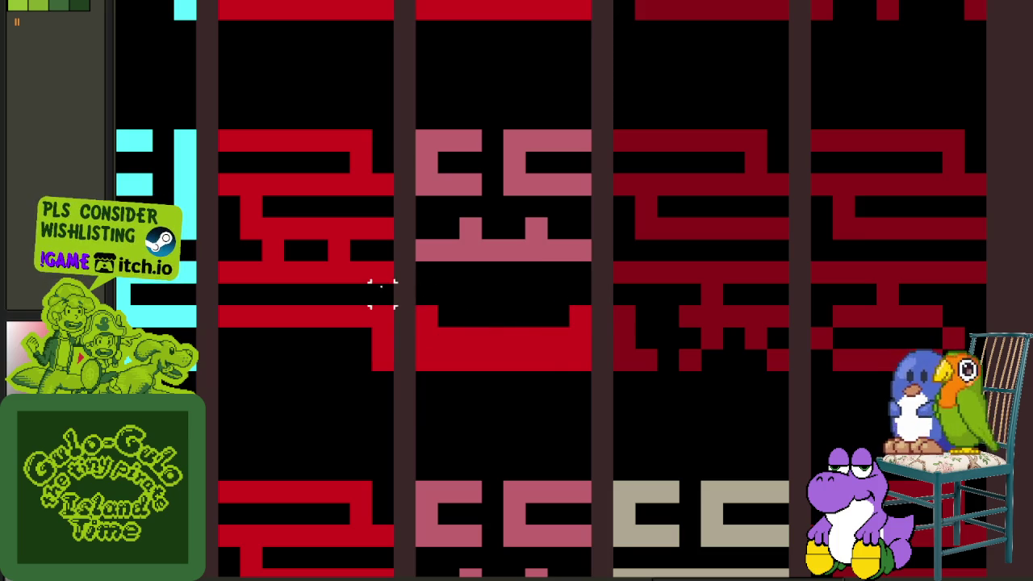
mouse_move(393, 286)
mouse_down()
mouse_move(218, 131)
mouse_move(454, 196)
mouse_up()
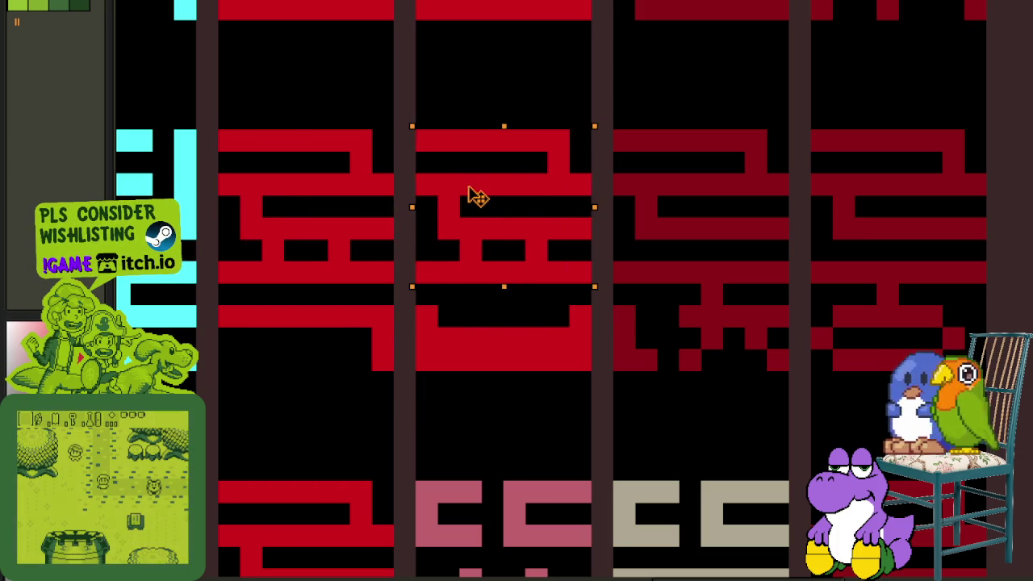
scroll(648, 316, down, 4)
key(ctrl+s)
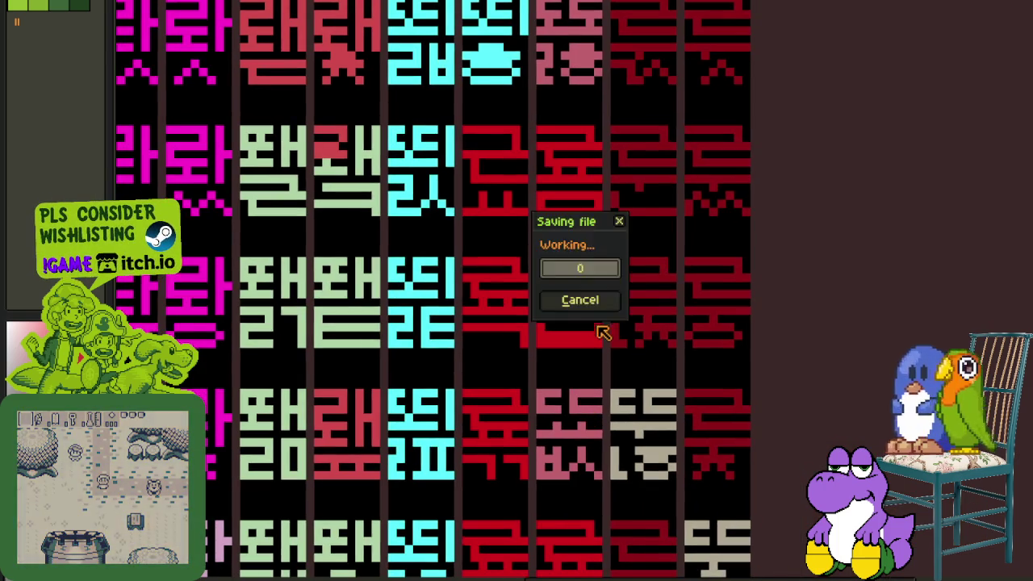
- Copy a red glyph over the pink one in the middle column and recolour its pink block red
scroll(535, 444, up, 1)
scroll(535, 452, up, 2)
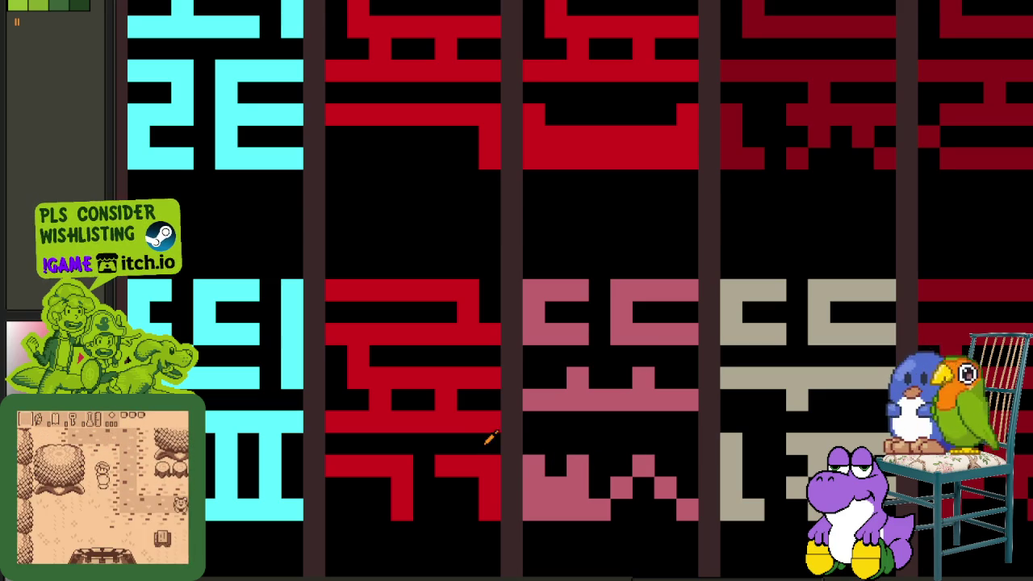
drag(489, 421, 327, 282)
drag(393, 341, 589, 339)
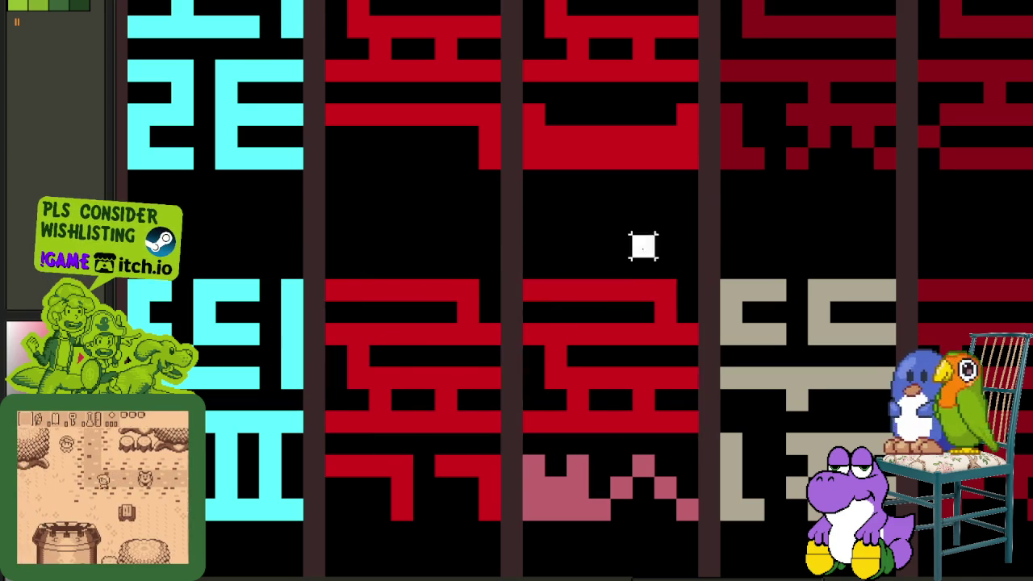
scroll(643, 350, down, 2)
scroll(662, 419, down, 1)
scroll(616, 484, down, 1)
scroll(597, 452, up, 3)
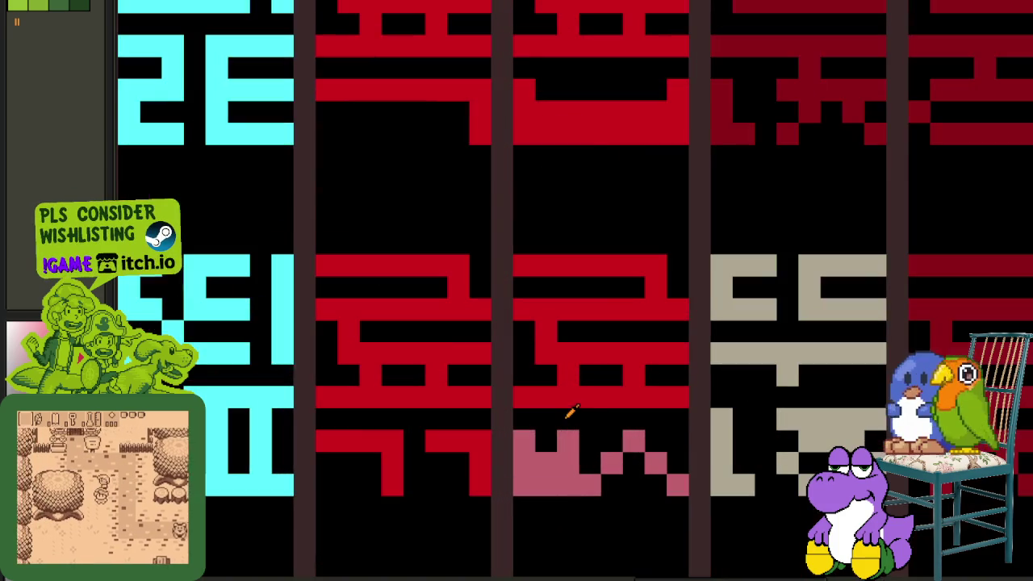
click(592, 454)
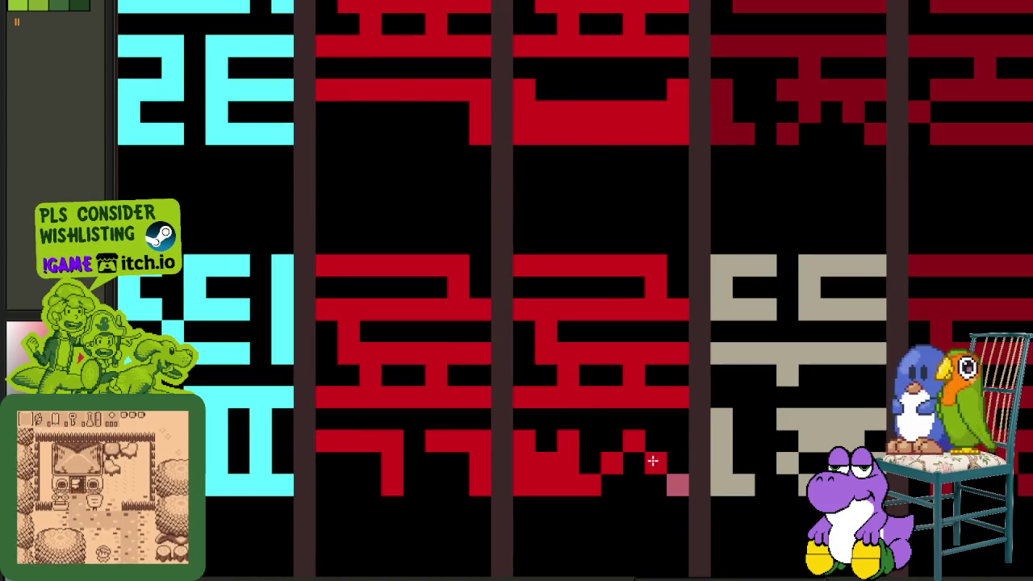
scroll(678, 479, down, 3)
scroll(762, 371, up, 2)
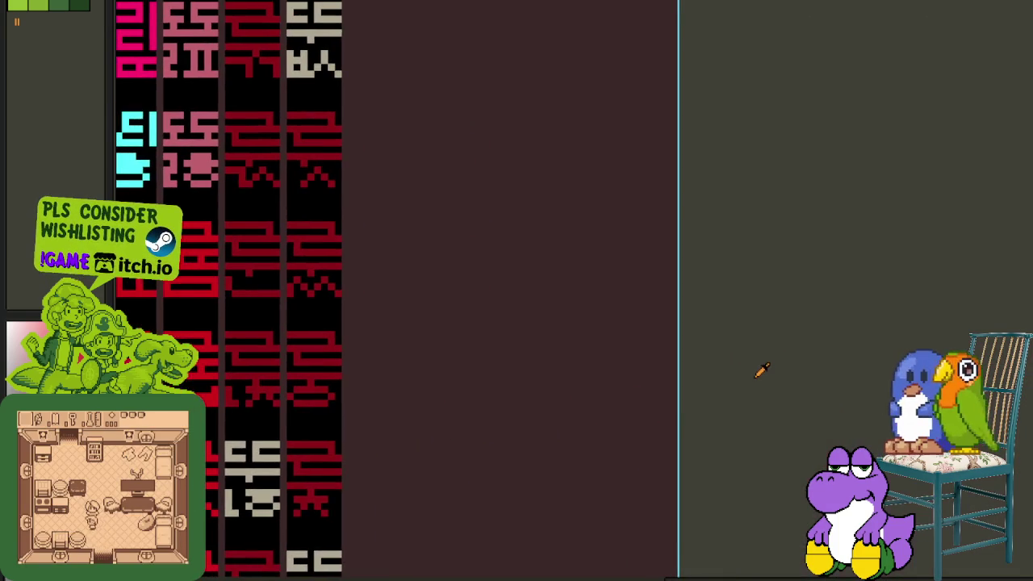
- Fill in a block of the pink glyph and erase its top row
mouse_move(355, 319)
mouse_down()
mouse_move(473, 365)
mouse_move(503, 422)
mouse_move(532, 417)
mouse_move(571, 369)
mouse_move(590, 417)
mouse_move(588, 489)
mouse_move(589, 404)
mouse_move(588, 497)
mouse_move(618, 417)
mouse_move(605, 533)
mouse_move(595, 450)
mouse_up()
scroll(557, 365, up, 2)
scroll(557, 365, up, 2)
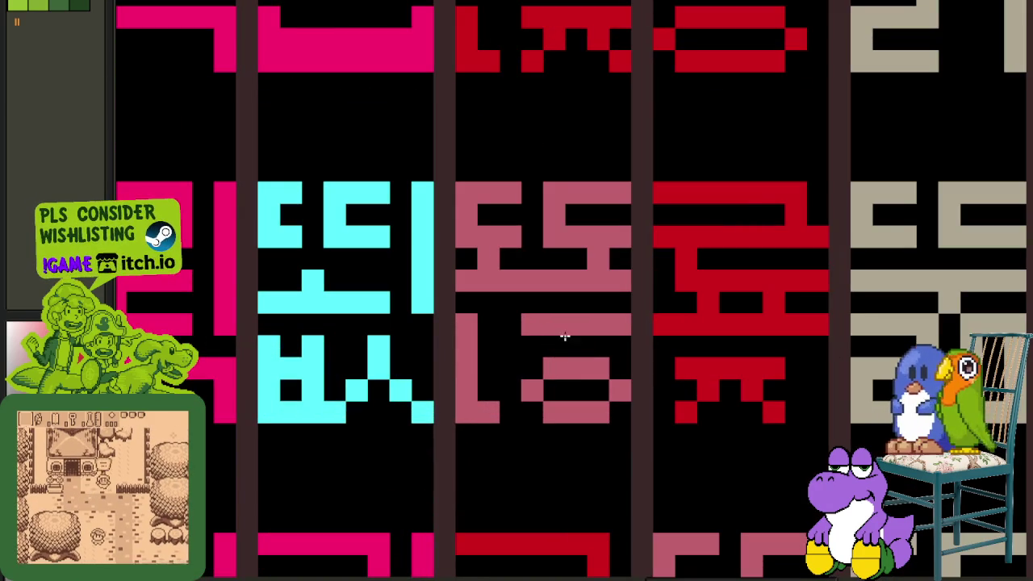
drag(533, 347, 602, 345)
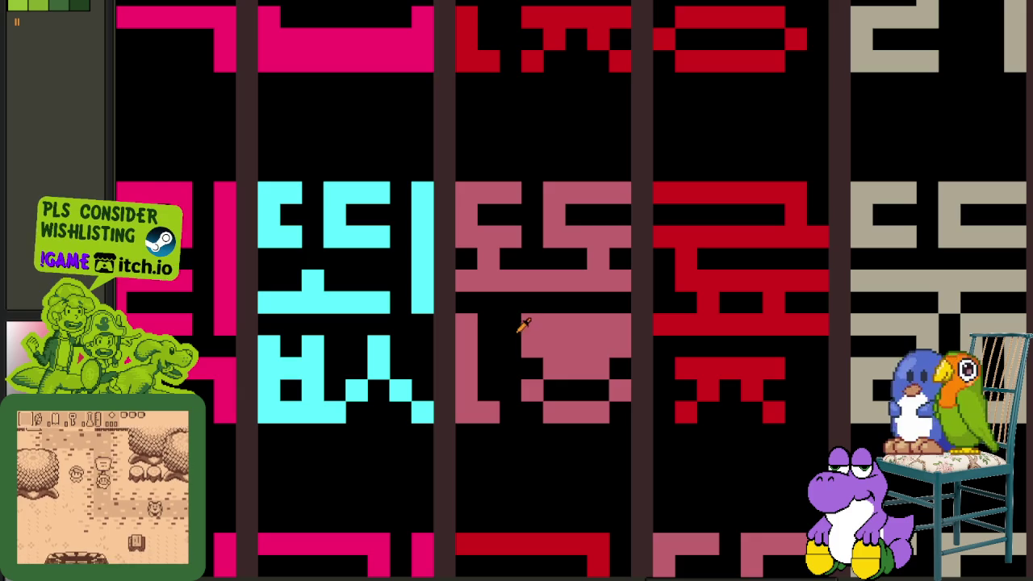
mouse_move(512, 332)
mouse_down()
mouse_move(616, 328)
mouse_move(484, 331)
mouse_move(461, 347)
mouse_up()
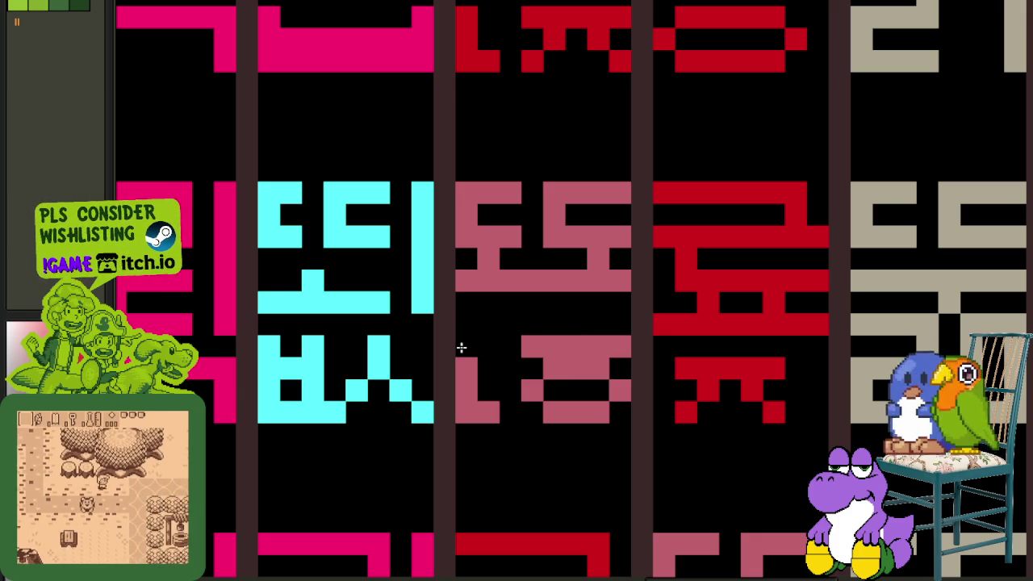
- Paste the red glyph onto the pink one and paint its pale pink lower part red
key(ctrl+v)
drag(406, 323, 602, 306)
click(554, 391)
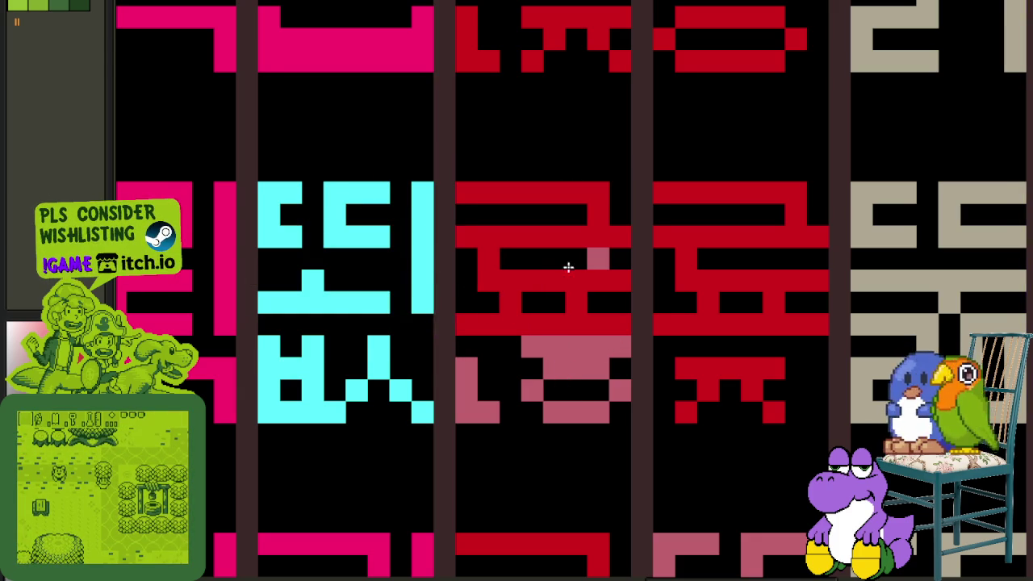
scroll(605, 331, down, 2)
scroll(609, 331, down, 1)
scroll(613, 332, up, 2)
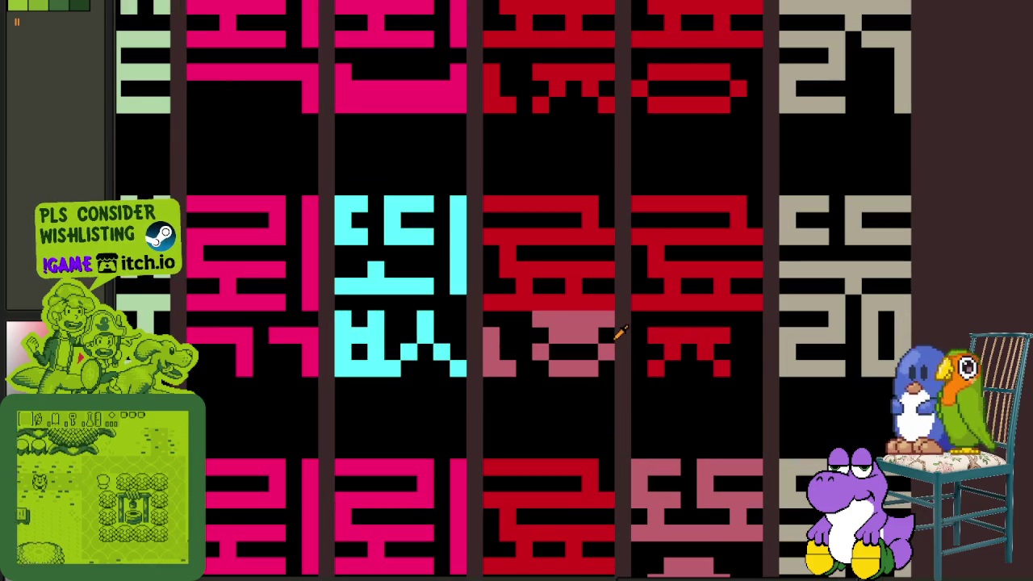
scroll(613, 332, down, 1)
scroll(611, 334, down, 2)
scroll(611, 334, up, 1)
scroll(597, 331, up, 2)
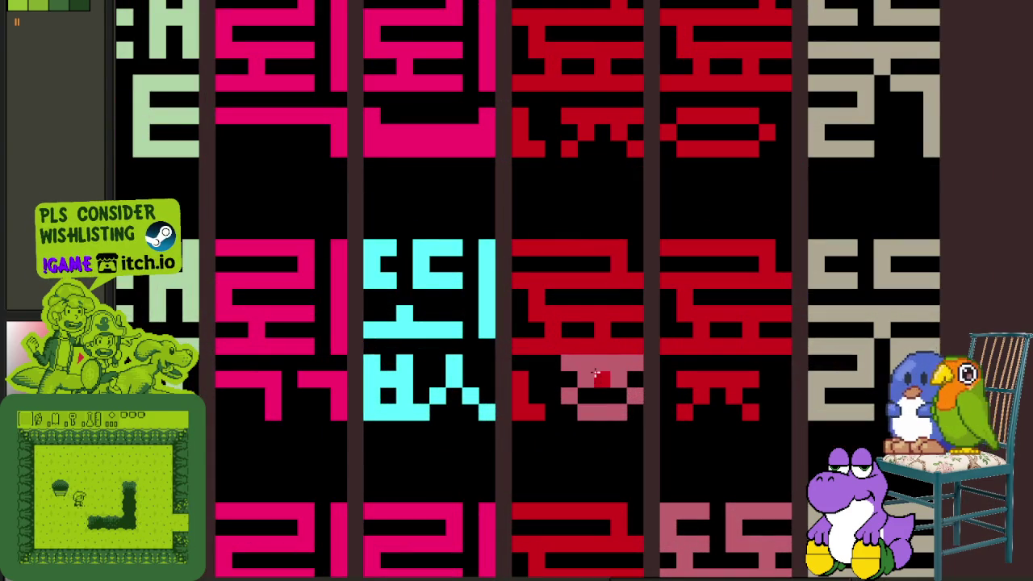
drag(600, 379, 636, 397)
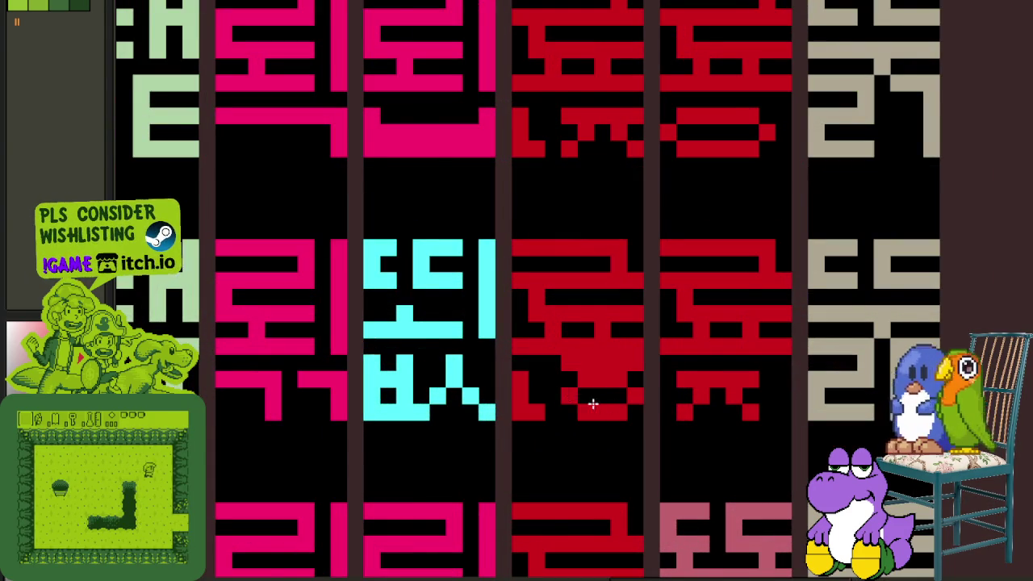
- Scroll down to inspect the lower red and dark-red glyph rows
scroll(584, 399, down, 2)
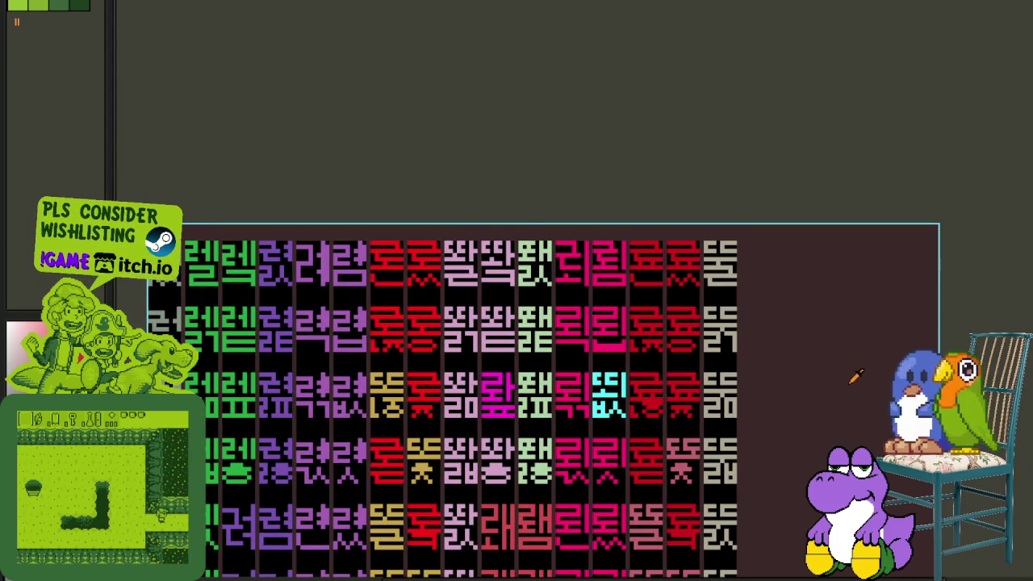
drag(768, 422, 742, 383)
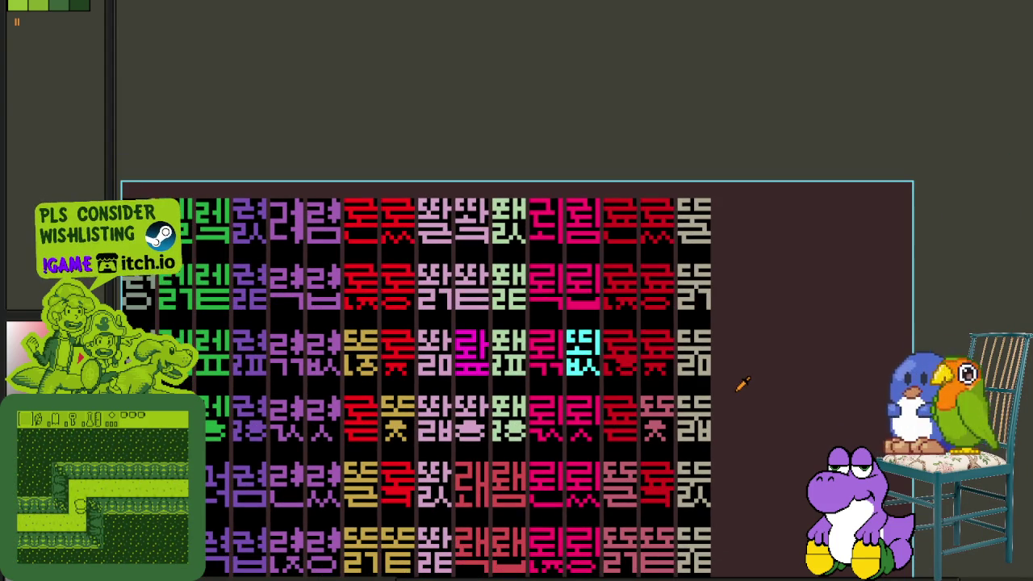
scroll(680, 433, down, 3)
scroll(676, 452, down, 2)
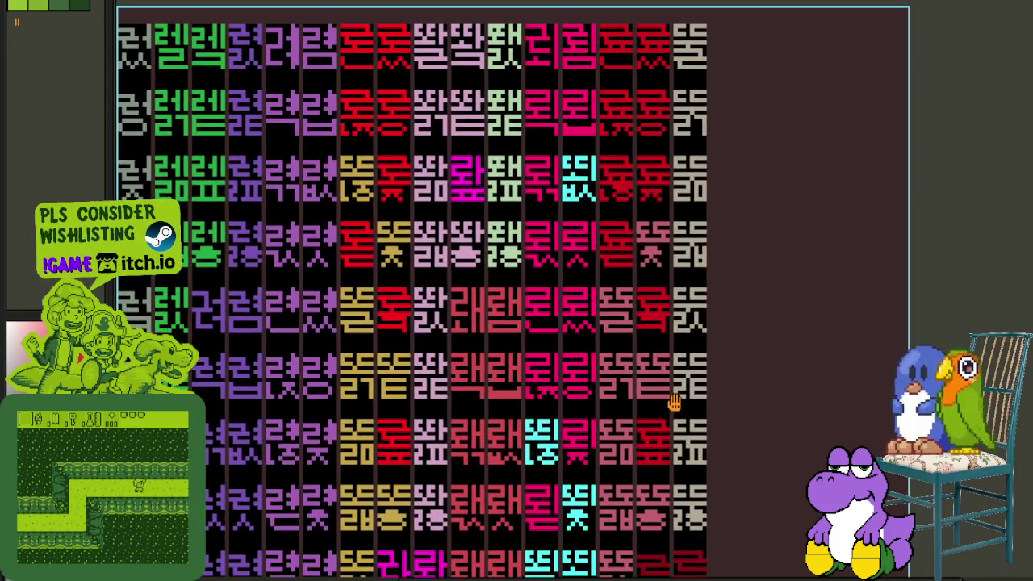
scroll(673, 464, down, 2)
scroll(670, 479, down, 3)
scroll(670, 478, down, 2)
scroll(654, 457, down, 1)
scroll(652, 438, down, 1)
scroll(643, 422, down, 1)
drag(637, 409, 633, 395)
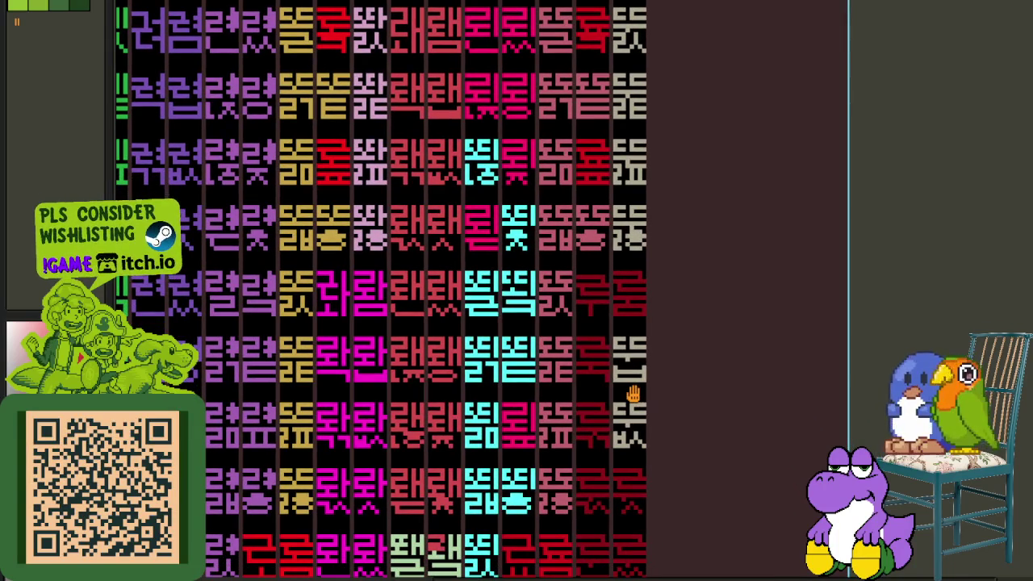
scroll(634, 395, down, 3)
scroll(637, 411, down, 3)
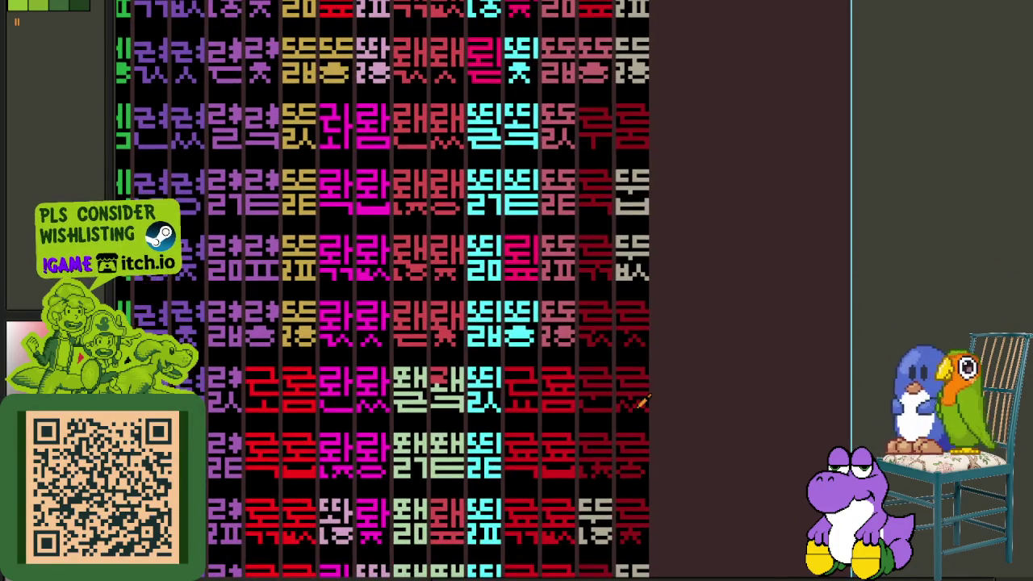
scroll(634, 424, down, 3)
scroll(645, 435, down, 2)
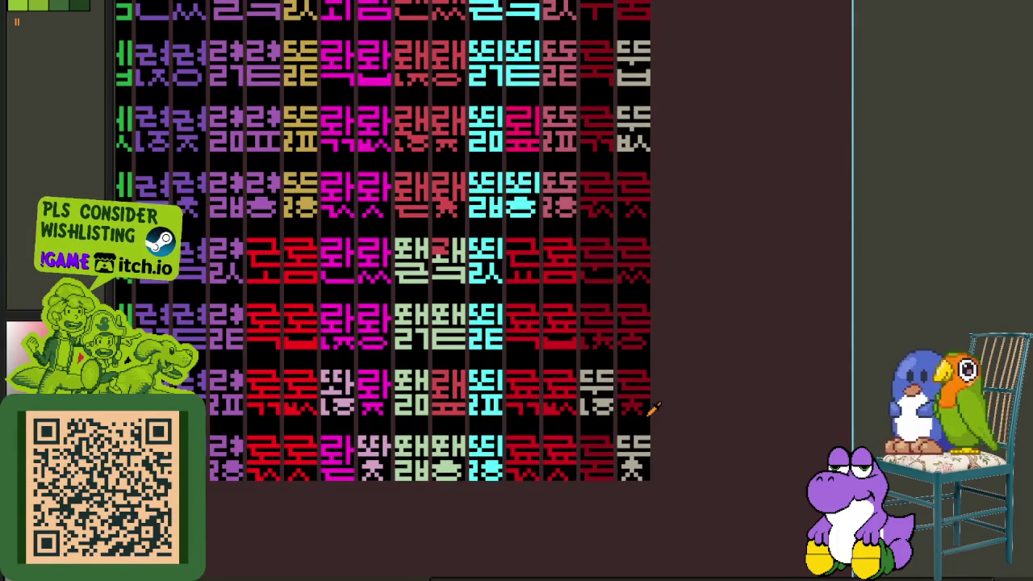
scroll(628, 367, up, 2)
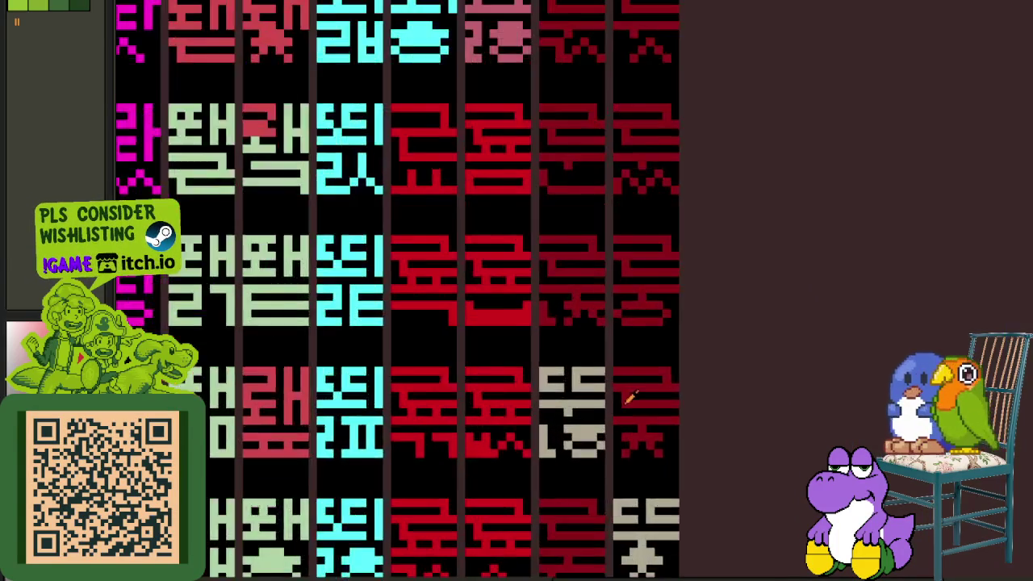
scroll(628, 392, up, 2)
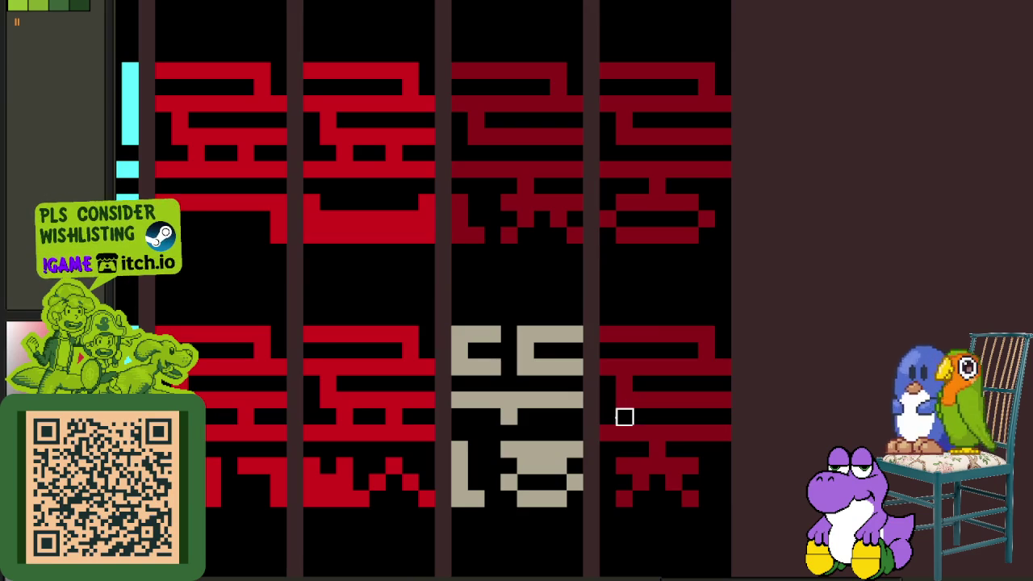
scroll(609, 417, down, 1)
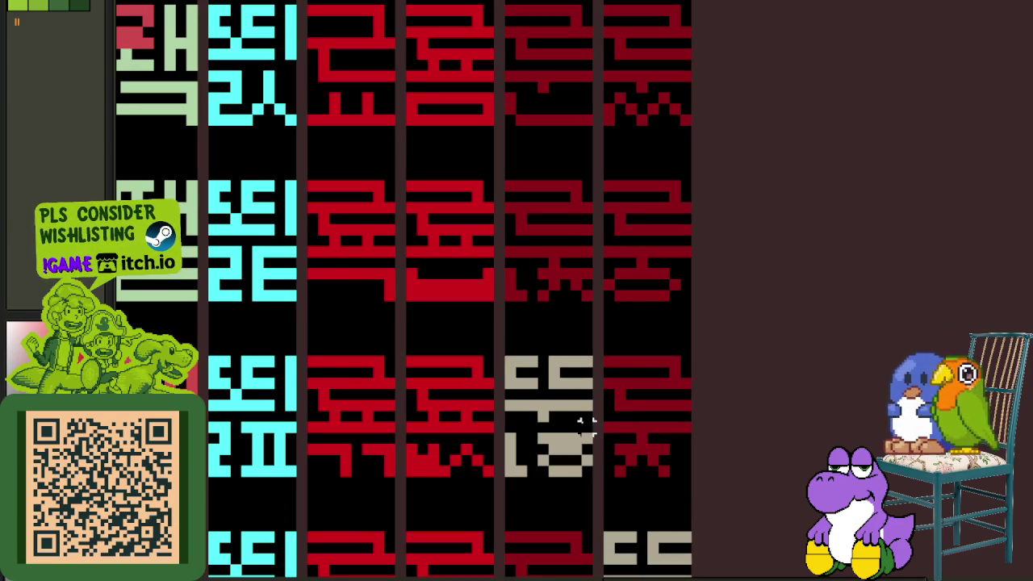
scroll(610, 428, up, 1)
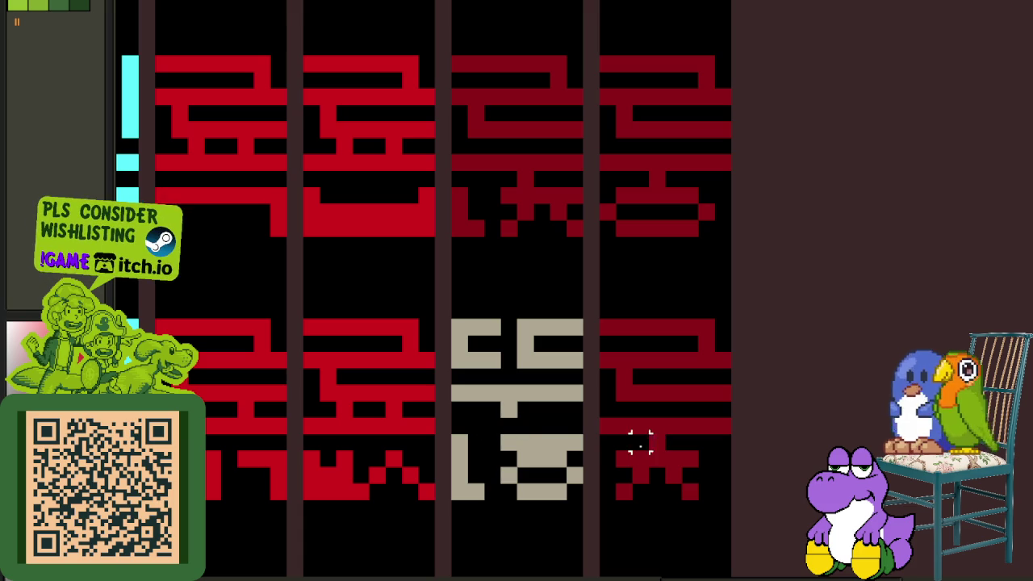
- Move the right glyph's top shape onto the beige glyph and paint its remaining pixels dark red
drag(607, 425, 731, 319)
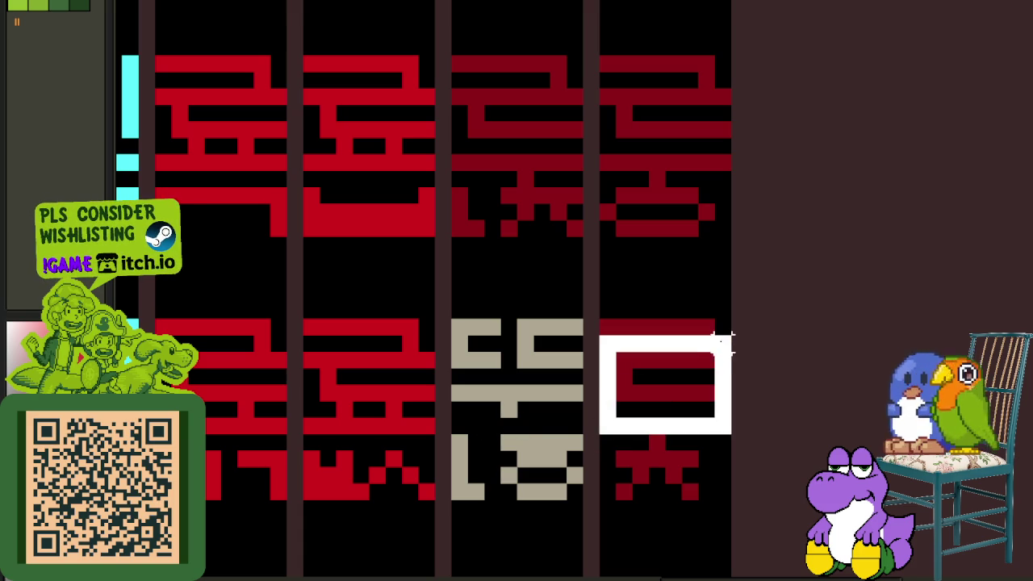
drag(692, 396, 541, 386)
key(Return)
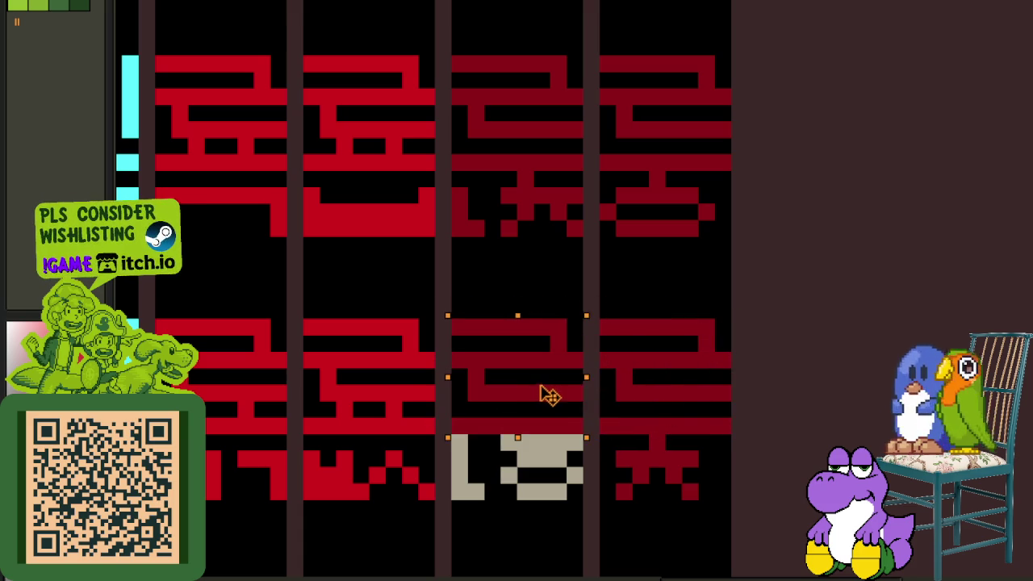
key(Tab)
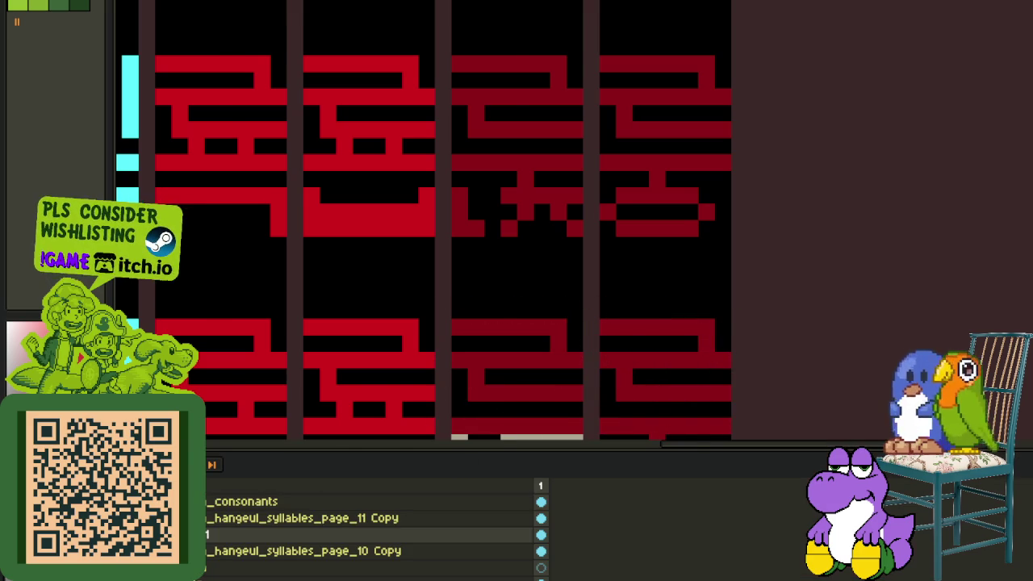
key(Tab)
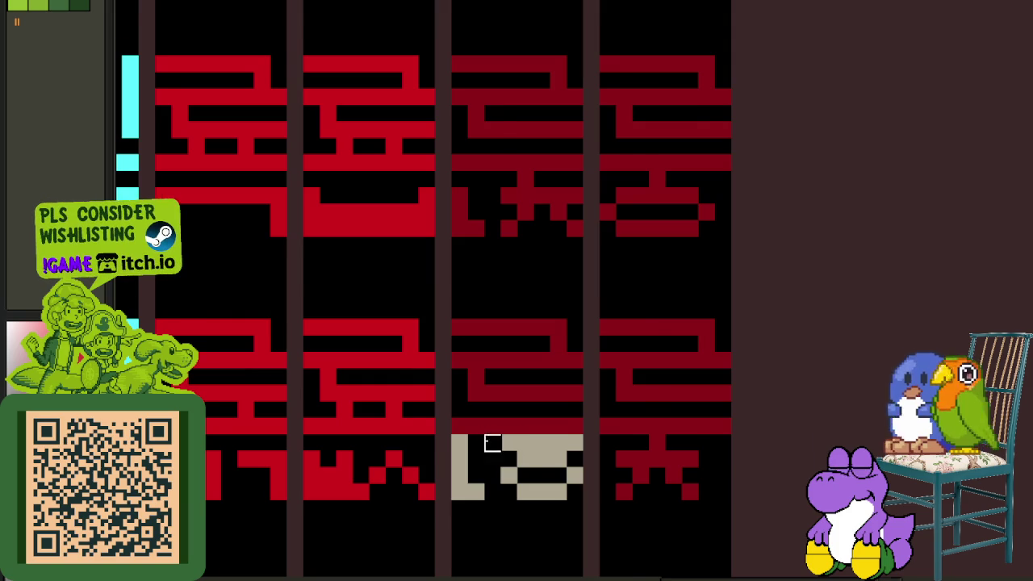
scroll(492, 442, up, 1)
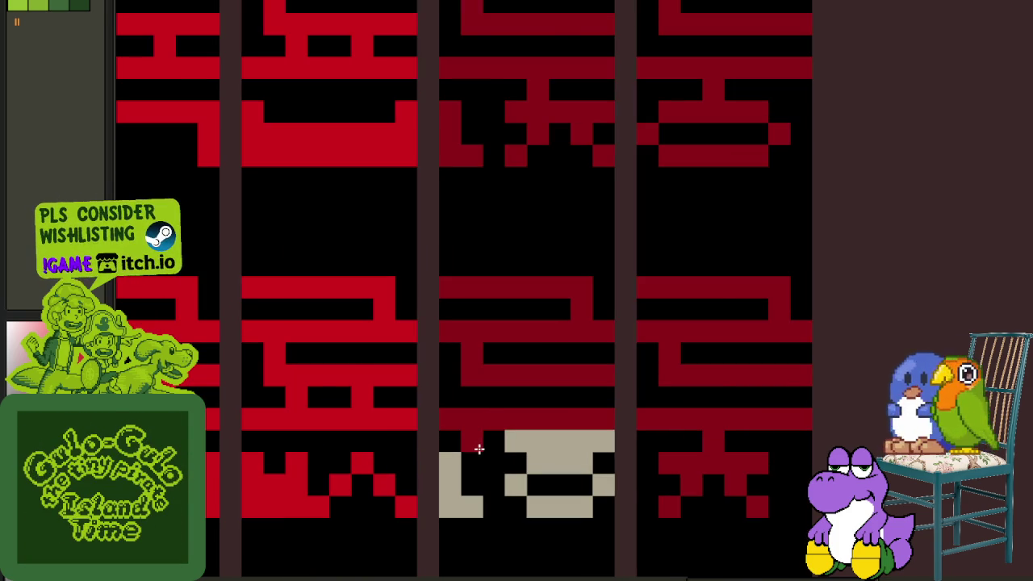
scroll(479, 449, down, 2)
scroll(484, 448, up, 1)
mouse_move(476, 434)
mouse_down()
mouse_move(473, 461)
mouse_move(519, 447)
mouse_up()
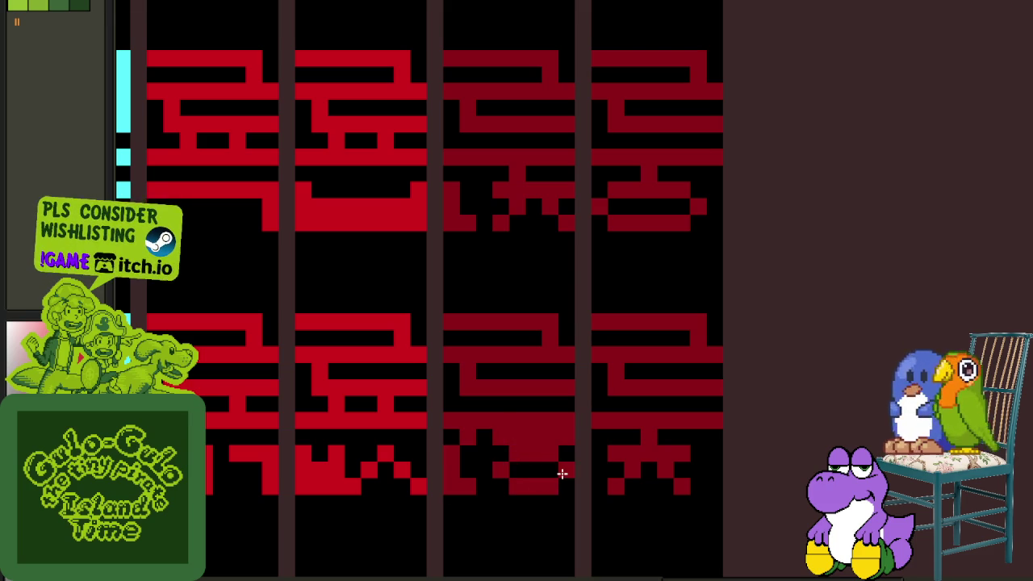
scroll(562, 473, down, 2)
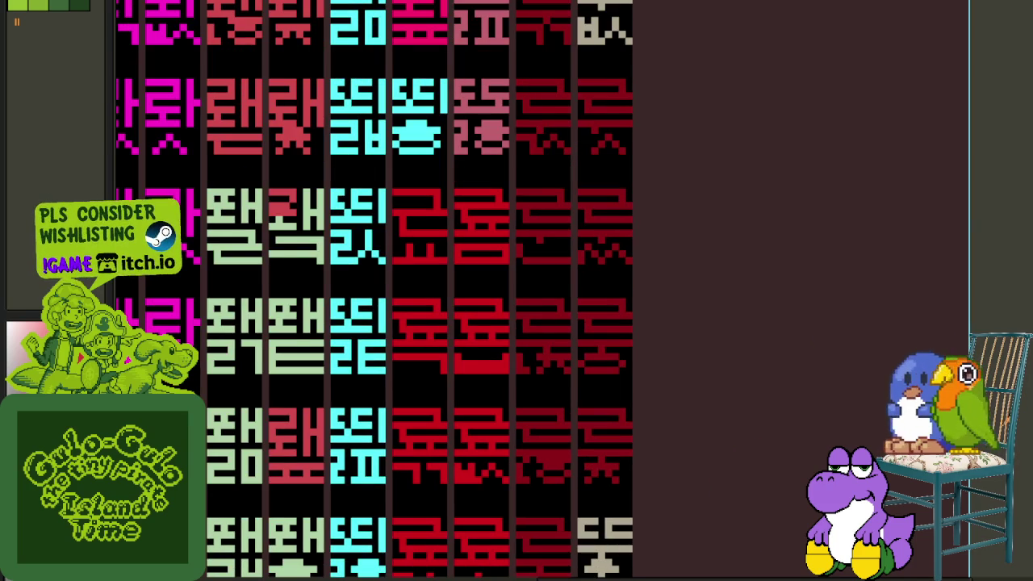
- Erase the glyph's middle red band and move in the band from column 4 in its place
scroll(553, 455, up, 1)
scroll(551, 440, up, 2)
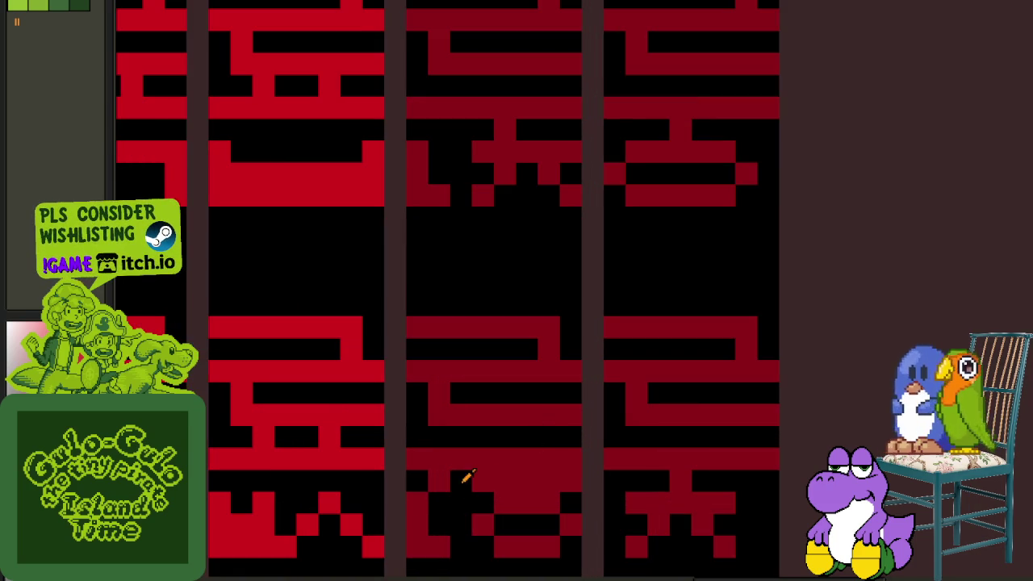
mouse_move(416, 463)
mouse_down()
mouse_move(772, 485)
mouse_move(537, 458)
mouse_move(600, 411)
mouse_up()
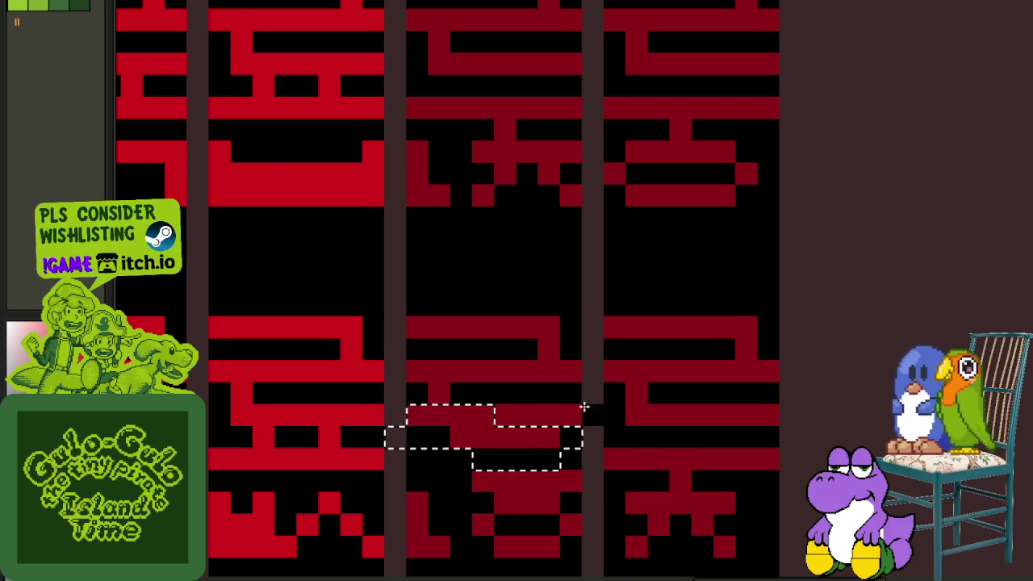
key(ctrl+z)
drag(683, 472, 496, 439)
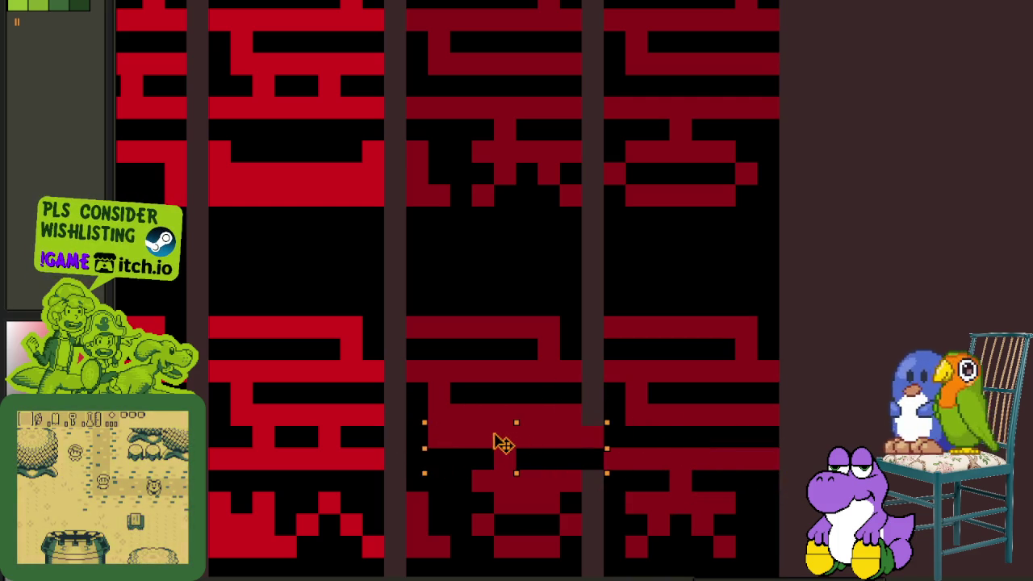
key(Return)
- Erase the stray red pixels left around the glyph's middle strokes
drag(568, 414, 518, 334)
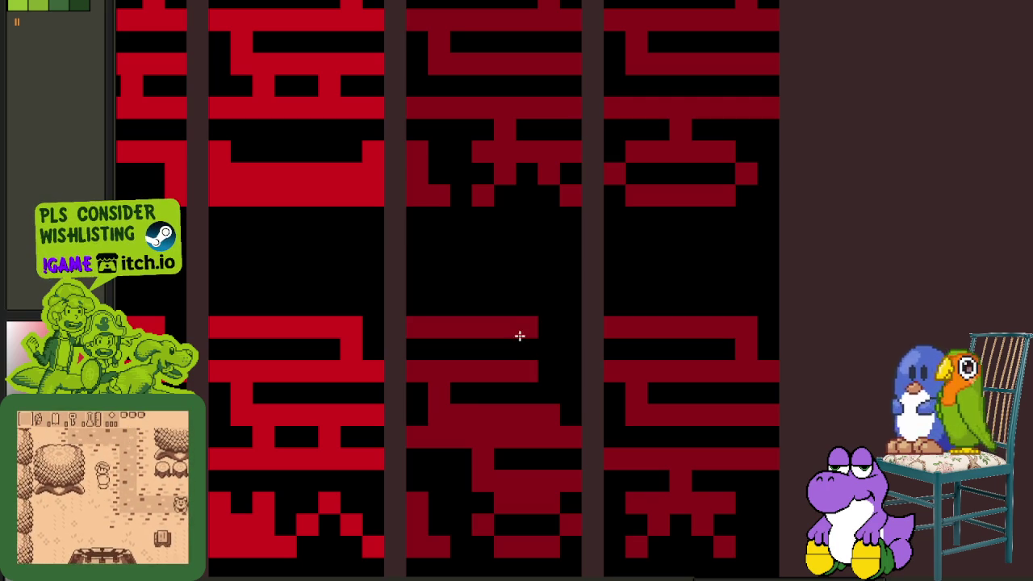
scroll(570, 389, down, 2)
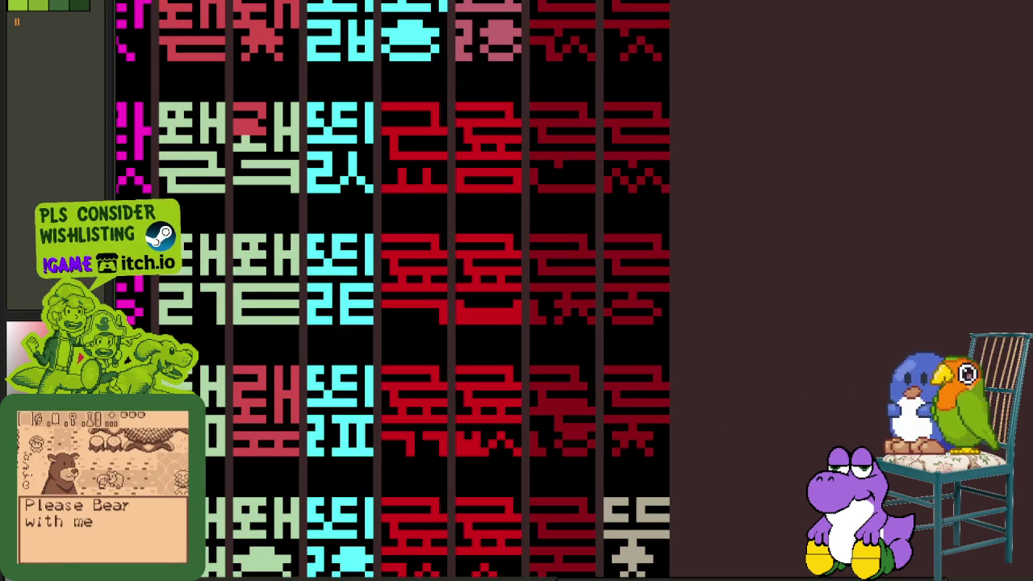
scroll(580, 404, up, 2)
scroll(533, 380, up, 2)
mouse_move(539, 318)
mouse_down()
mouse_move(561, 420)
mouse_move(548, 392)
mouse_up()
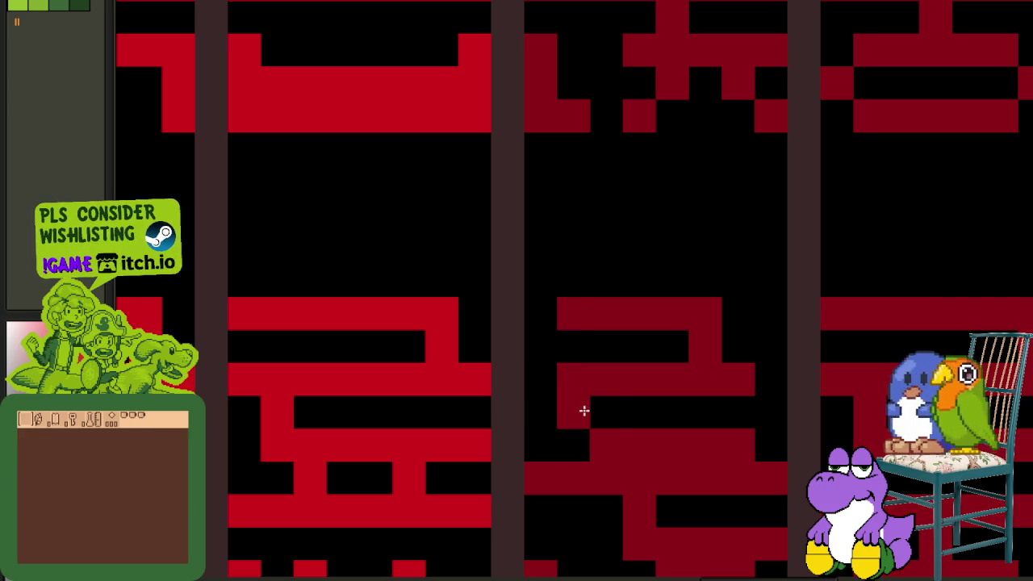
scroll(595, 411, down, 3)
scroll(696, 439, down, 2)
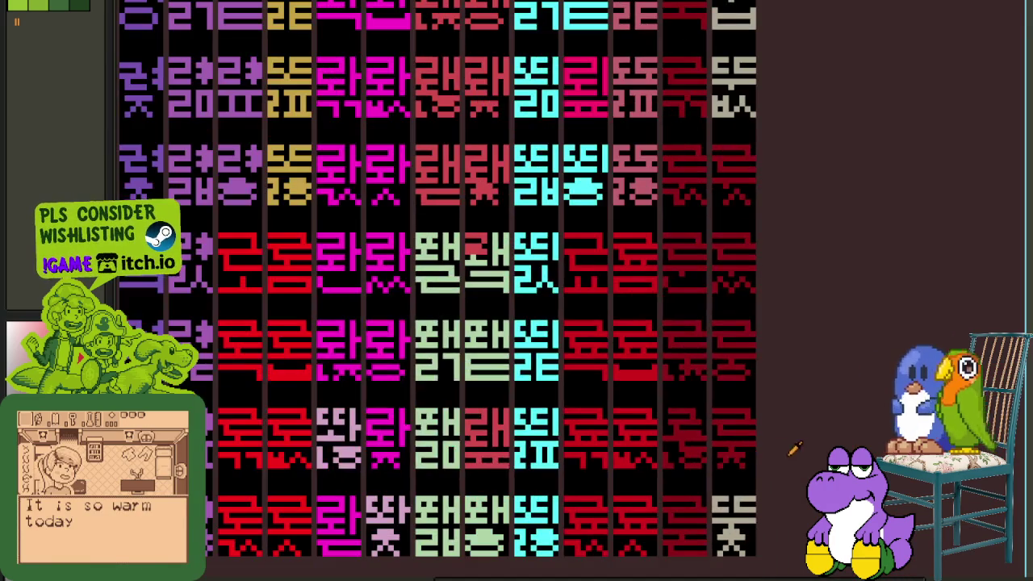
- Bring the upper glyph rows into view and erase a stray pixel from the grey glyph
scroll(784, 449, down, 1)
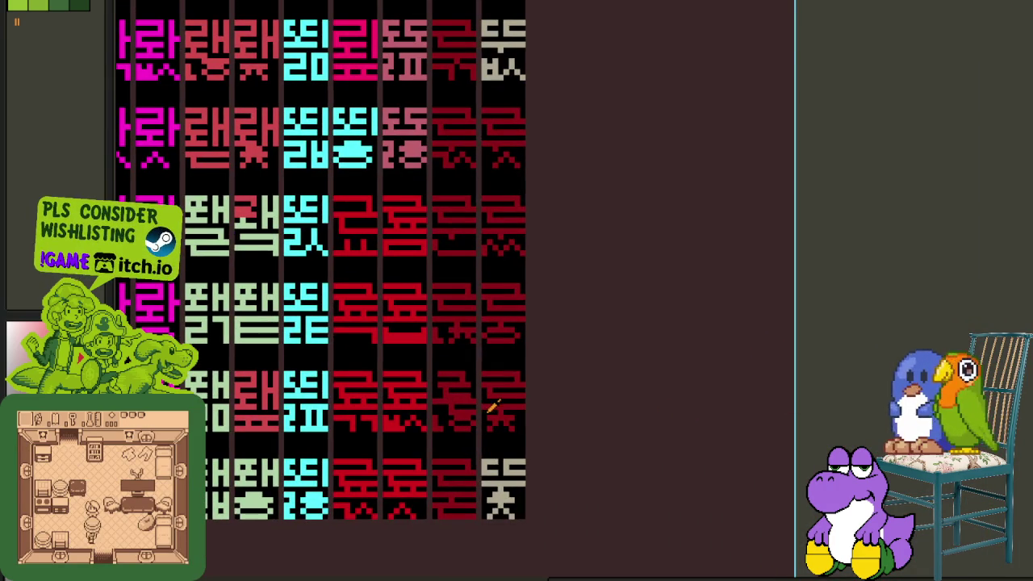
scroll(448, 411, up, 1)
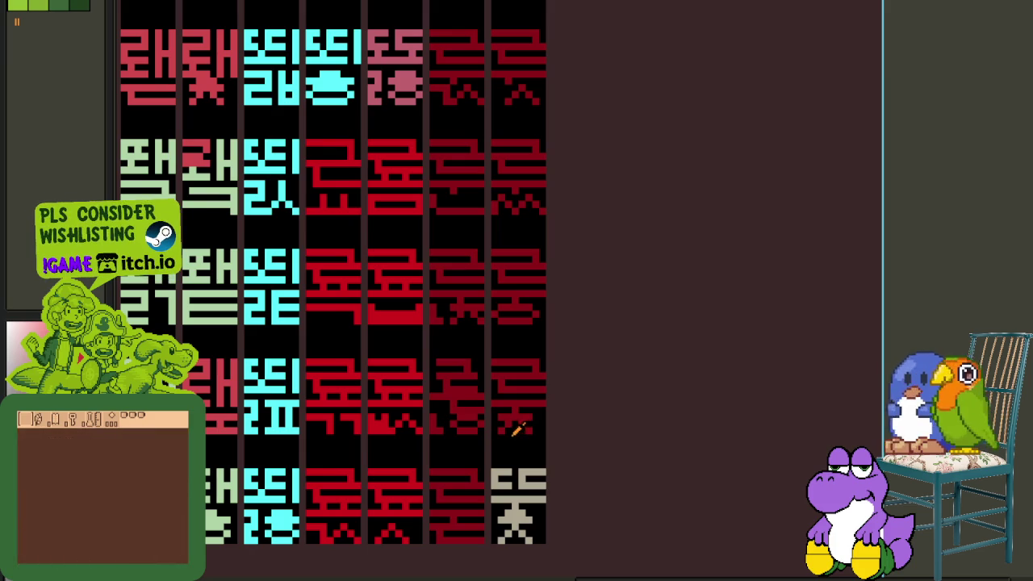
scroll(500, 434, down, 2)
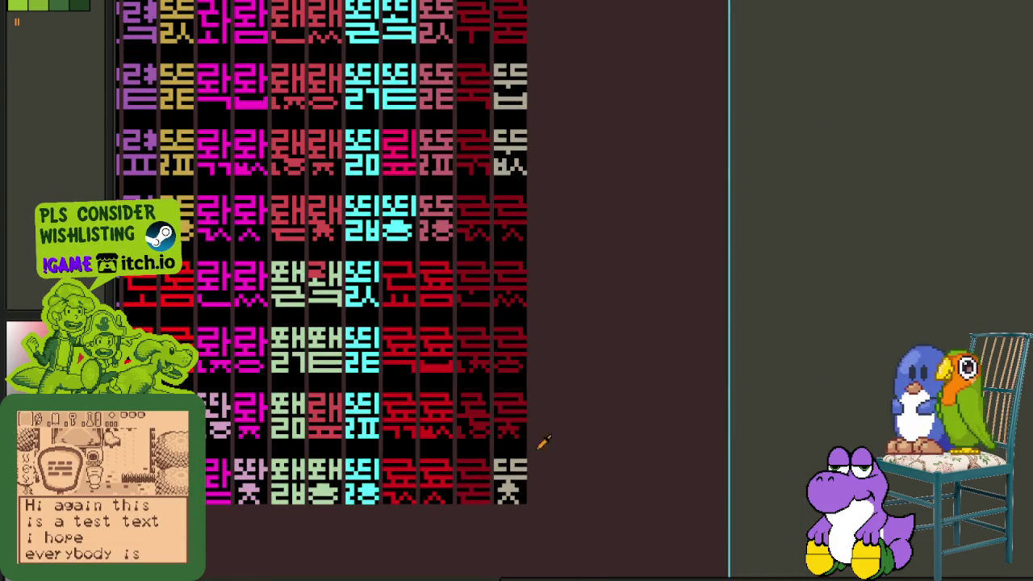
scroll(678, 460, down, 1)
scroll(595, 438, up, 2)
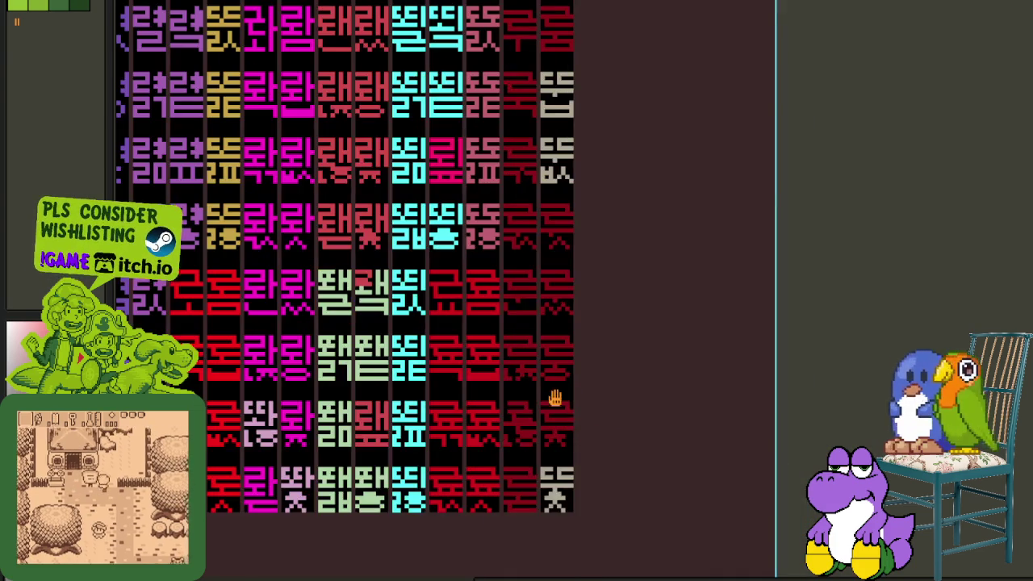
scroll(567, 401, up, 1)
scroll(574, 440, up, 1)
drag(598, 426, 605, 496)
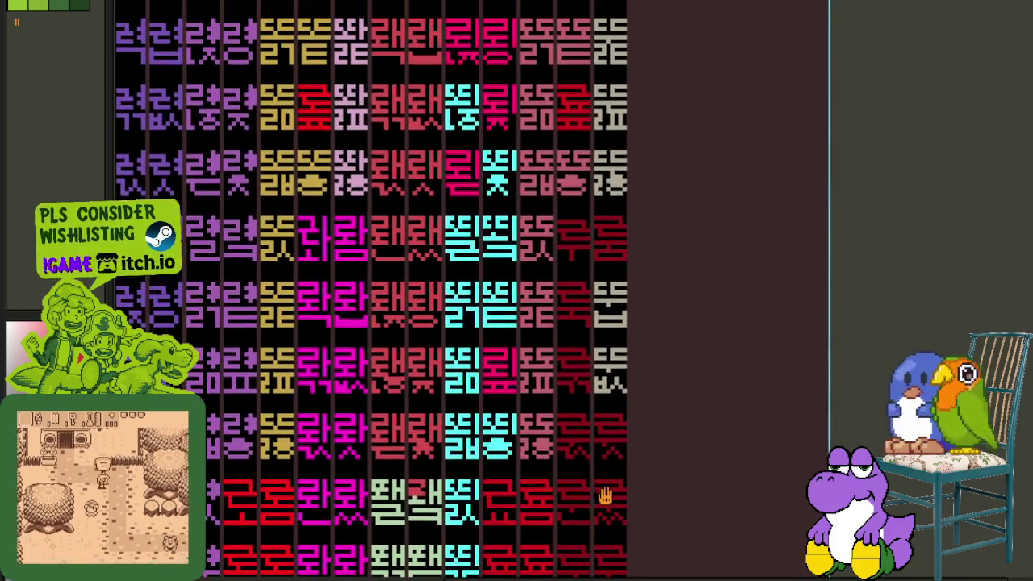
scroll(629, 399, up, 1)
scroll(613, 387, up, 2)
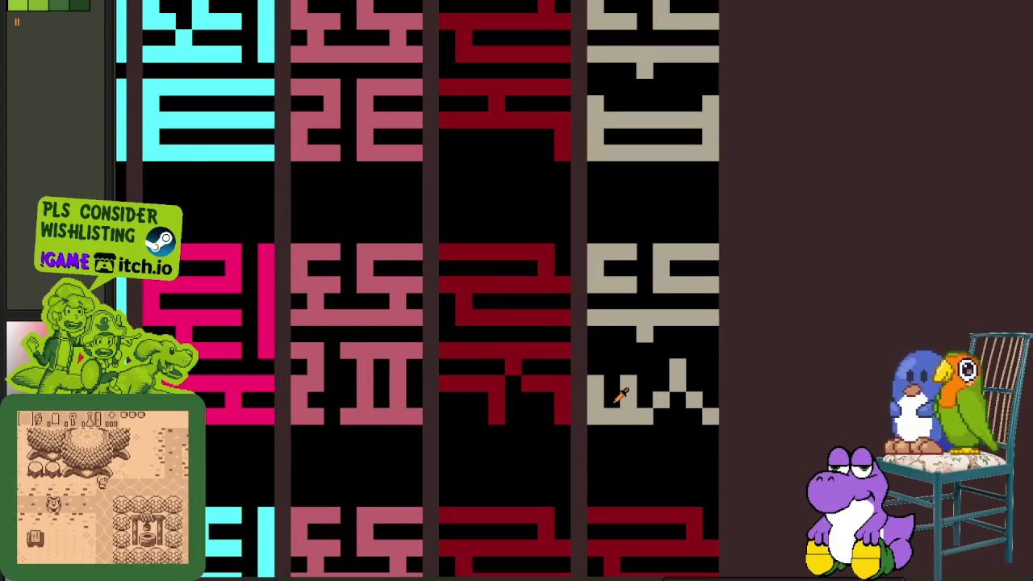
click(645, 383)
- Move the dark-red glyph from the bottom cell into the neighbouring cell
scroll(682, 420, down, 2)
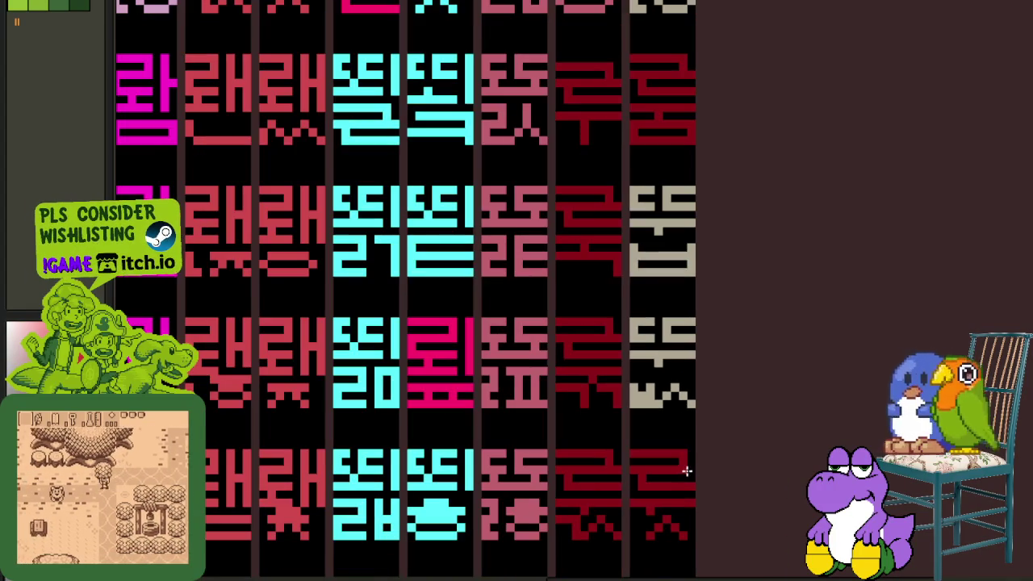
scroll(687, 492, up, 2)
scroll(688, 515, down, 1)
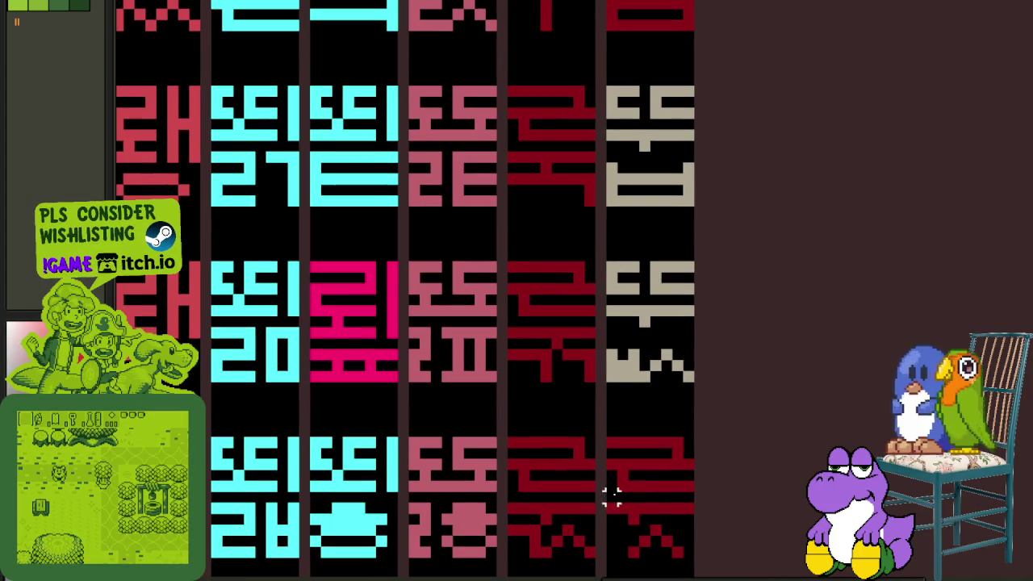
drag(595, 525, 505, 437)
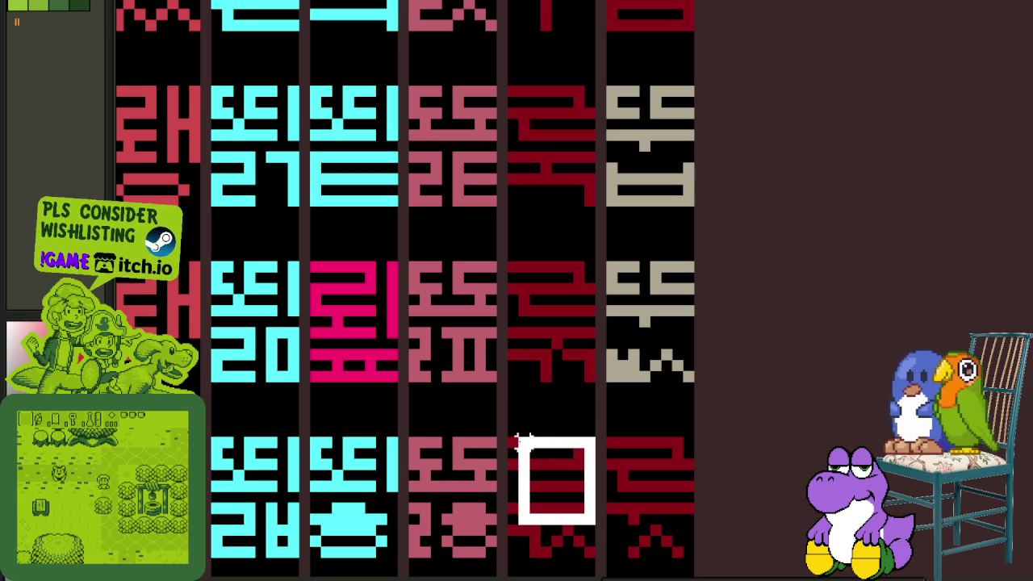
mouse_move(539, 478)
mouse_down()
mouse_move(648, 330)
mouse_move(640, 304)
mouse_move(630, 372)
mouse_move(663, 359)
mouse_up()
key(ctrl+d)
- Repaint the grey glyph's pixels and strokes in dark red
scroll(667, 343, up, 1)
scroll(677, 369, down, 2)
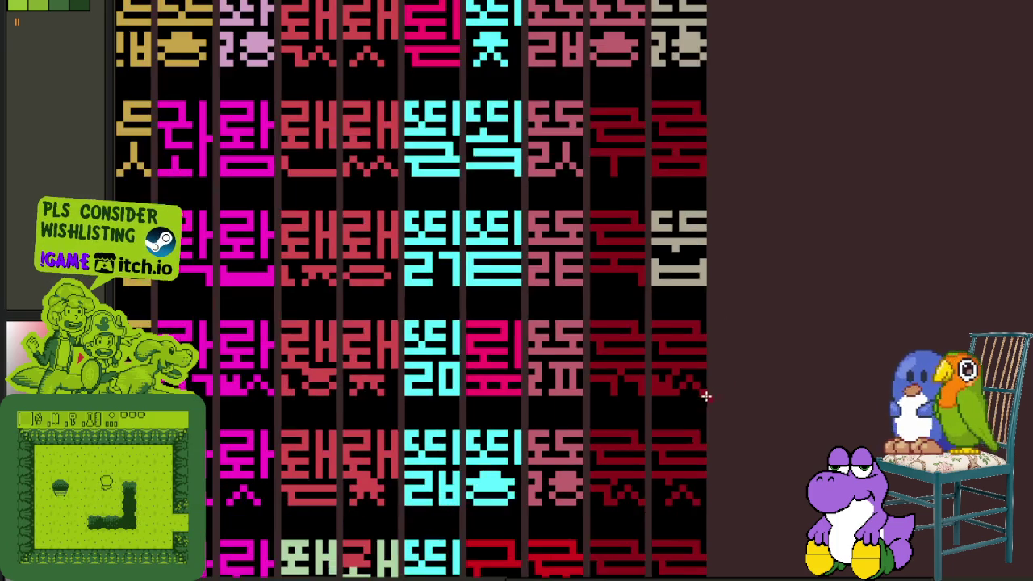
scroll(668, 320, up, 2)
click(637, 323)
click(642, 345)
click(642, 313)
mouse_move(643, 330)
mouse_down()
mouse_move(723, 328)
mouse_move(656, 336)
mouse_up()
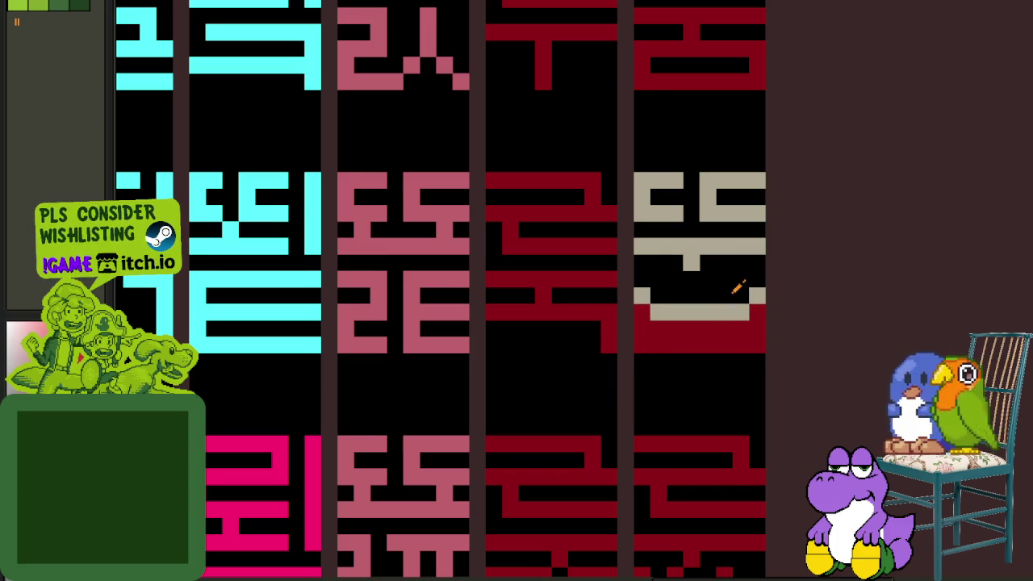
drag(656, 313, 756, 295)
- Copy the left dark-red glyph over the grey glyph beside it and save the sheet
drag(618, 208, 486, 336)
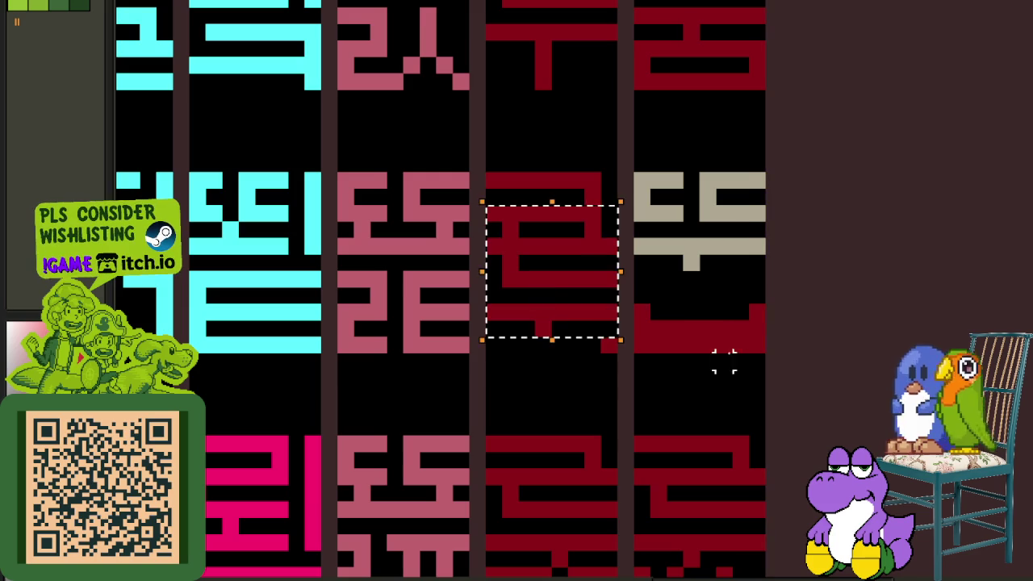
drag(577, 299, 731, 266)
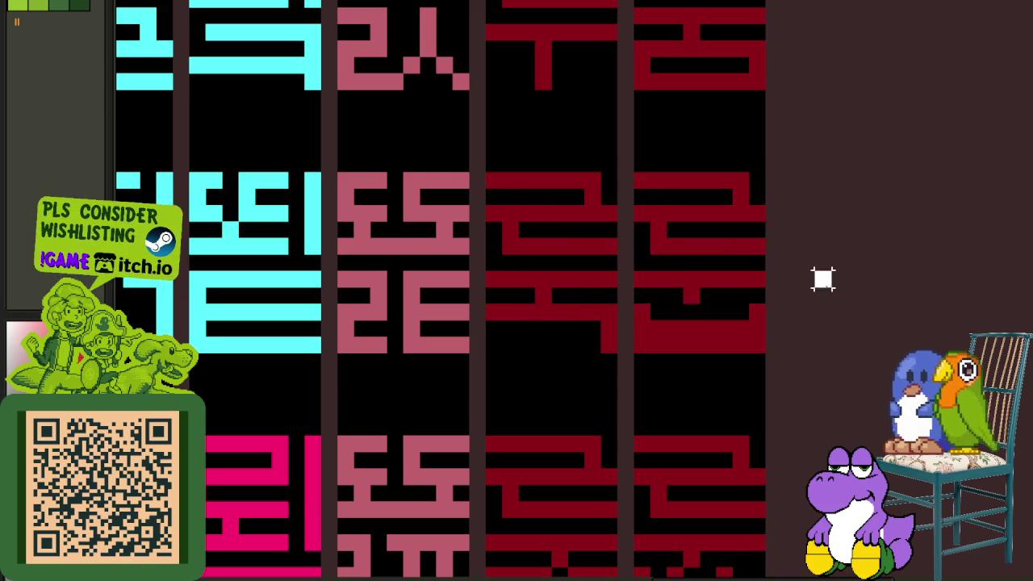
scroll(803, 288, down, 2)
key(ctrl+s)
drag(745, 286, 668, 506)
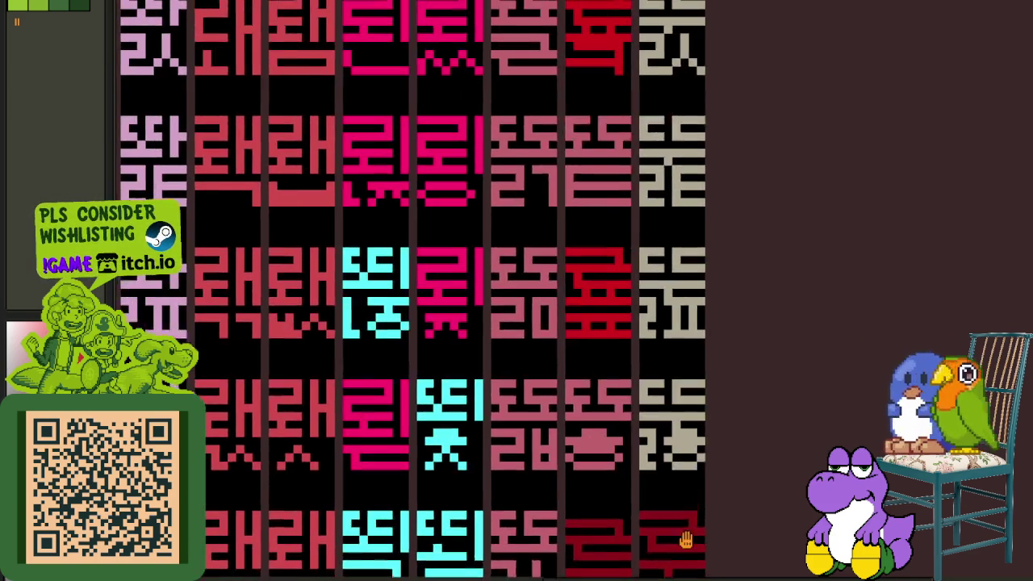
scroll(663, 290, up, 1)
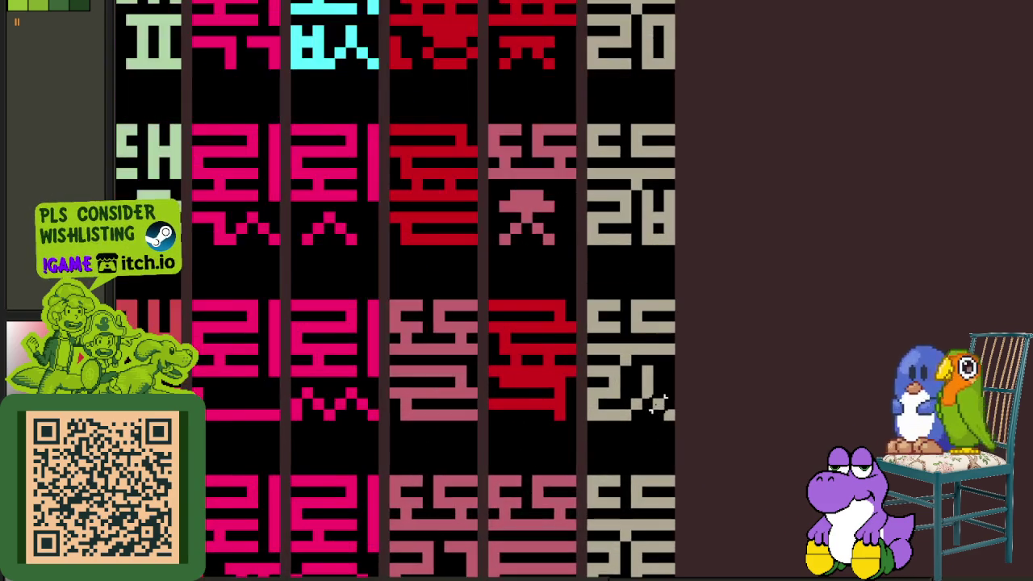
scroll(650, 418, down, 2)
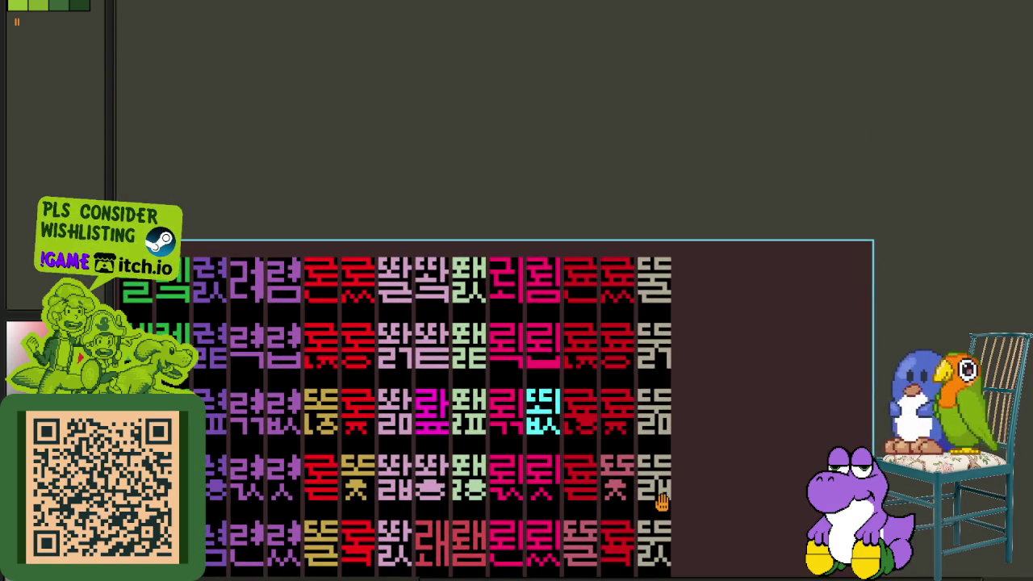
- Zoom and pan the sheet to bring the pale-pink 똬 glyph in the bottom row into view
drag(662, 502, 658, 326)
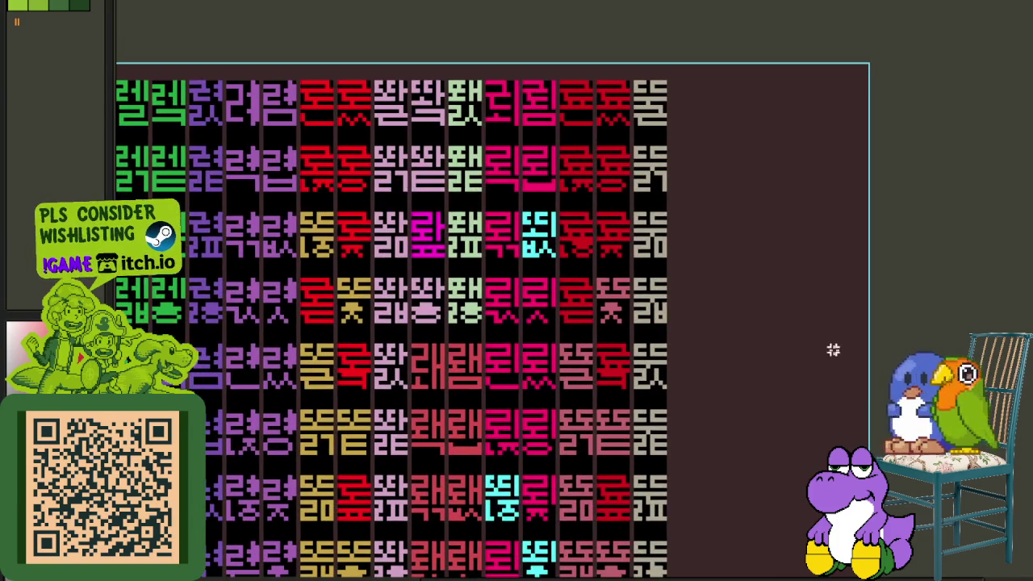
scroll(847, 367, down, 3)
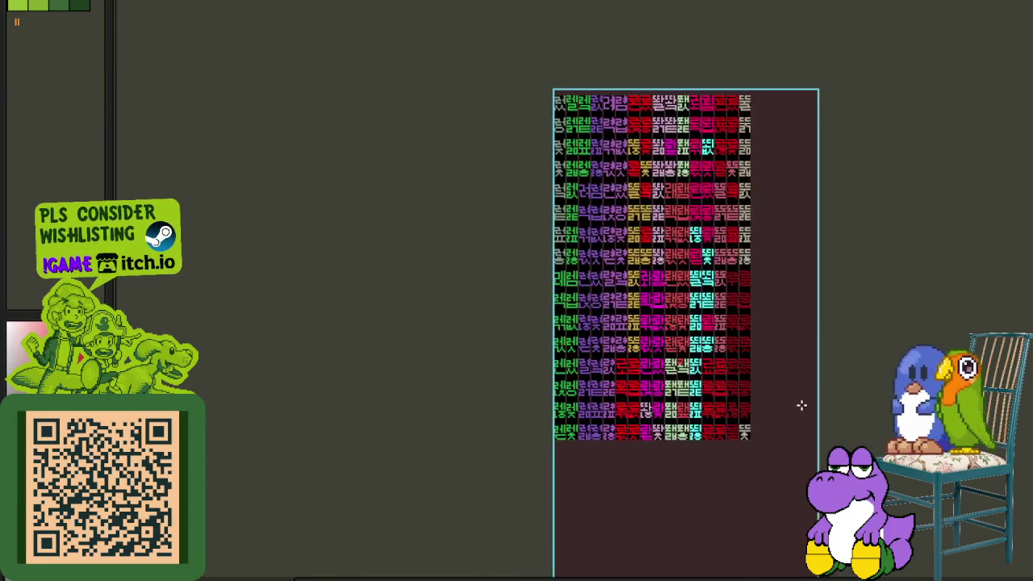
scroll(749, 438, up, 3)
scroll(487, 398, down, 1)
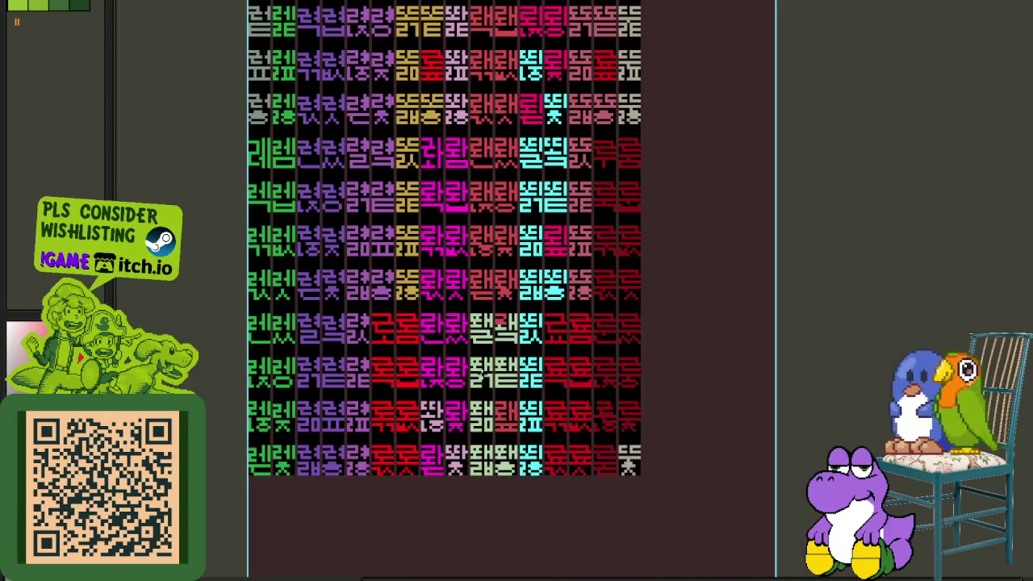
scroll(486, 398, down, 1)
mouse_move(498, 365)
mouse_down()
mouse_move(546, 409)
mouse_move(555, 557)
mouse_up()
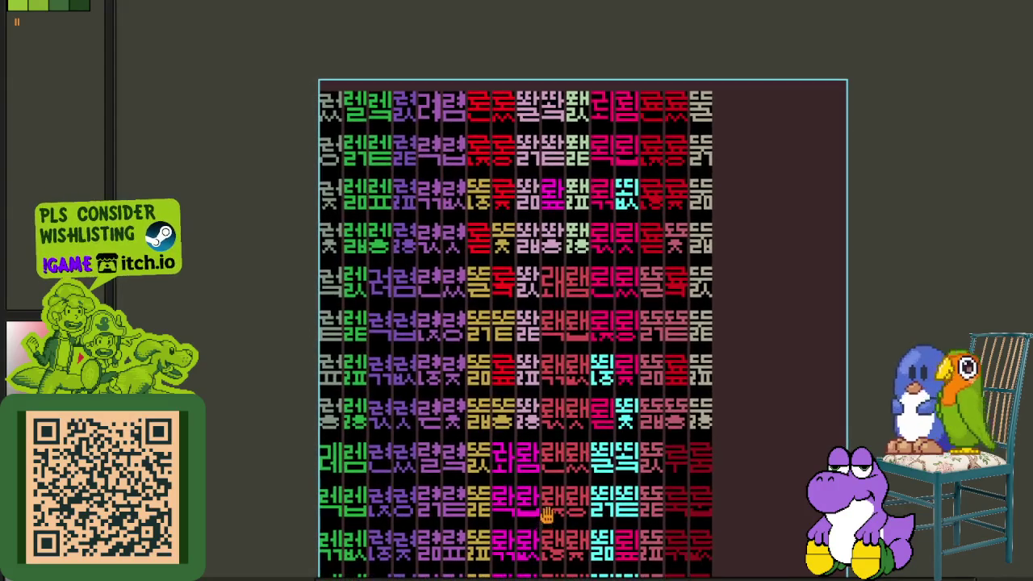
scroll(534, 388, up, 1)
scroll(528, 355, up, 1)
scroll(525, 344, up, 2)
scroll(525, 345, down, 1)
scroll(525, 345, down, 1)
scroll(525, 344, down, 2)
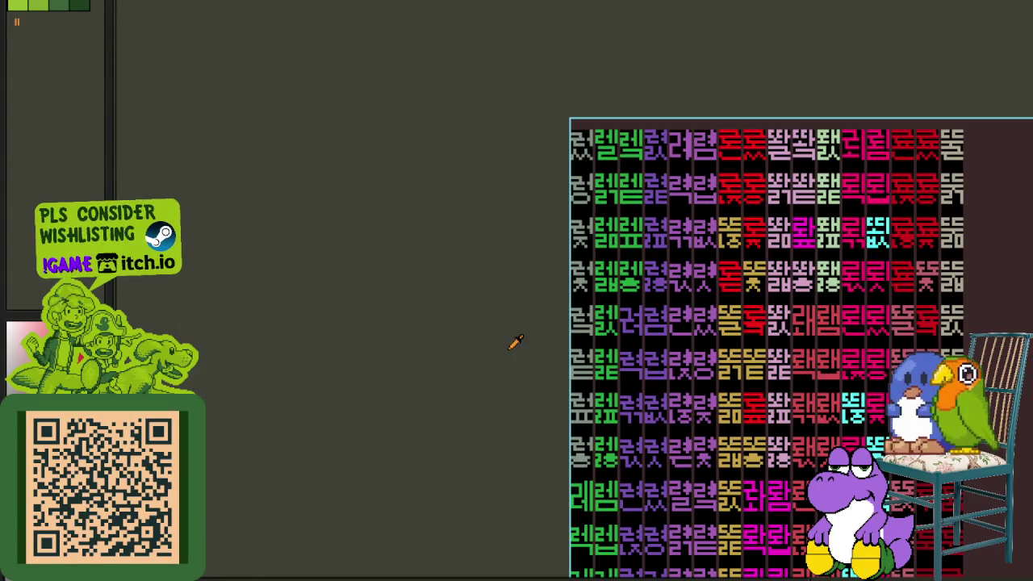
scroll(742, 400, up, 1)
scroll(743, 400, up, 2)
scroll(743, 399, up, 2)
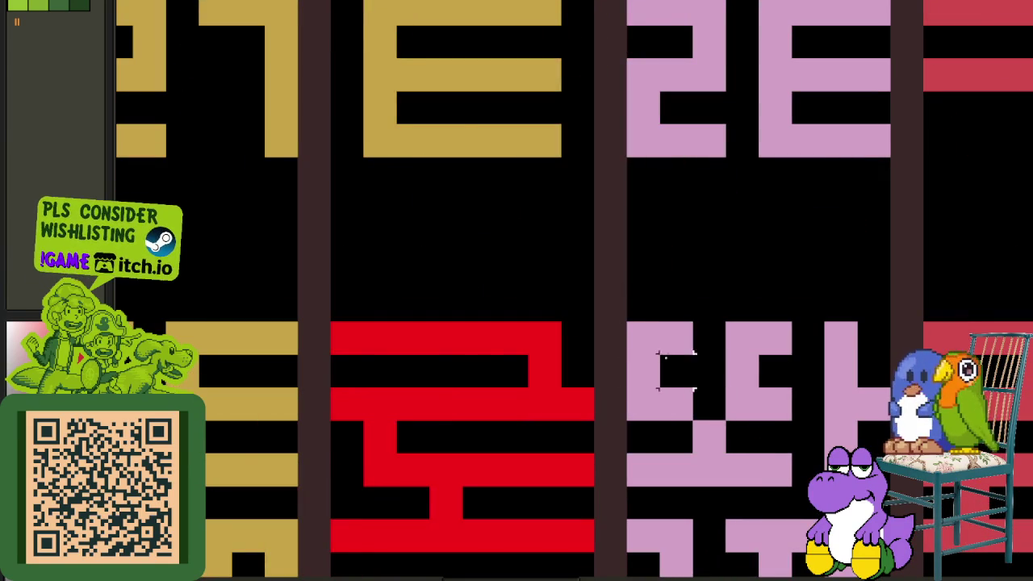
scroll(686, 379, down, 1)
scroll(758, 420, down, 1)
scroll(763, 424, down, 1)
mouse_move(768, 455)
mouse_down()
mouse_move(681, 401)
mouse_move(674, 565)
mouse_up()
scroll(613, 477, up, 2)
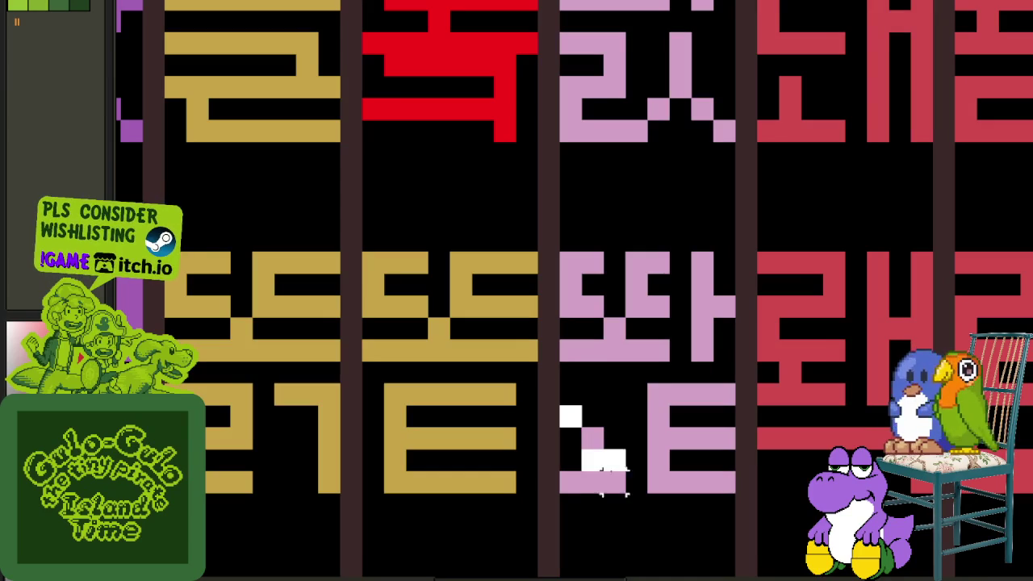
- Paste the ㄹ shape over the pink glyph's ㄴ and select its ㅌ part
key(ctrl+v)
drag(667, 381, 717, 494)
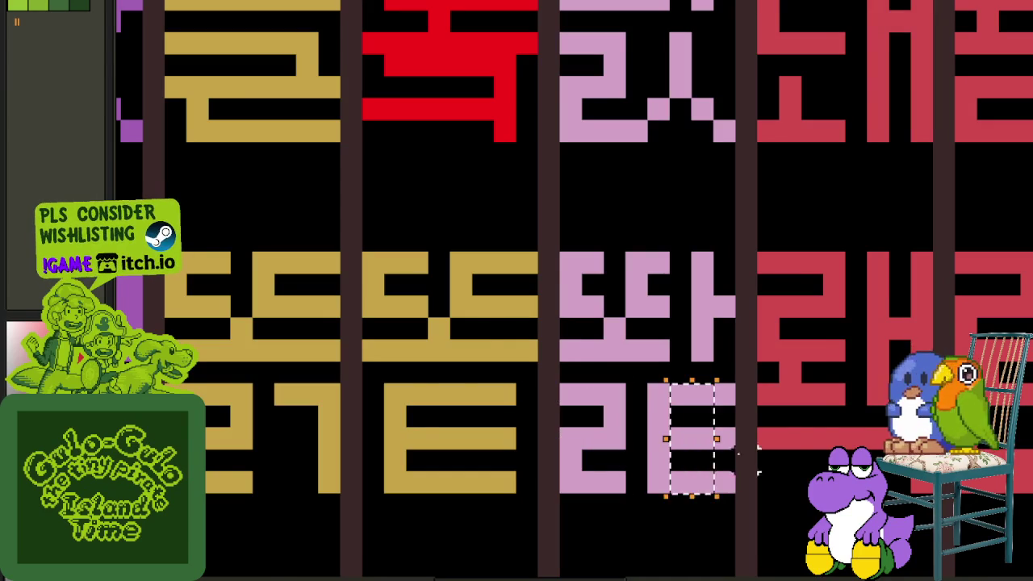
scroll(718, 470, down, 3)
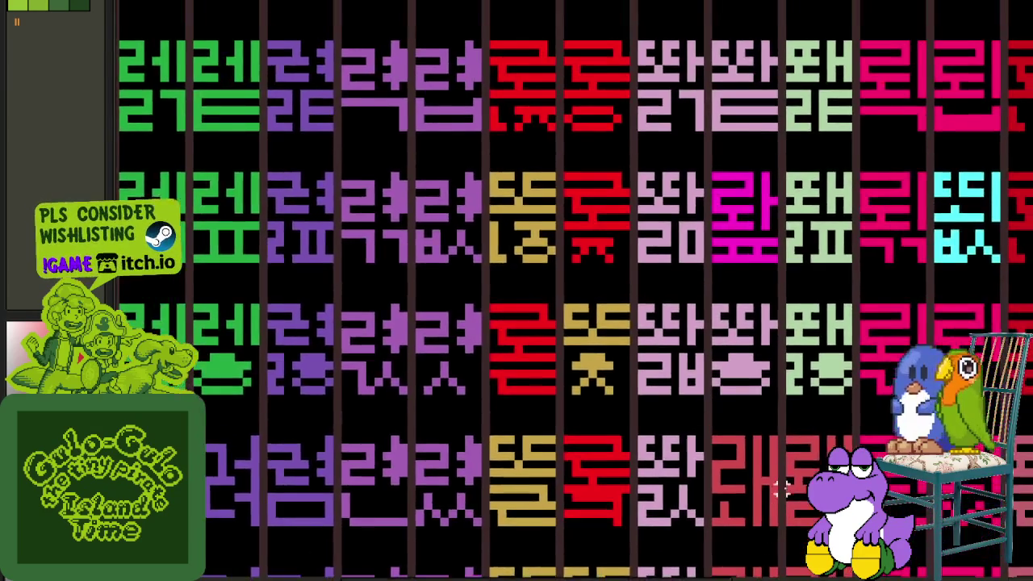
mouse_move(781, 482)
mouse_down()
mouse_move(771, 530)
mouse_move(683, 330)
mouse_up()
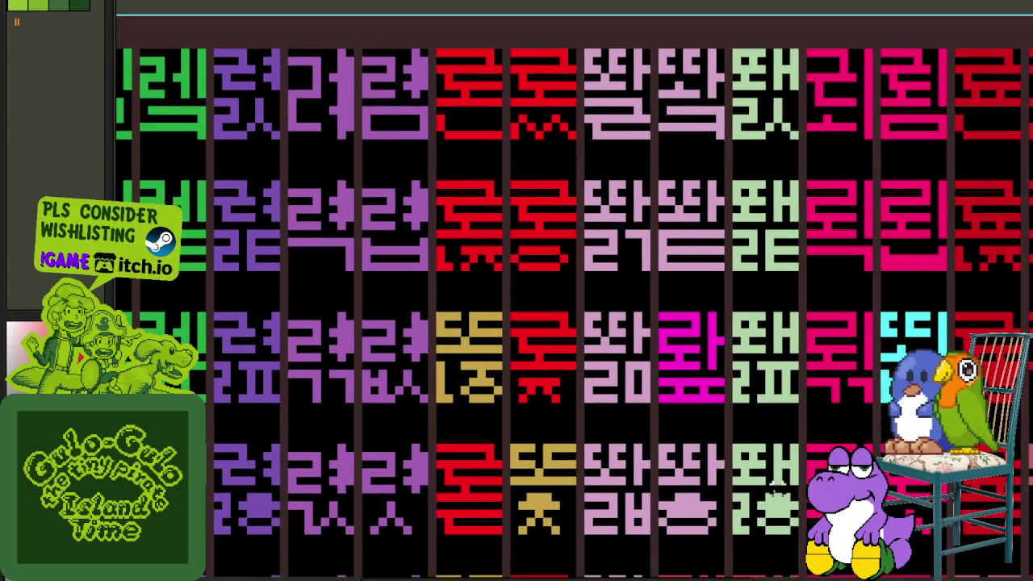
scroll(773, 488, down, 2)
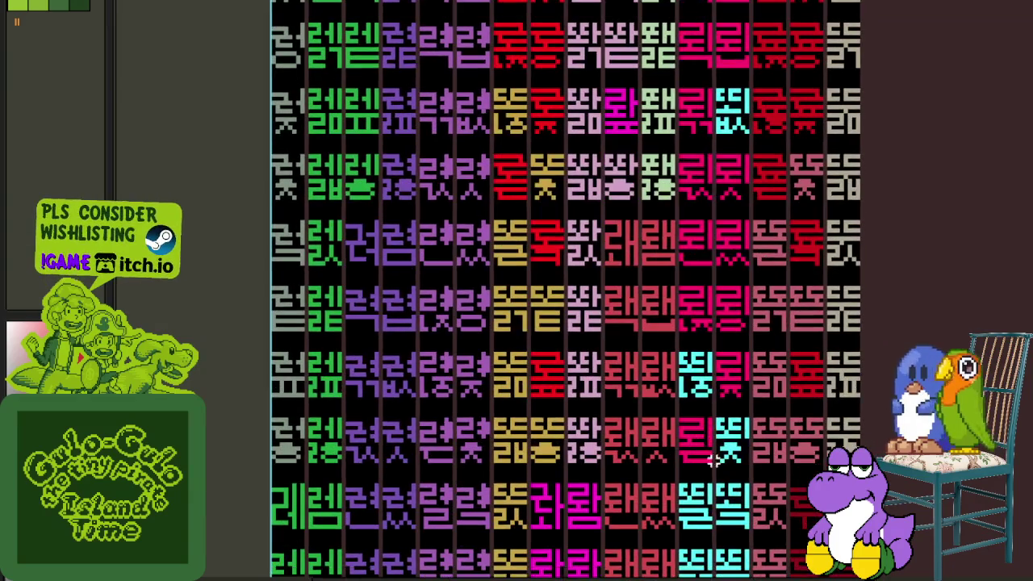
mouse_move(714, 524)
mouse_down()
mouse_move(733, 249)
mouse_move(721, 443)
mouse_move(692, 415)
mouse_move(718, 460)
mouse_up()
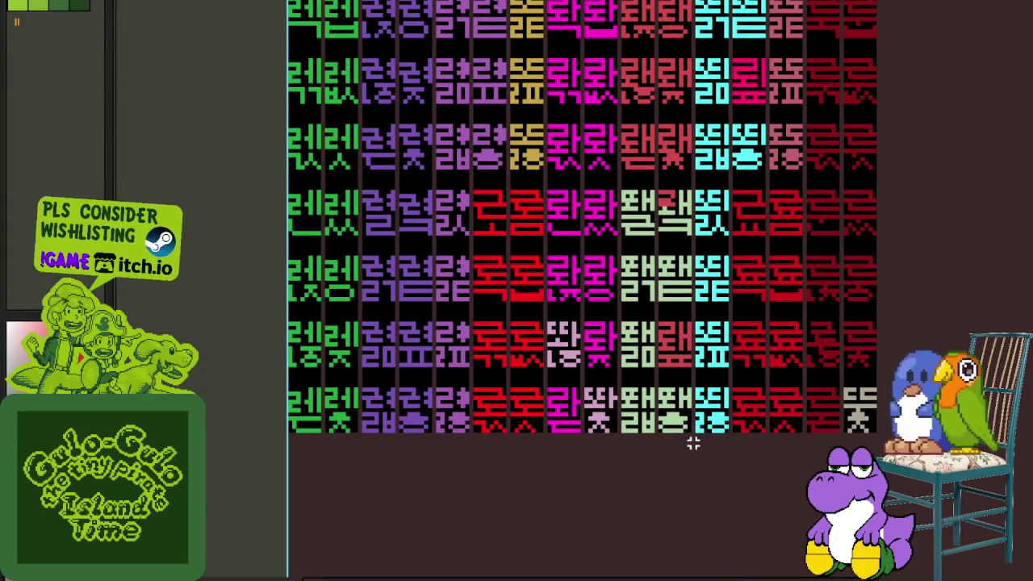
key(Tab)
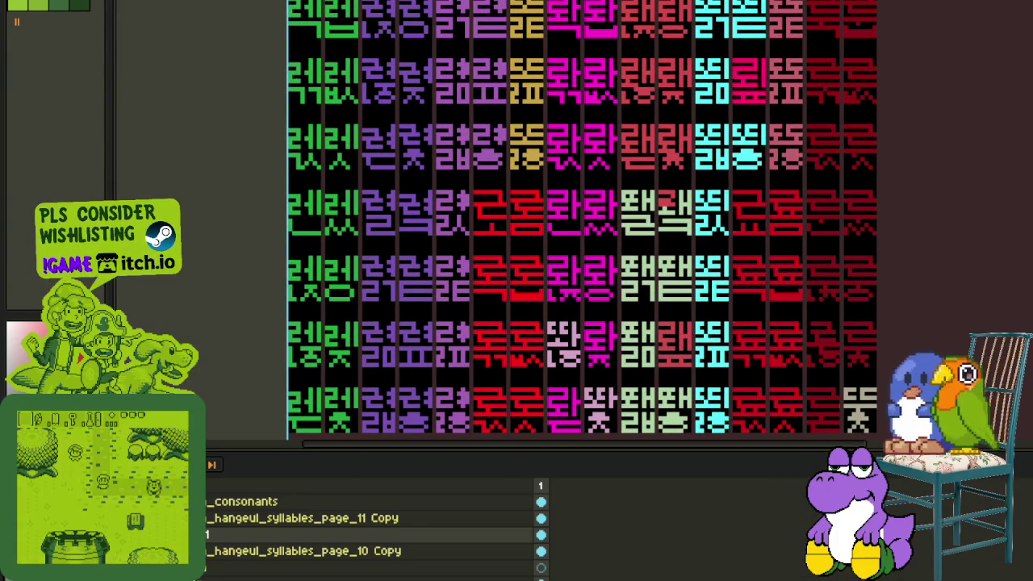
key(Right)
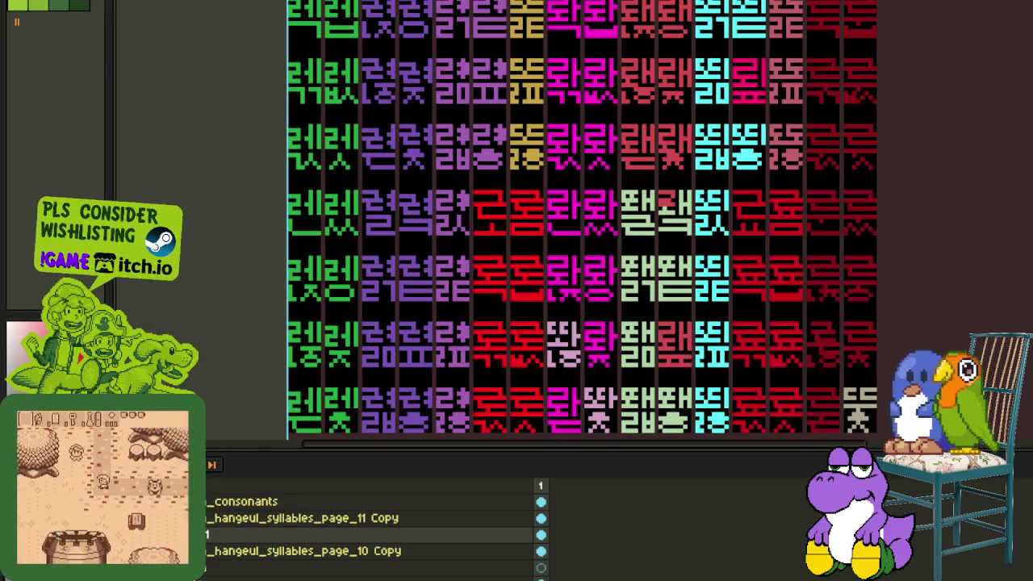
key(Tab)
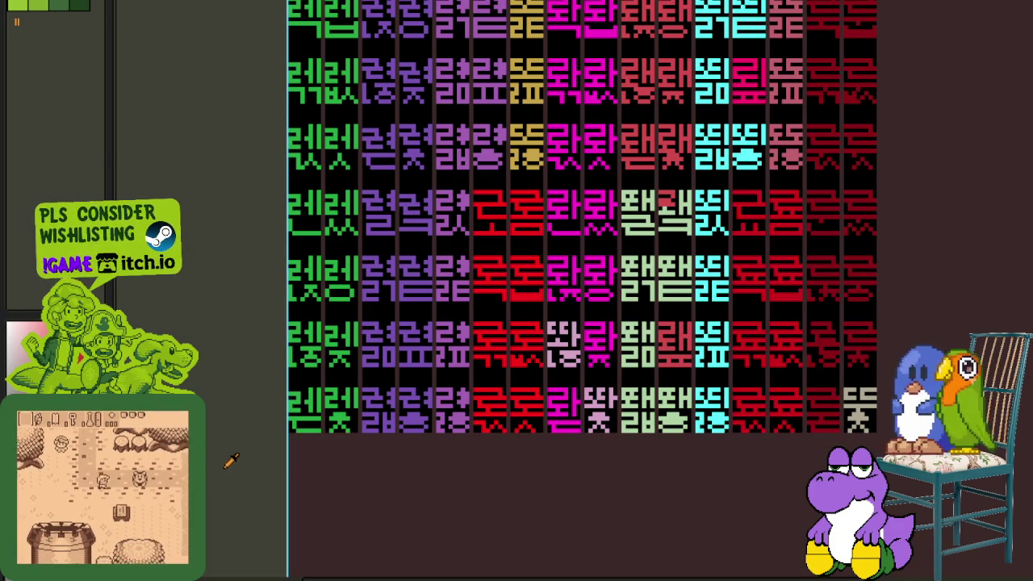
scroll(727, 480, up, 3)
scroll(726, 481, right, 3)
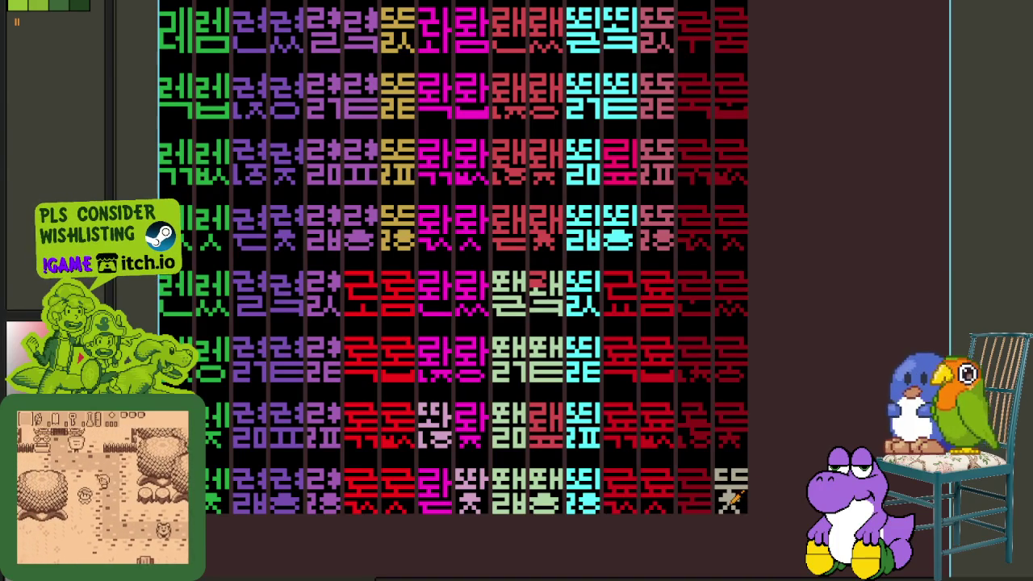
scroll(730, 499, down, 3)
scroll(772, 480, left, 2)
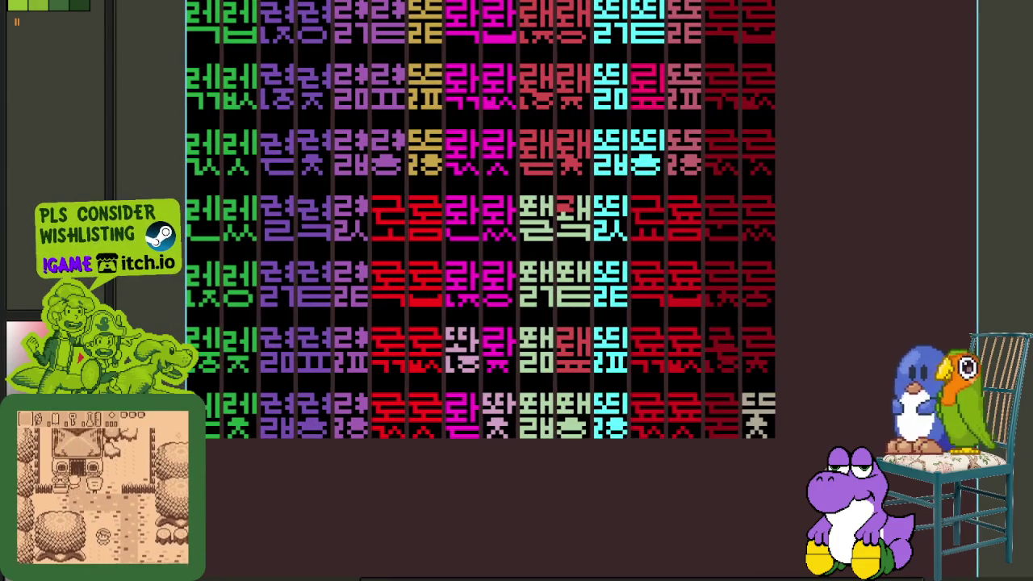
scroll(746, 466, up, 1)
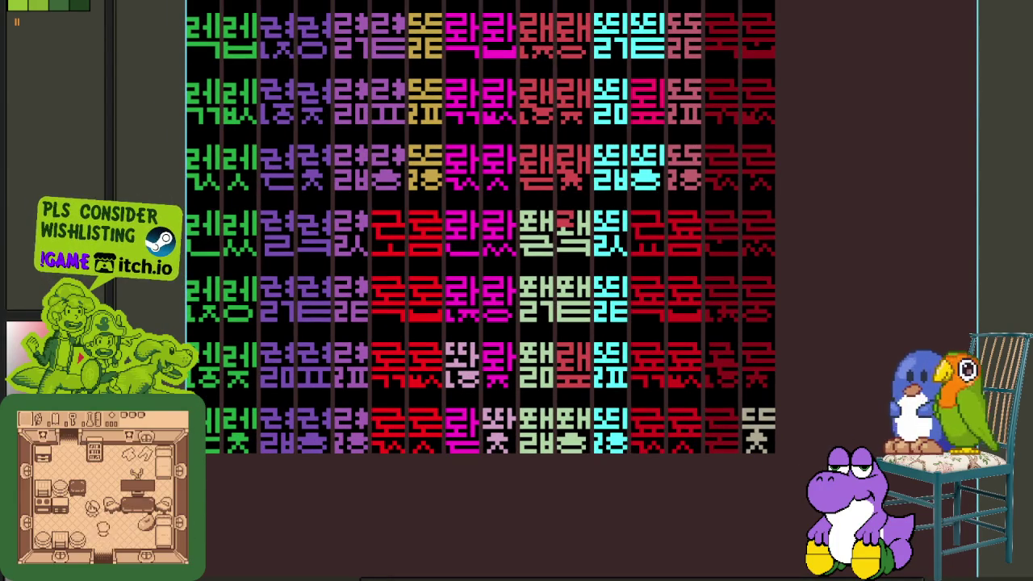
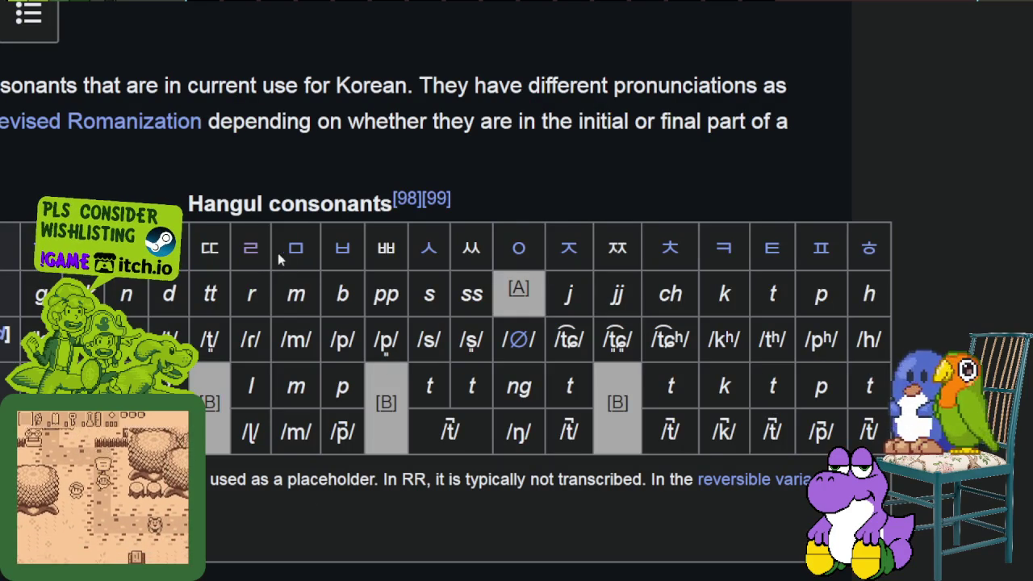
- Pick the ㅃ, ㅆ, ㅈ and ㅉ consonants in the table, clearing each selection
double_click(389, 252)
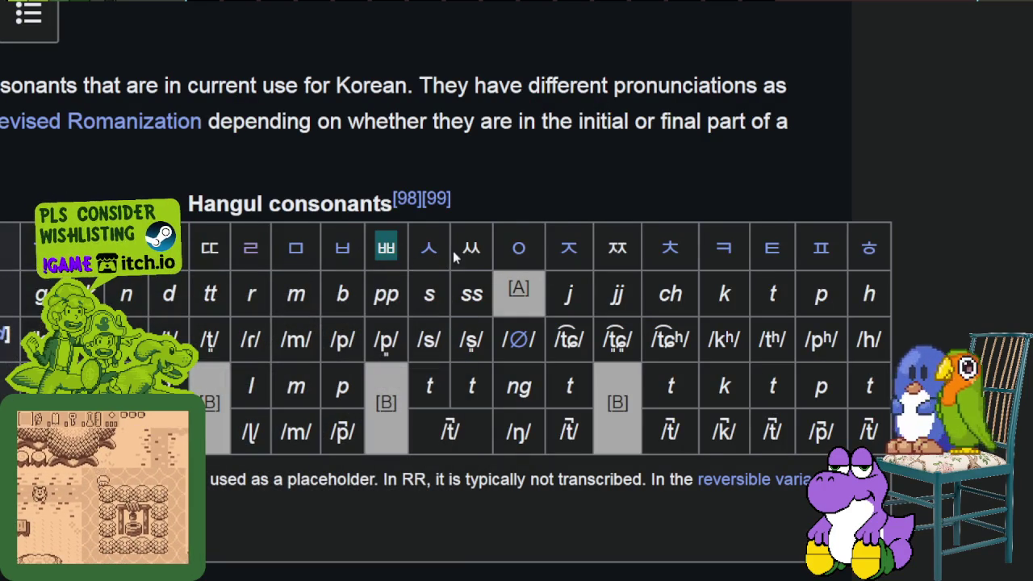
double_click(470, 250)
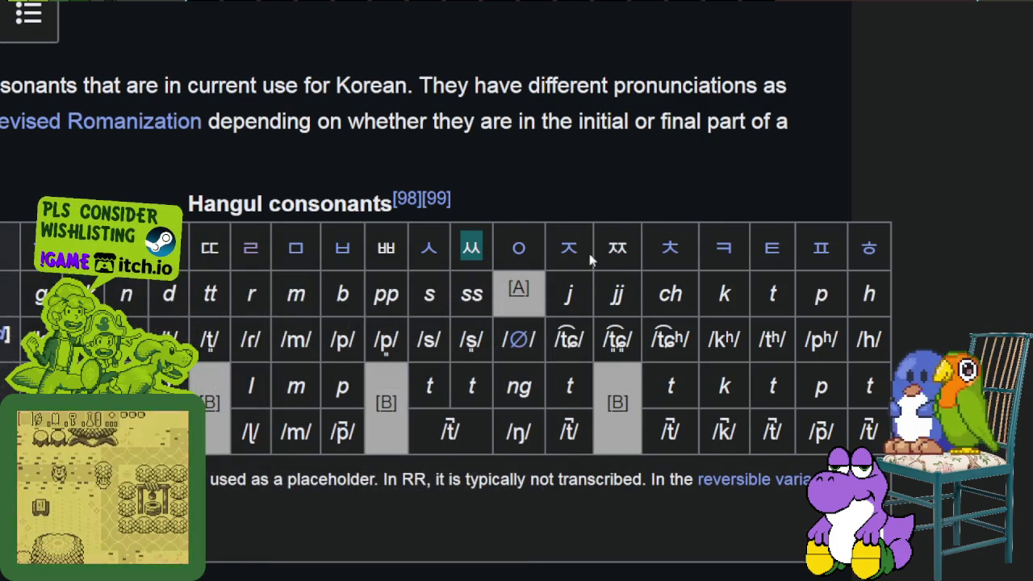
double_click(569, 249)
click(635, 256)
double_click(618, 248)
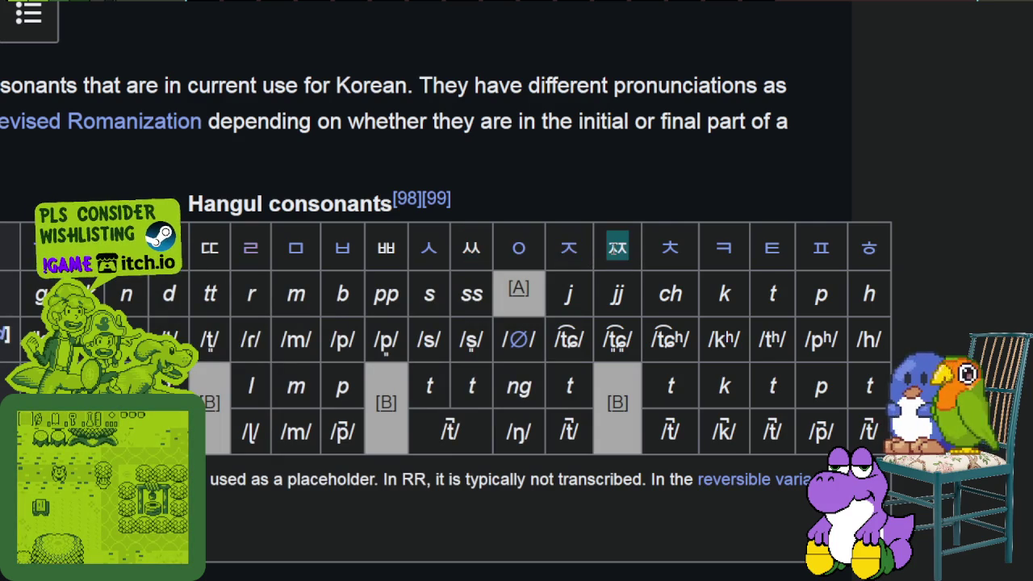
click(693, 251)
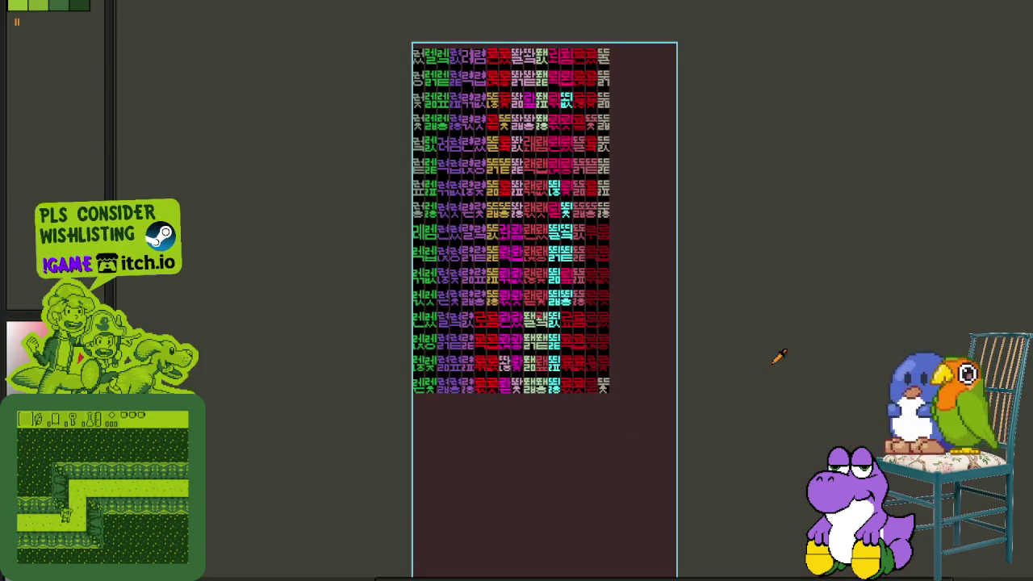
- Zoom onto the glyph tile and show the timeline with the layer list
scroll(557, 379, up, 3)
scroll(535, 426, up, 1)
drag(535, 427, 501, 348)
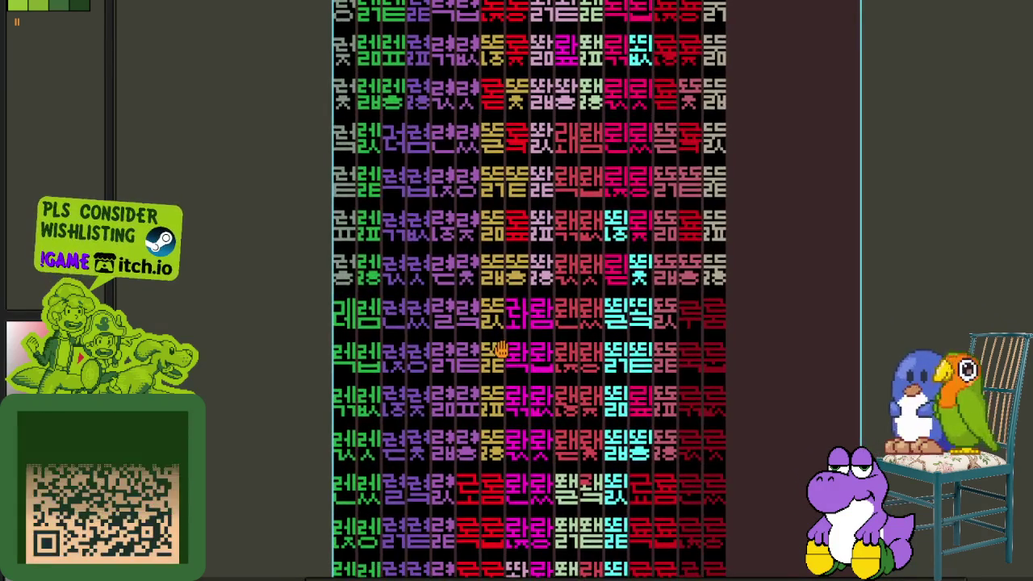
key(Tab)
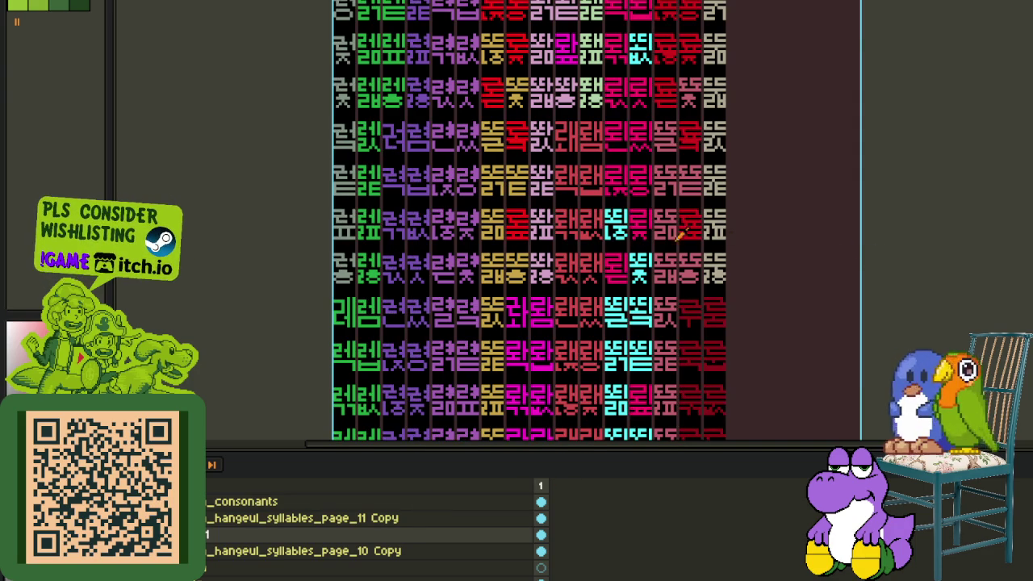
- Zoom and pan to bring the top rows of the glyph sheet into view
scroll(695, 239, up, 2)
scroll(645, 283, up, 1)
scroll(584, 343, up, 2)
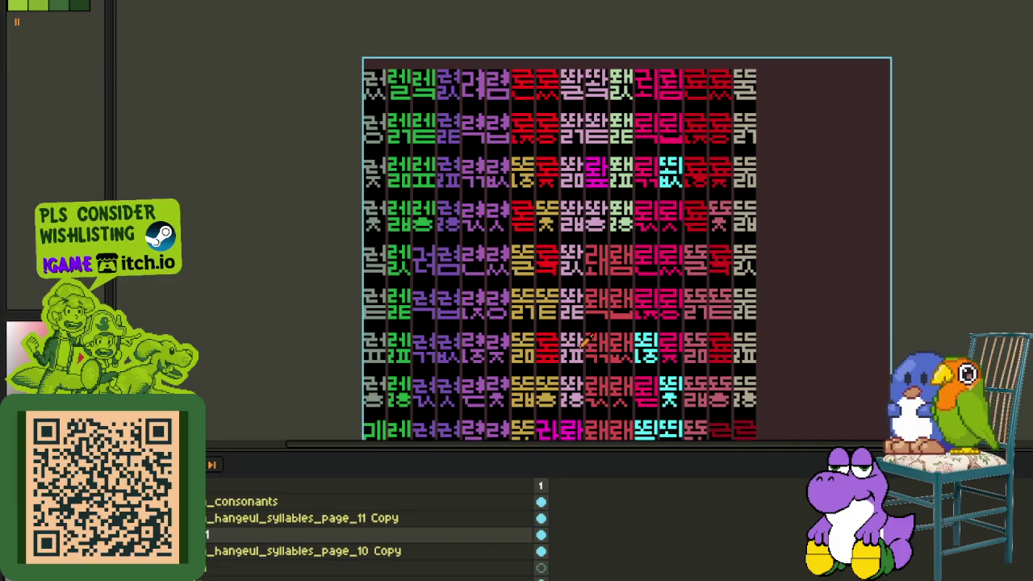
drag(583, 339, 588, 398)
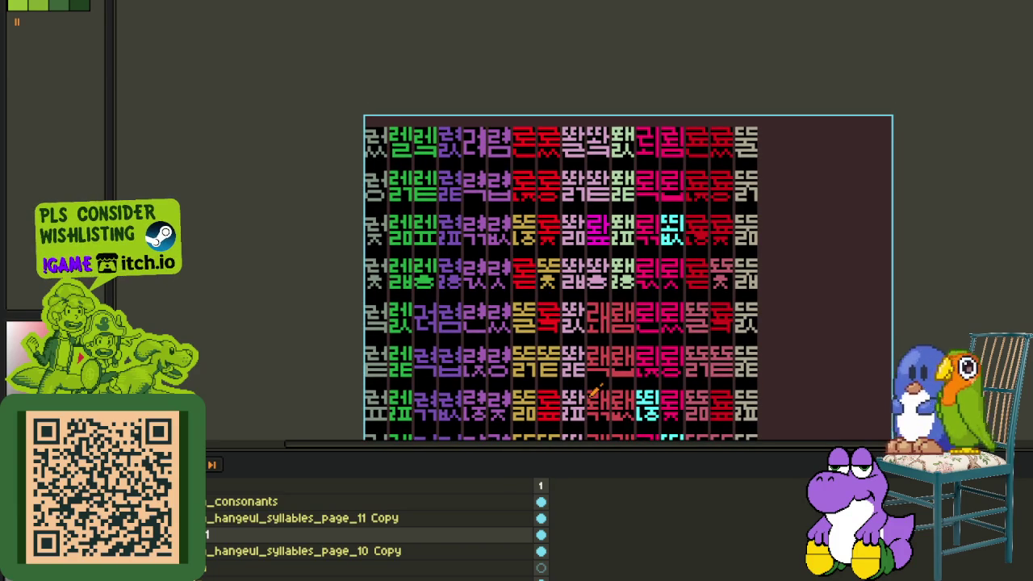
scroll(594, 278, up, 2)
scroll(577, 280, up, 1)
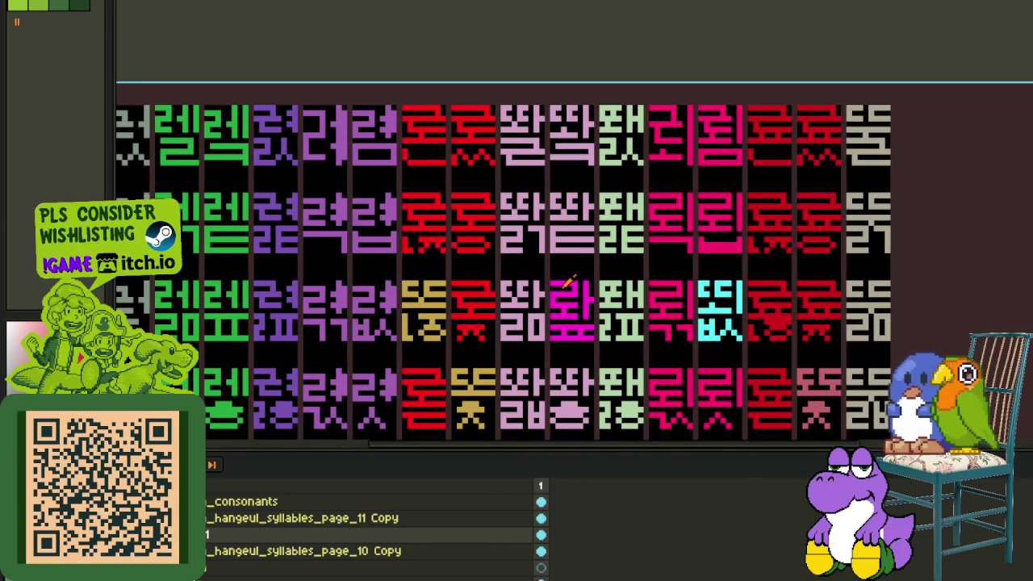
scroll(569, 278, down, 1)
scroll(591, 312, up, 1)
scroll(585, 315, up, 1)
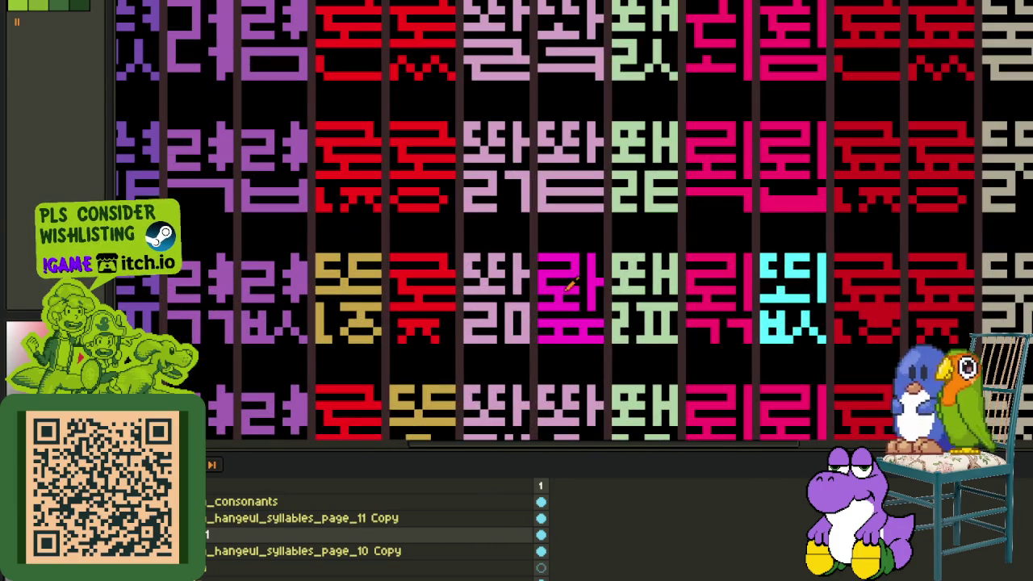
scroll(557, 327, up, 2)
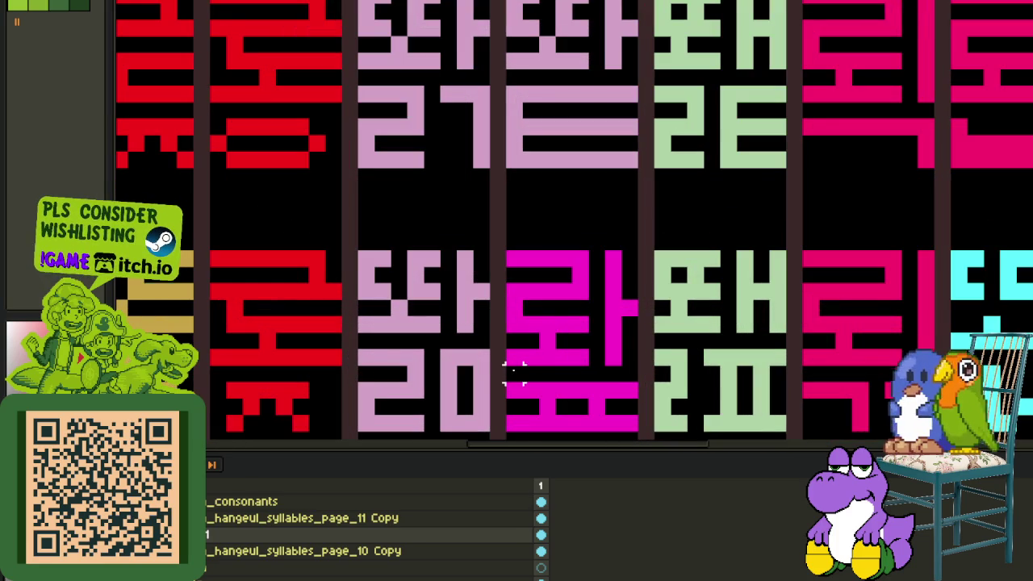
- Copy the magenta 롸 glyph onto the pale pink tile to its left
mouse_move(509, 363)
mouse_down()
mouse_move(627, 316)
mouse_move(637, 272)
mouse_up()
mouse_move(600, 318)
mouse_down()
mouse_move(496, 267)
mouse_move(452, 281)
mouse_up()
key(ctrl+d)
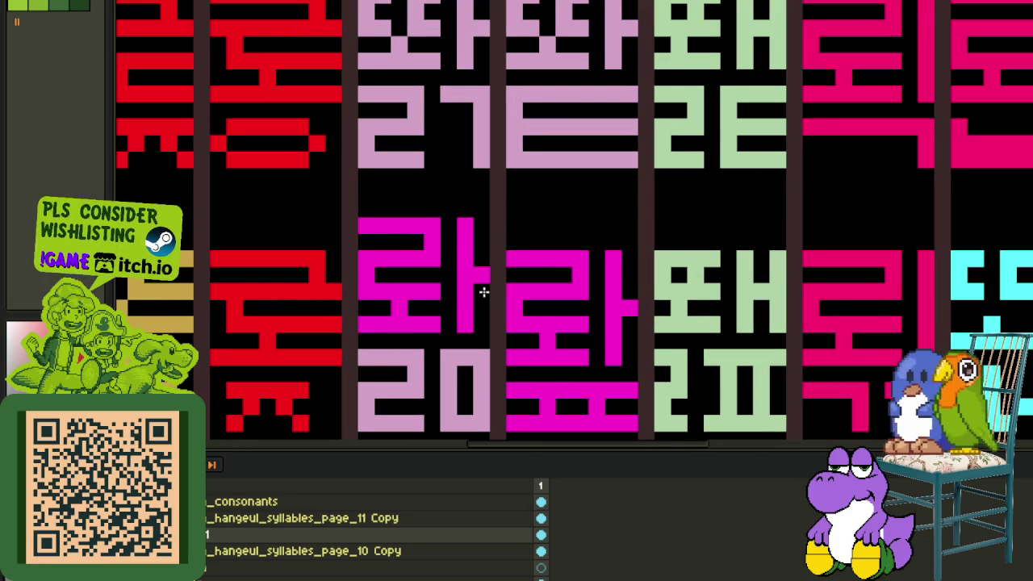
- Black out the top of the copied glyph's vertical stroke with the pencil
key(b)
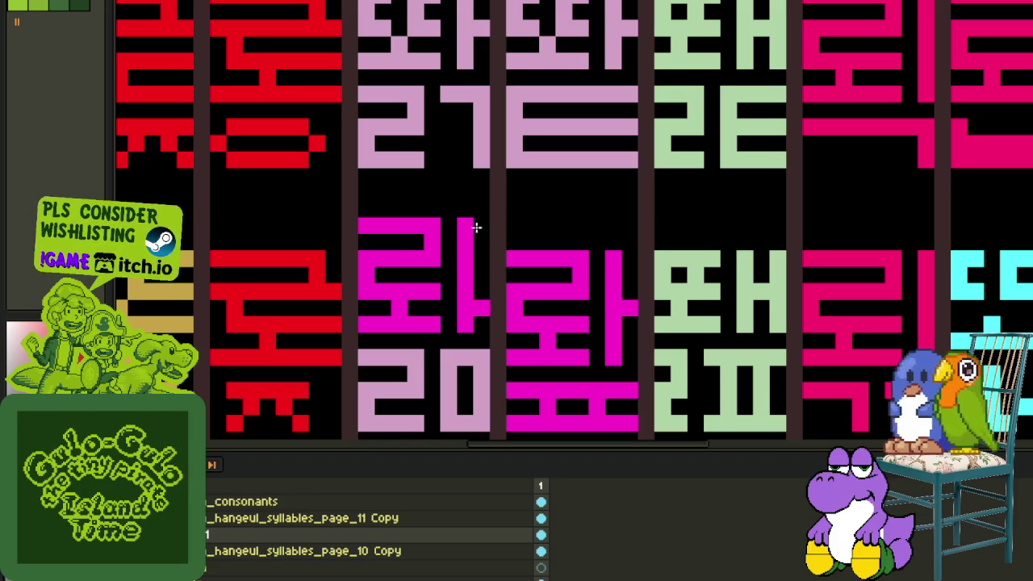
drag(479, 234, 458, 235)
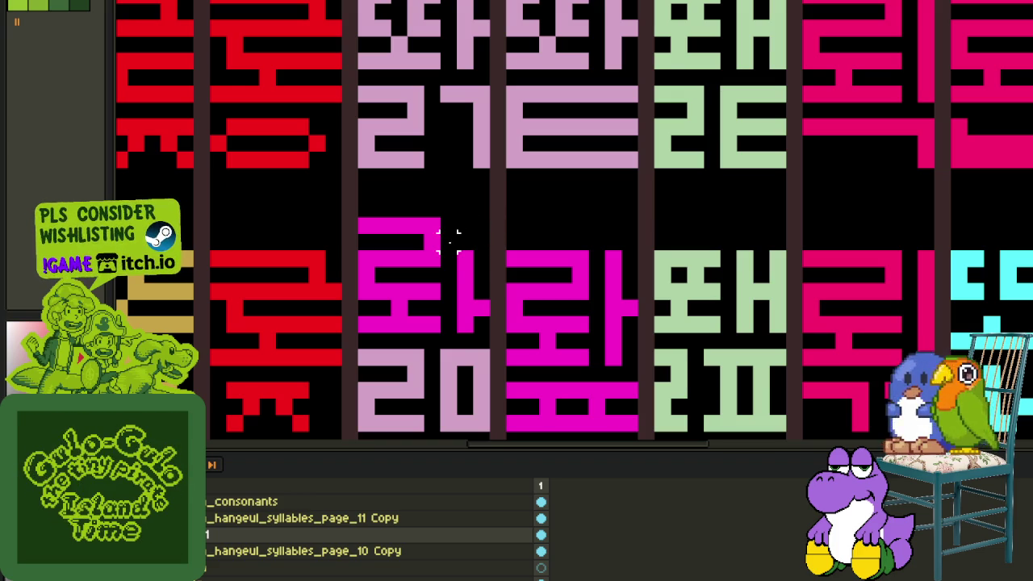
scroll(447, 227, down, 2)
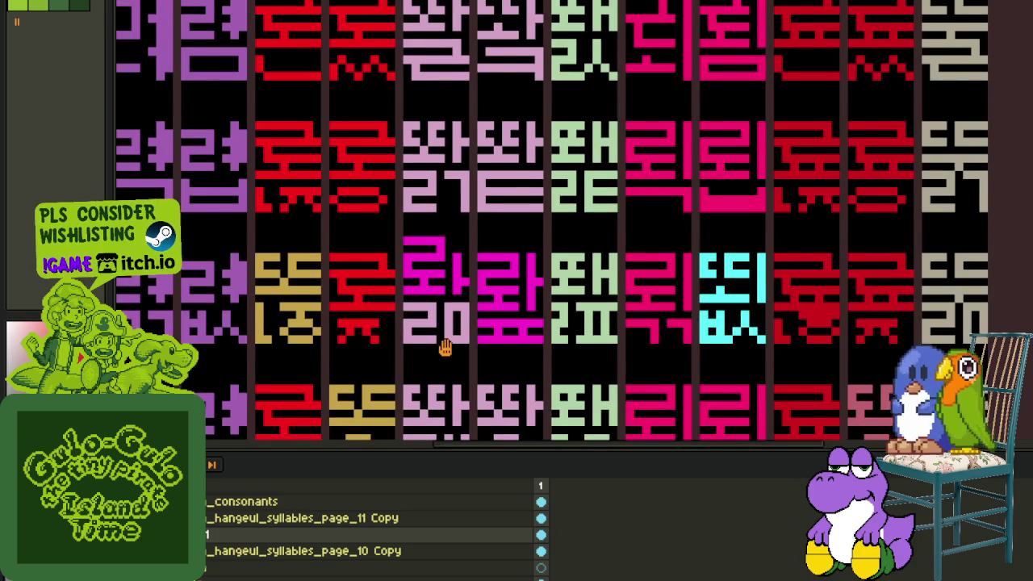
scroll(473, 266, up, 2)
scroll(491, 267, up, 1)
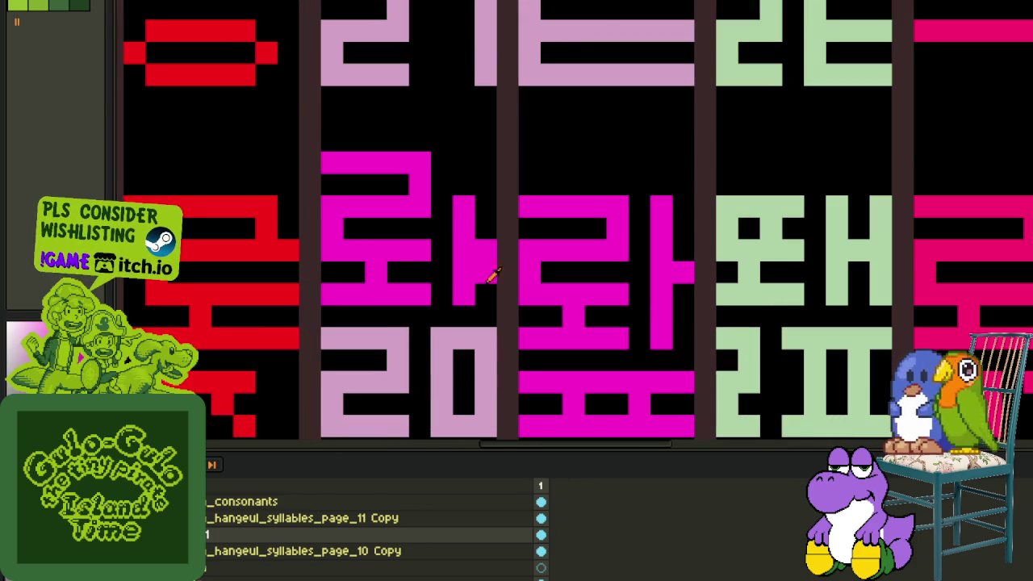
scroll(484, 277, down, 3)
scroll(483, 281, down, 1)
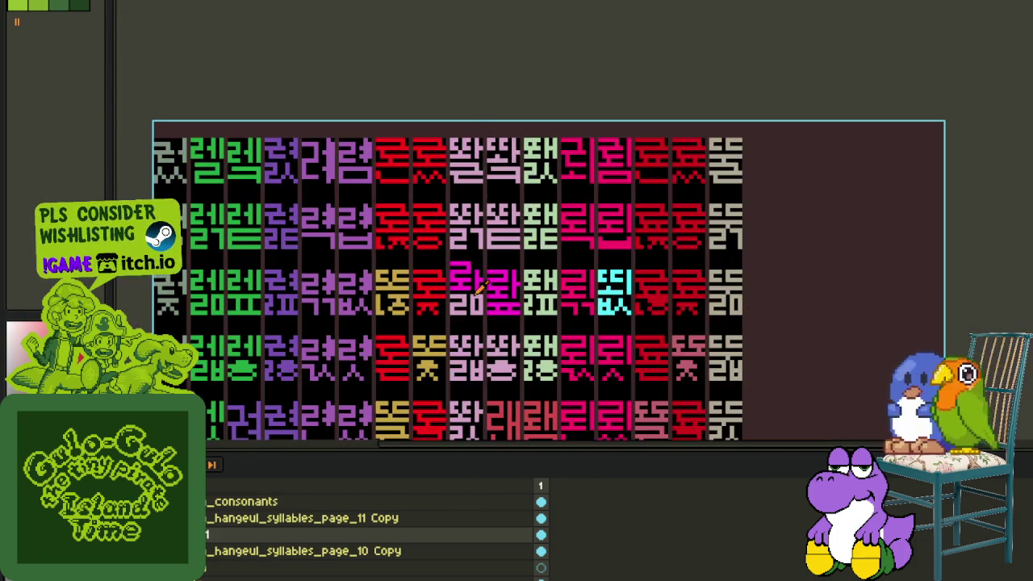
scroll(467, 289, up, 1)
scroll(494, 279, up, 2)
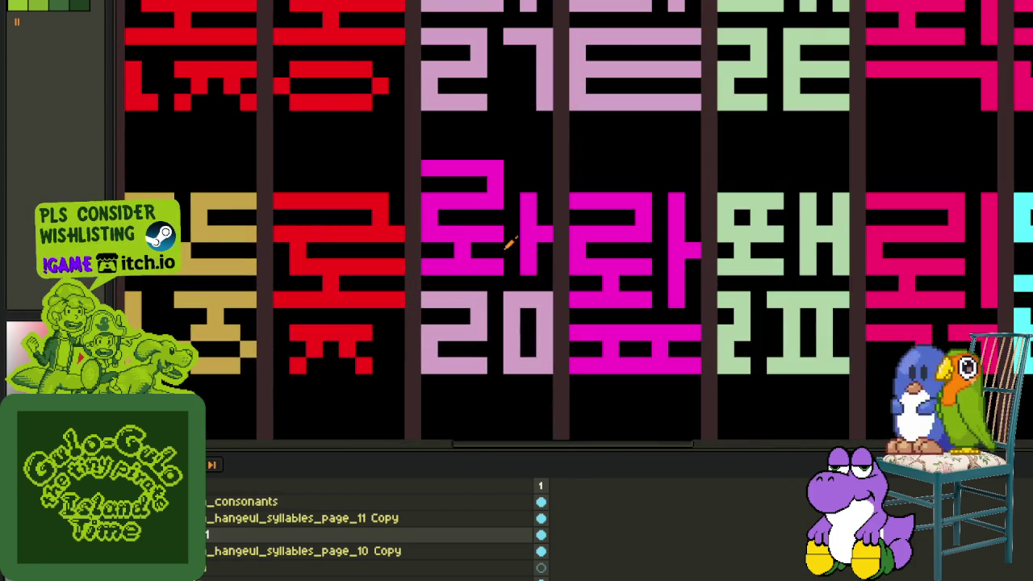
drag(510, 245, 506, 305)
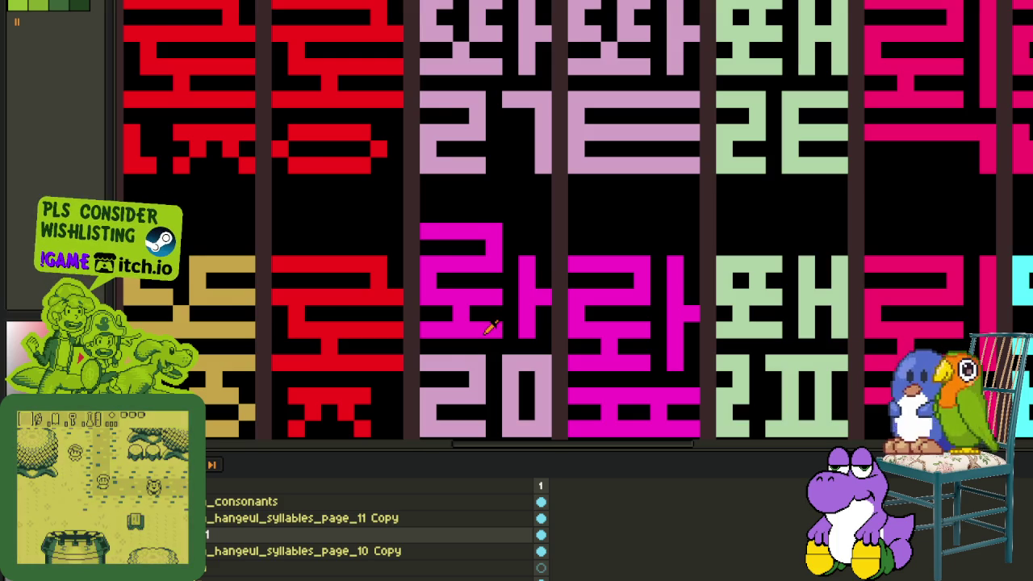
scroll(490, 327, down, 1)
scroll(468, 329, up, 2)
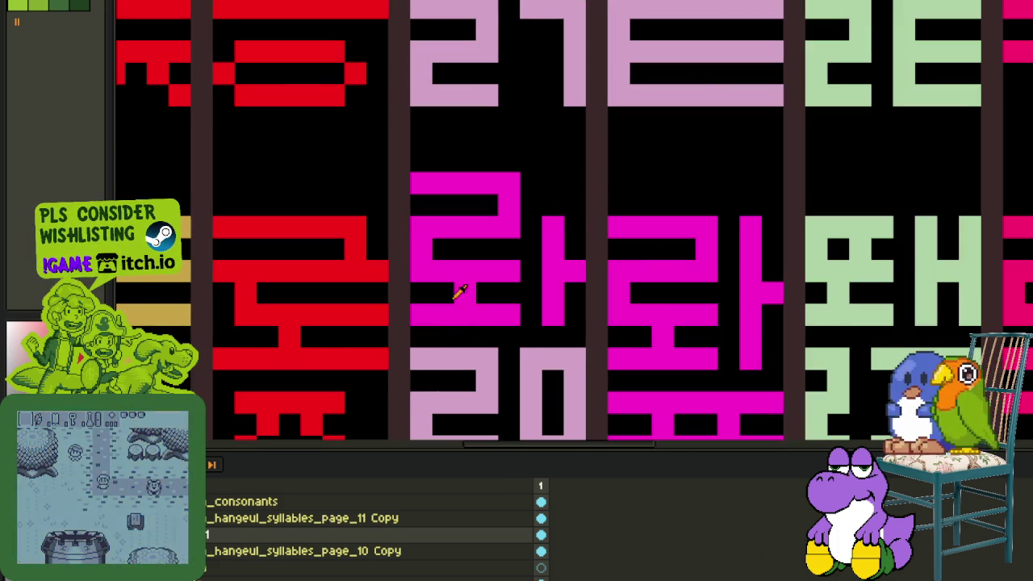
- Shift the copied glyph's upper magenta strokes into position
drag(420, 295, 512, 325)
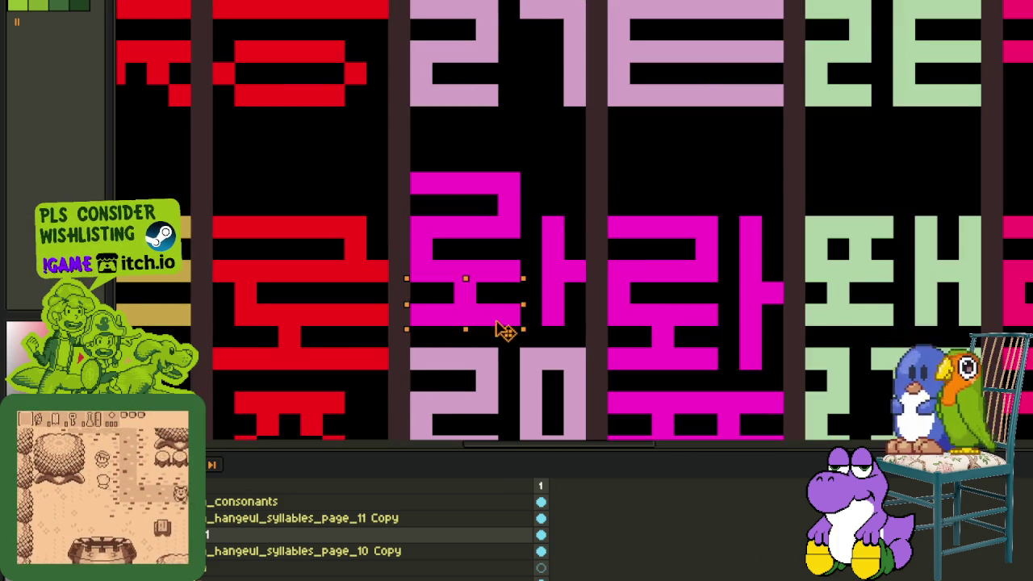
click(532, 282)
key(m)
mouse_move(412, 171)
mouse_down()
mouse_move(523, 284)
mouse_move(491, 289)
mouse_up()
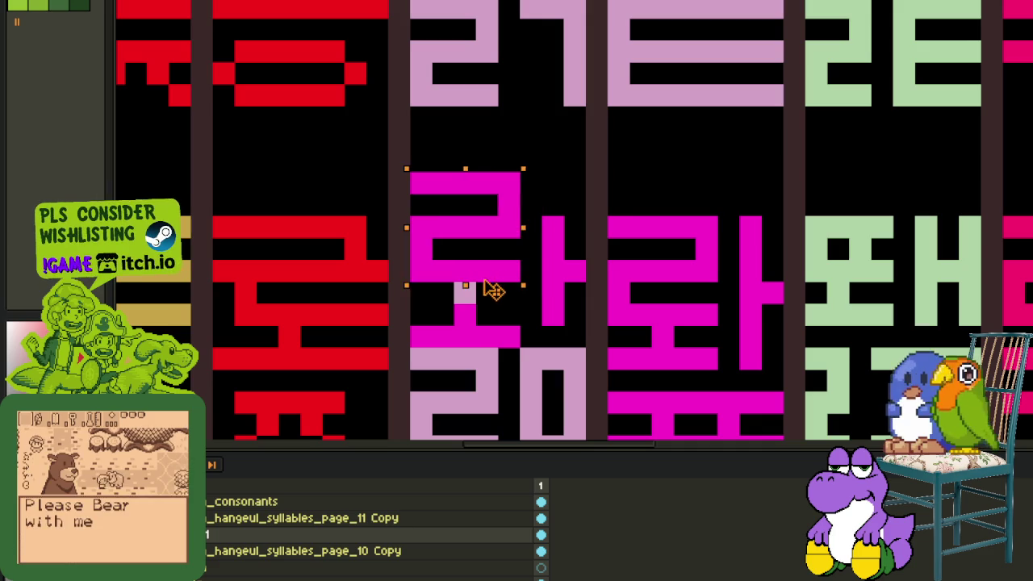
key(Return)
scroll(525, 247, down, 3)
scroll(555, 282, down, 1)
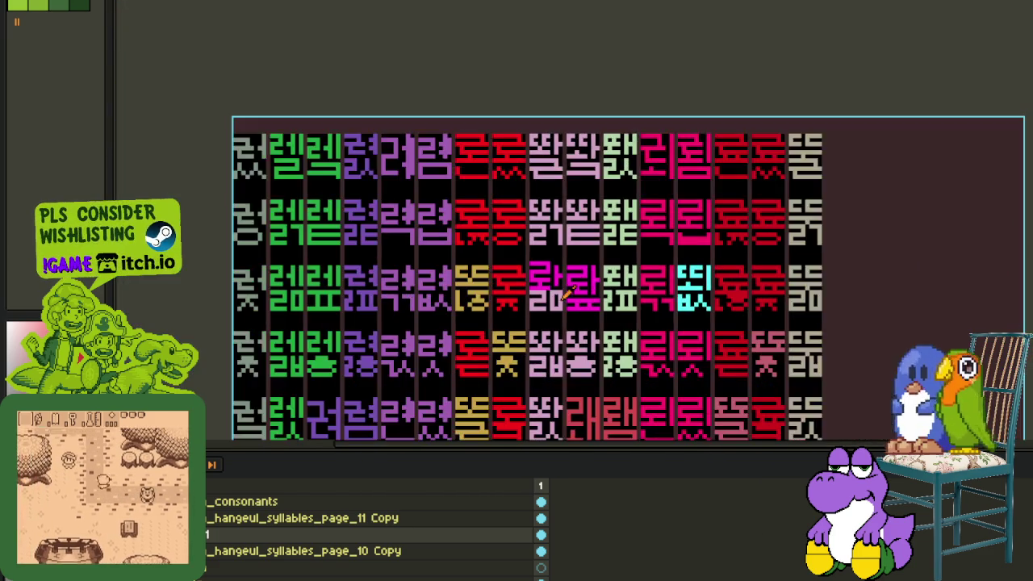
scroll(555, 283, down, 2)
scroll(555, 304, up, 1)
scroll(555, 305, up, 1)
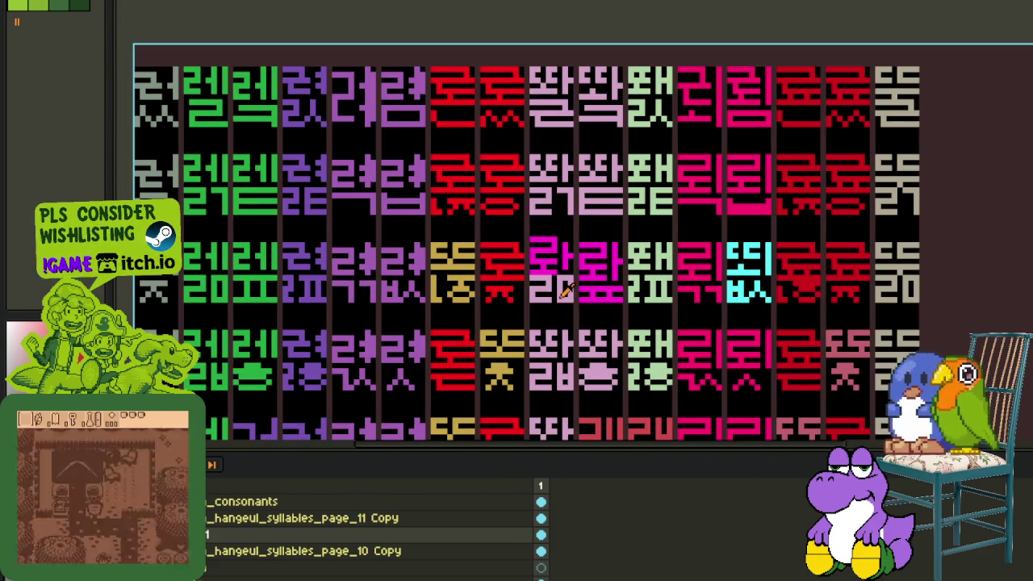
scroll(536, 287, up, 2)
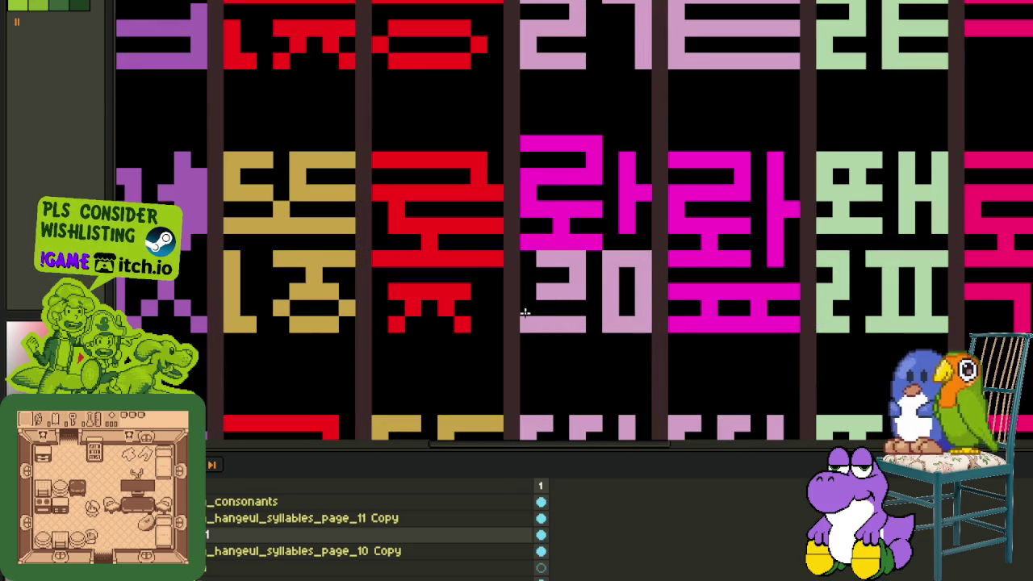
scroll(548, 300, down, 2)
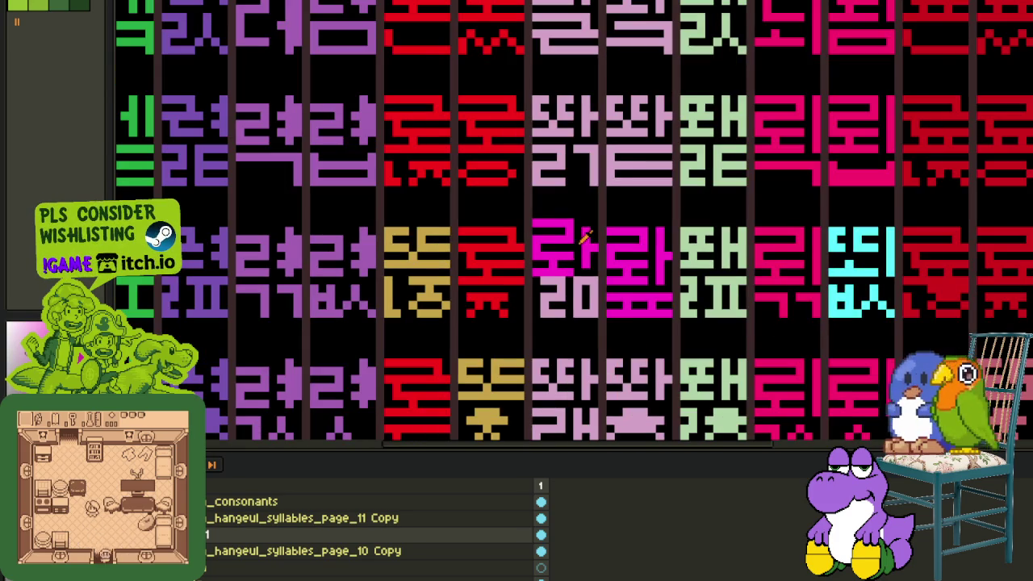
scroll(561, 237, up, 1)
scroll(537, 245, up, 1)
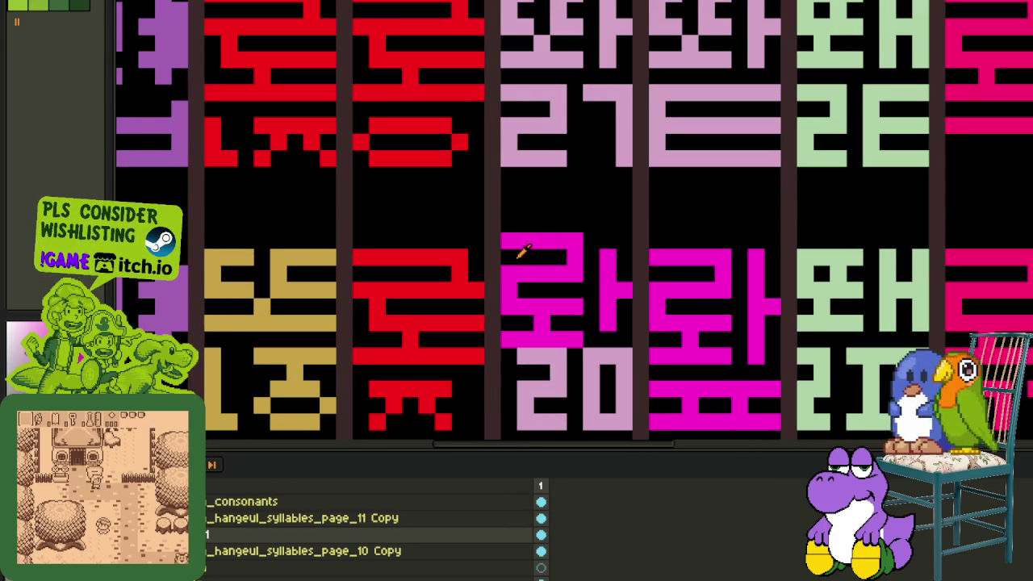
scroll(571, 238, down, 2)
scroll(573, 242, up, 1)
scroll(529, 260, up, 1)
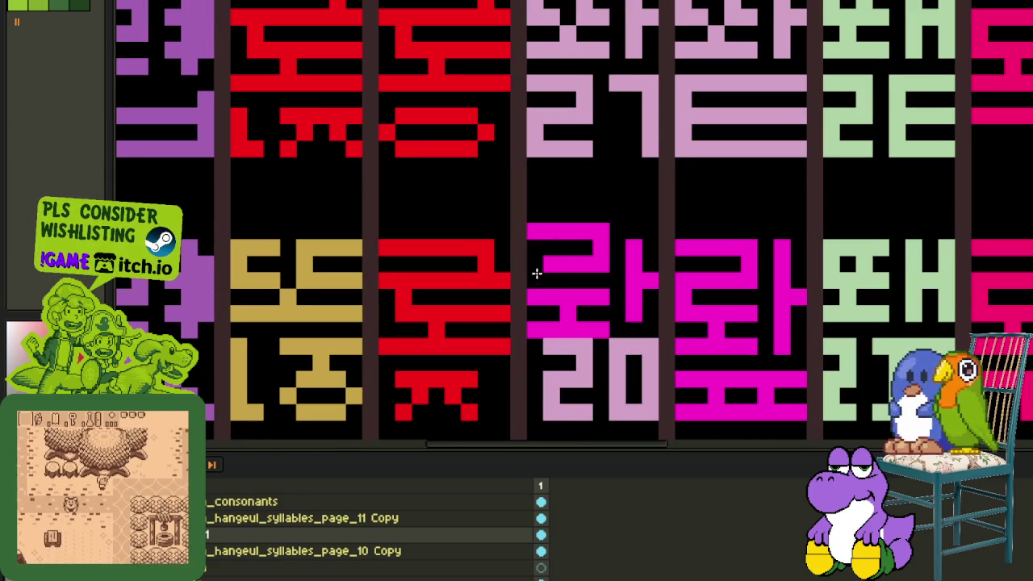
mouse_move(542, 230)
mouse_down()
mouse_move(599, 230)
mouse_move(602, 254)
mouse_up()
click(634, 250)
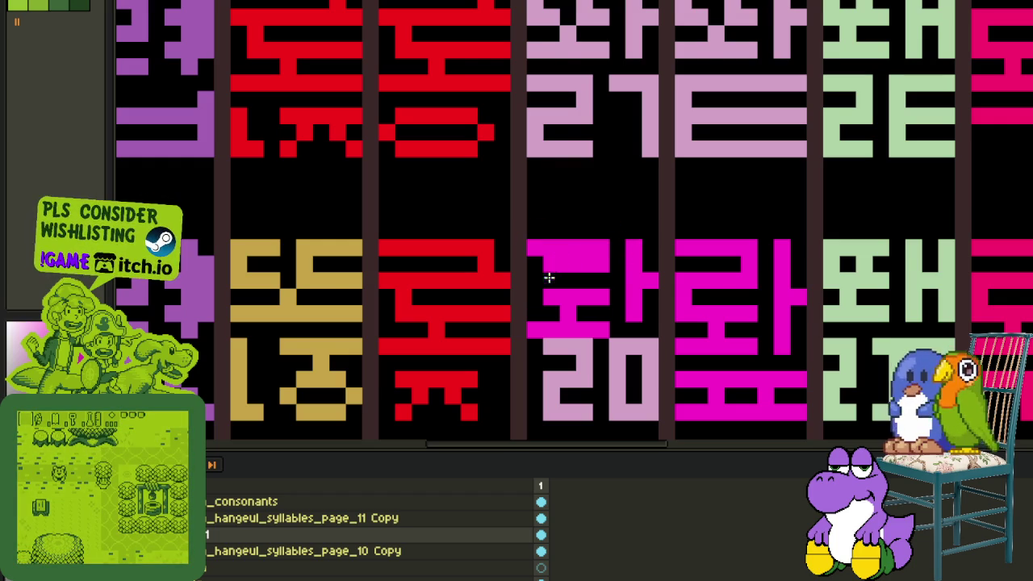
scroll(555, 267, down, 1)
scroll(565, 258, down, 1)
scroll(594, 242, up, 1)
scroll(684, 311, down, 1)
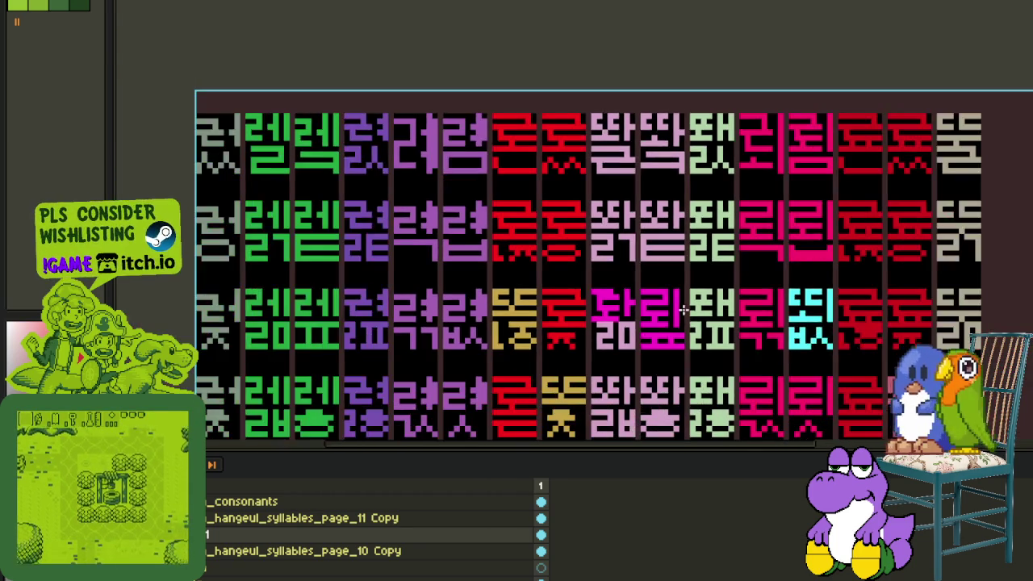
scroll(684, 311, down, 1)
scroll(621, 311, up, 2)
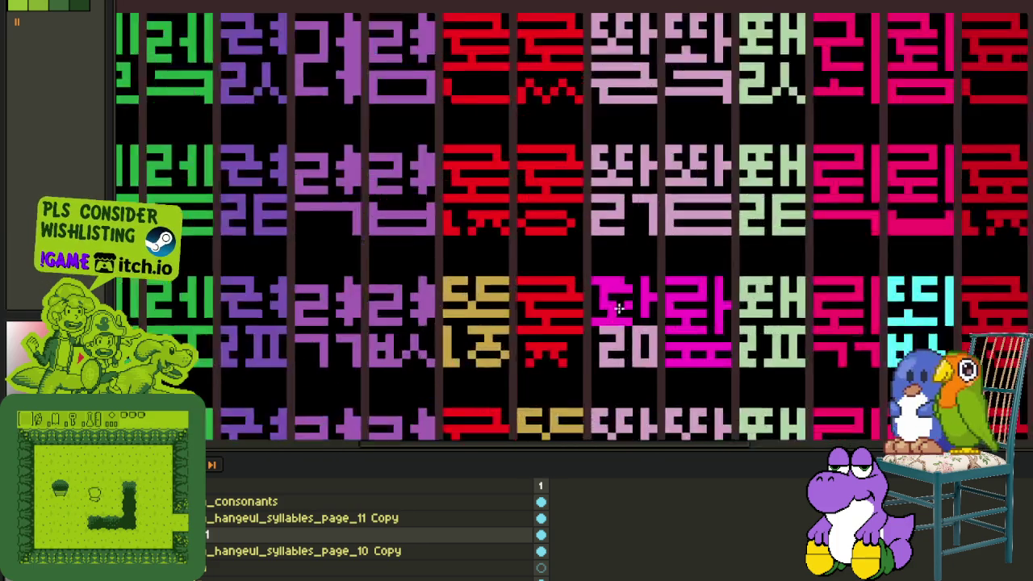
scroll(621, 311, up, 1)
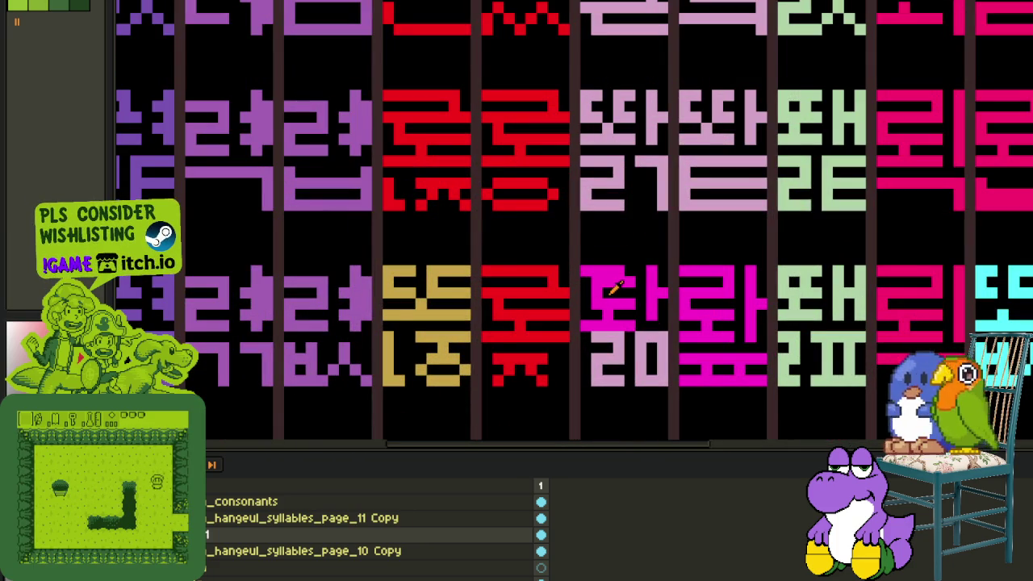
scroll(597, 283, down, 3)
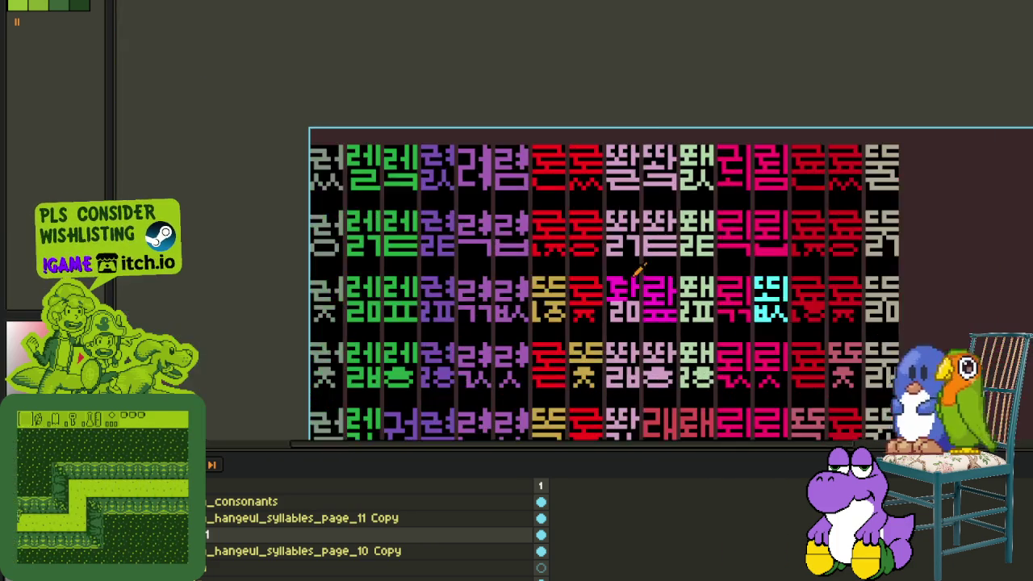
scroll(635, 296, down, 1)
scroll(635, 296, up, 1)
scroll(633, 294, up, 1)
scroll(622, 283, up, 1)
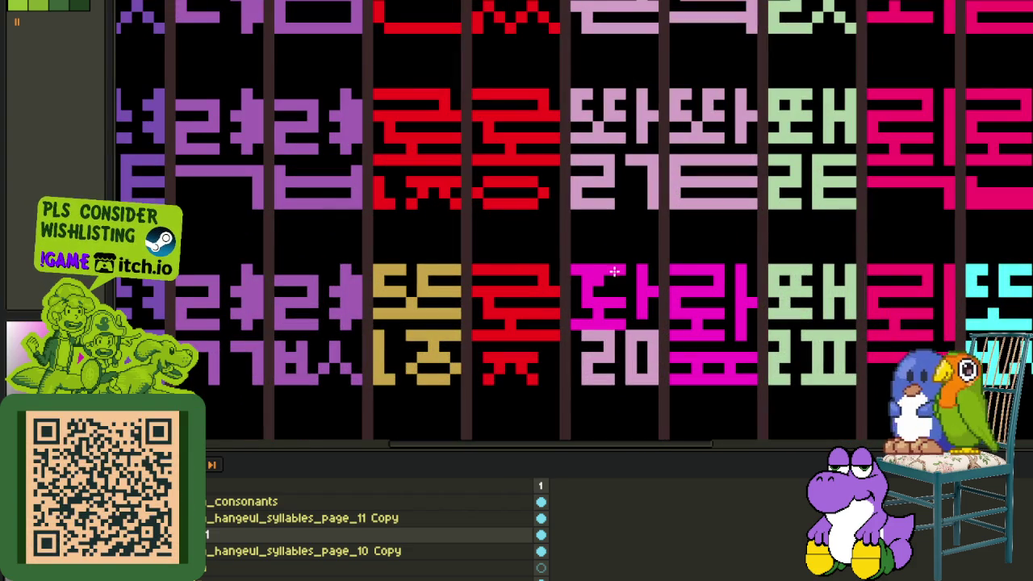
scroll(611, 277, down, 2)
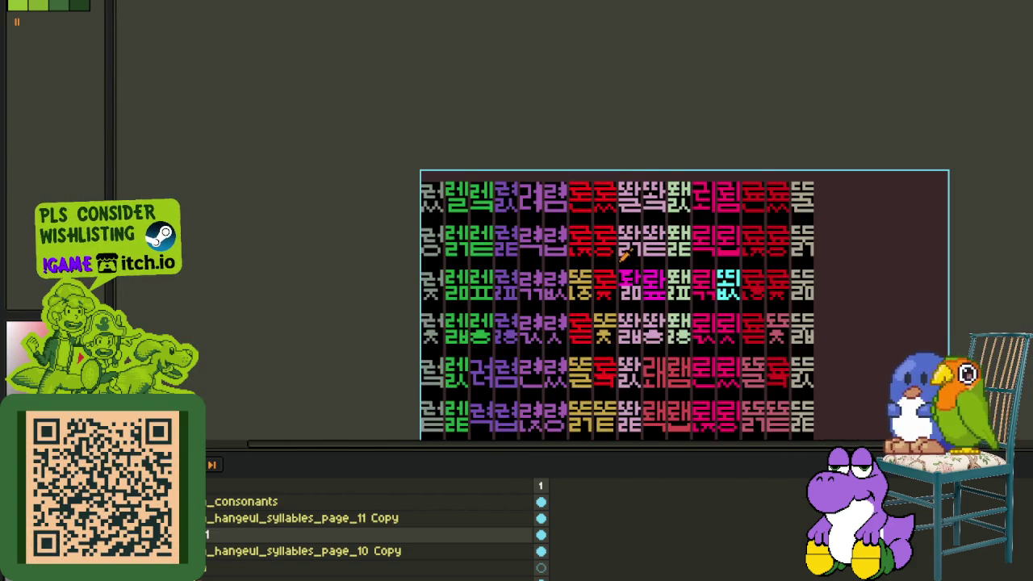
scroll(623, 255, up, 1)
scroll(674, 316, down, 1)
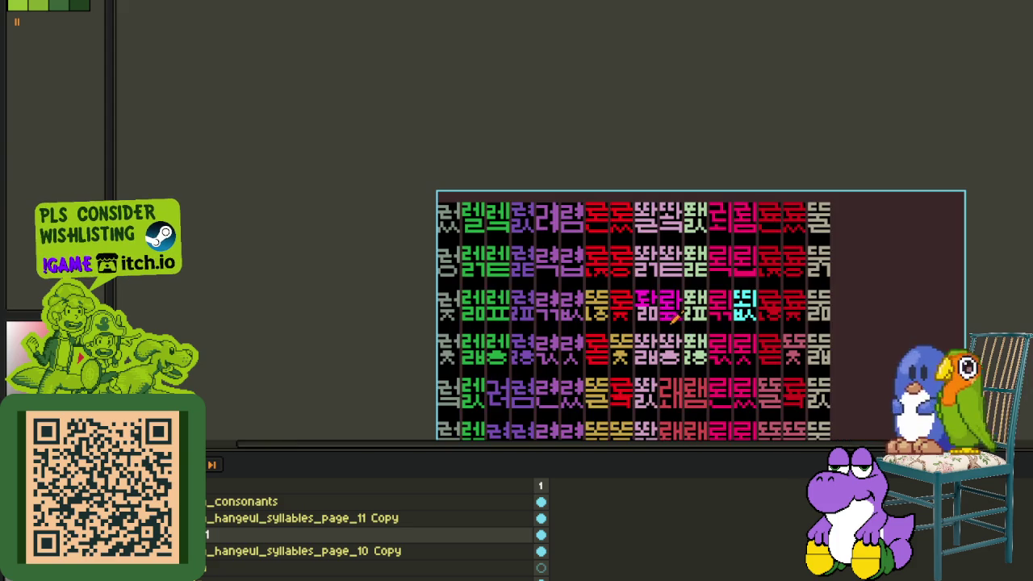
scroll(653, 332, up, 1)
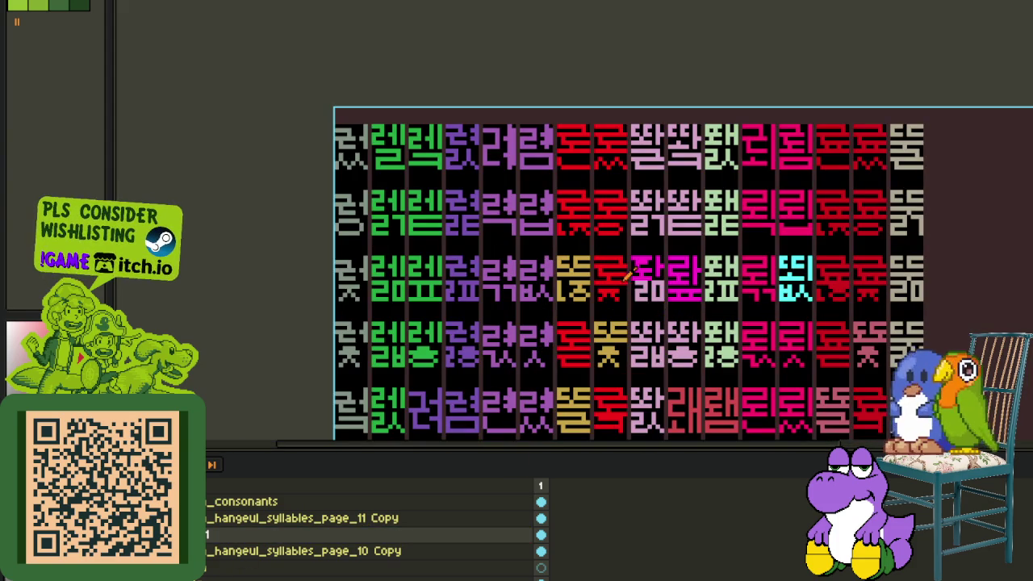
scroll(633, 260, up, 1)
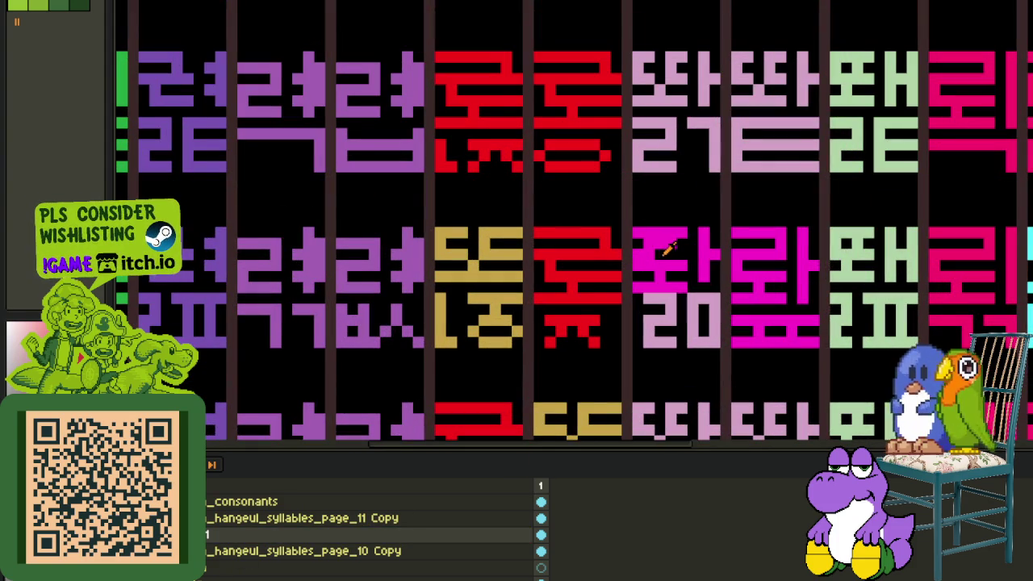
scroll(692, 270, down, 2)
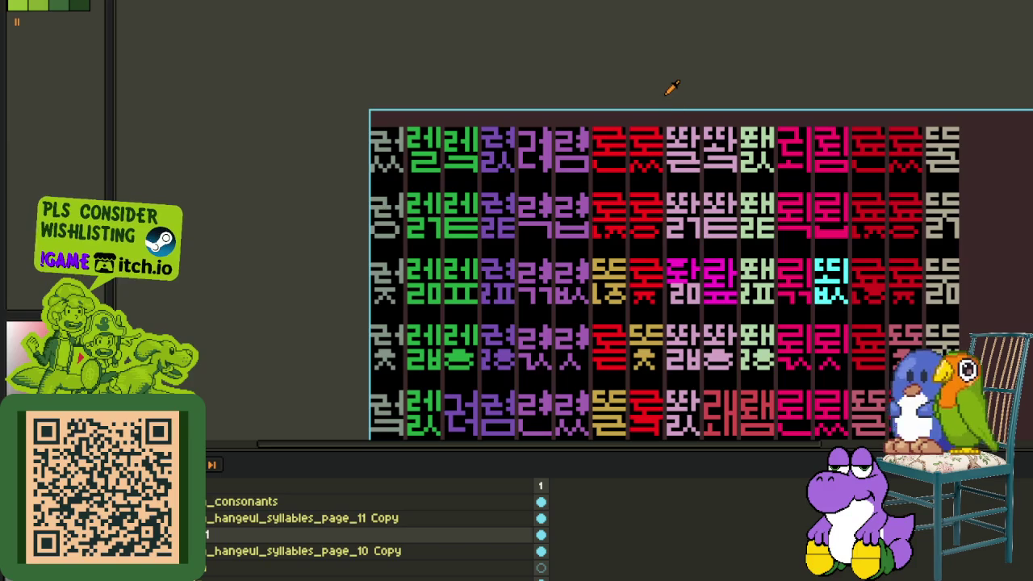
scroll(662, 271, up, 2)
scroll(609, 297, up, 1)
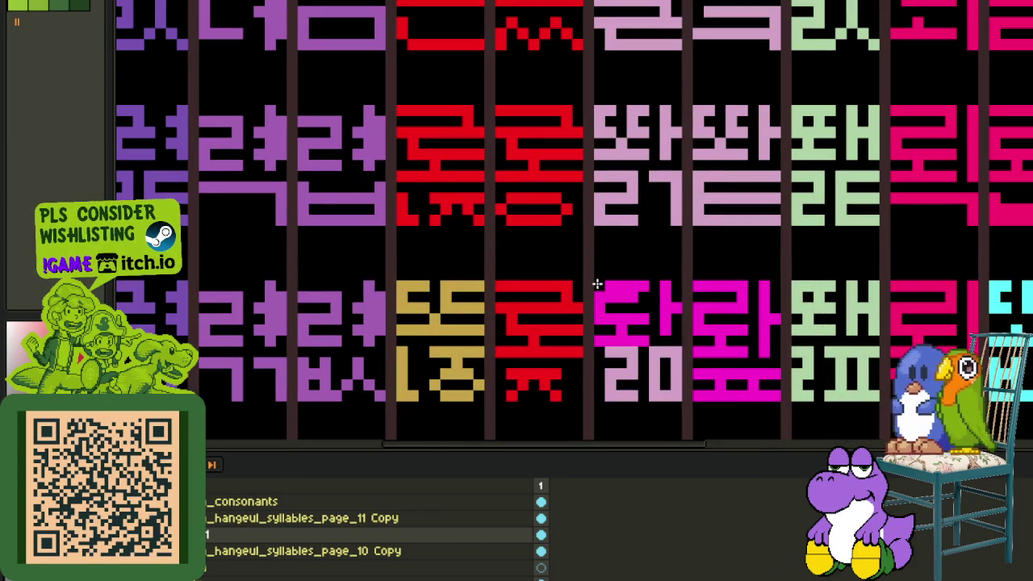
scroll(639, 275, down, 2)
scroll(644, 281, up, 1)
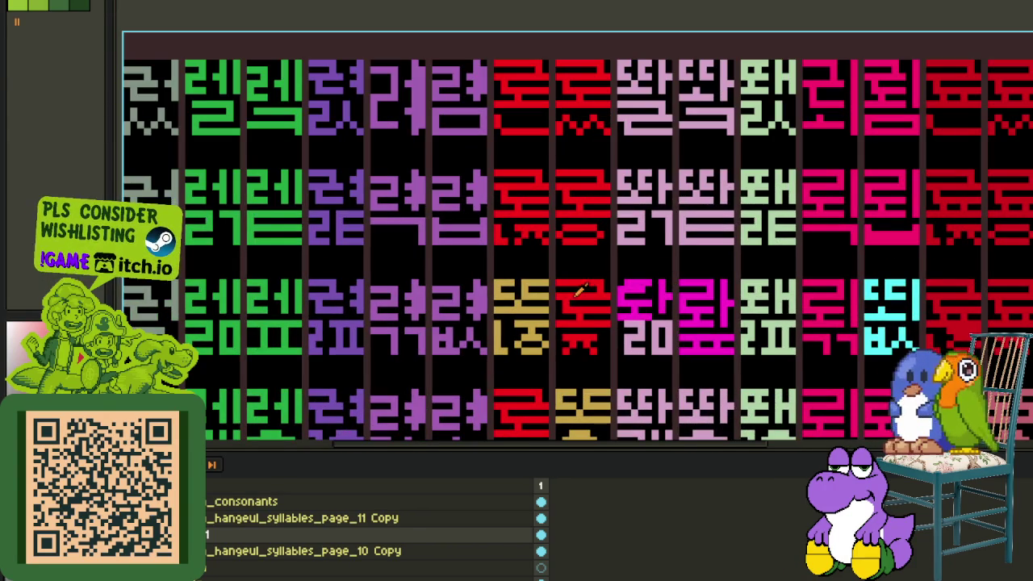
scroll(740, 306, down, 1)
scroll(718, 308, down, 1)
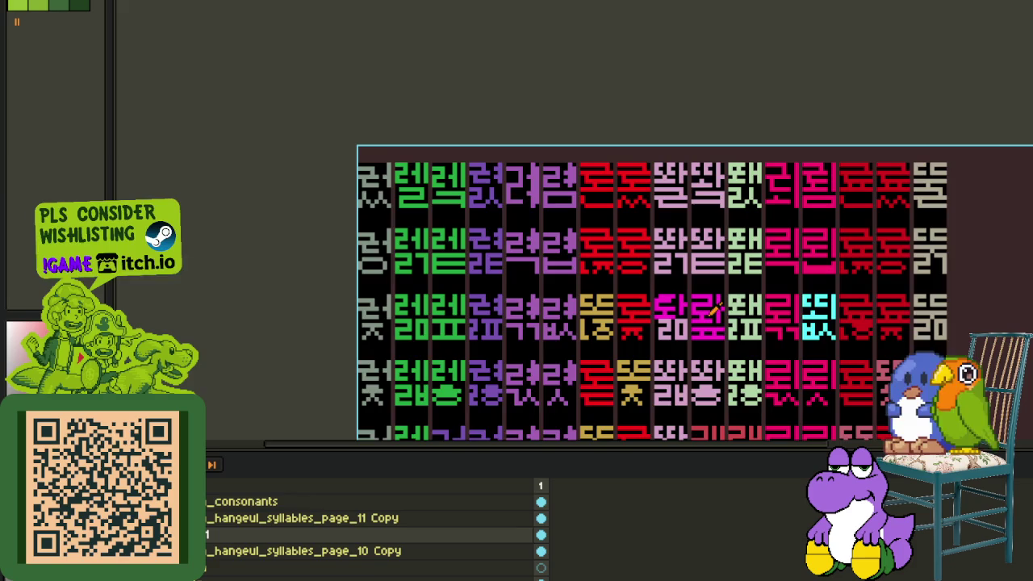
scroll(713, 309, up, 1)
scroll(670, 306, up, 1)
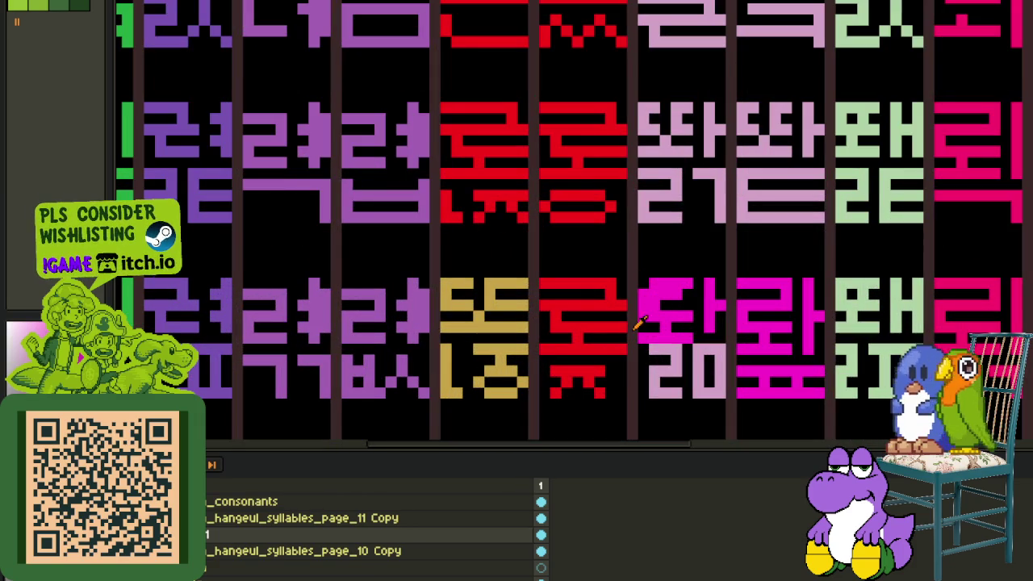
scroll(643, 306, down, 2)
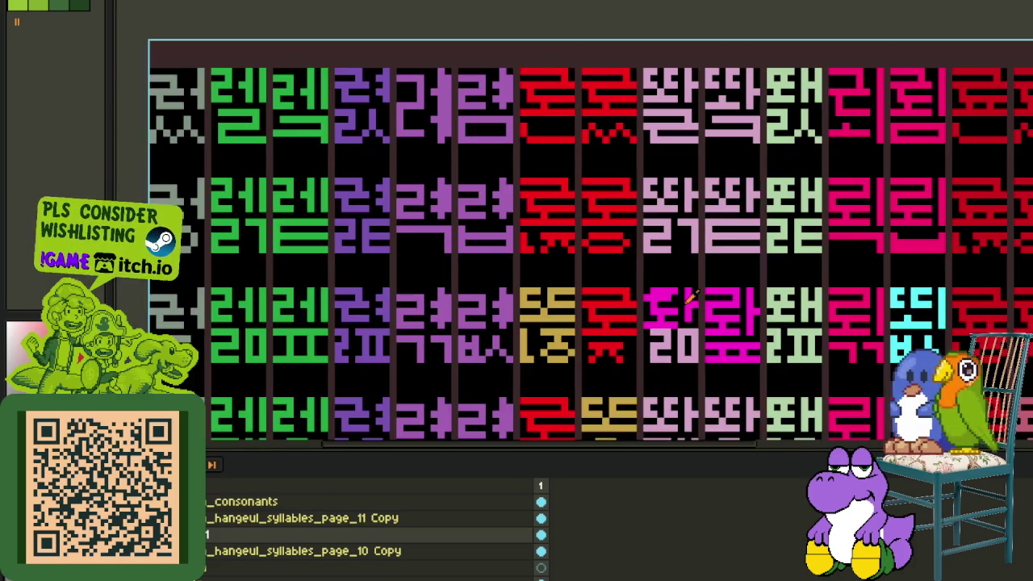
scroll(666, 295, up, 1)
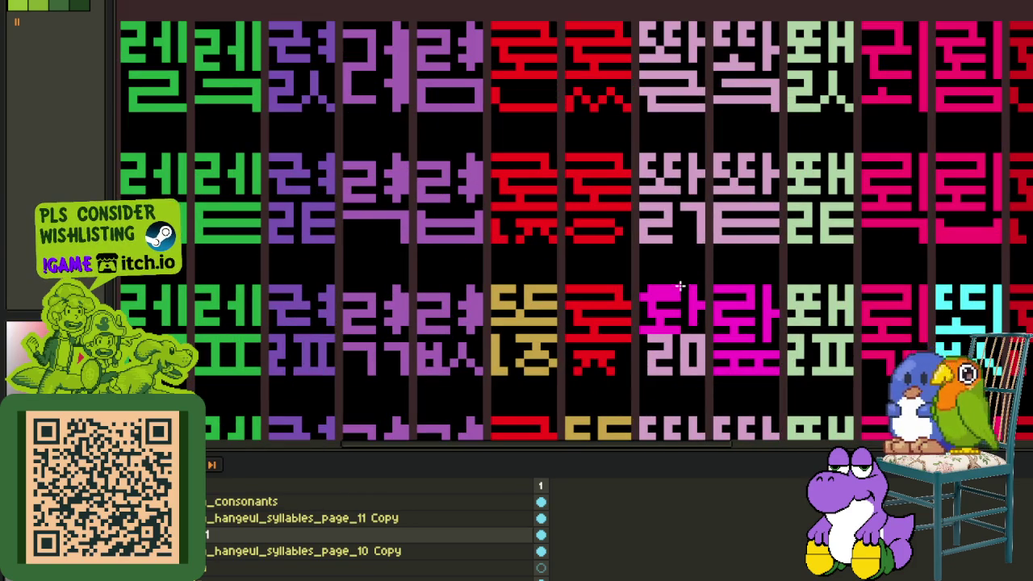
scroll(694, 279, down, 2)
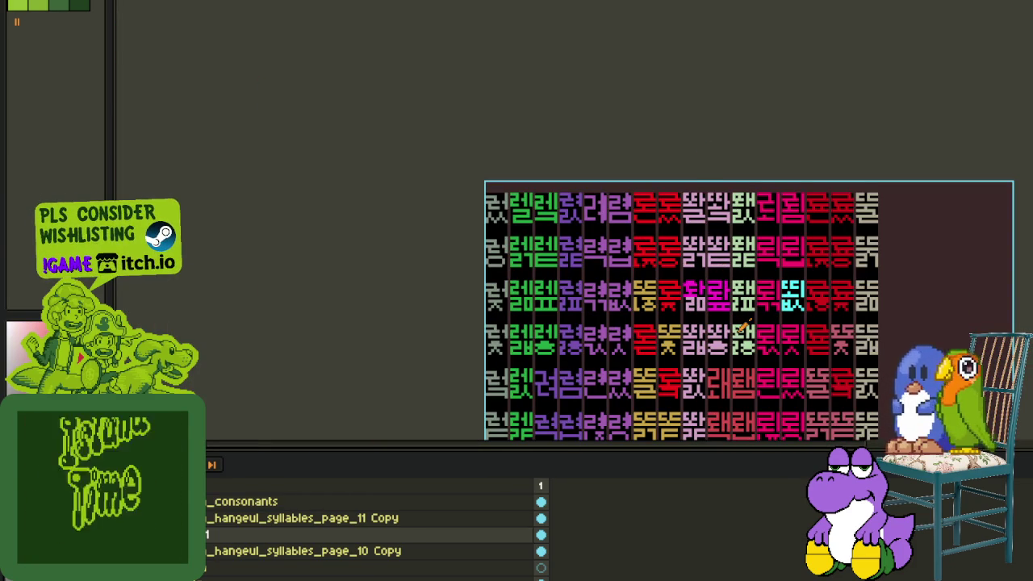
scroll(695, 313, up, 2)
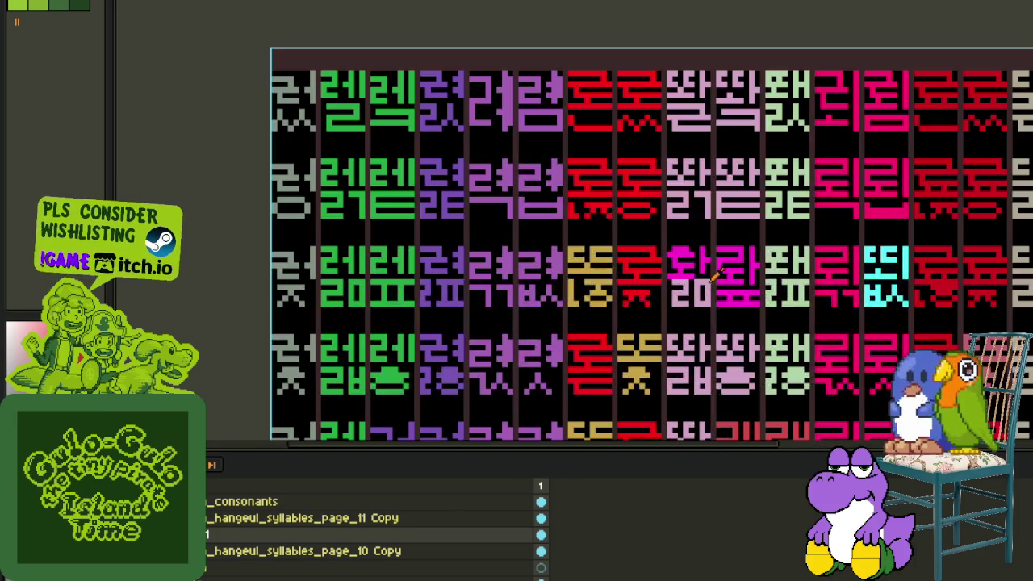
scroll(694, 246, up, 1)
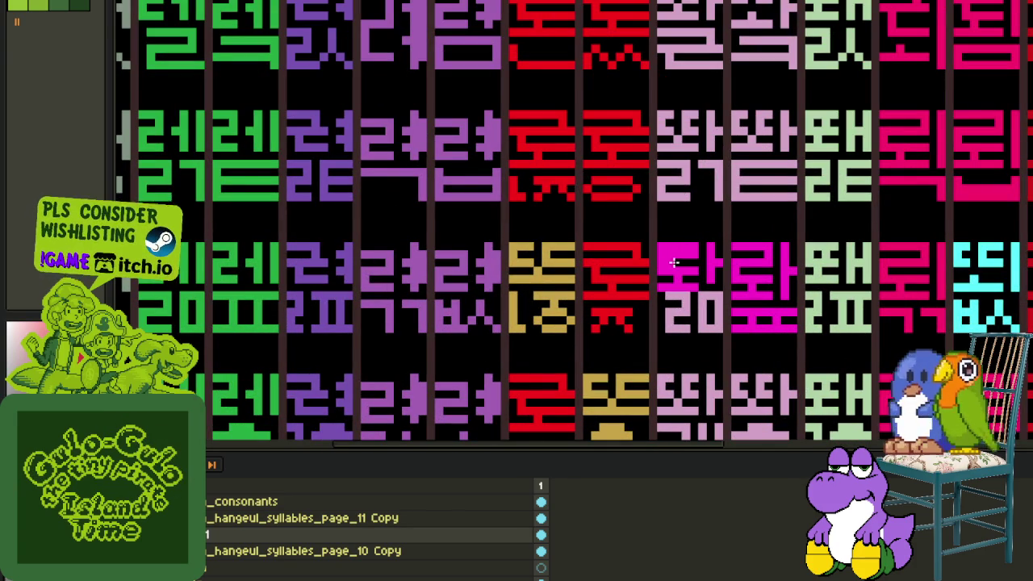
scroll(670, 262, down, 3)
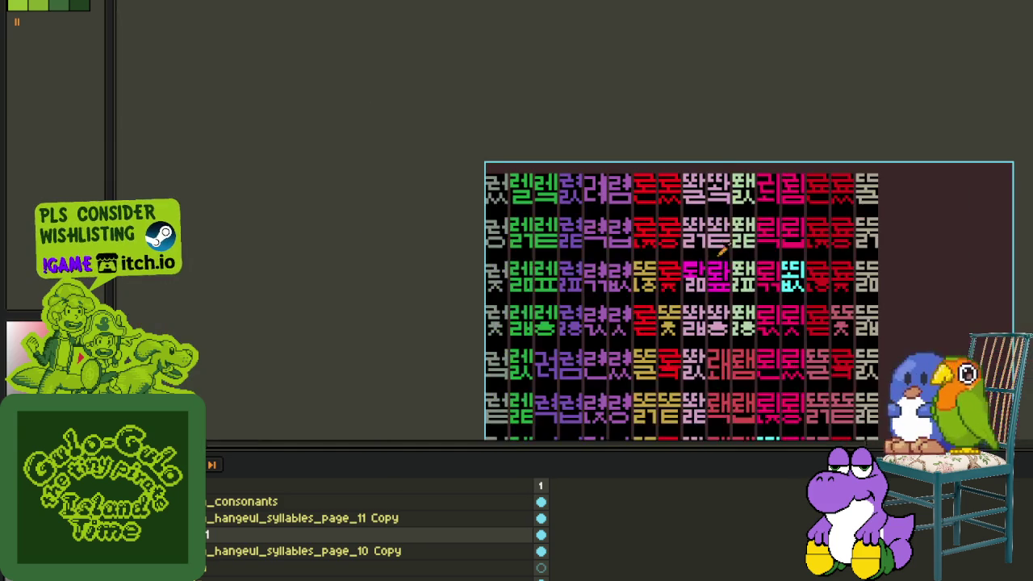
scroll(736, 281, up, 1)
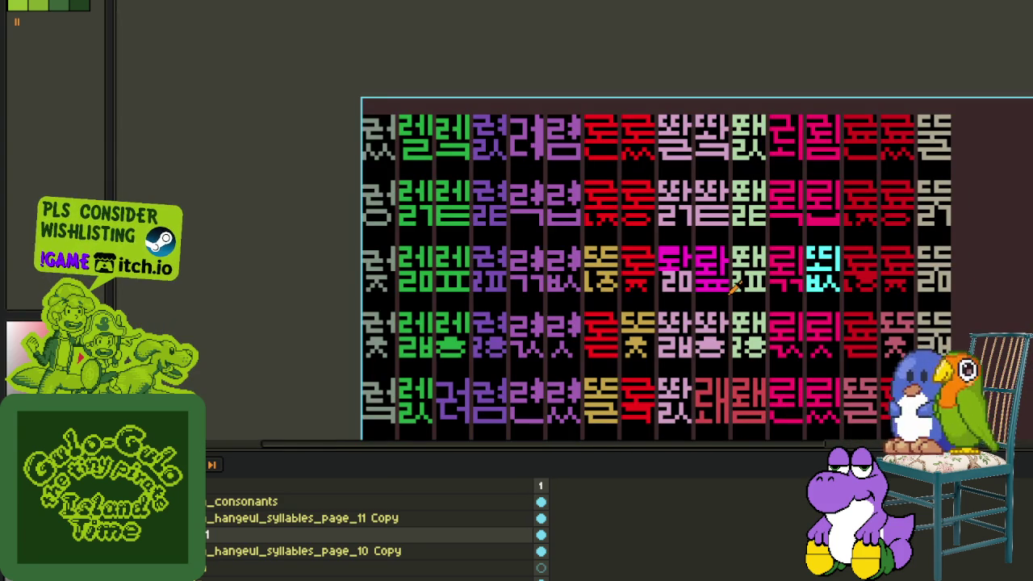
drag(726, 295, 674, 352)
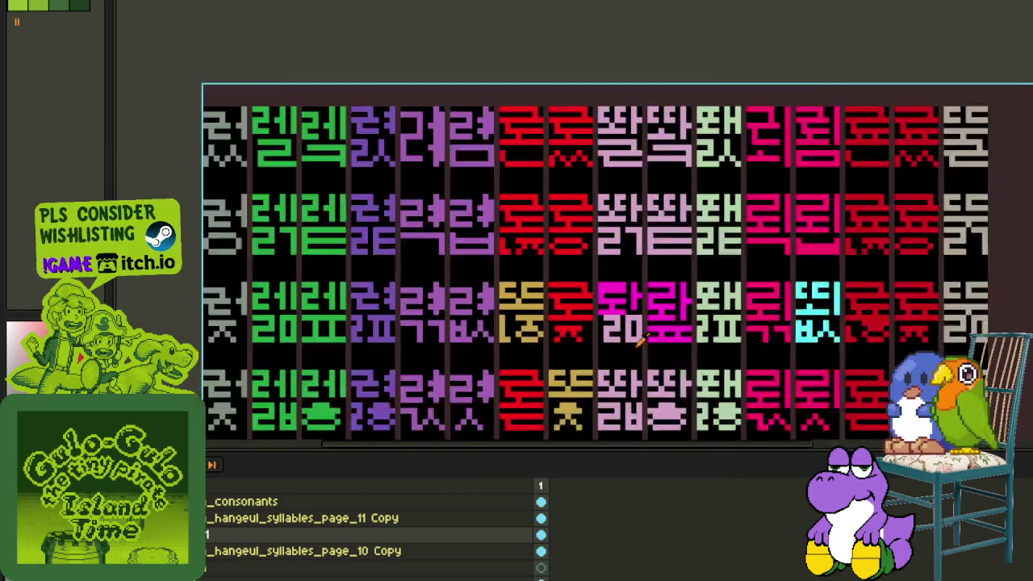
scroll(620, 317, up, 3)
scroll(619, 317, up, 1)
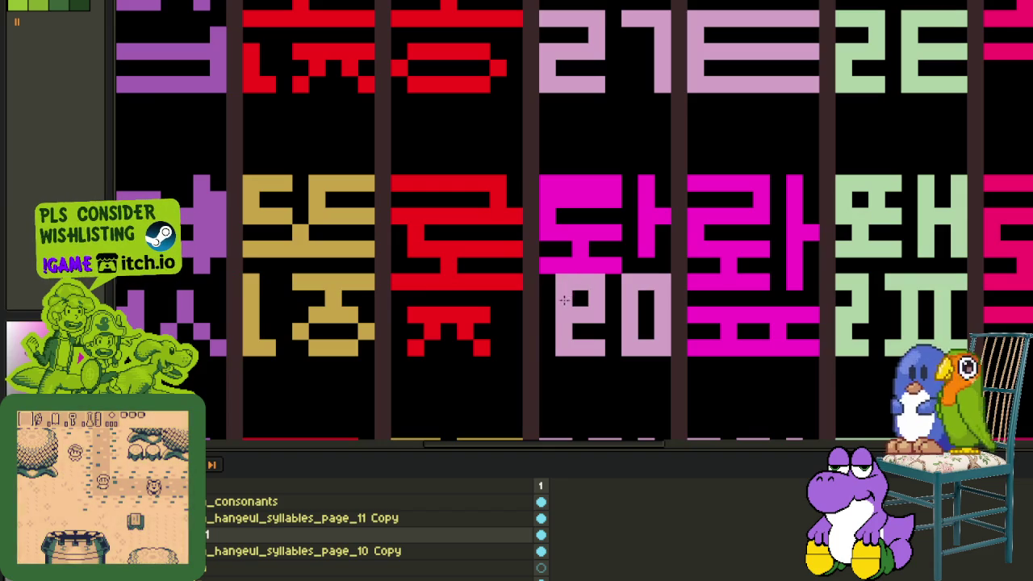
- Undo a test stroke, shift the glyph's top, and fill the leftover pink block magenta
mouse_move(562, 298)
mouse_down()
mouse_move(554, 288)
mouse_move(654, 284)
mouse_move(637, 309)
mouse_up()
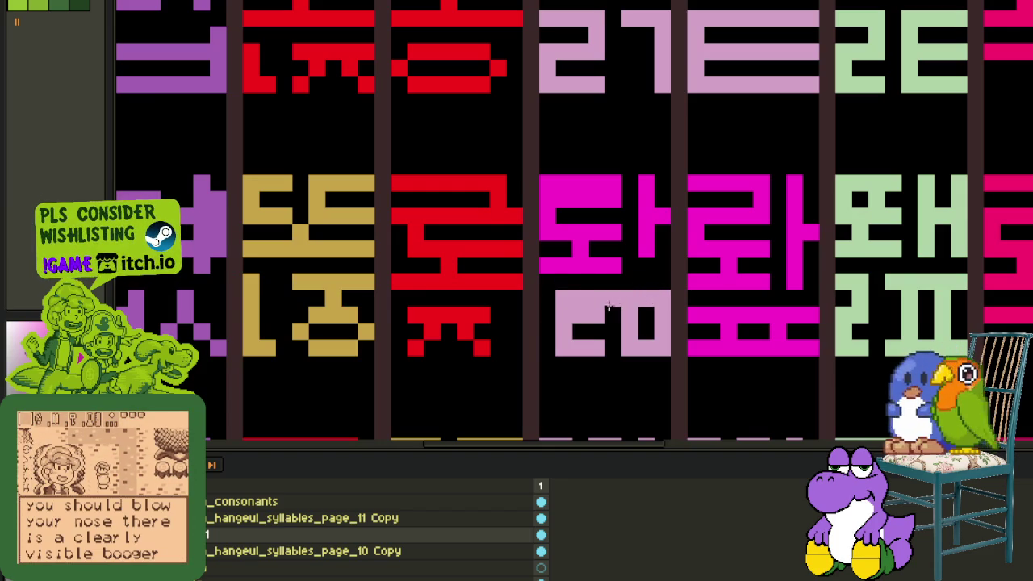
key(ctrl+z)
key(ctrl+z)
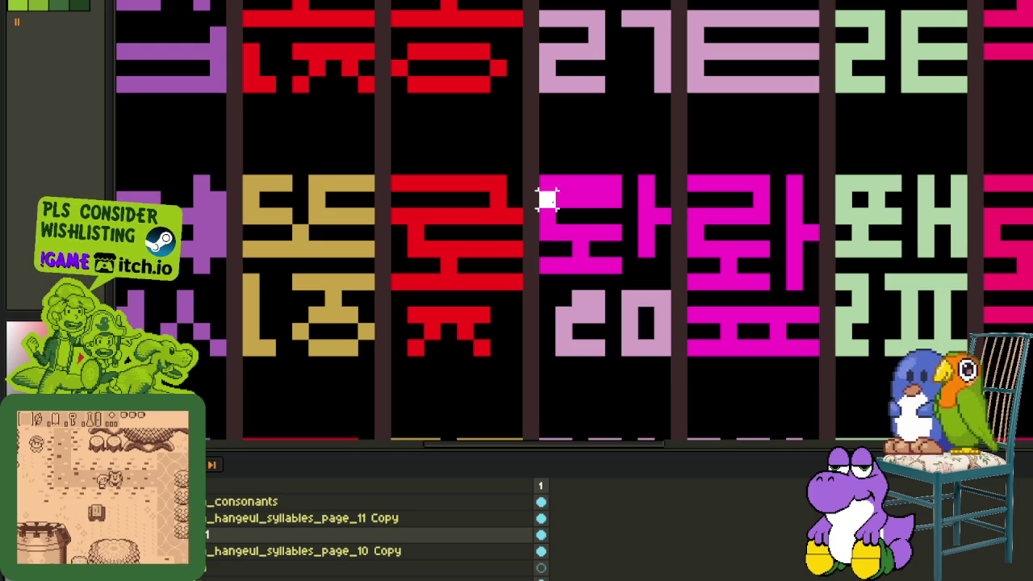
mouse_move(547, 199)
mouse_down()
mouse_move(634, 269)
mouse_move(613, 258)
mouse_up()
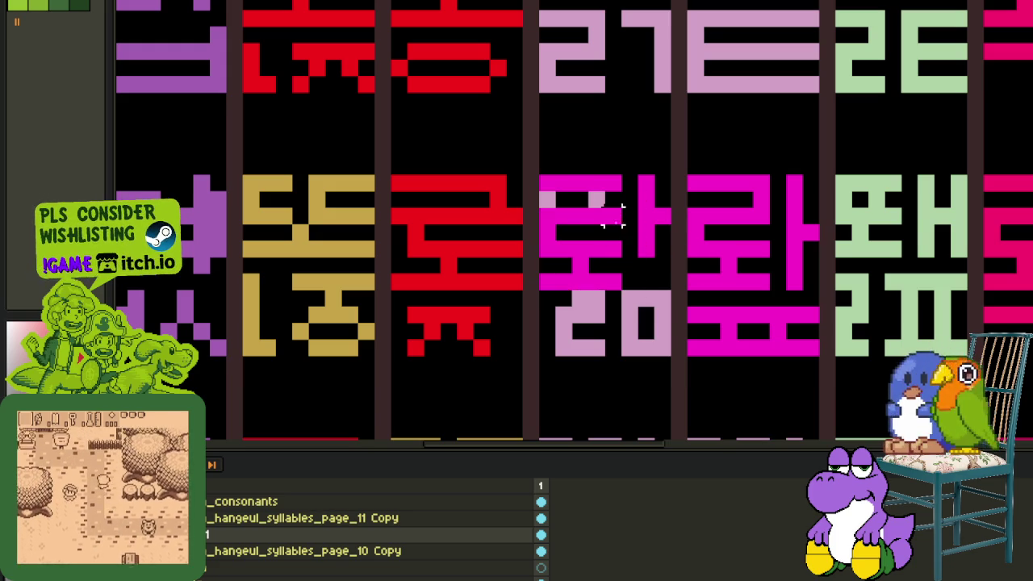
click(548, 204)
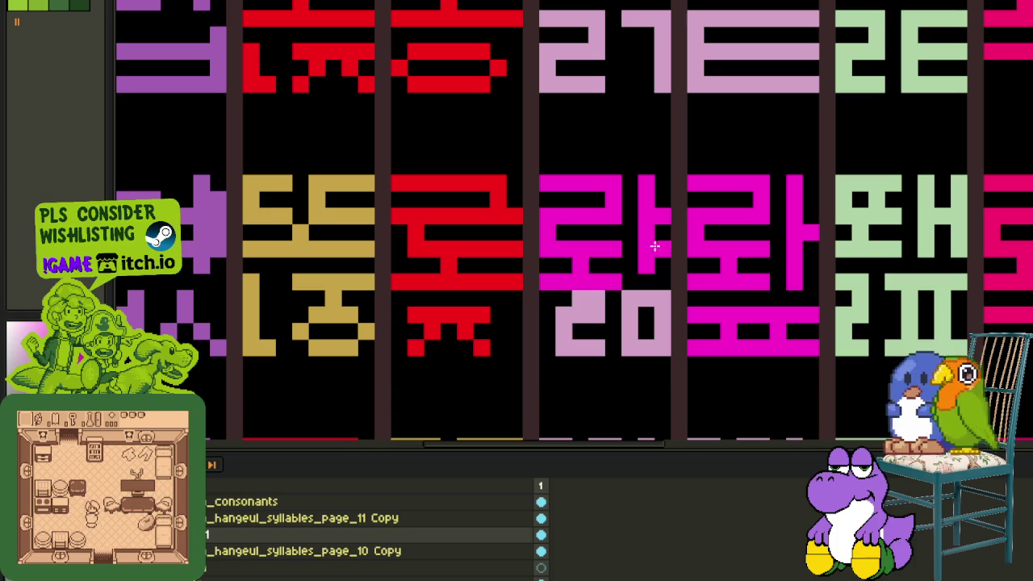
scroll(662, 214, down, 3)
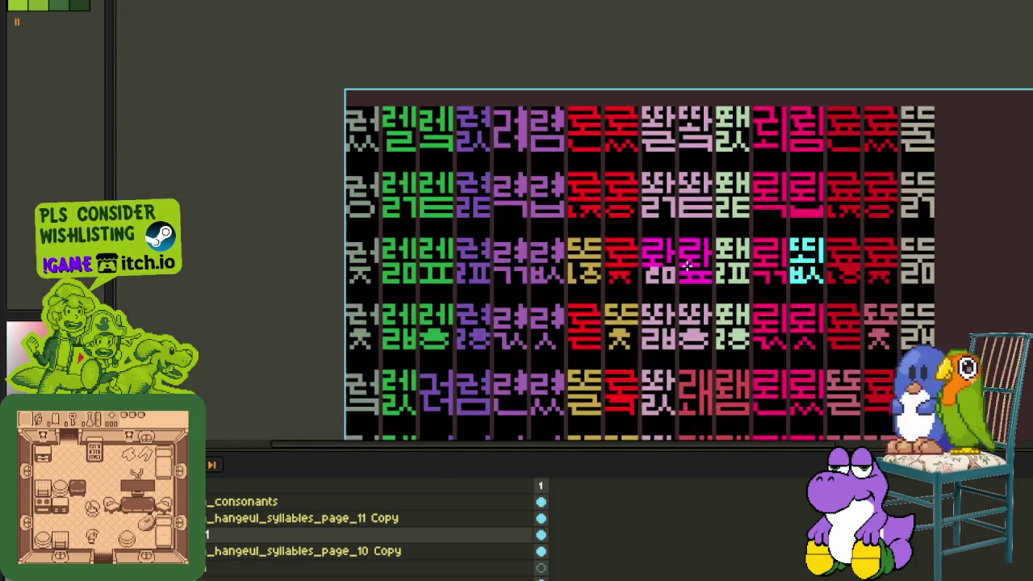
- Zoom onto the ㅂ under the pink 똬 glyph and fix its pixels with the pencil
drag(703, 182, 693, 245)
scroll(652, 208, down, 1)
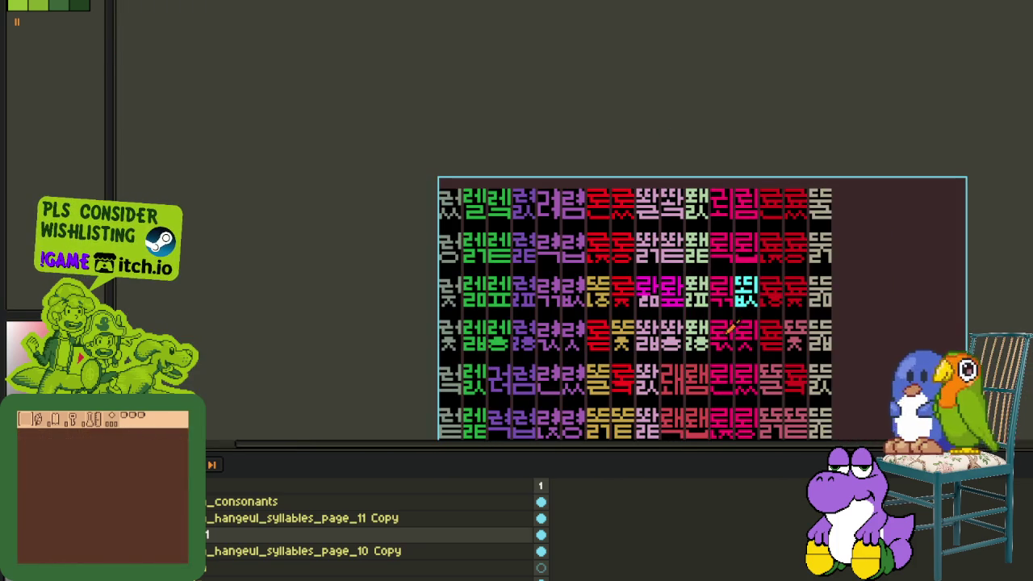
scroll(678, 316, up, 1)
scroll(658, 311, up, 1)
scroll(645, 311, up, 1)
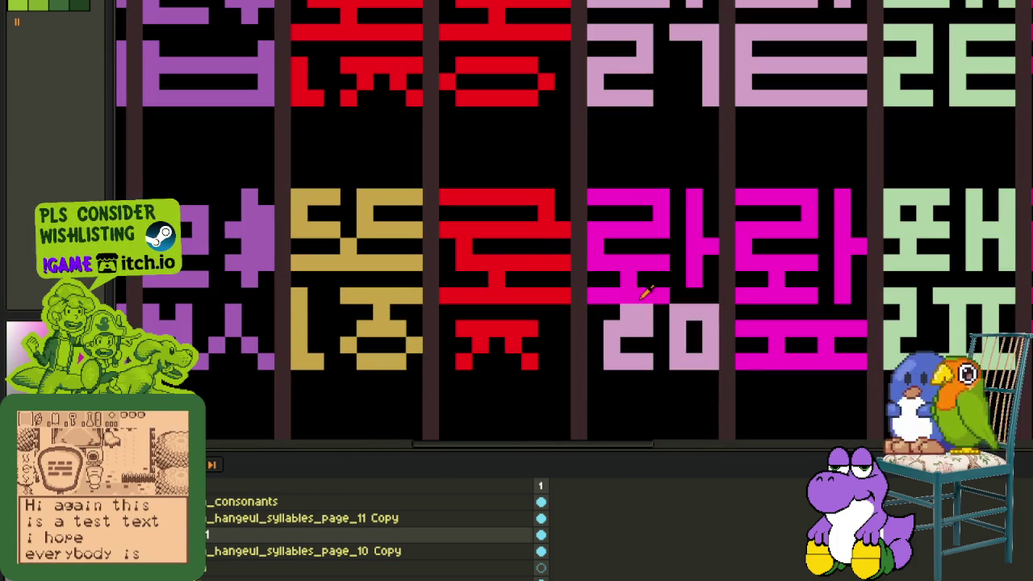
scroll(696, 329, down, 2)
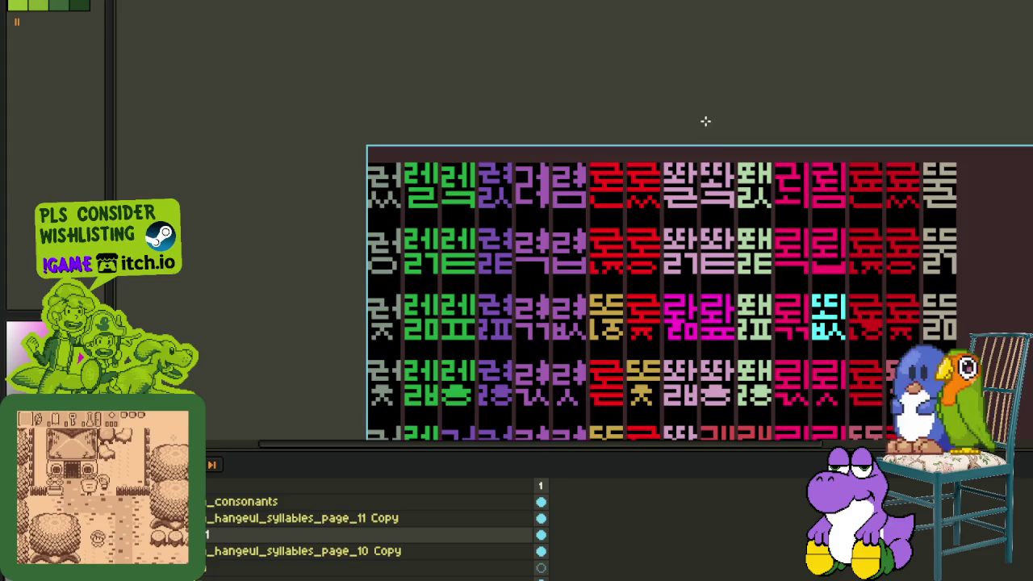
scroll(712, 238, down, 1)
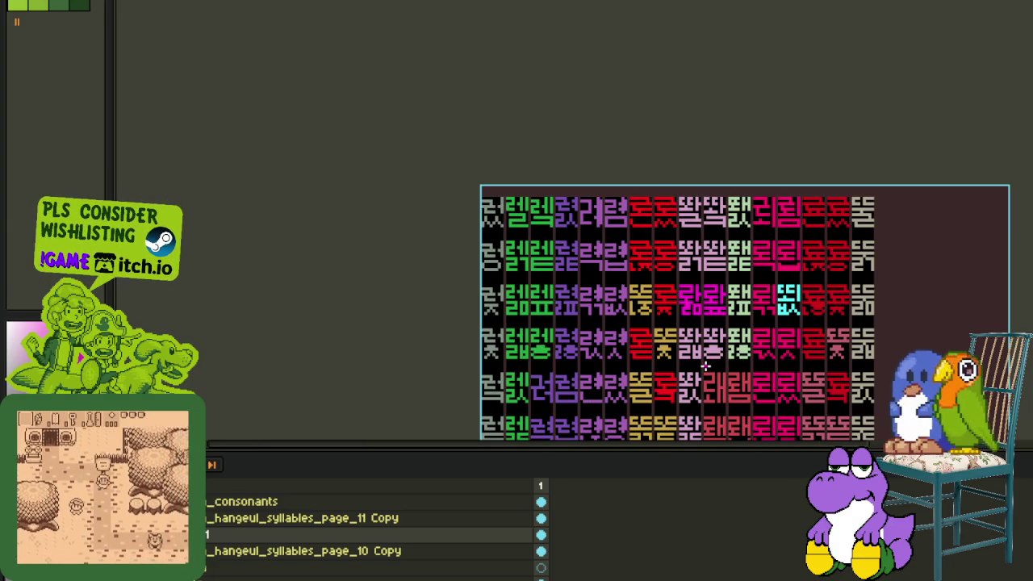
scroll(699, 368, up, 1)
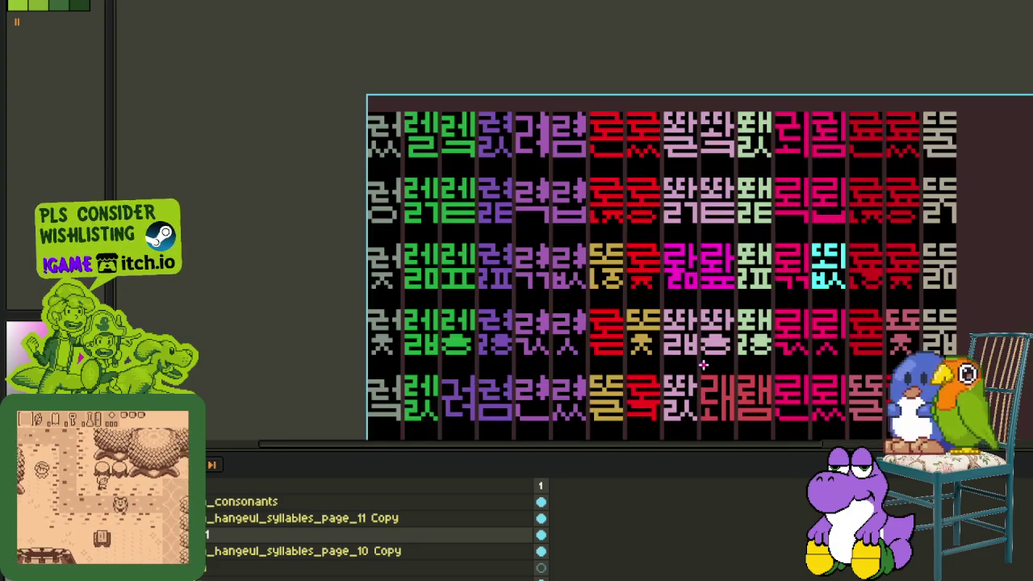
scroll(690, 365, up, 1)
scroll(686, 339, up, 3)
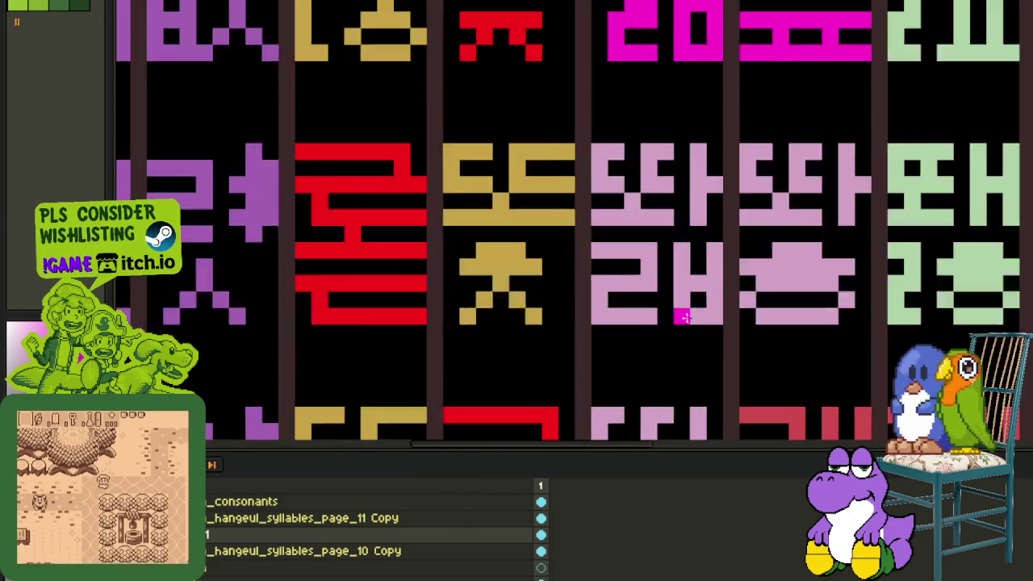
scroll(694, 282, up, 1)
click(708, 248)
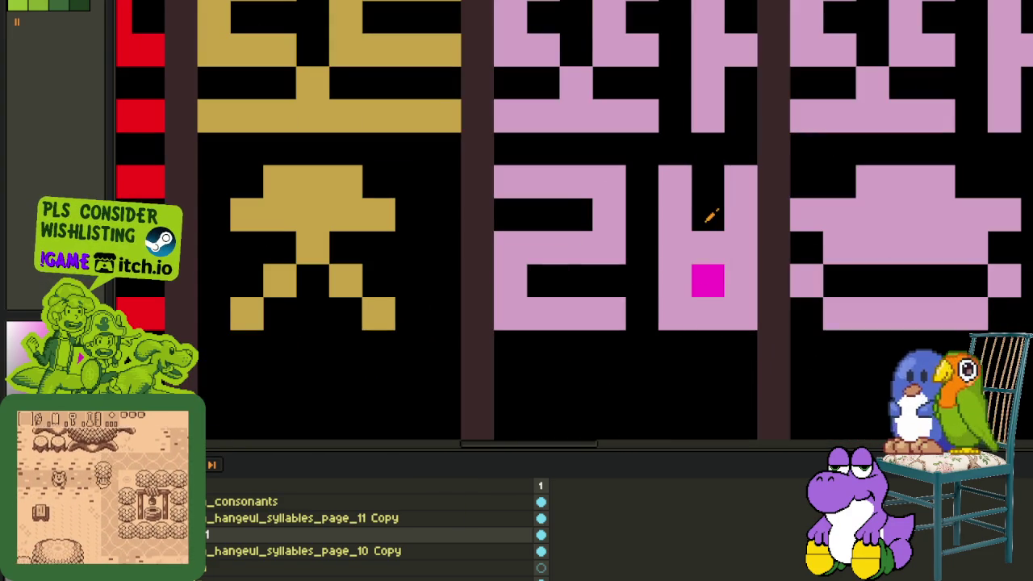
right_click(675, 181)
right_click(741, 181)
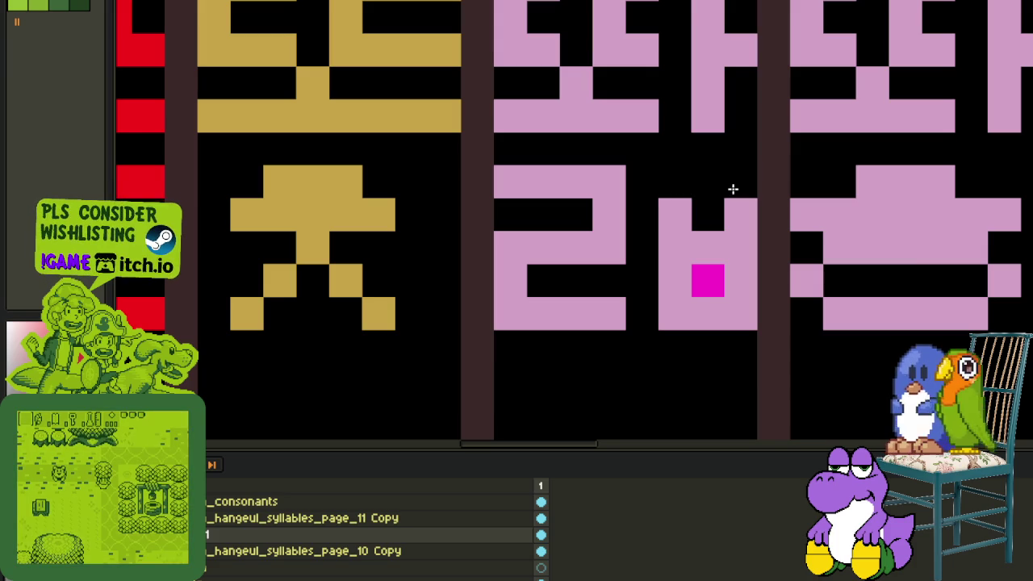
right_click(713, 247)
- Fill the ㅂ magenta and add a magenta ㅁ to the glyph's lower part
click(729, 271)
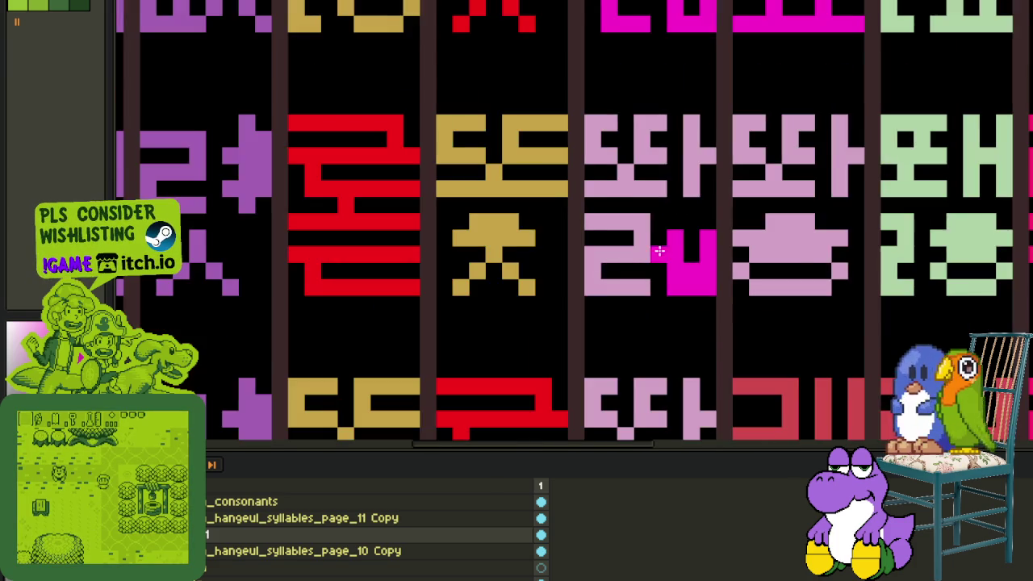
scroll(666, 251, down, 1)
scroll(662, 257, down, 2)
scroll(670, 242, up, 1)
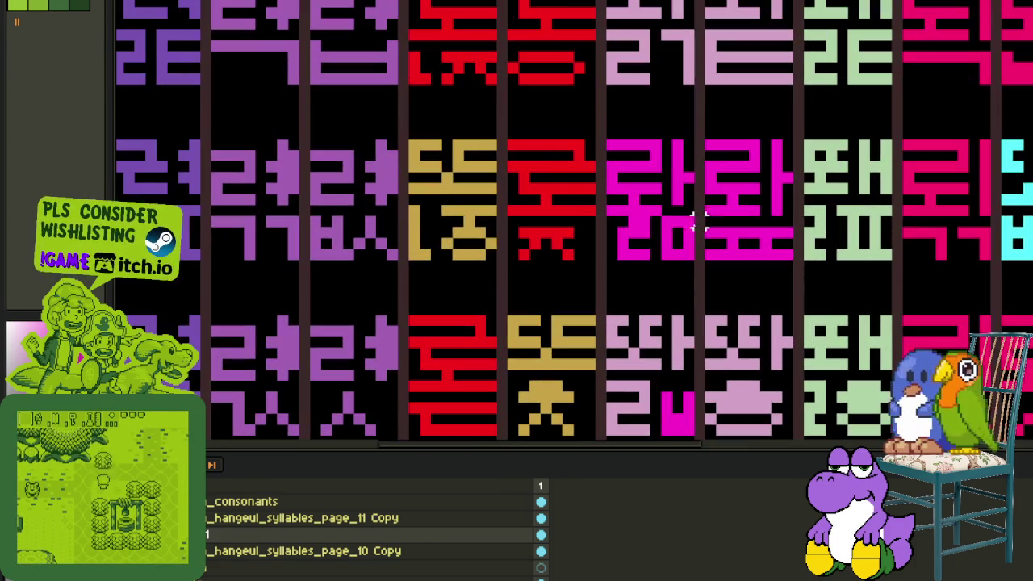
click(635, 242)
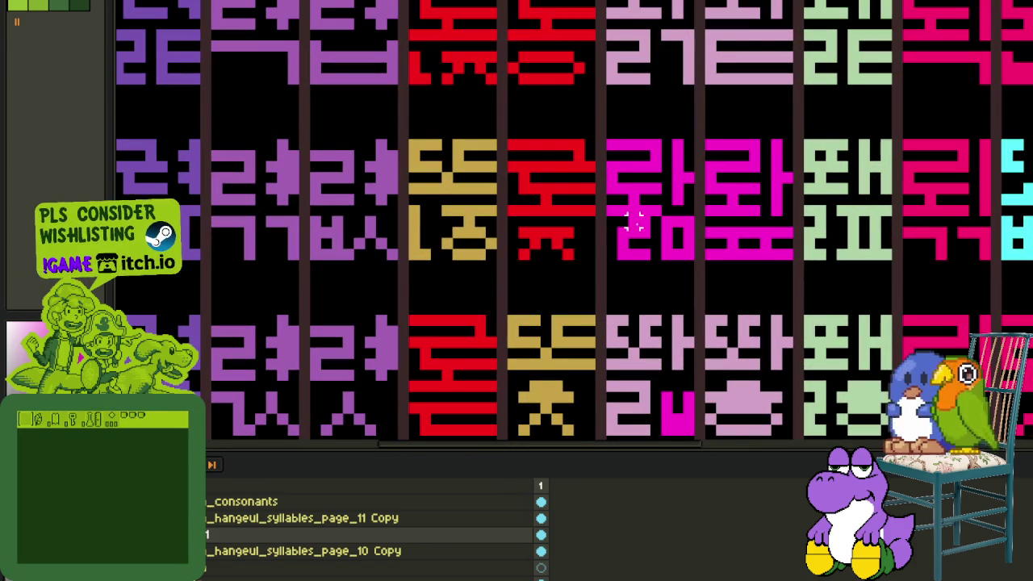
- Reposition magenta pieces in the 똬 glyph and save the sprite sheet
mouse_move(635, 237)
mouse_down()
mouse_move(650, 292)
mouse_move(634, 269)
mouse_up()
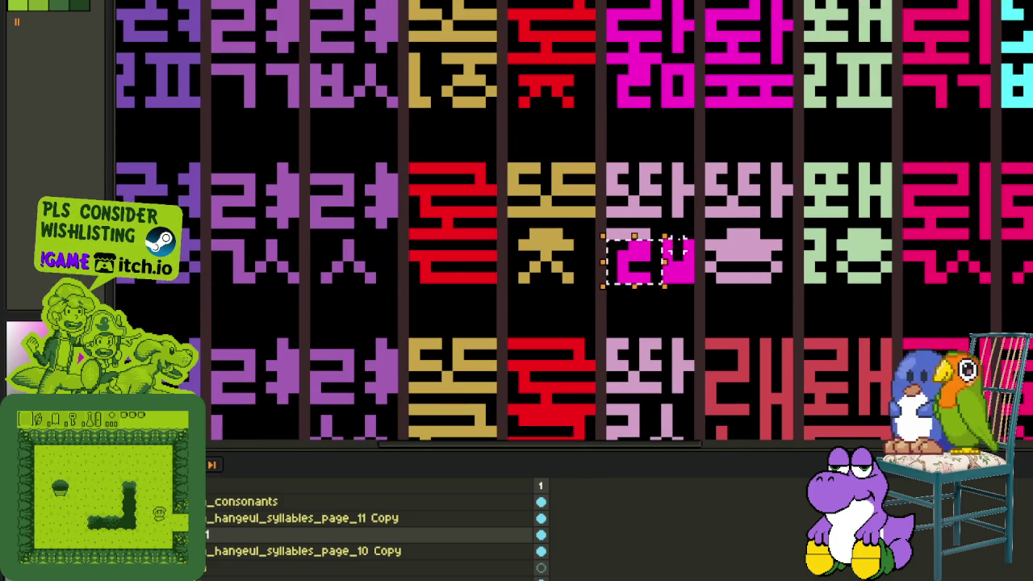
scroll(654, 243, up, 1)
scroll(618, 240, down, 2)
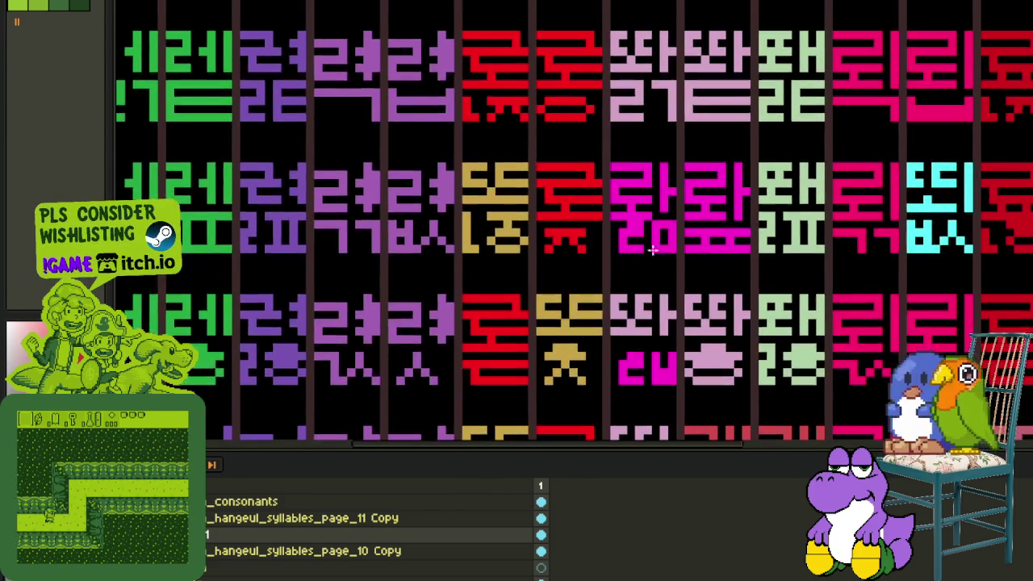
scroll(652, 277, up, 2)
drag(664, 219, 554, 120)
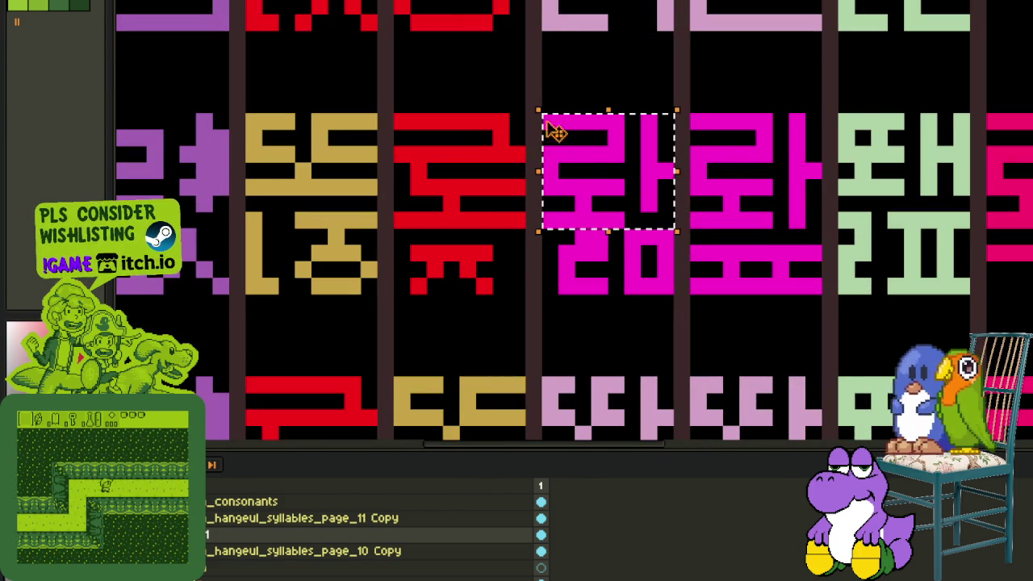
mouse_move(568, 167)
mouse_down()
mouse_move(557, 451)
mouse_move(575, 176)
mouse_up()
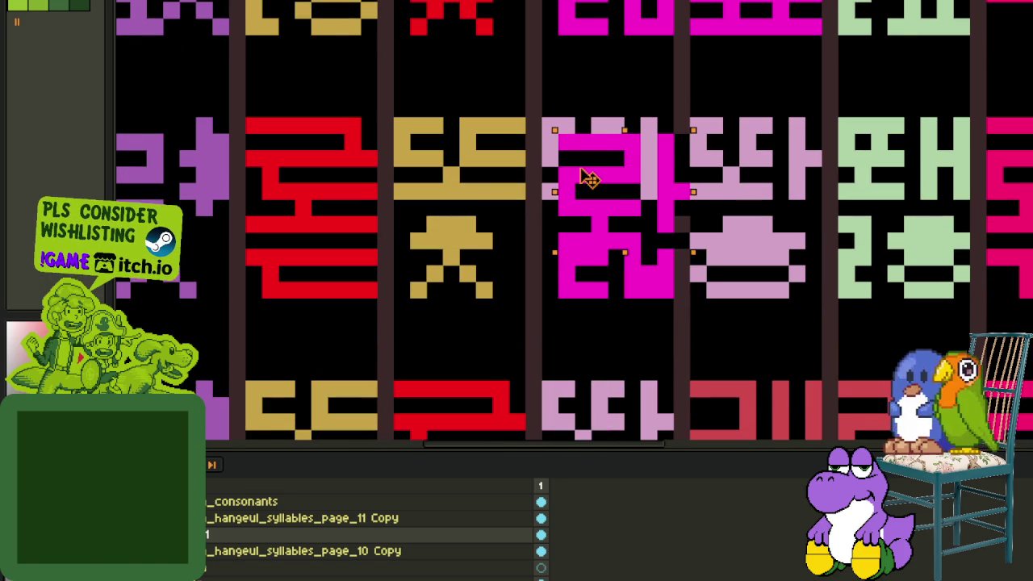
scroll(613, 242, down, 1)
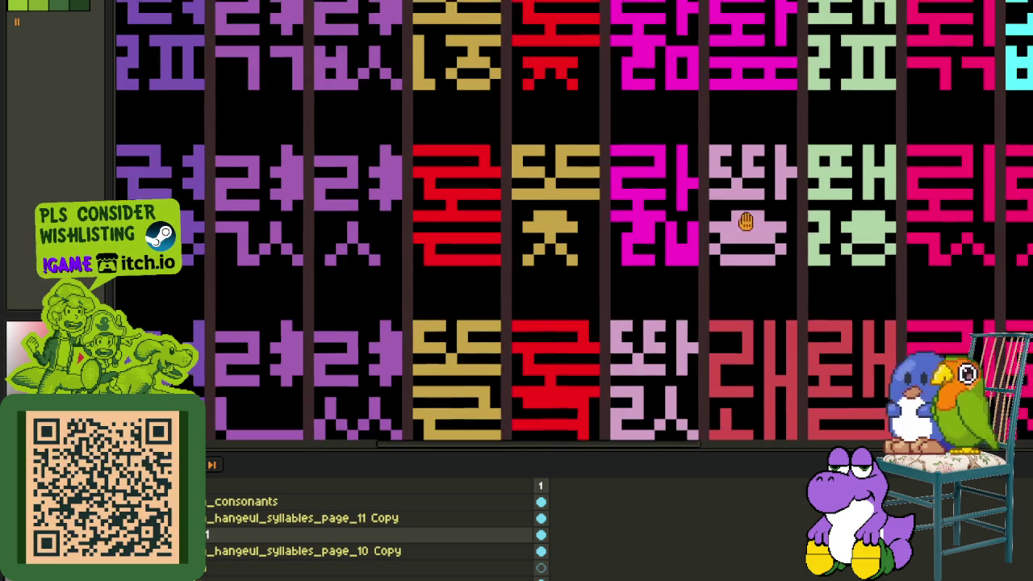
key(ctrl+s)
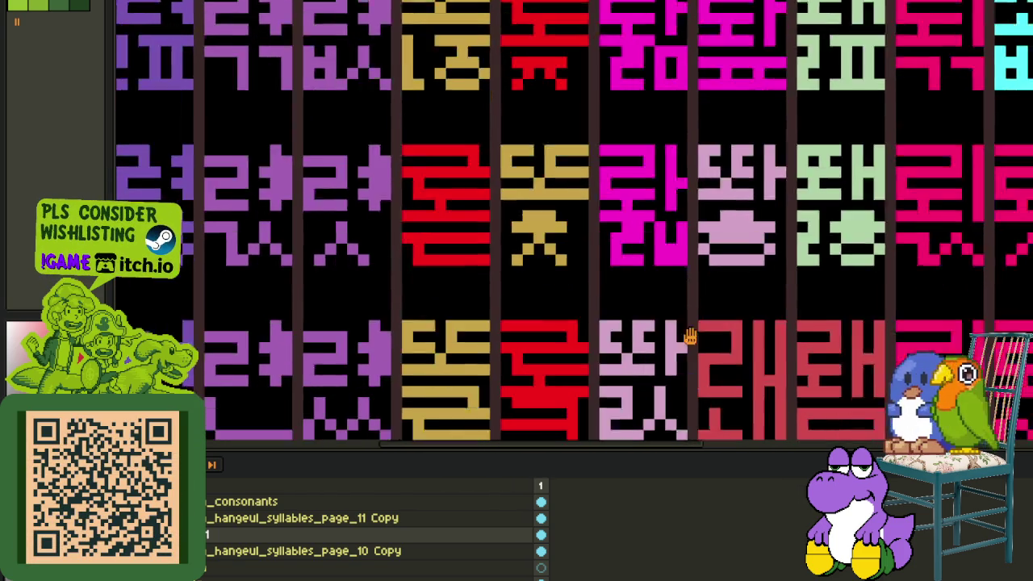
- Copy the top magenta glyph piece into the lower pink glyph and commit it
drag(694, 347, 657, 182)
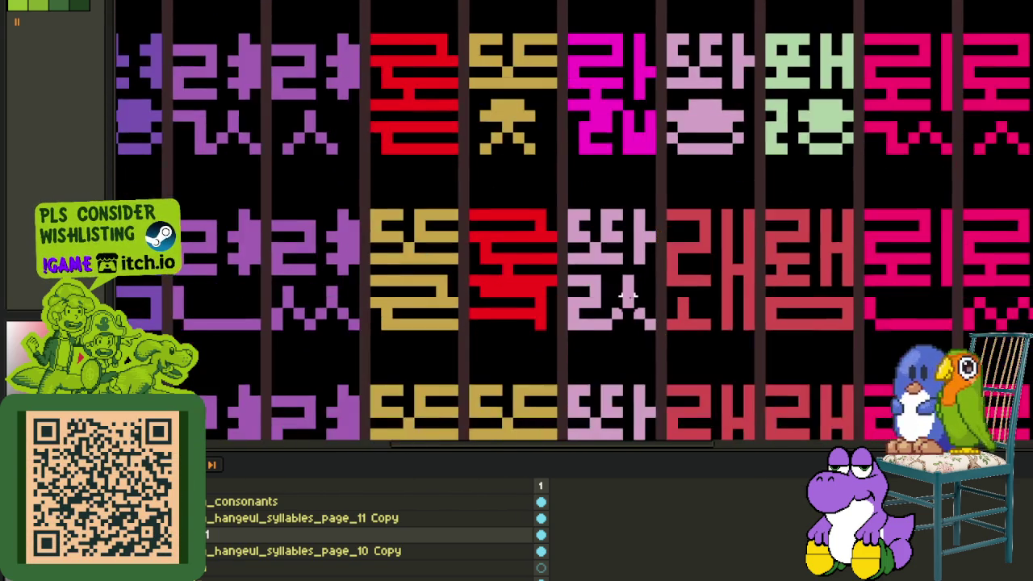
scroll(609, 274, up, 1)
drag(621, 91, 533, 18)
drag(571, 60, 571, 321)
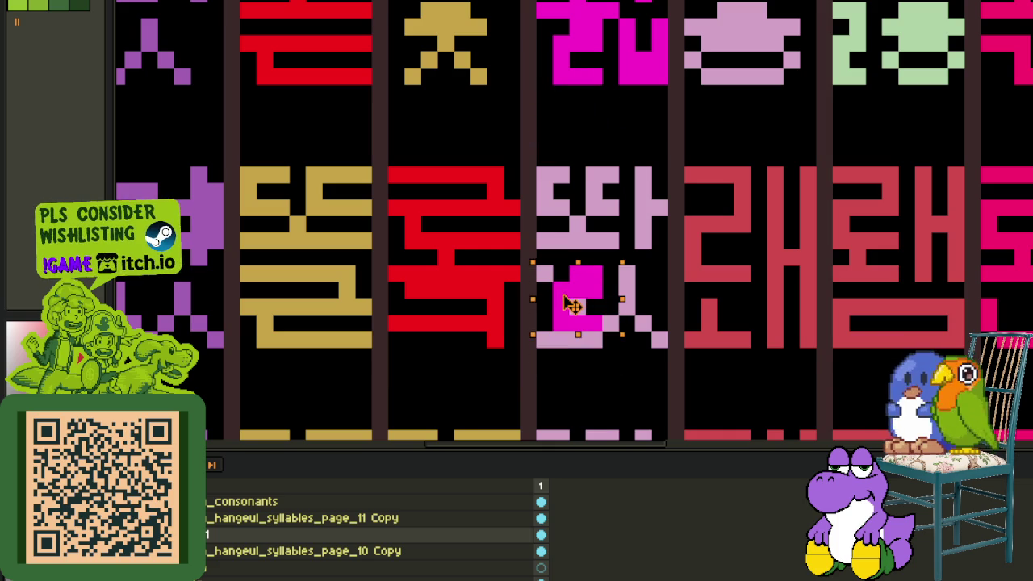
key(Return)
key(ctrl+d)
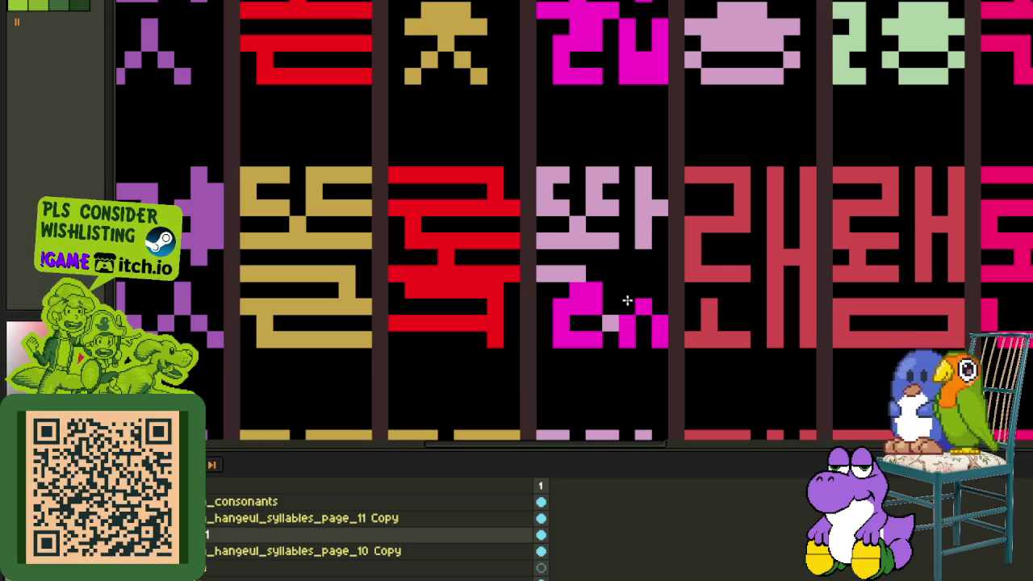
scroll(575, 270, down, 2)
- Copy the top magenta 롸 down into the lower glyph cell
scroll(590, 226, up, 1)
scroll(605, 210, up, 1)
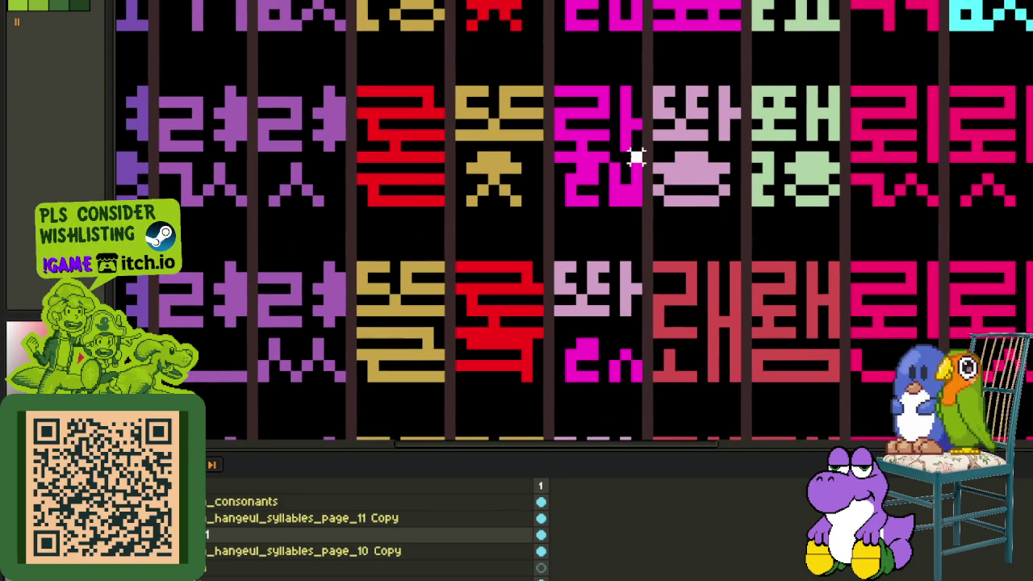
drag(637, 157, 563, 93)
mouse_move(576, 131)
mouse_down()
mouse_move(589, 297)
mouse_move(580, 295)
mouse_up()
key(Return)
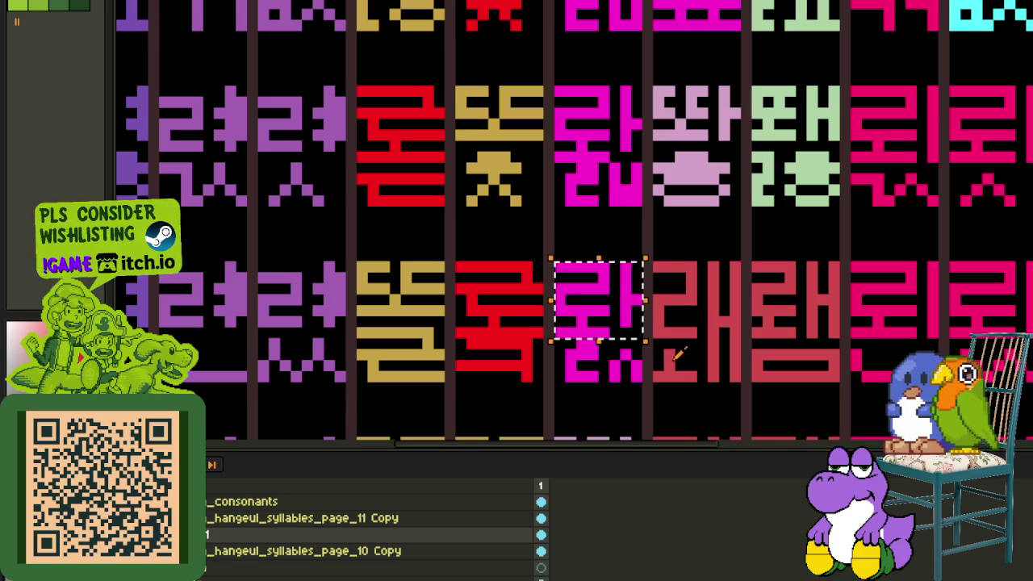
key(ctrl+d)
- Add pink pixels to the ㅍ glyph and paste the magenta 롸 onto it
scroll(627, 363, up, 1)
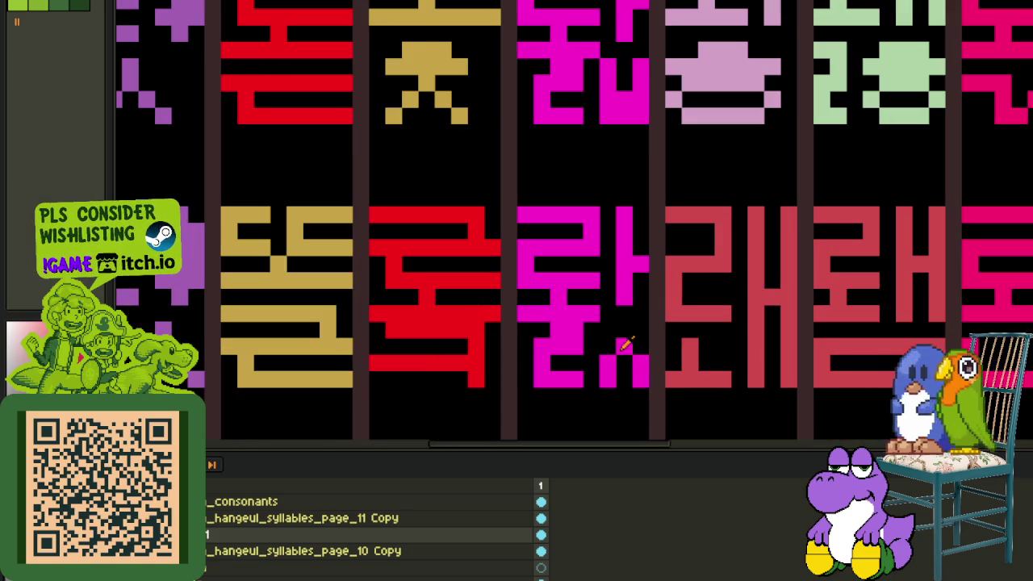
scroll(623, 334, down, 3)
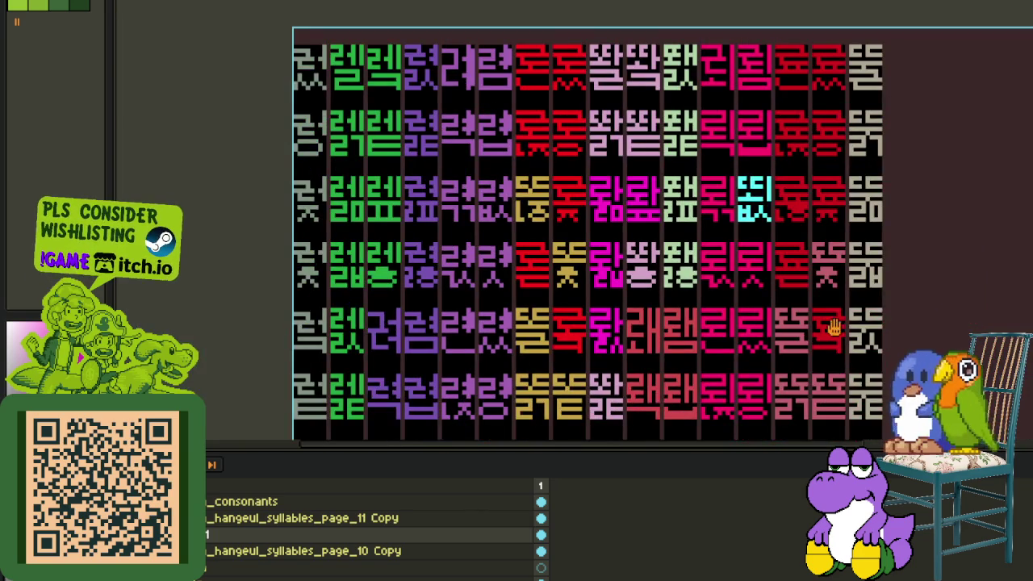
scroll(836, 327, up, 1)
scroll(560, 286, up, 1)
scroll(598, 352, up, 1)
mouse_move(598, 355)
mouse_down()
mouse_move(582, 292)
mouse_move(565, 300)
mouse_up()
scroll(565, 299, up, 2)
scroll(567, 242, up, 2)
scroll(554, 269, down, 3)
scroll(593, 360, up, 1)
scroll(588, 368, up, 1)
mouse_move(578, 369)
mouse_down()
mouse_move(640, 366)
mouse_move(581, 345)
mouse_move(636, 297)
mouse_up()
key(ctrl+v)
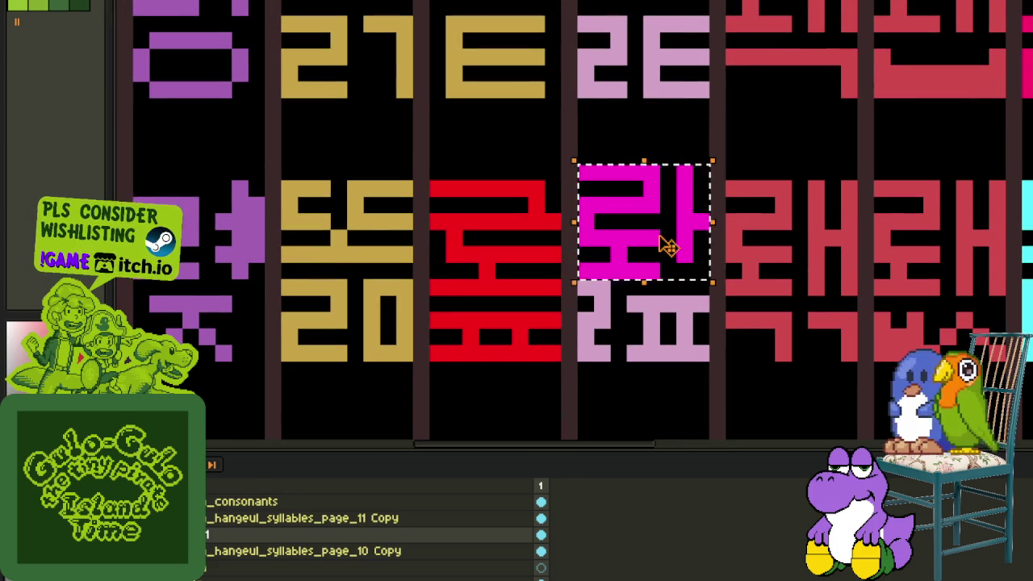
- Commit the pasted 롸 and move the magenta ㄹ down onto the pink glyph
key(ctrl+d)
scroll(668, 261, down, 2)
scroll(754, 243, down, 1)
scroll(686, 181, up, 3)
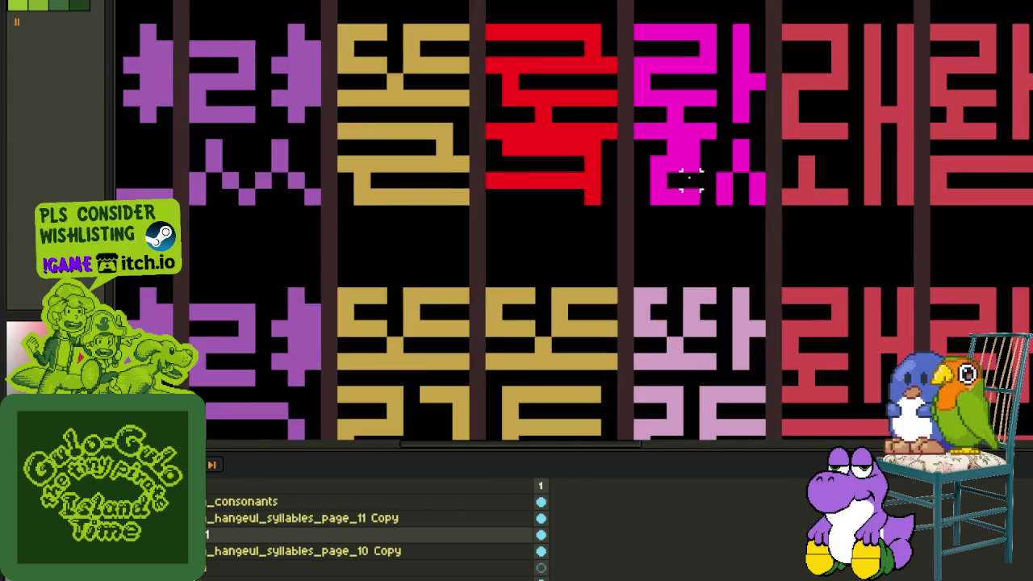
scroll(686, 181, up, 1)
drag(707, 131, 616, 222)
mouse_move(669, 201)
mouse_down()
mouse_move(650, 286)
mouse_move(645, 254)
mouse_up()
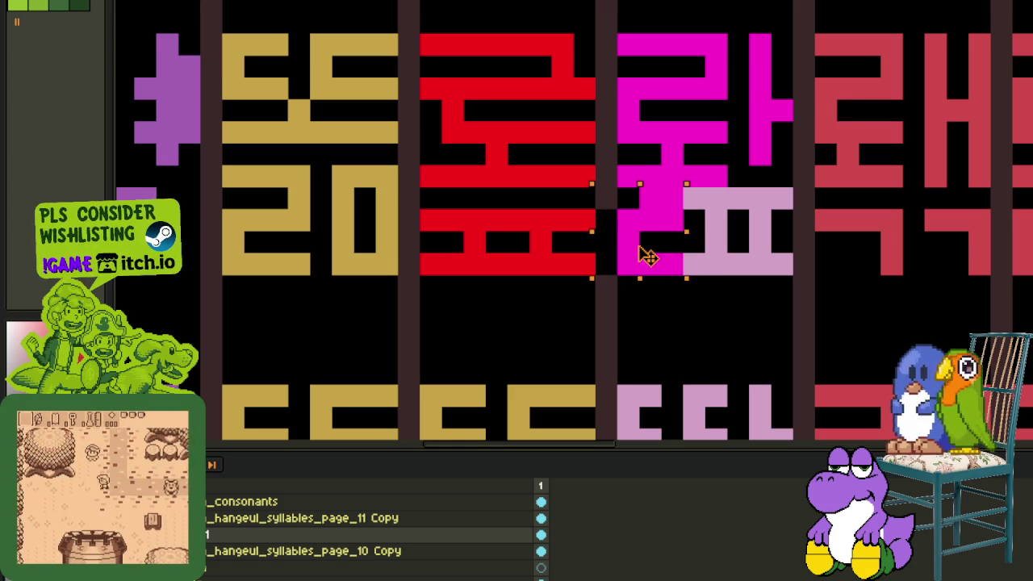
click(759, 230)
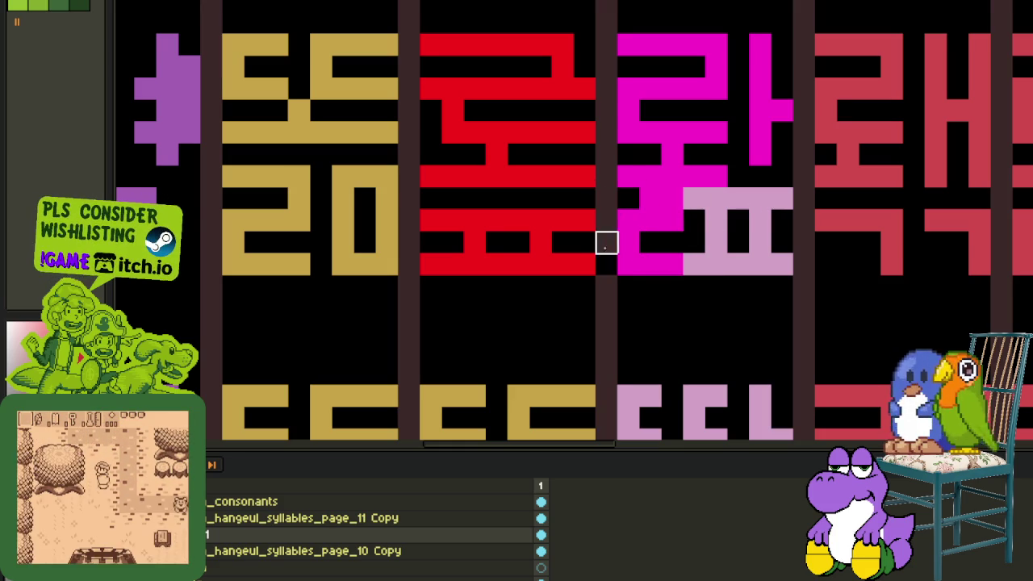
- Fill the pale pink ㅍ piece magenta
scroll(759, 235, down, 4)
scroll(762, 237, up, 1)
scroll(762, 237, up, 3)
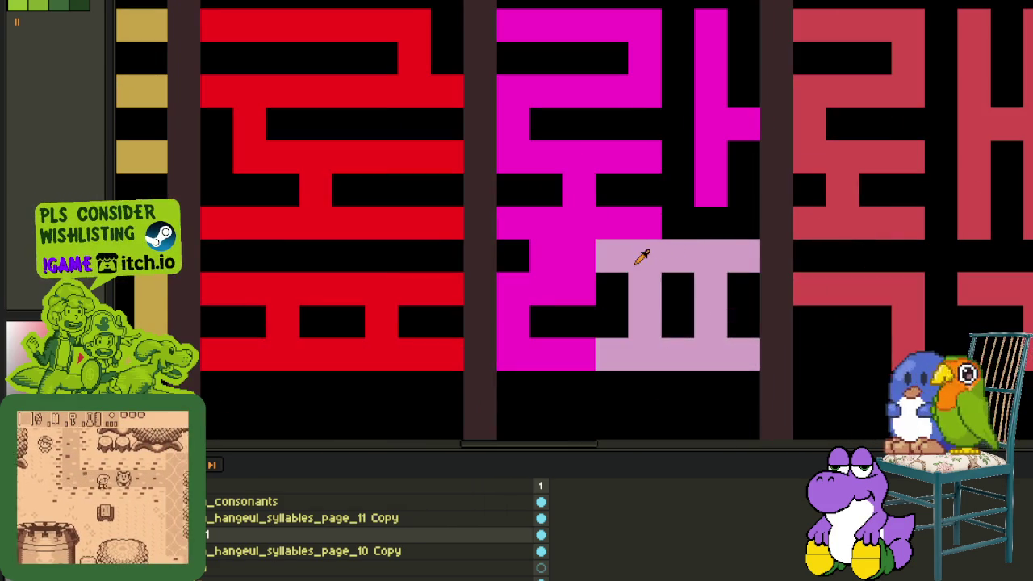
click(659, 266)
scroll(659, 266, down, 4)
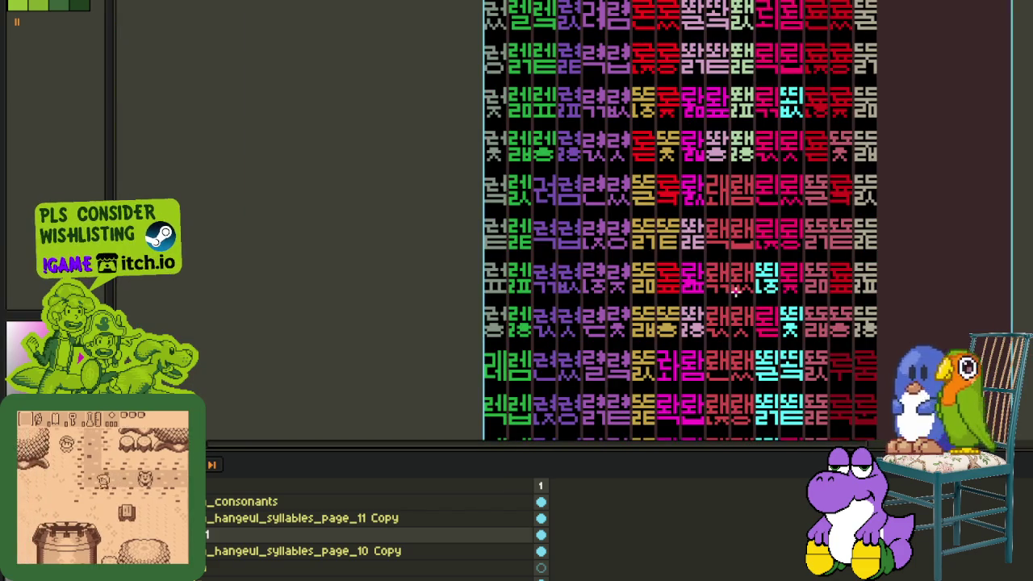
- Paint two stray magenta pixels and the magenta glyph's lower strokes black with the pencil
scroll(718, 290, up, 2)
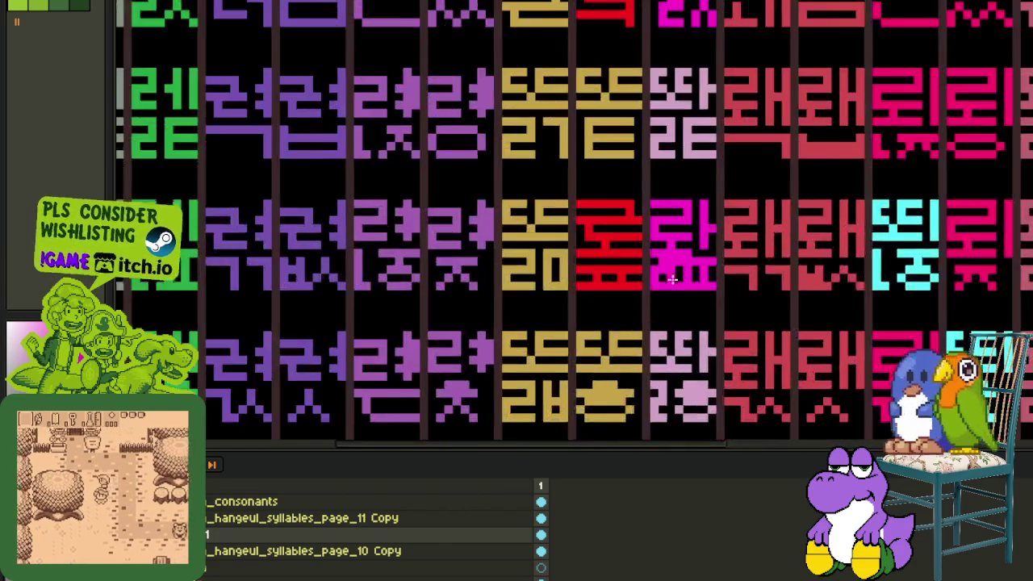
scroll(718, 290, up, 2)
click(682, 299)
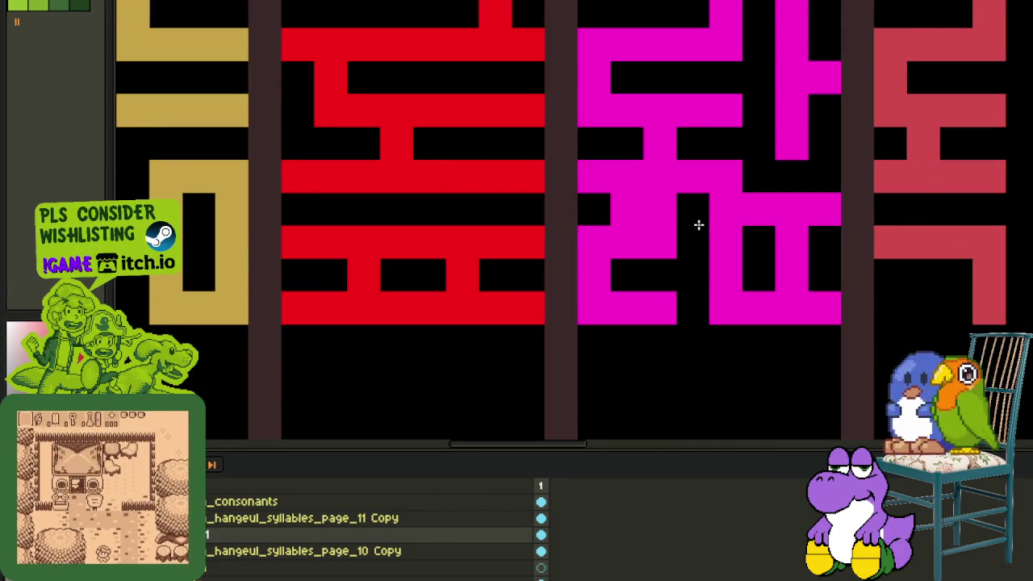
click(699, 230)
scroll(715, 234, down, 1)
scroll(770, 234, down, 1)
scroll(763, 223, up, 1)
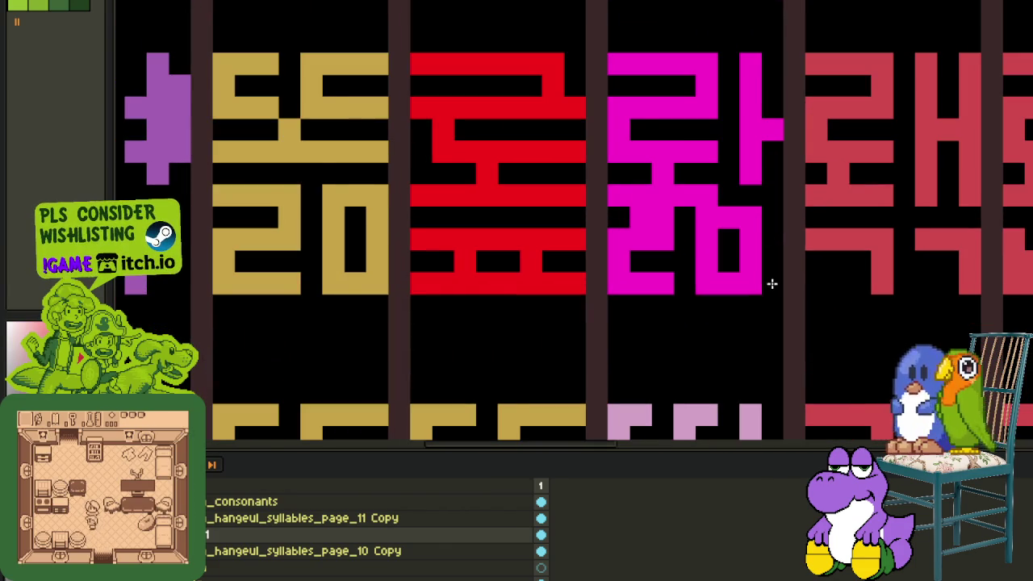
scroll(771, 283, down, 2)
scroll(776, 271, up, 2)
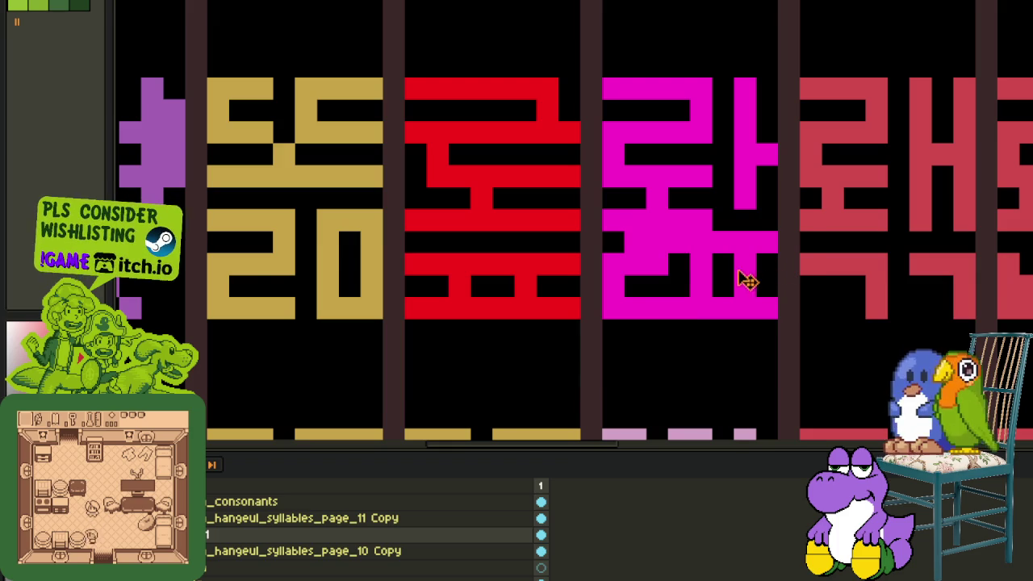
scroll(747, 278, down, 2)
scroll(755, 272, down, 1)
scroll(758, 268, up, 1)
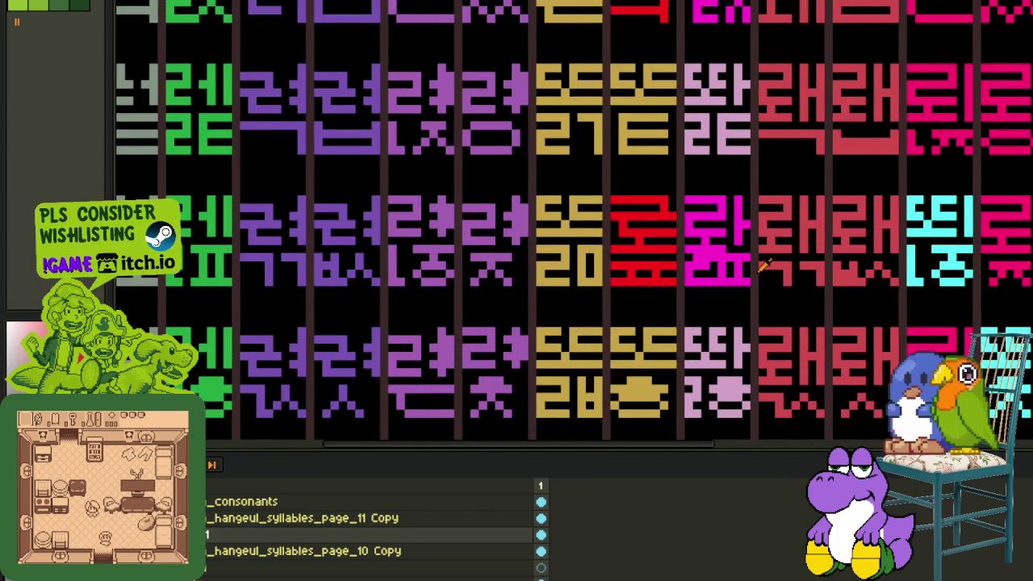
scroll(763, 266, up, 1)
scroll(726, 250, up, 2)
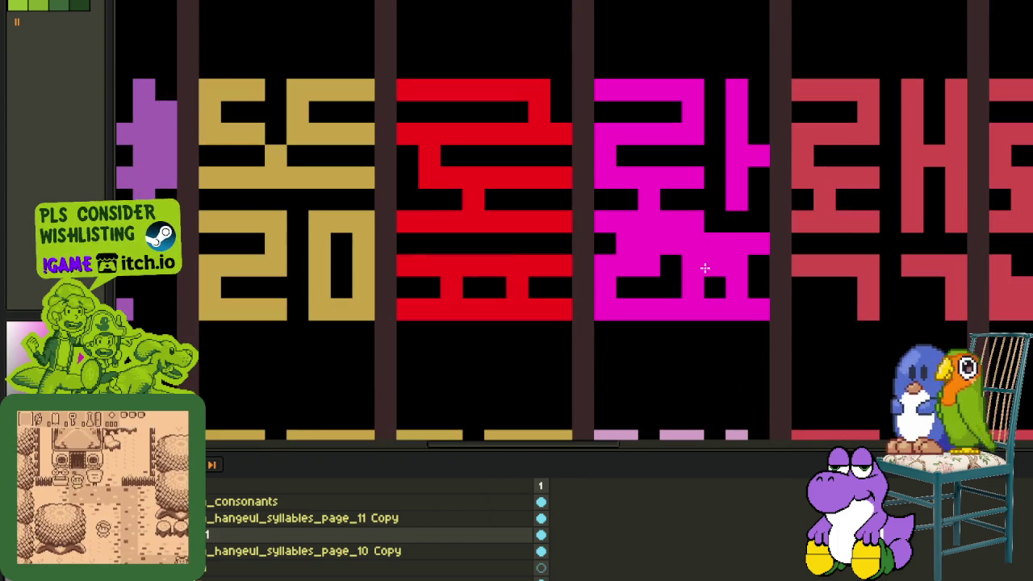
mouse_move(678, 262)
mouse_down()
mouse_move(687, 266)
mouse_move(678, 310)
mouse_up()
- Marquee a black block, blacken a stray pink pixel, and draw a new magenta stroke and pixel blocks
scroll(675, 256, down, 2)
scroll(726, 291, down, 1)
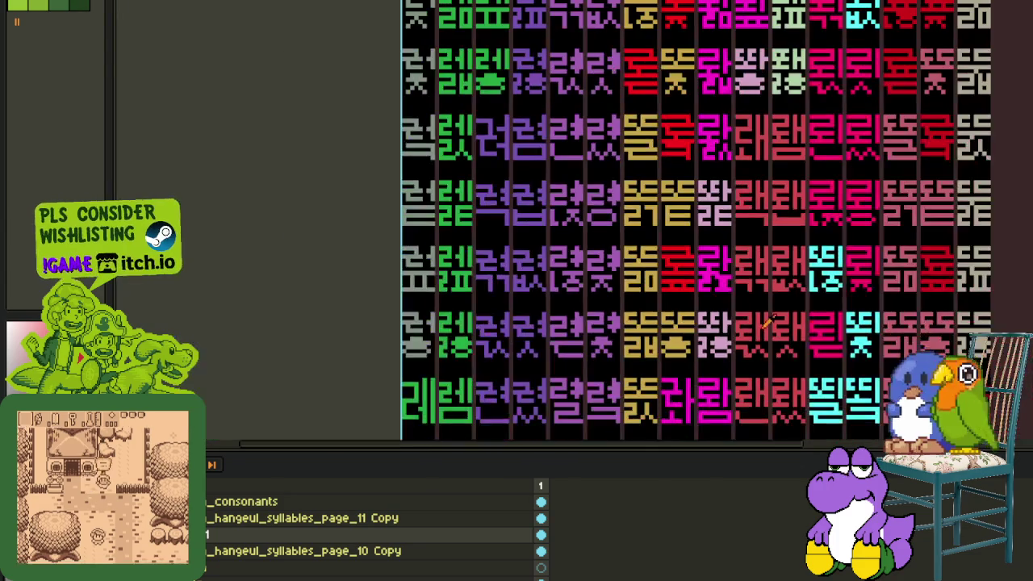
scroll(884, 279, down, 1)
scroll(960, 272, down, 2)
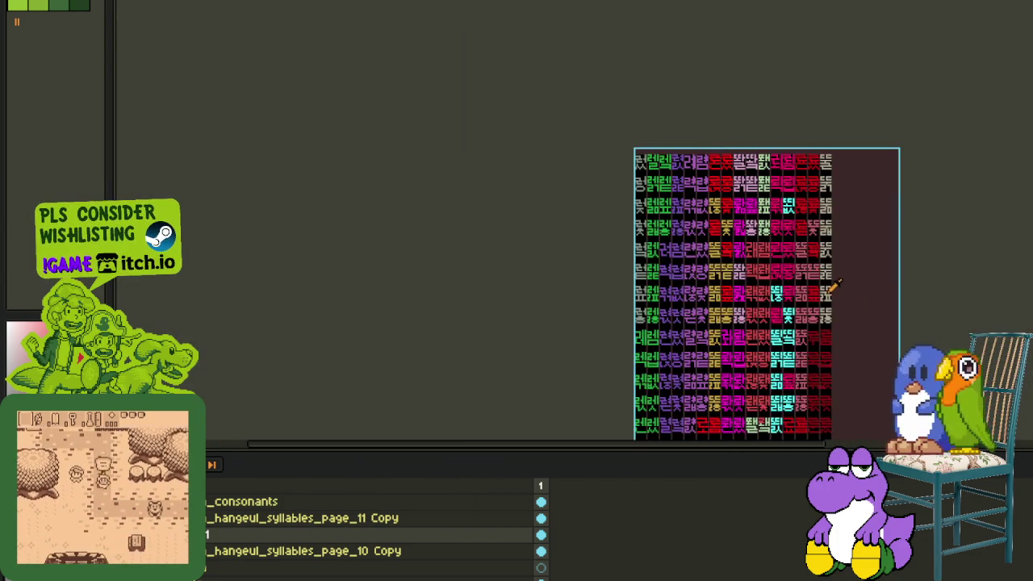
scroll(837, 291, up, 1)
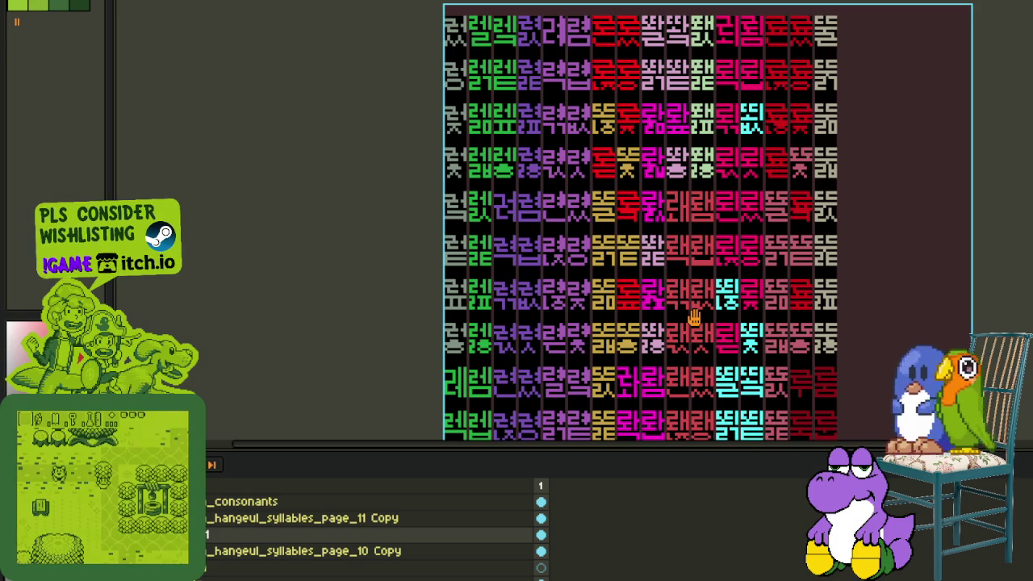
scroll(681, 329, up, 1)
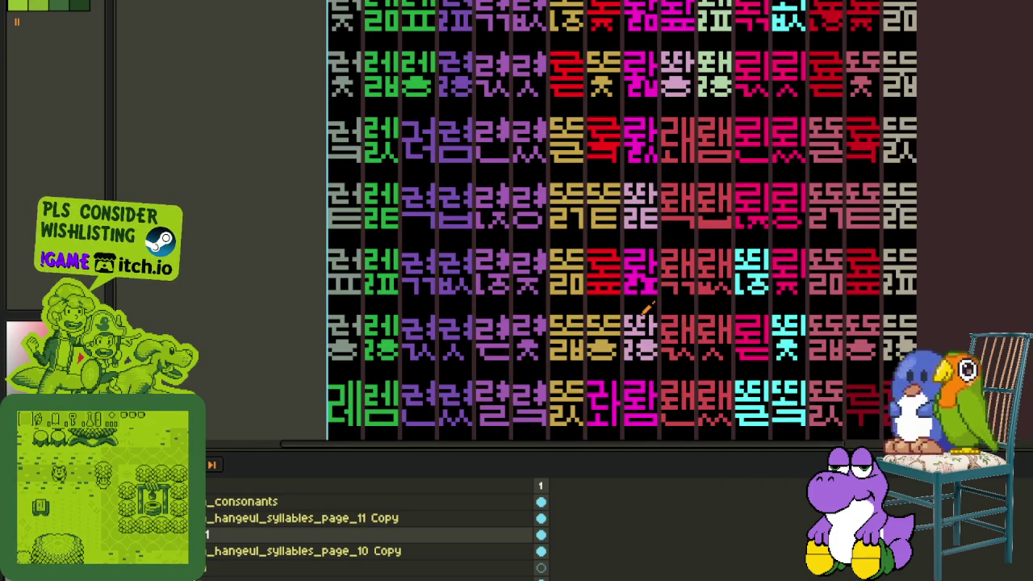
scroll(647, 306, up, 1)
scroll(652, 258, up, 1)
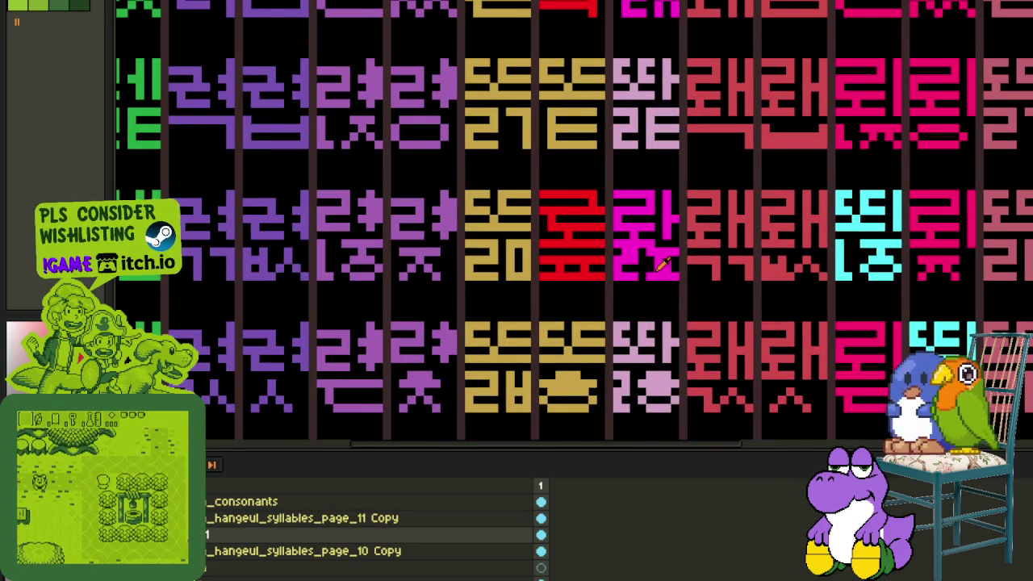
scroll(662, 266, down, 1)
scroll(655, 306, up, 2)
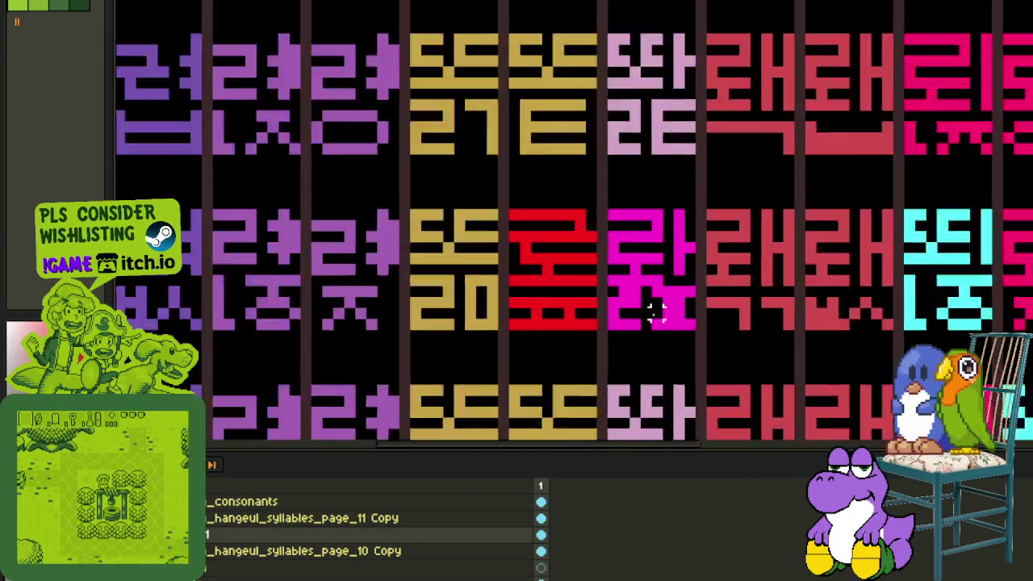
scroll(656, 310, up, 2)
mouse_move(607, 260)
mouse_down()
mouse_move(653, 348)
mouse_move(622, 313)
mouse_up()
scroll(682, 310, down, 1)
click(652, 330)
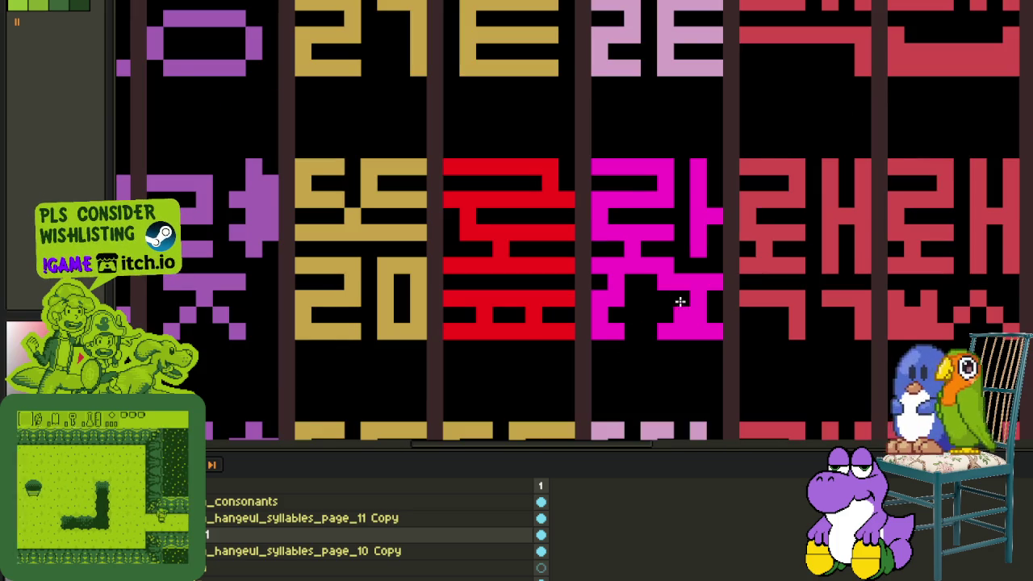
drag(666, 297, 667, 315)
click(649, 282)
click(650, 330)
scroll(650, 329, down, 3)
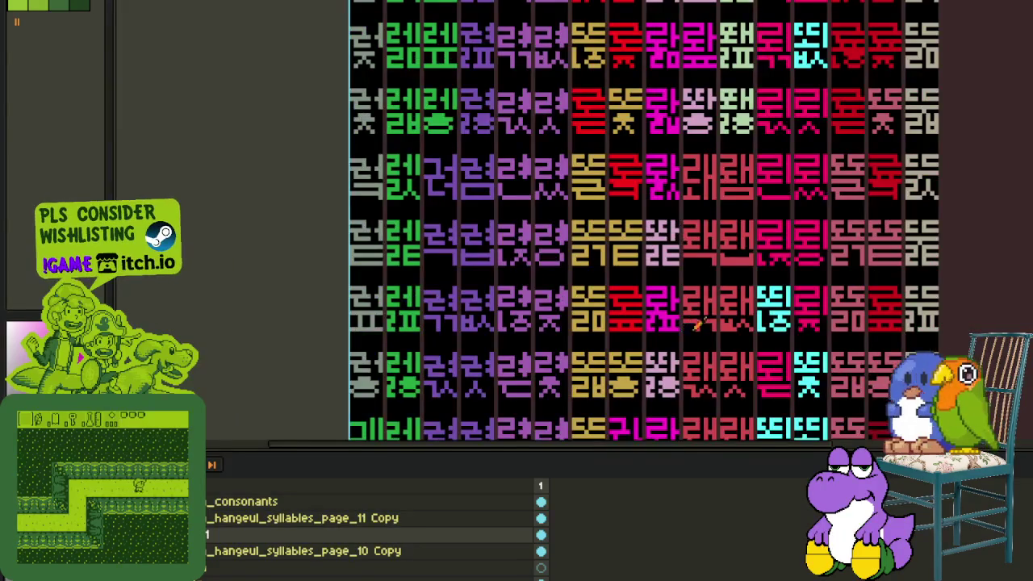
scroll(686, 323, down, 3)
scroll(512, 318, up, 3)
scroll(656, 296, down, 1)
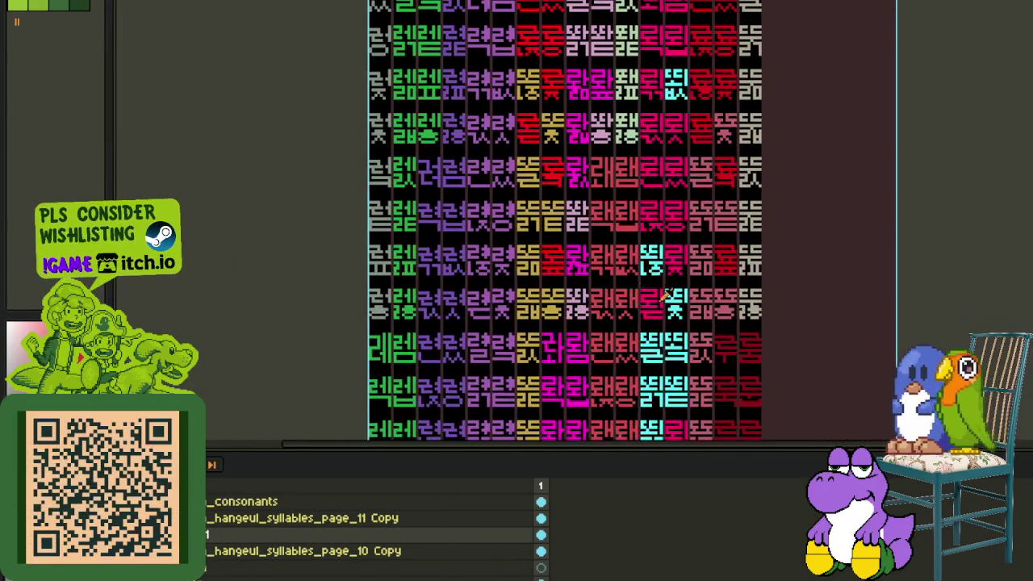
scroll(645, 297, up, 1)
scroll(608, 298, up, 1)
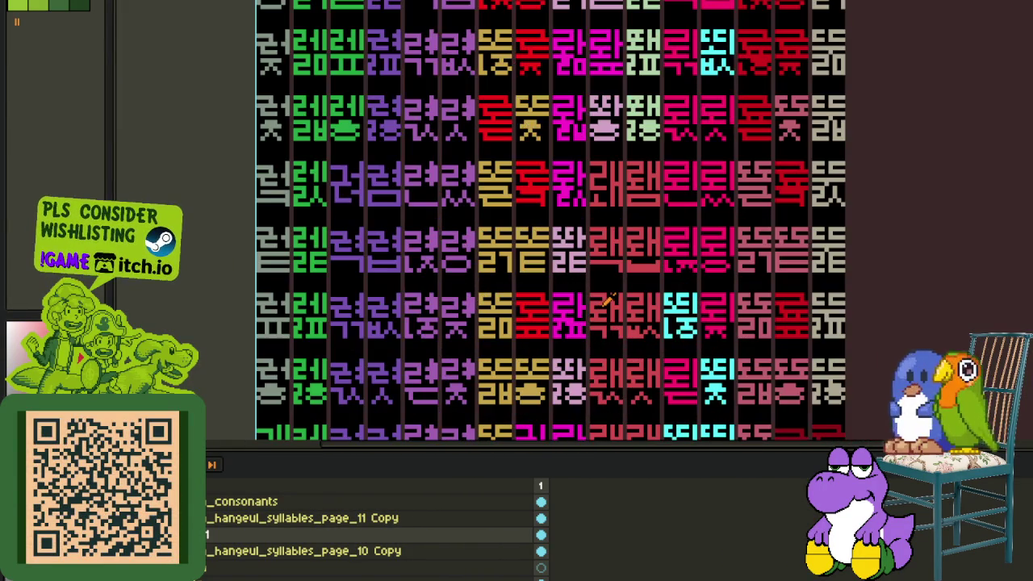
drag(604, 321, 629, 299)
drag(626, 334, 616, 318)
scroll(611, 297, up, 1)
scroll(568, 229, up, 1)
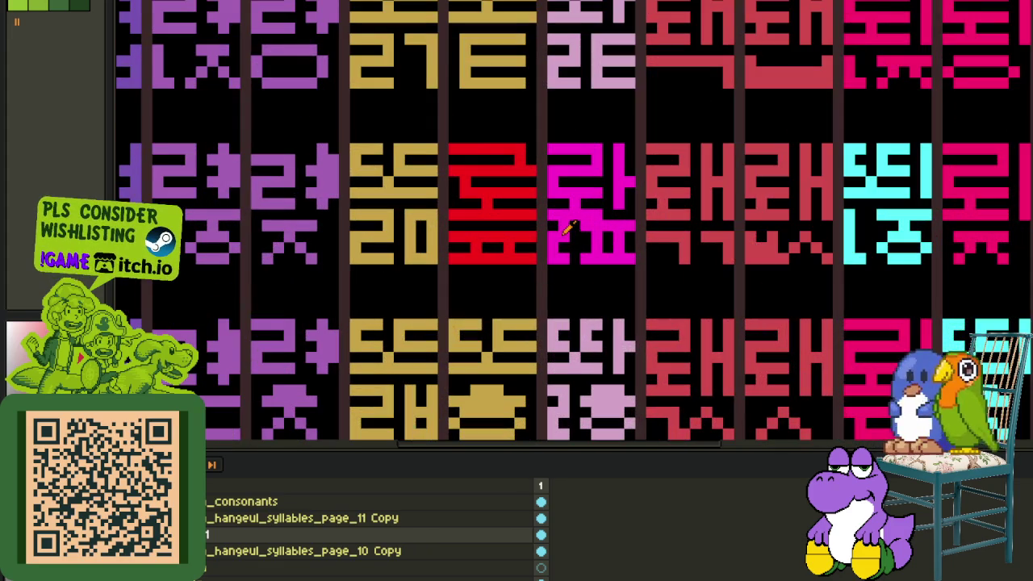
scroll(565, 232, down, 2)
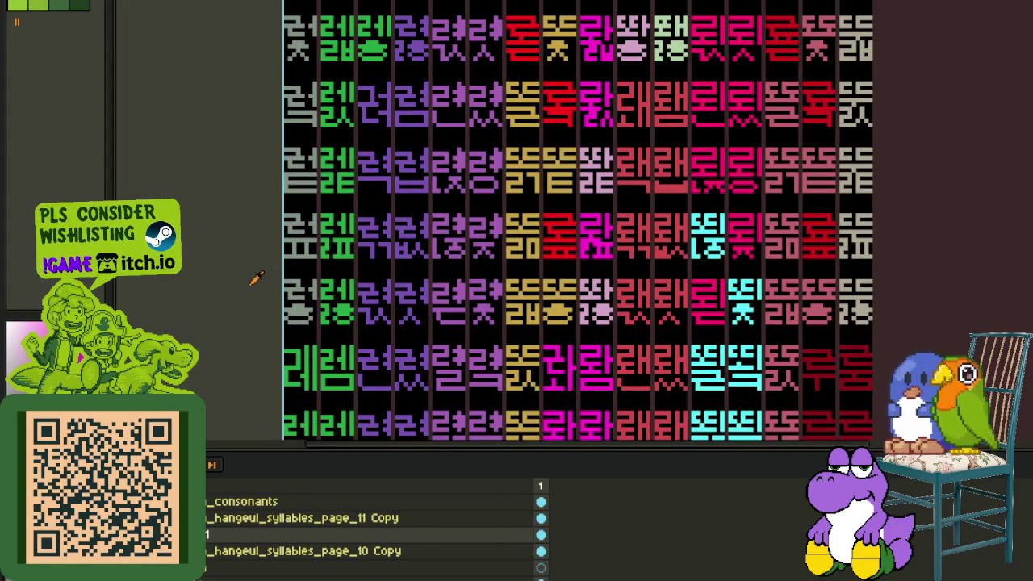
key(ctrl)
scroll(544, 250, up, 2)
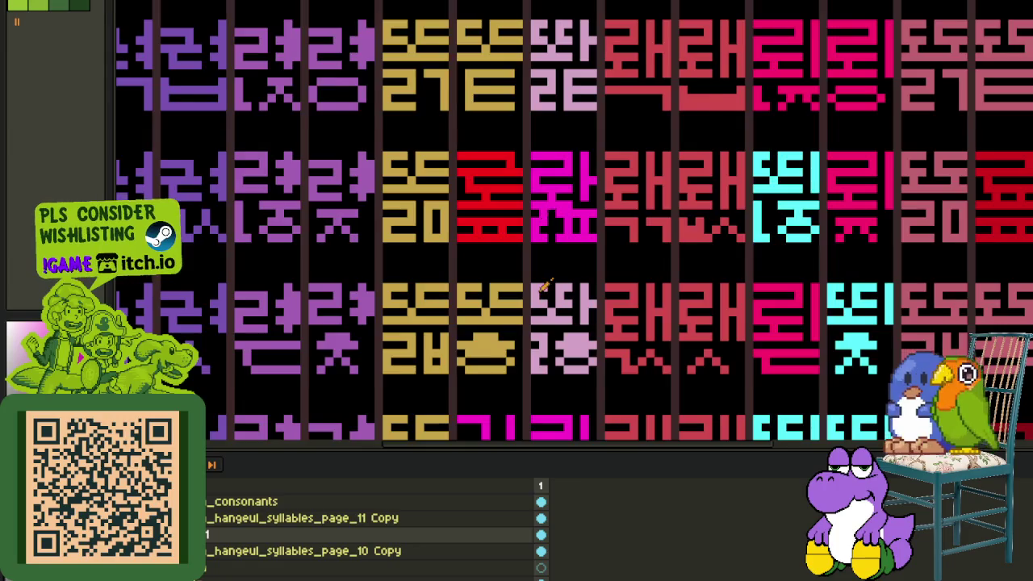
scroll(547, 363, up, 2)
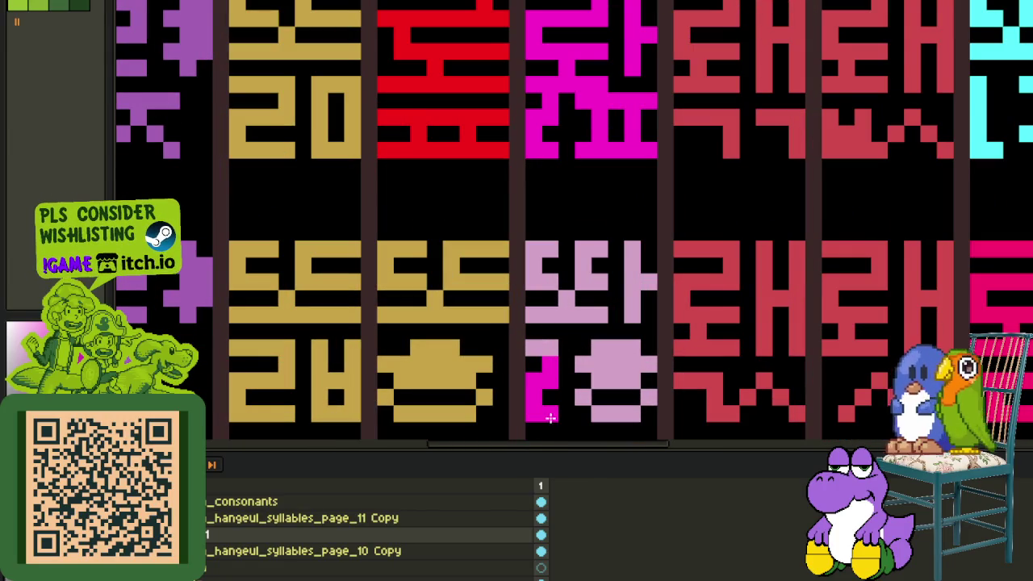
scroll(585, 381, down, 1)
scroll(609, 368, up, 1)
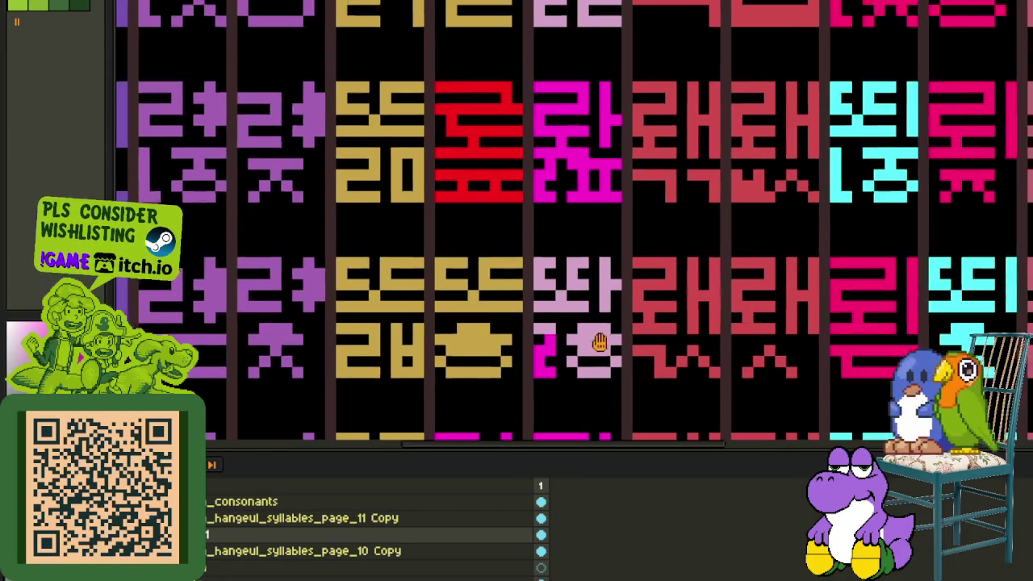
mouse_move(585, 339)
mouse_down()
mouse_move(554, 306)
mouse_move(545, 343)
mouse_move(523, 343)
mouse_move(589, 368)
mouse_move(607, 353)
mouse_up()
scroll(553, 307, up, 1)
scroll(607, 353, down, 2)
drag(595, 260, 605, 291)
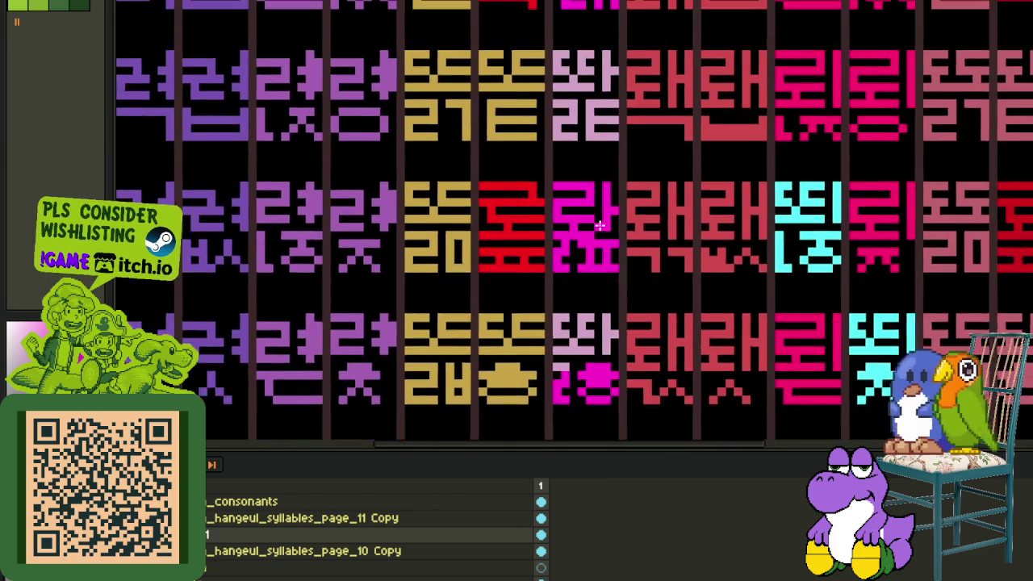
scroll(601, 226, up, 2)
scroll(624, 239, down, 1)
drag(583, 242, 583, 191)
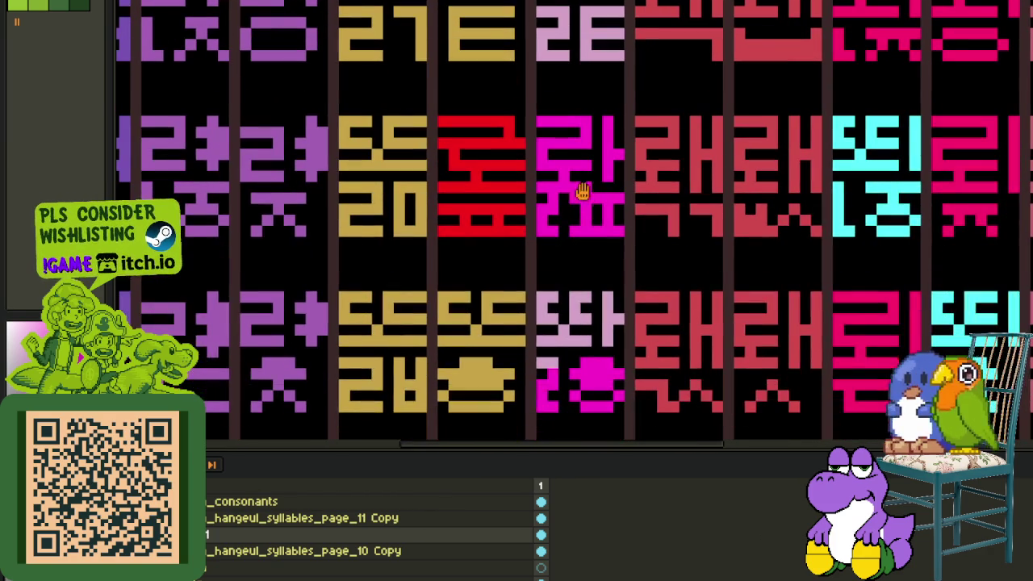
drag(531, 111, 597, 196)
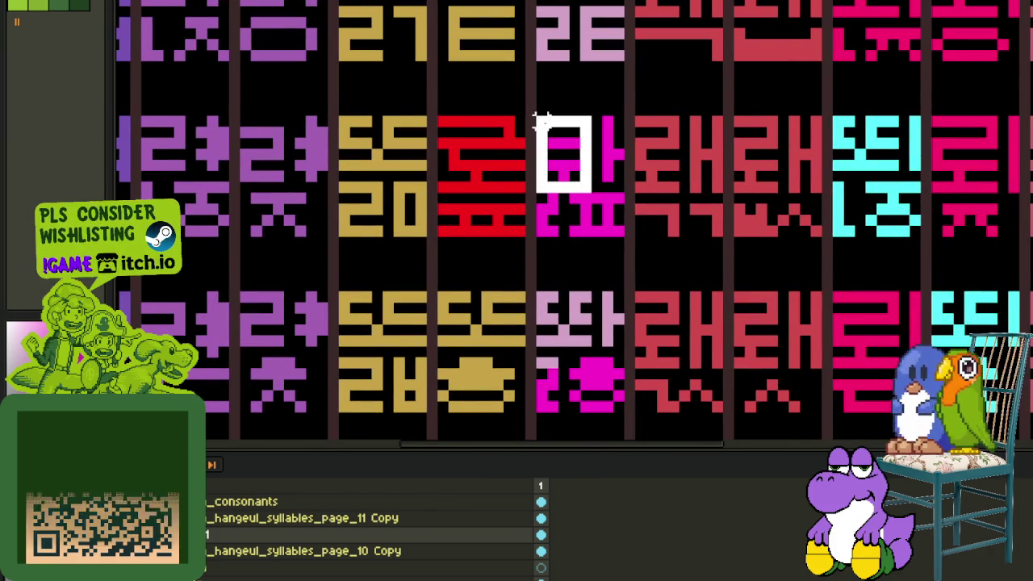
drag(554, 143, 565, 315)
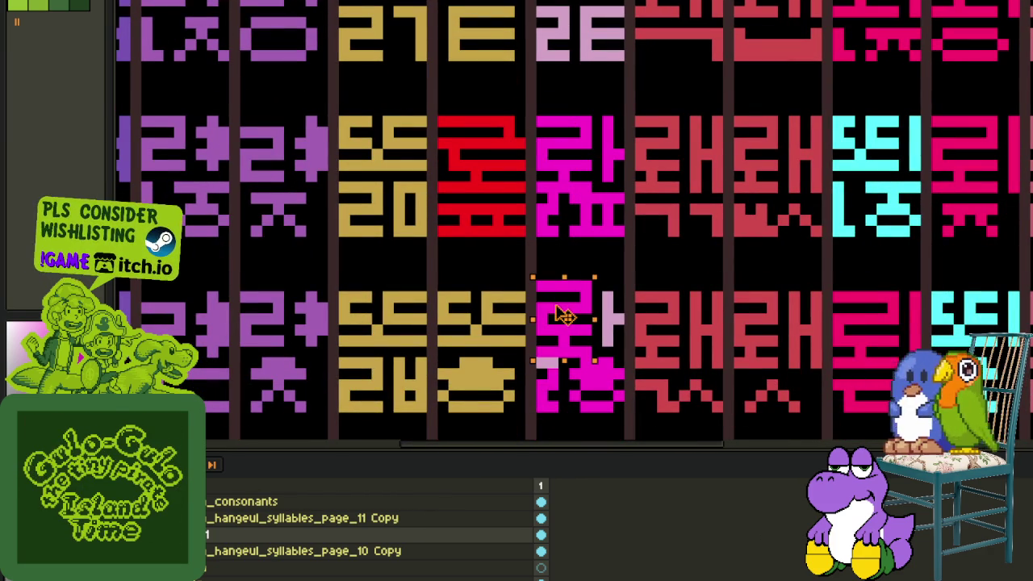
mouse_move(565, 321)
mouse_down()
mouse_move(565, 329)
mouse_move(565, 319)
mouse_up()
key(ctrl+z)
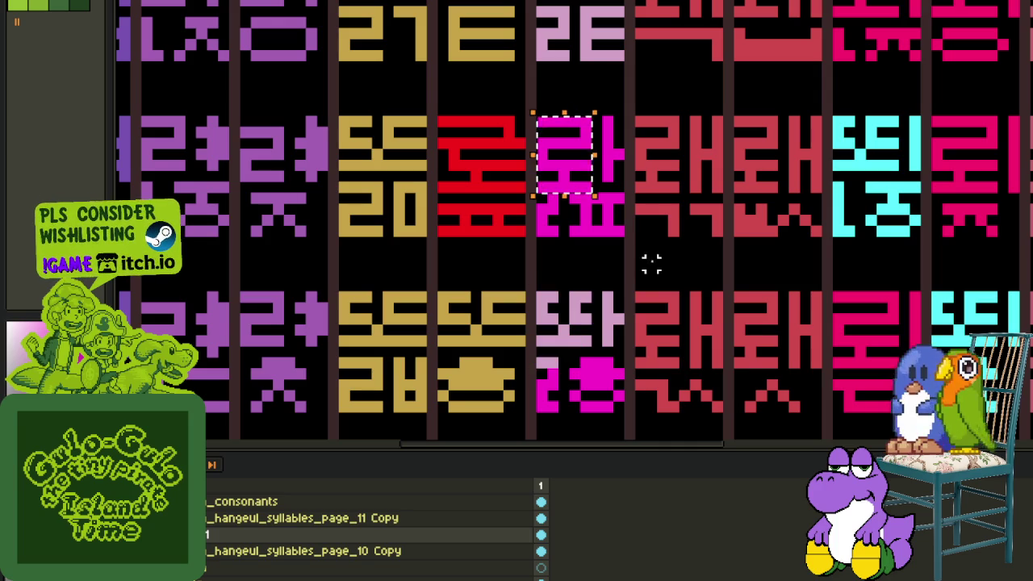
key(ctrl+z)
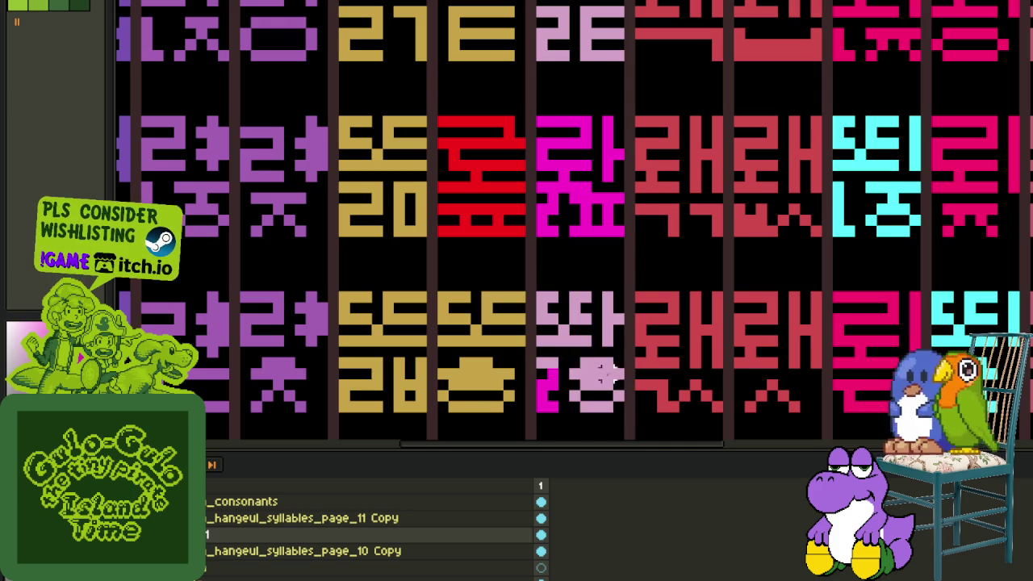
scroll(539, 359, down, 2)
key(ctrl+s)
- Copy the magenta glyph's top part left onto the pale pink glyph and drop it in place
drag(626, 323, 626, 53)
scroll(638, 33, down, 3)
scroll(655, 24, down, 2)
scroll(655, 81, down, 2)
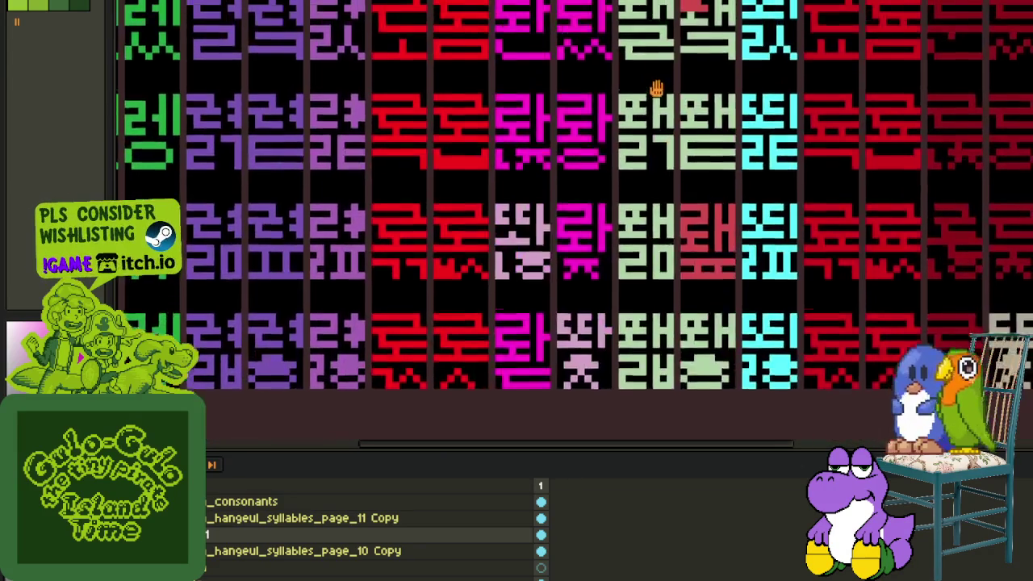
scroll(604, 179, up, 1)
scroll(614, 274, up, 1)
scroll(616, 279, up, 1)
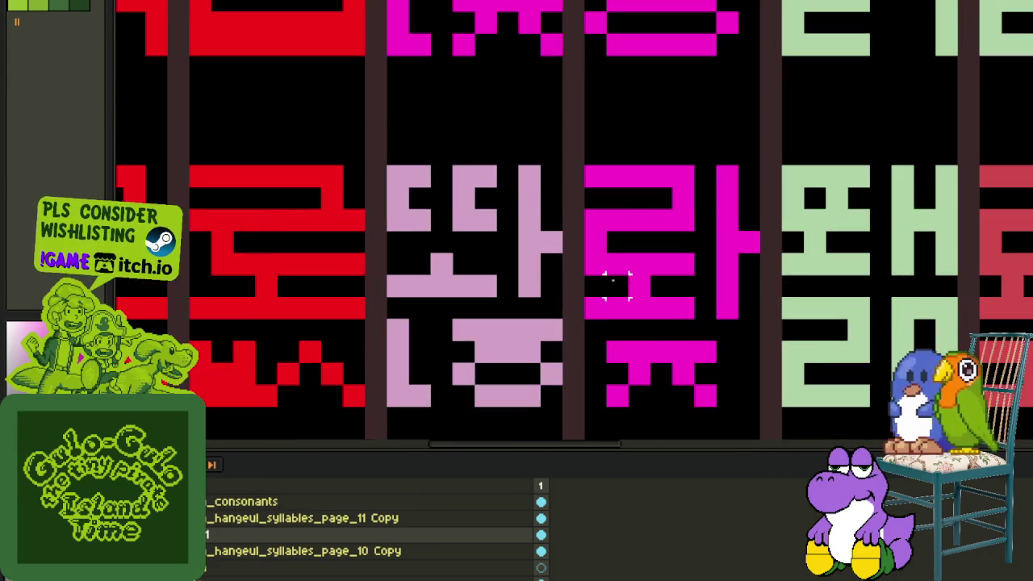
mouse_move(595, 307)
mouse_down()
mouse_move(727, 191)
mouse_move(581, 321)
mouse_up()
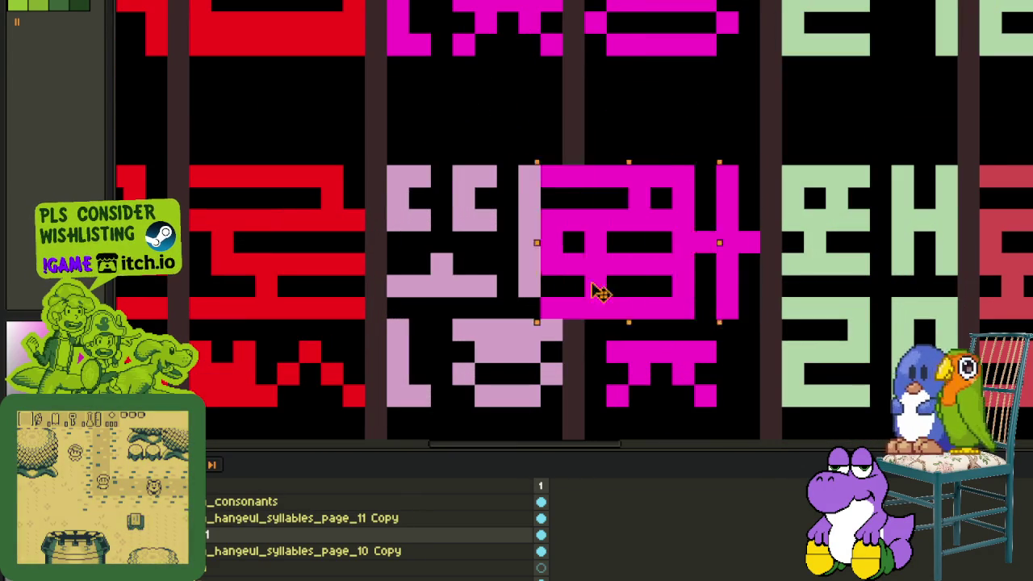
drag(633, 291, 440, 291)
key(ctrl+d)
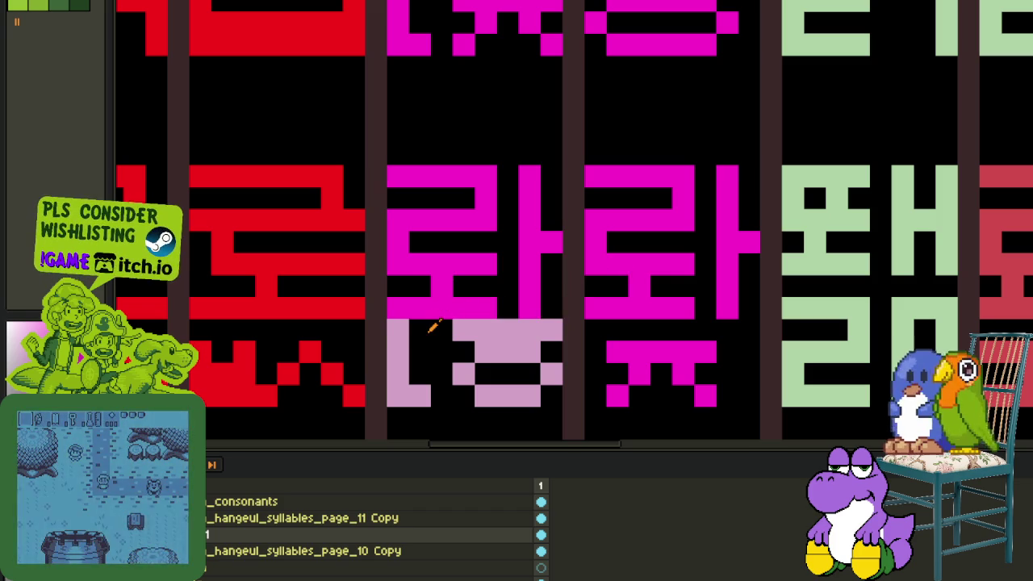
- Erase the leftover pink block and recolour the rest of that glyph magenta
click(404, 330)
mouse_move(398, 370)
mouse_down()
mouse_move(496, 342)
mouse_move(463, 376)
mouse_up()
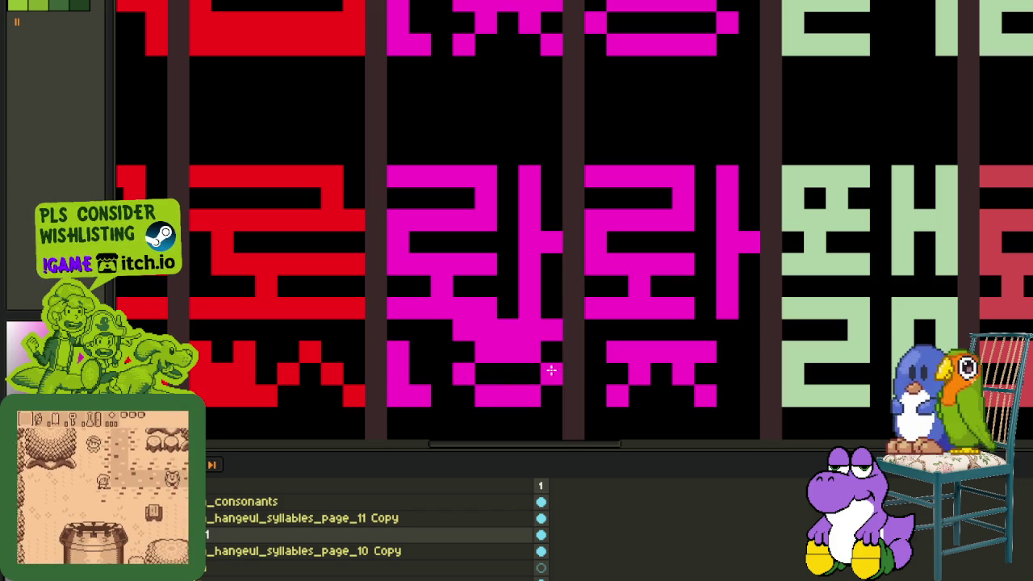
scroll(582, 326, down, 3)
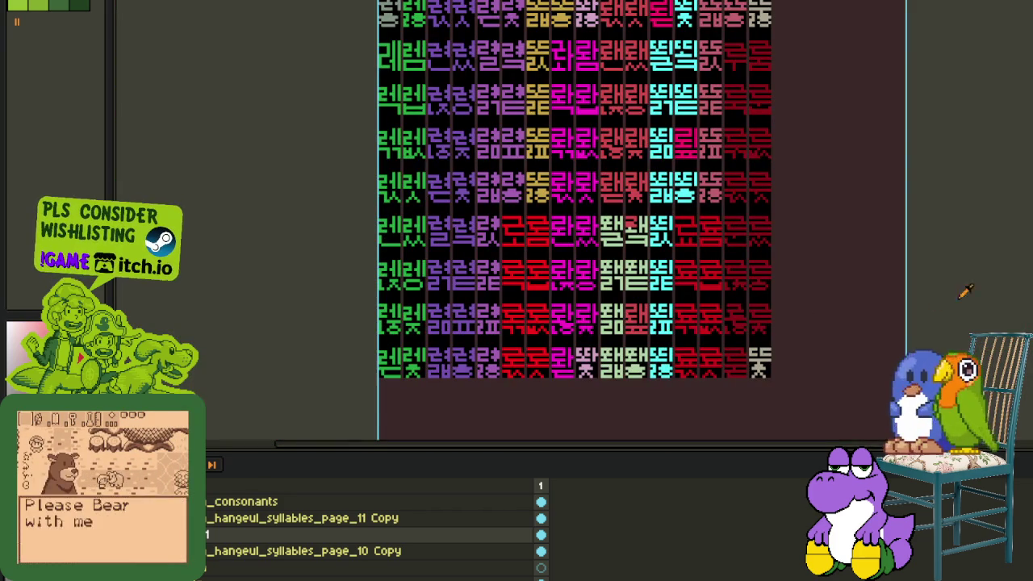
scroll(749, 323, up, 2)
scroll(599, 314, up, 1)
mouse_move(599, 315)
mouse_down()
mouse_move(595, 352)
mouse_move(618, 307)
mouse_move(593, 266)
mouse_move(571, 268)
mouse_up()
- Copy a piece of the lower magenta glyph up onto the glyph above and shift the ㄱ stroke down one row
scroll(593, 266, down, 1)
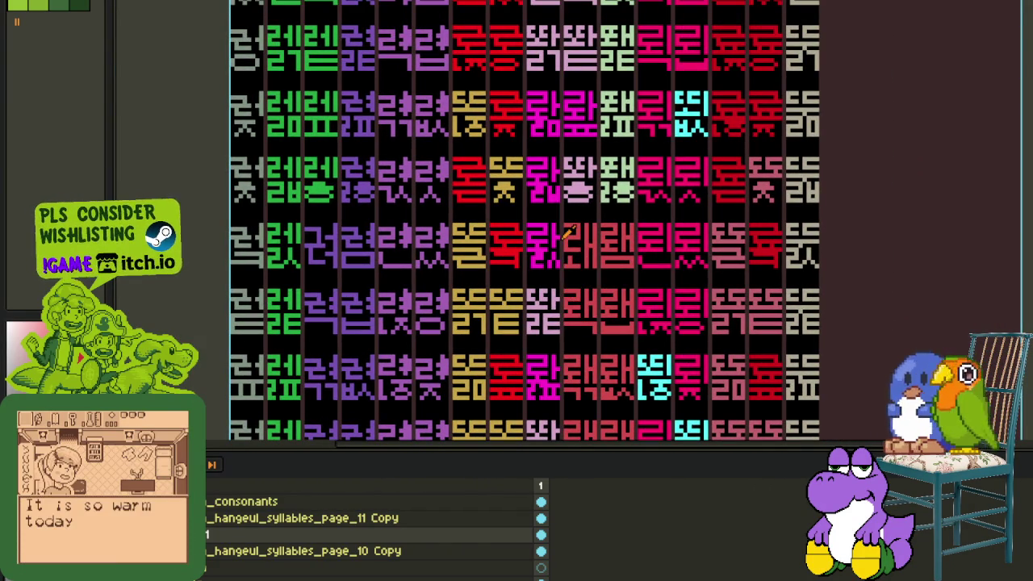
scroll(581, 307, up, 3)
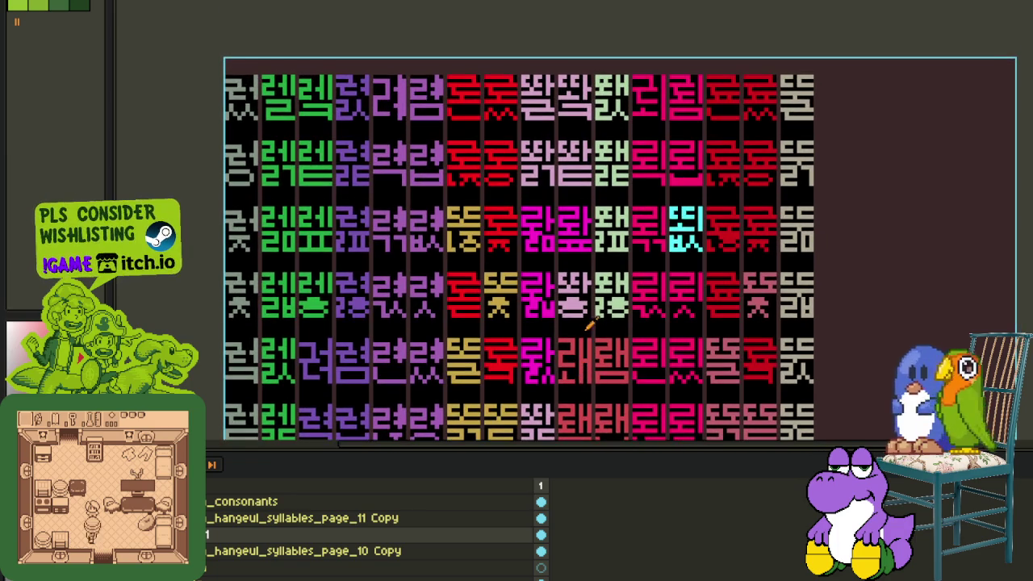
scroll(586, 206, up, 2)
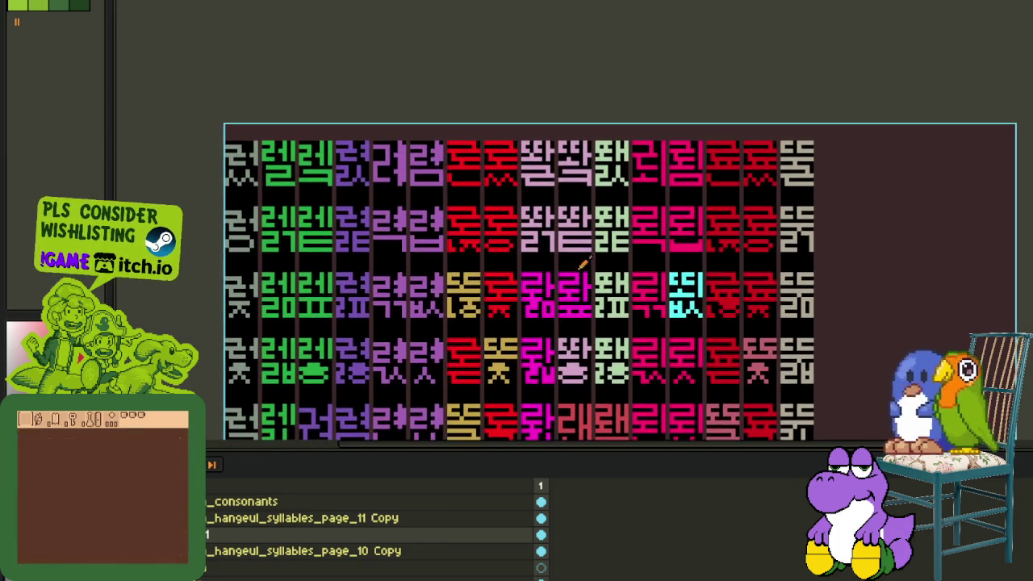
scroll(540, 239, up, 1)
scroll(540, 257, up, 1)
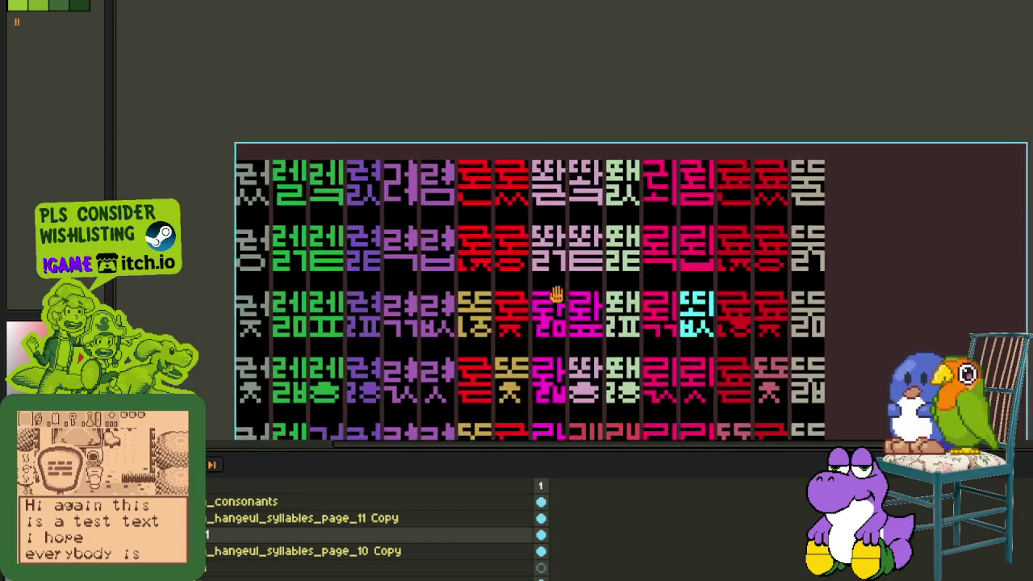
scroll(554, 295, up, 1)
scroll(557, 320, up, 3)
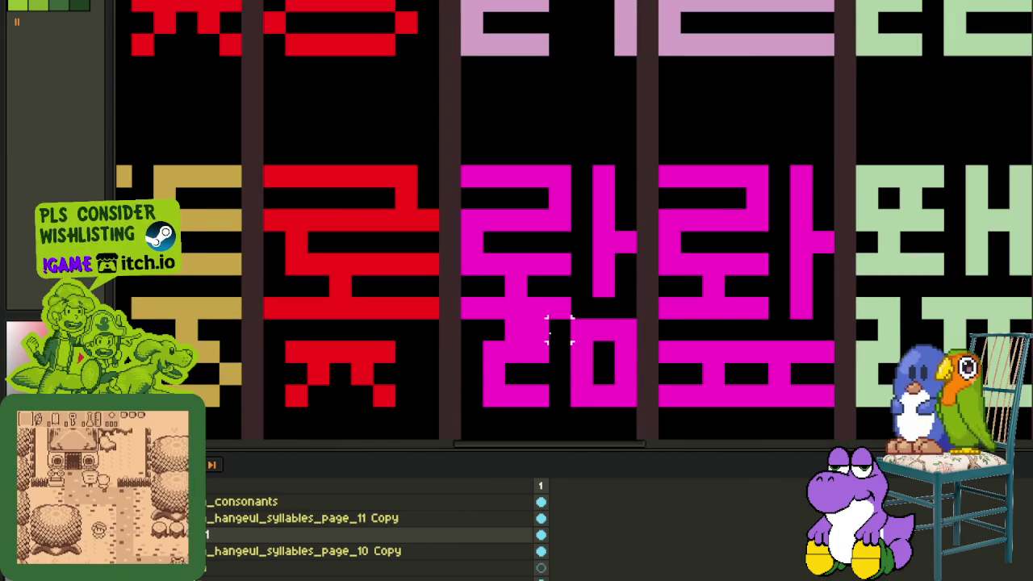
drag(570, 320, 479, 408)
scroll(484, 404, down, 2)
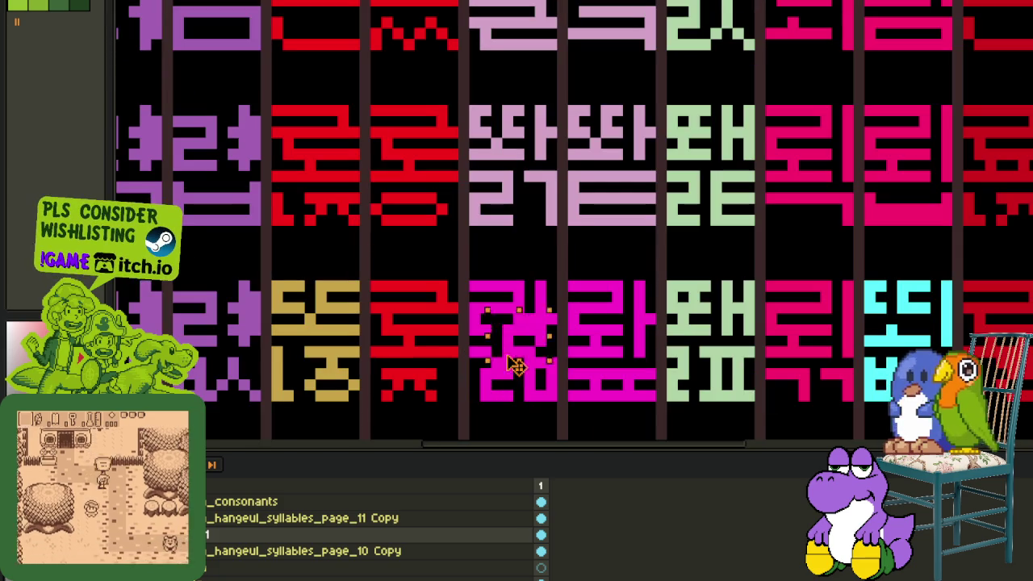
drag(507, 392, 496, 206)
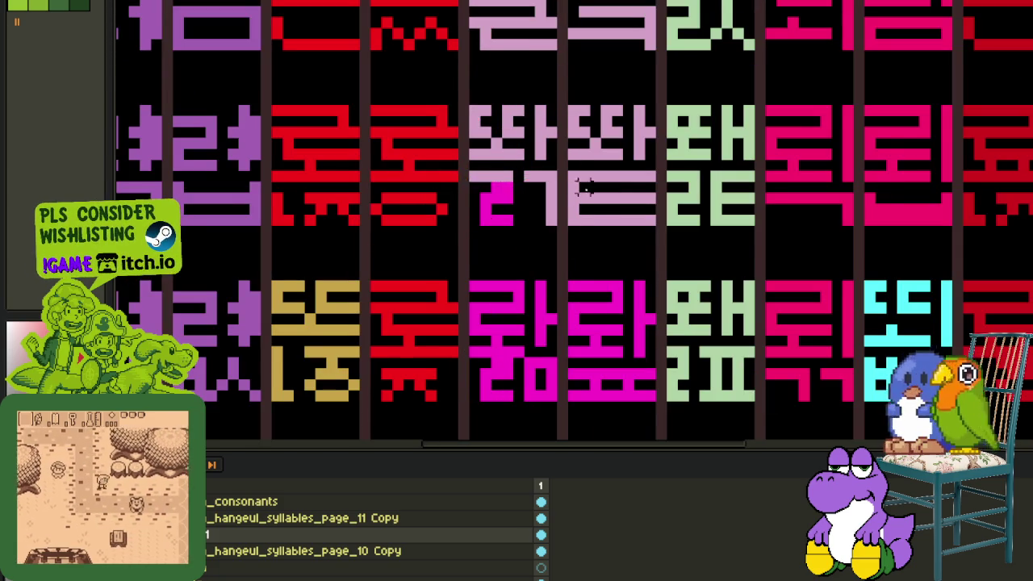
scroll(565, 186, up, 2)
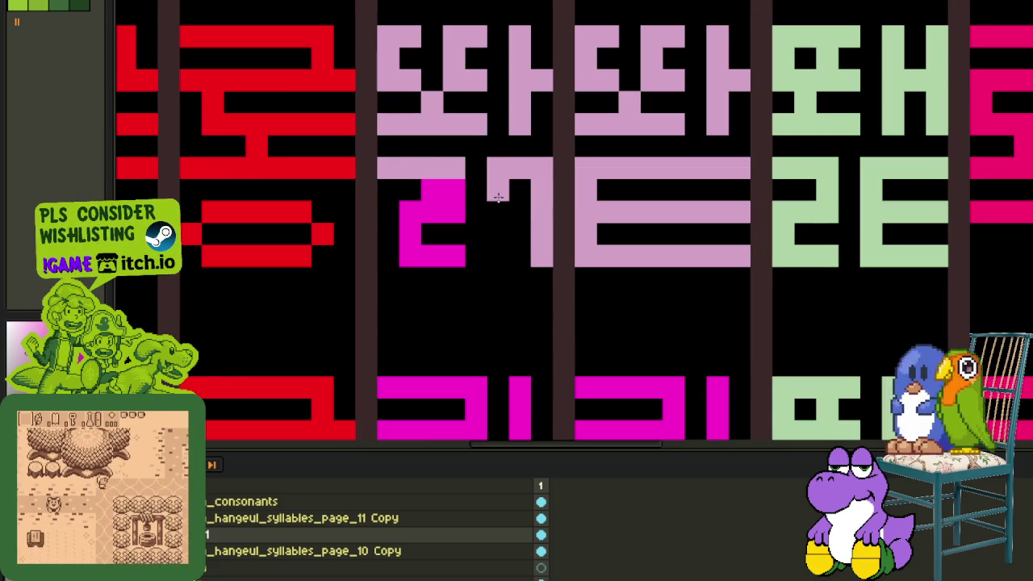
mouse_move(520, 190)
mouse_down()
mouse_move(542, 190)
mouse_move(497, 212)
mouse_up()
- Move the magenta glyph's upper part onto the upper glyph and commit it in place
scroll(503, 210, down, 3)
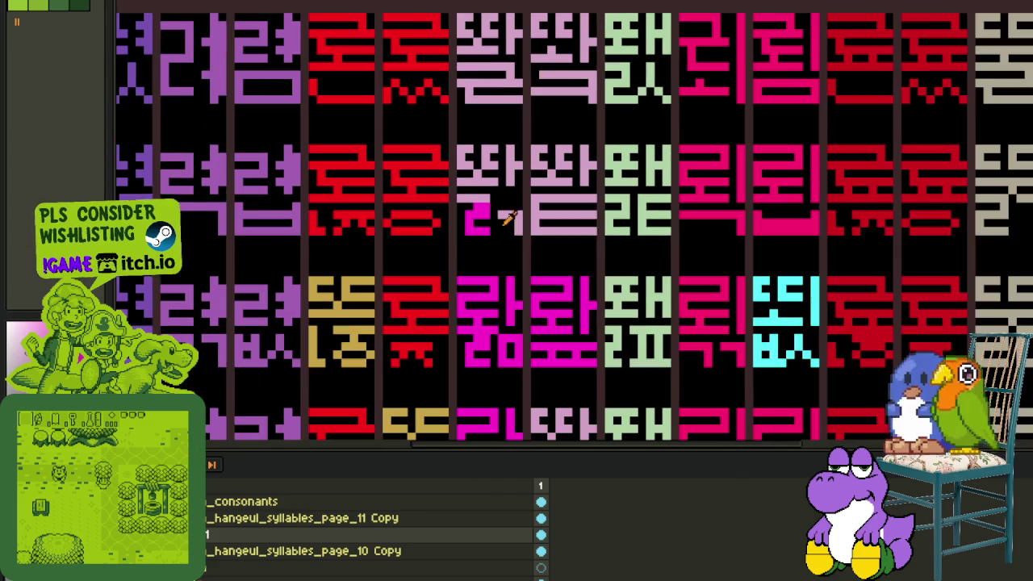
scroll(509, 330, up, 1)
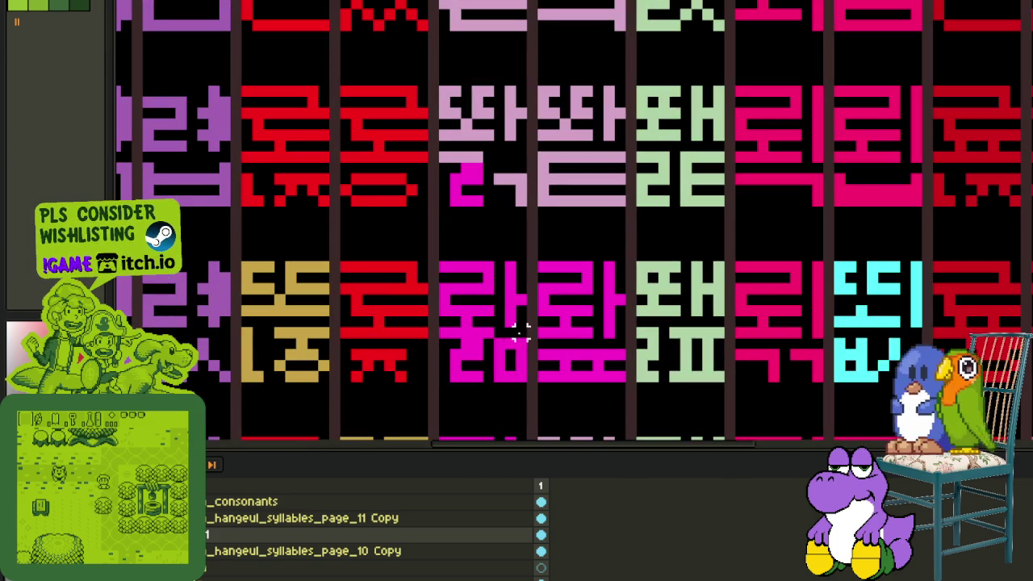
drag(520, 331, 440, 262)
drag(487, 318, 486, 144)
key(b)
scroll(494, 188, up, 1)
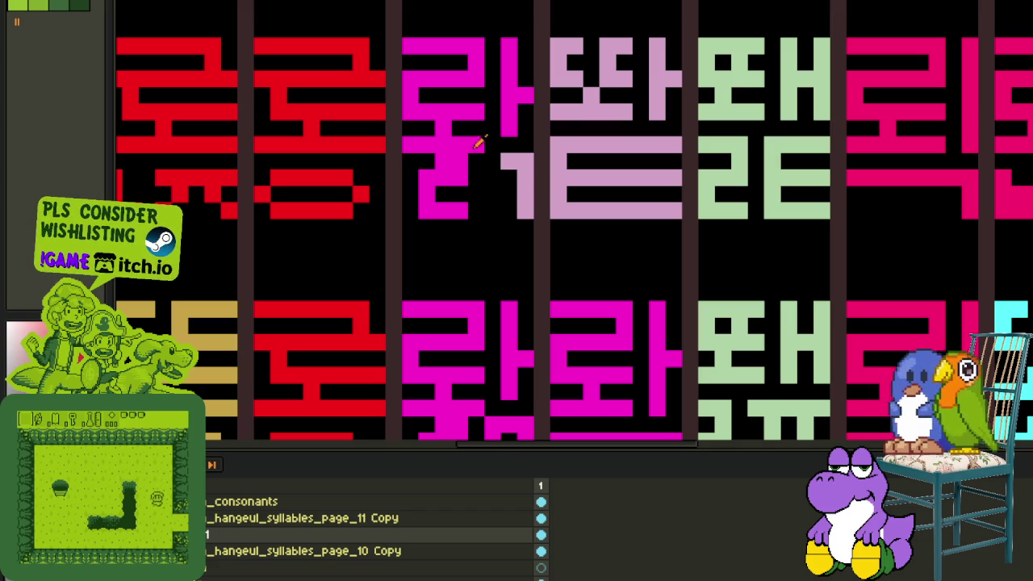
scroll(508, 162, down, 3)
scroll(602, 57, down, 1)
scroll(548, 129, up, 2)
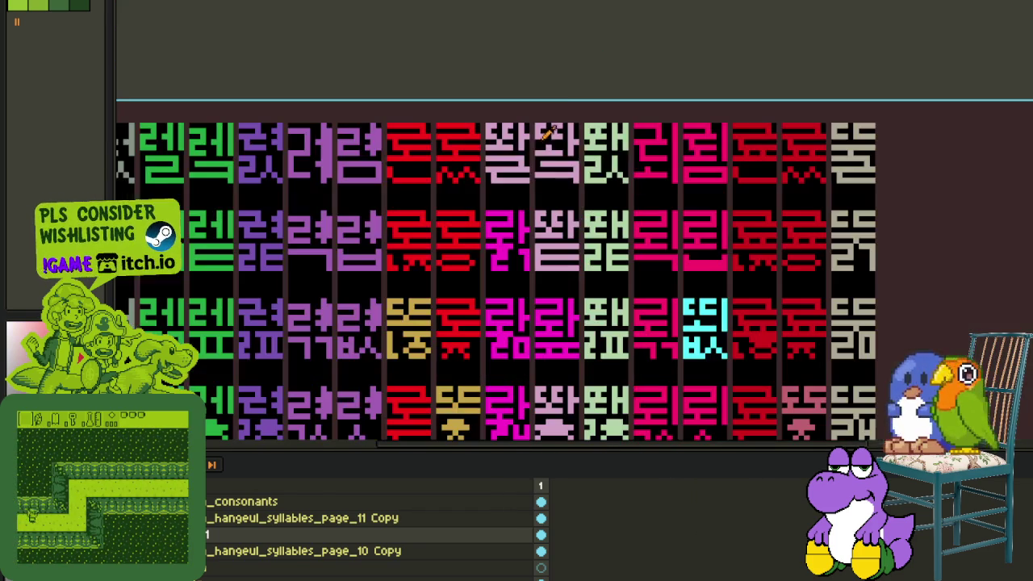
drag(532, 104, 547, 152)
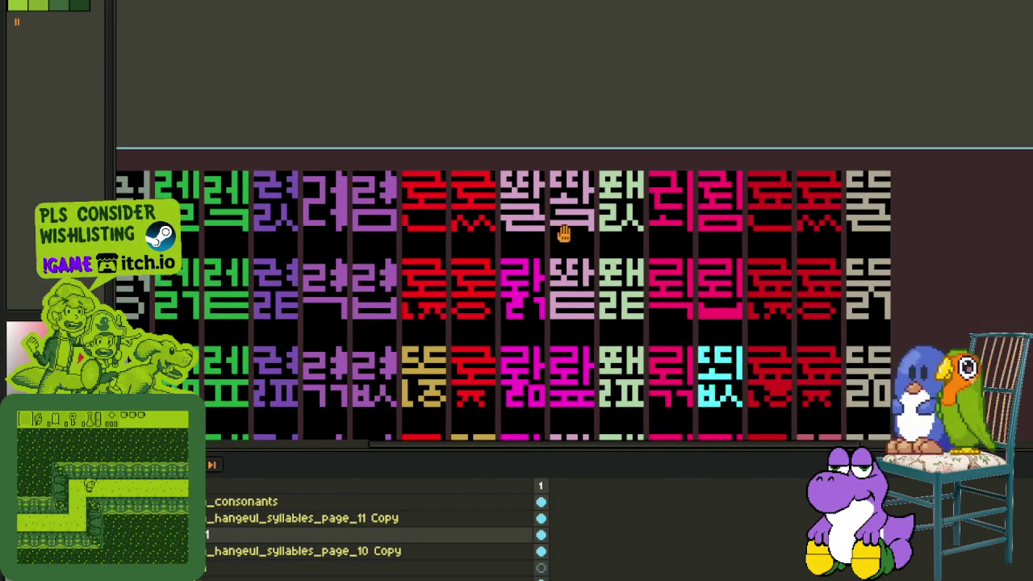
scroll(563, 232, down, 2)
scroll(557, 227, down, 1)
scroll(553, 225, down, 1)
scroll(548, 222, down, 1)
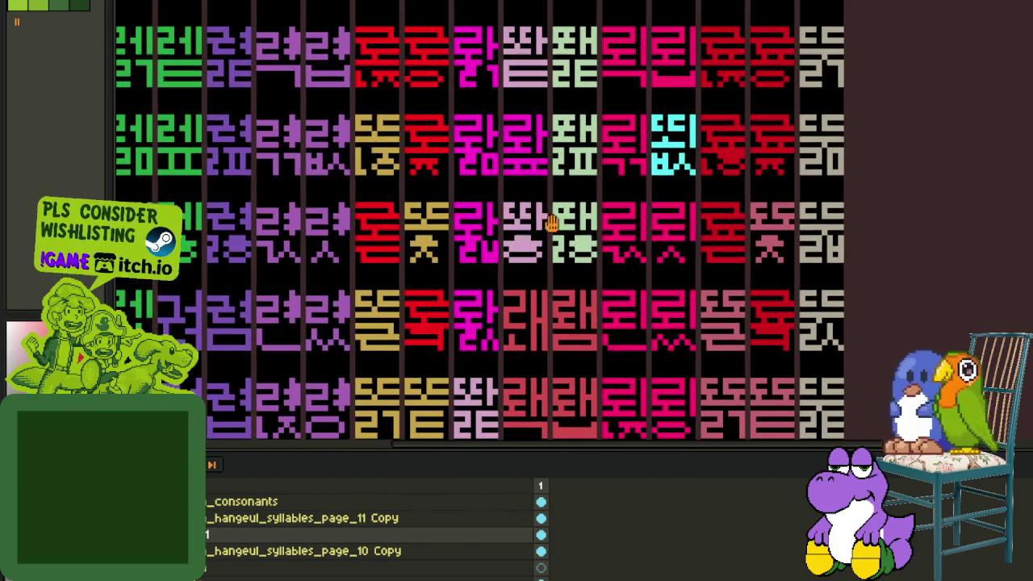
- Erase the top row of the cyan glyph's lower shape
scroll(566, 238, down, 2)
scroll(575, 254, down, 1)
scroll(724, 289, down, 2)
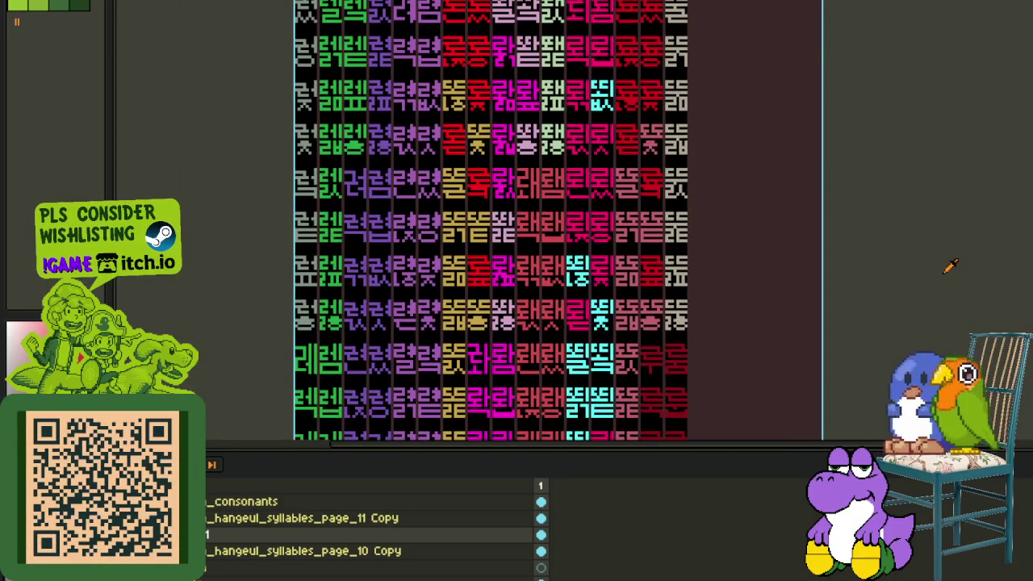
scroll(653, 307, down, 3)
scroll(618, 313, down, 2)
drag(614, 314, 594, 324)
scroll(618, 284, up, 1)
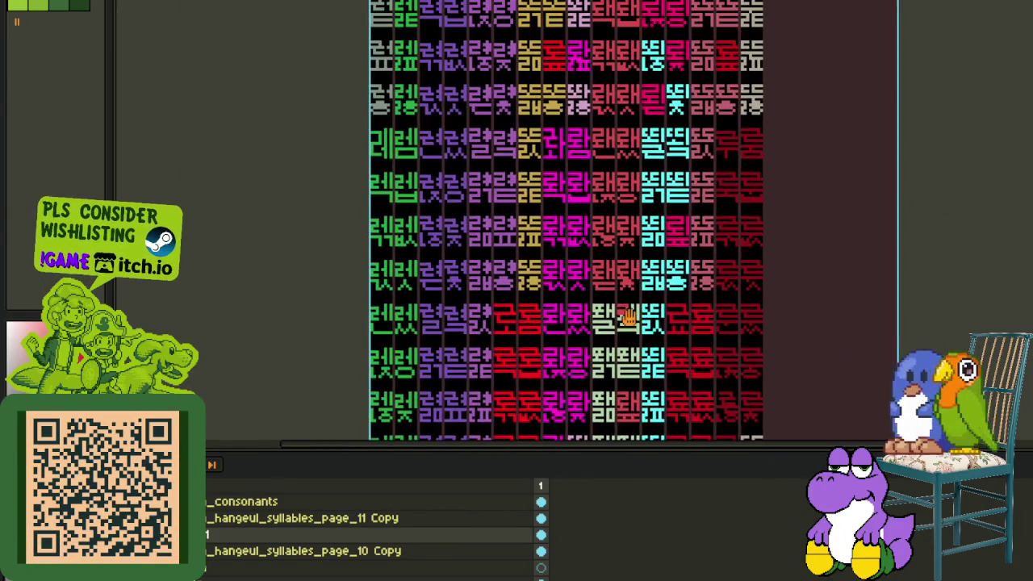
scroll(629, 316, up, 1)
scroll(607, 332, up, 1)
scroll(618, 266, up, 1)
scroll(630, 208, up, 1)
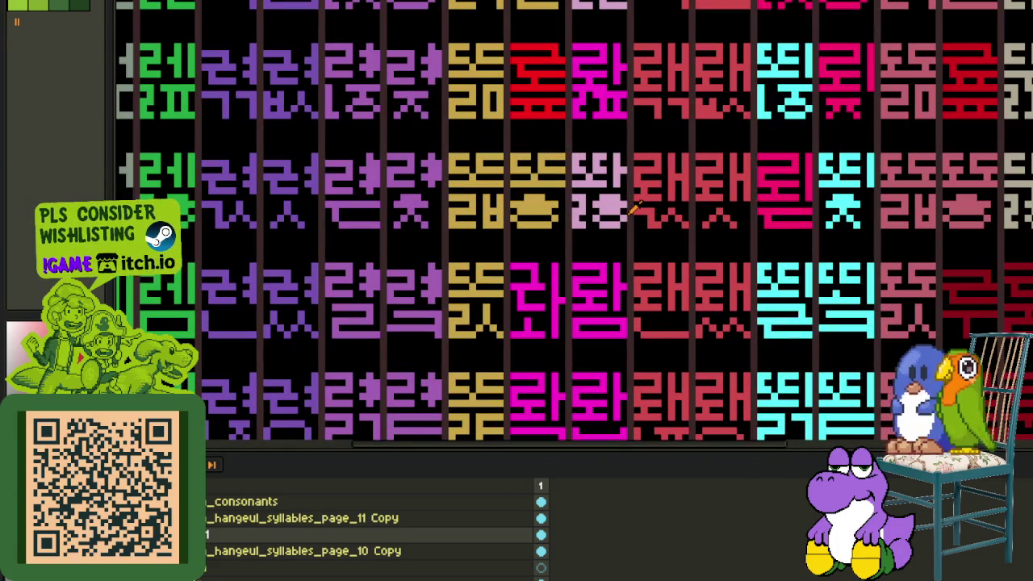
scroll(635, 208, up, 2)
scroll(695, 297, right, 1)
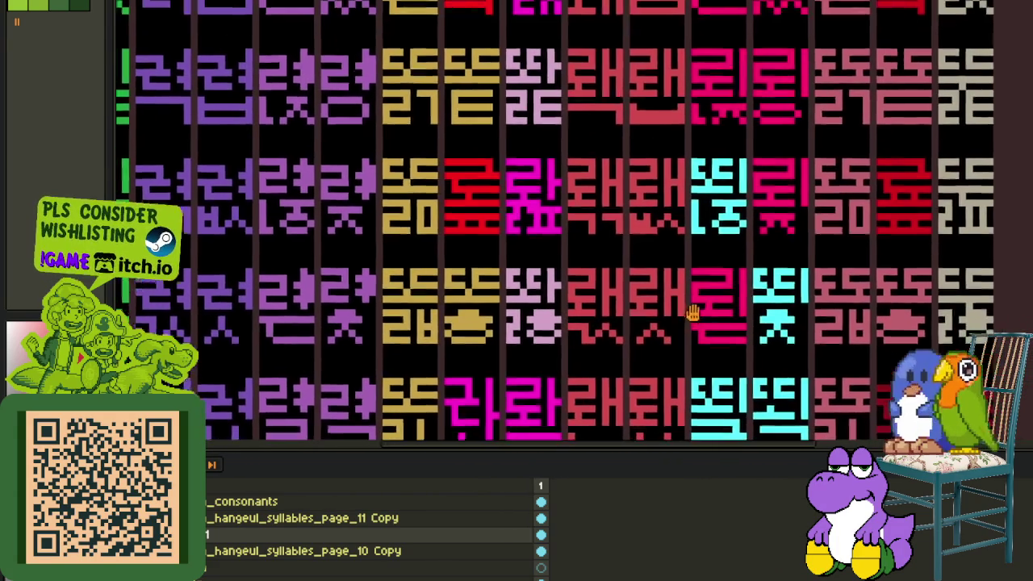
drag(729, 223, 726, 236)
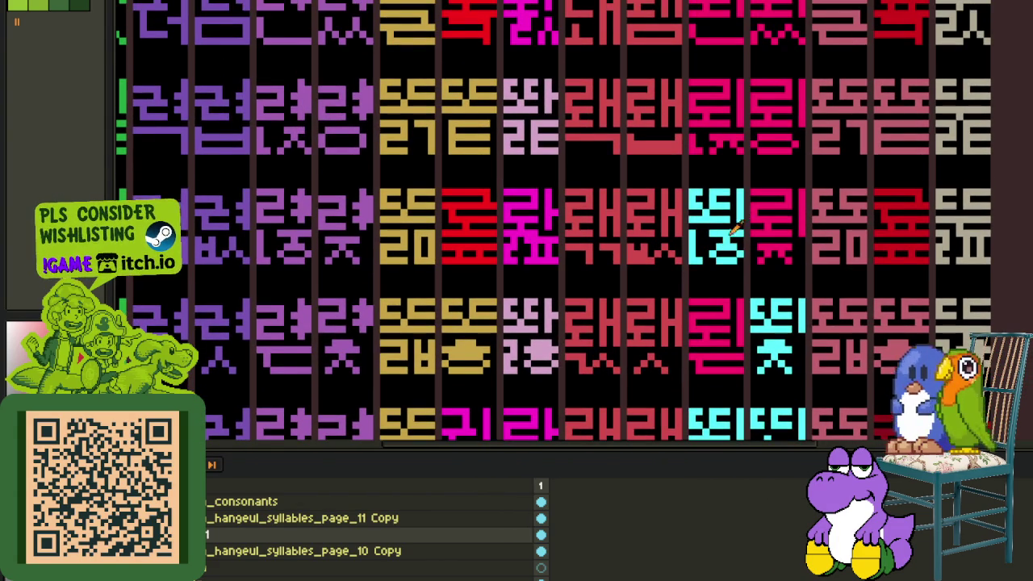
scroll(738, 226, up, 1)
scroll(723, 219, up, 1)
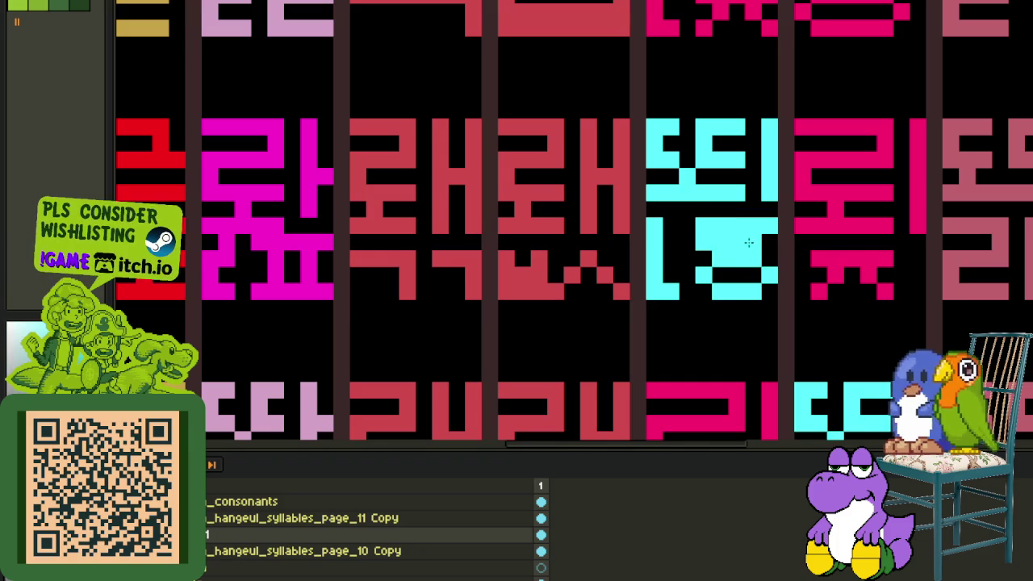
drag(767, 226, 704, 226)
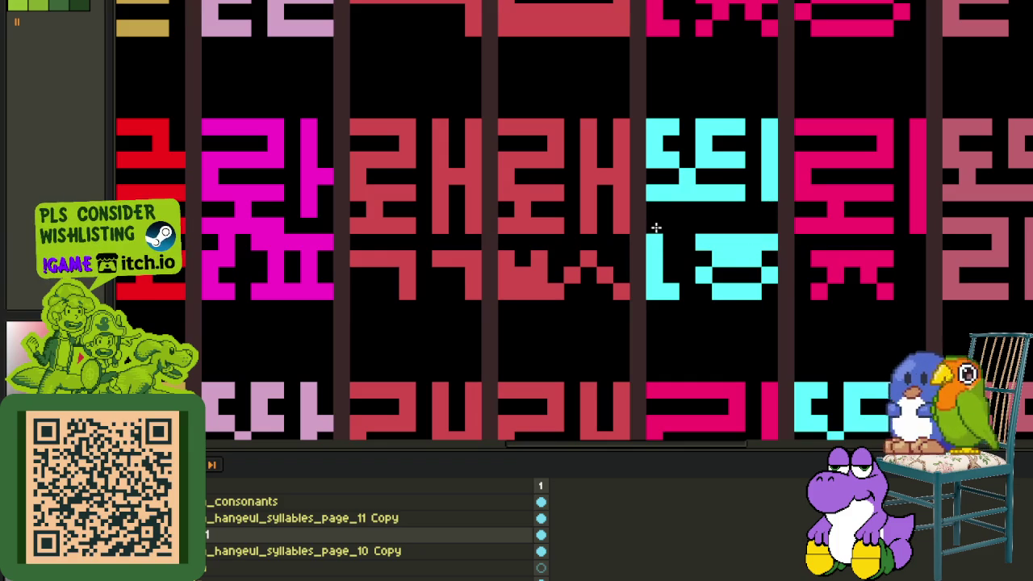
scroll(656, 237, down, 2)
scroll(717, 363, up, 1)
- Copy the pink glyph below and paste it into the cell above, over the cyan glyph
drag(721, 386, 638, 315)
key(ctrl+v)
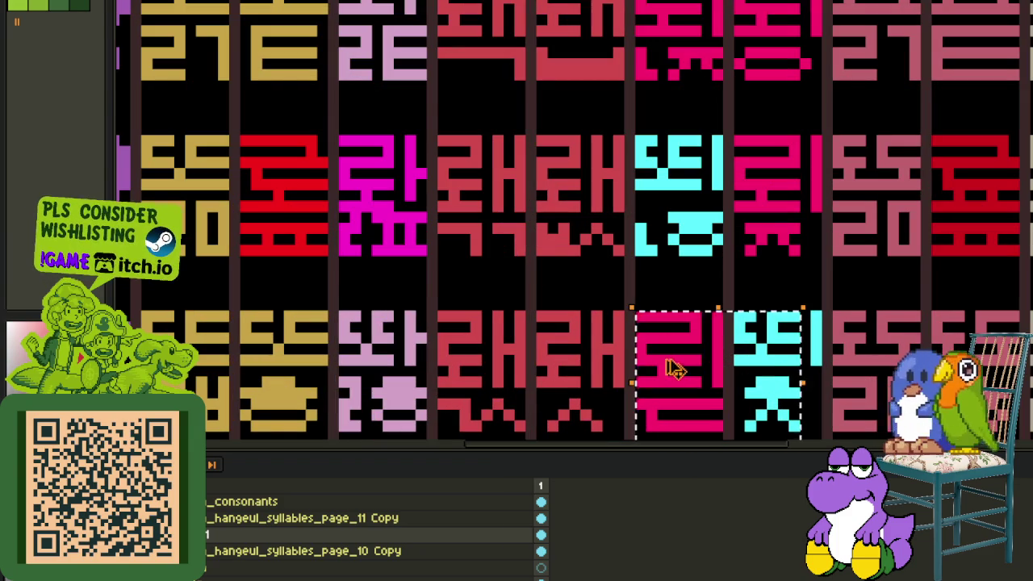
drag(716, 381, 638, 311)
key(ctrl+c)
key(ctrl+v)
mouse_move(676, 339)
mouse_down()
mouse_move(678, 176)
mouse_move(659, 172)
mouse_up()
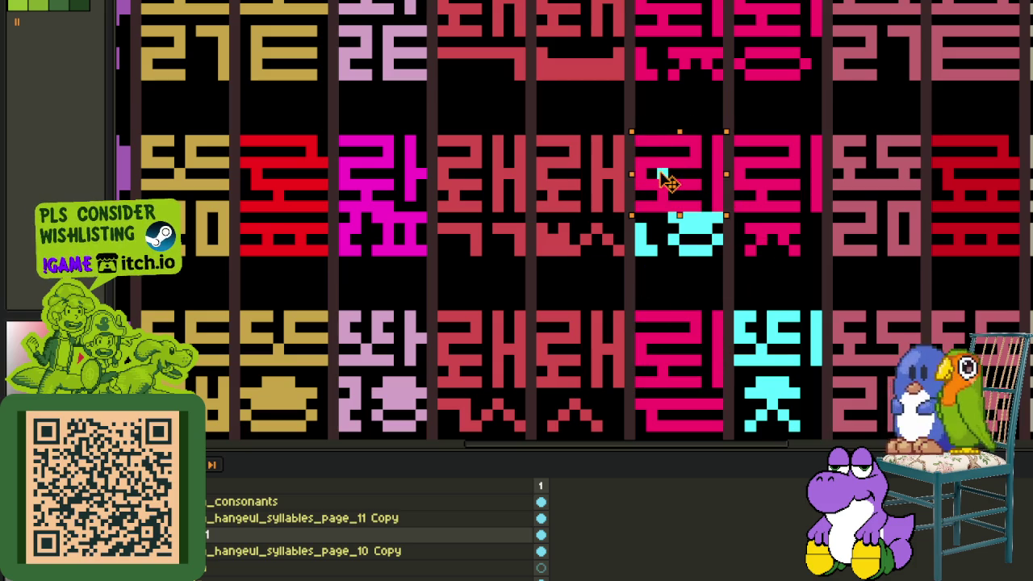
click(674, 303)
- Paint over the remaining cyan pixels in pink
scroll(699, 188, up, 2)
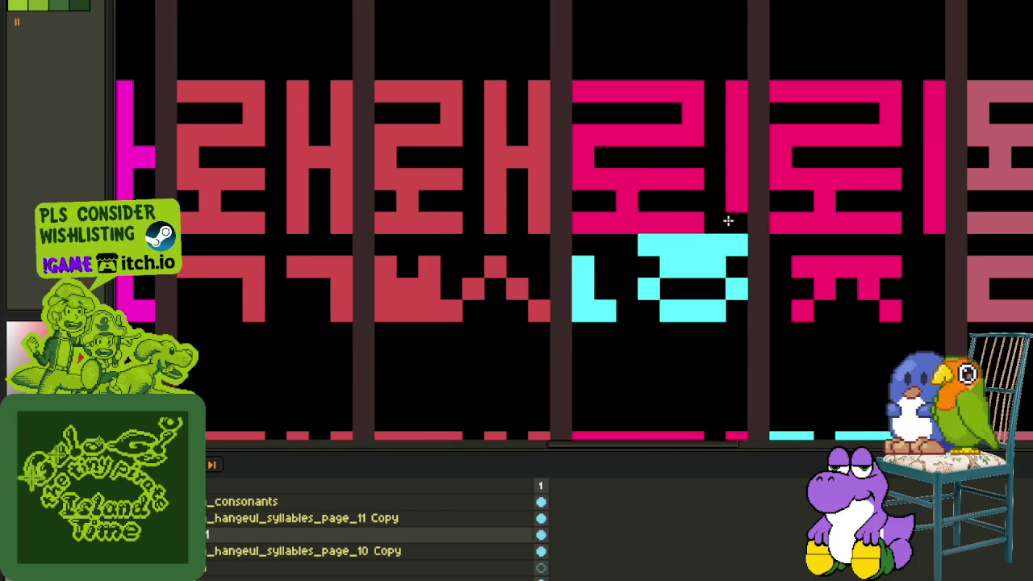
scroll(728, 222, down, 2)
scroll(678, 270, down, 1)
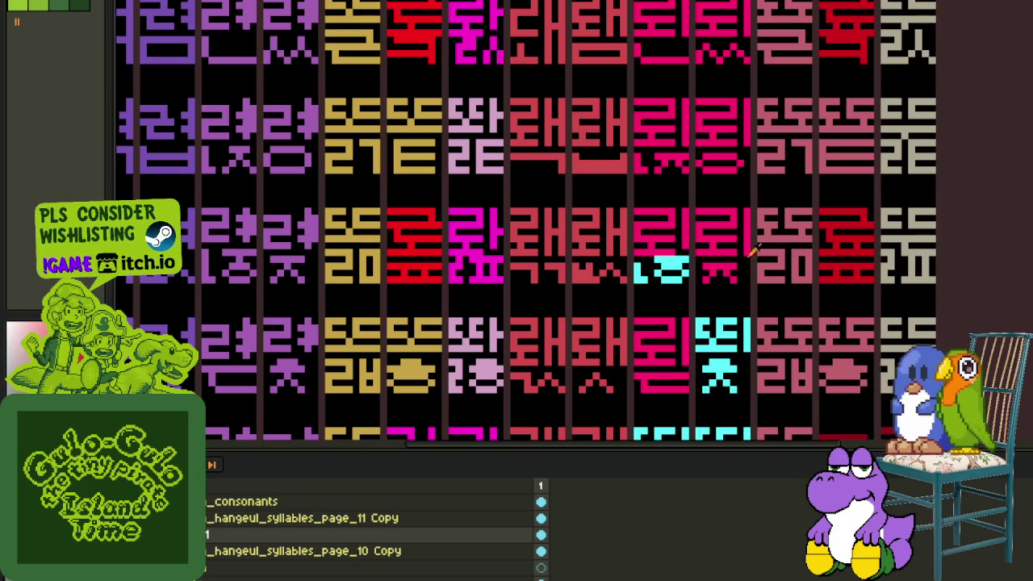
scroll(671, 256, up, 2)
drag(657, 272, 685, 298)
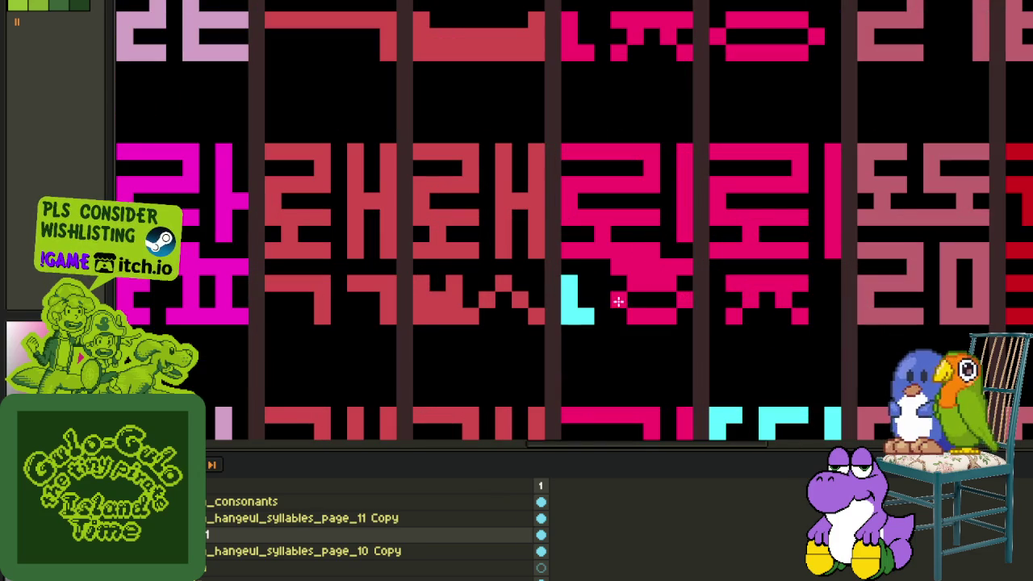
scroll(574, 313, down, 3)
scroll(949, 218, up, 2)
drag(494, 297, 570, 259)
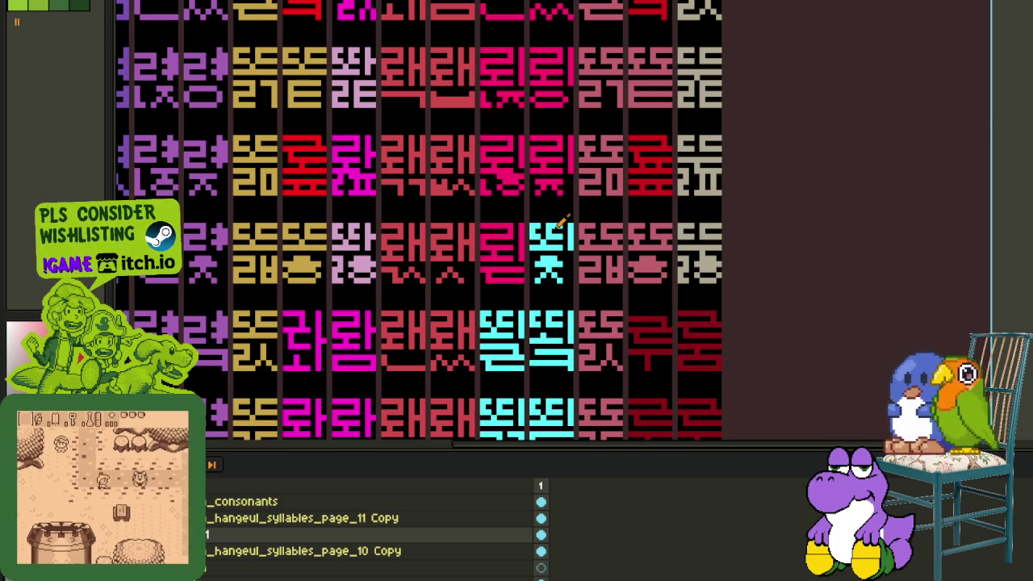
- Hide the timeline to view the sprite sheet larger, then bring it back
key(Tab)
drag(416, 298, 429, 293)
scroll(430, 293, down, 2)
scroll(429, 294, down, 1)
key(Tab)
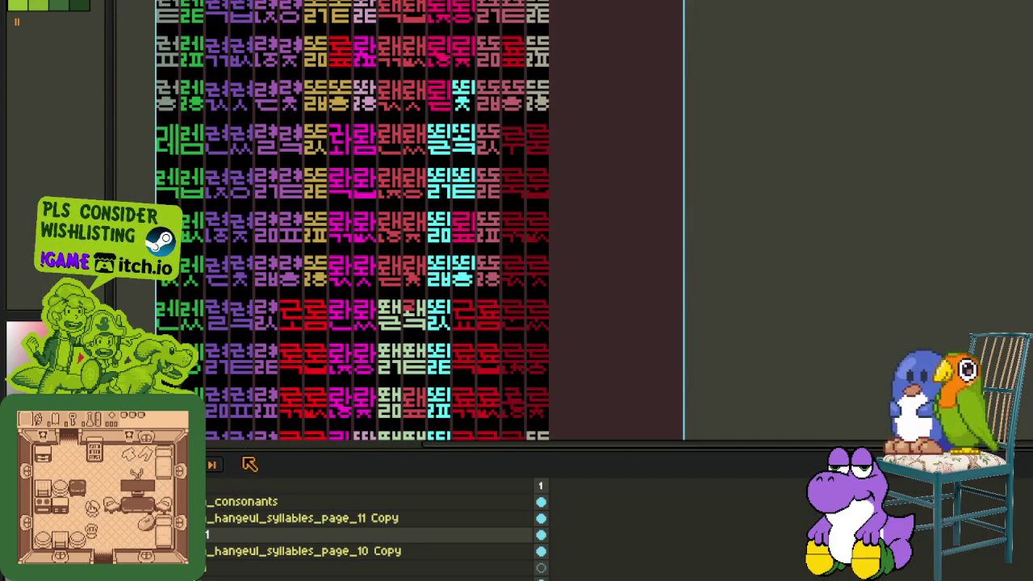
- Expand the timeline to see all layers, collapse the Korean group, then shrink the timeline for more canvas
drag(246, 444, 246, 203)
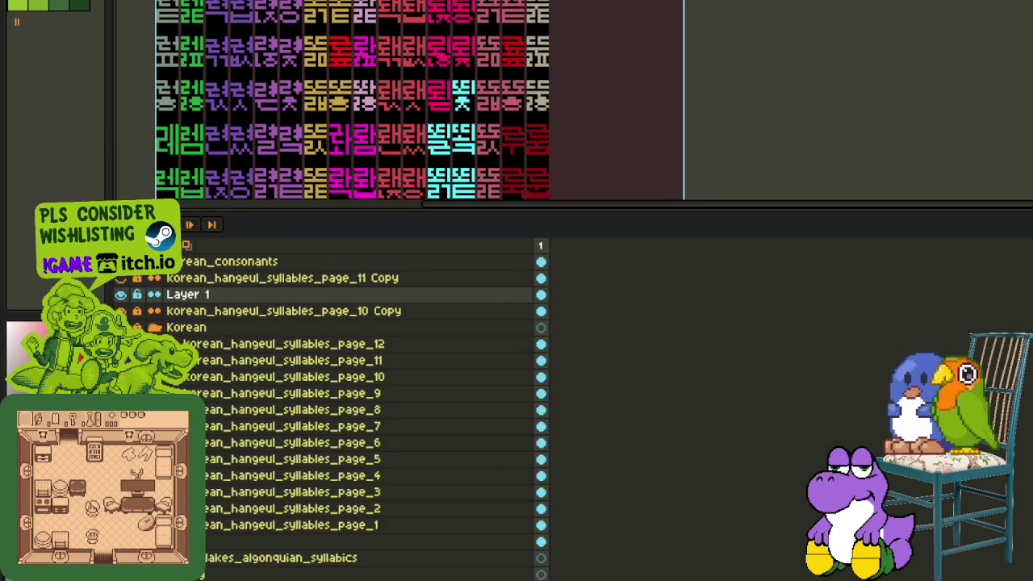
drag(264, 360, 228, 353)
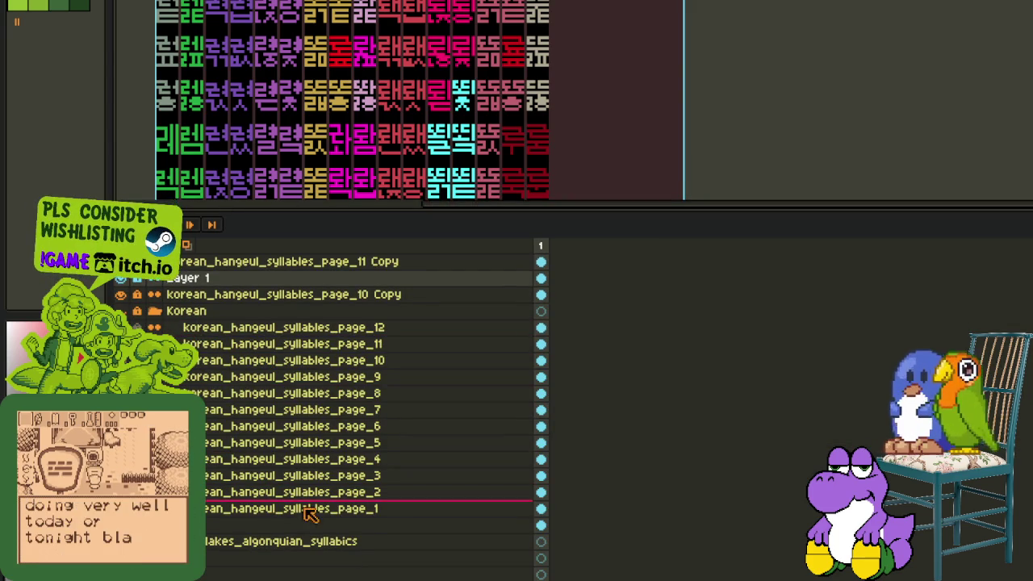
drag(227, 353, 158, 334)
click(150, 317)
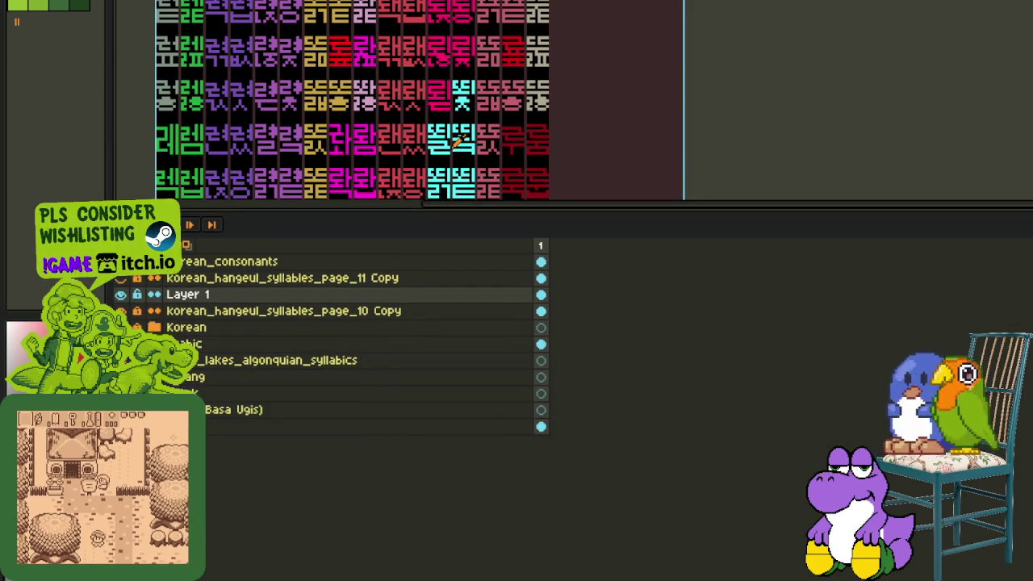
drag(431, 212, 430, 465)
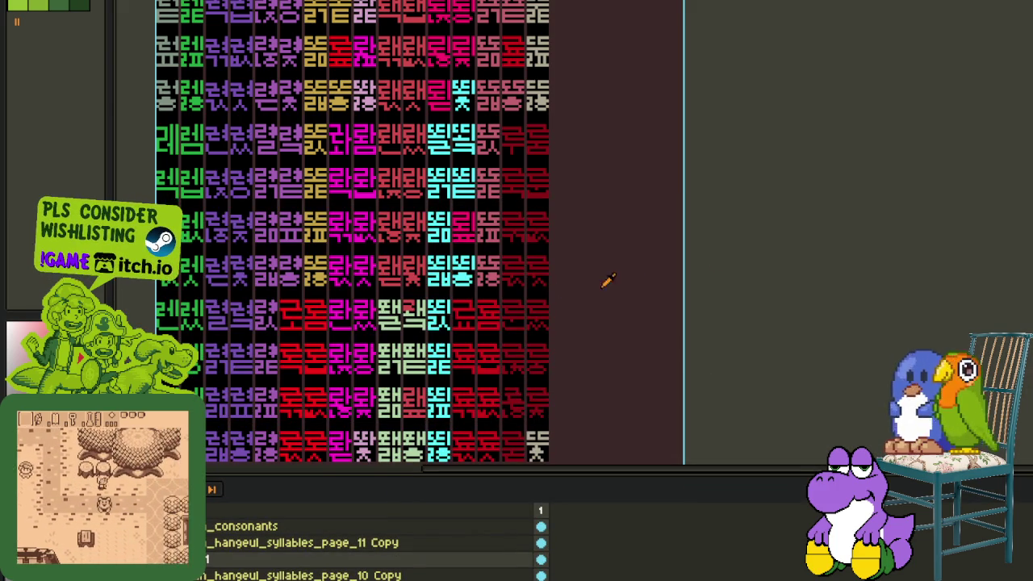
- Flip the selected red glyph piece into place, commit it and deselect
scroll(444, 264, left, 2)
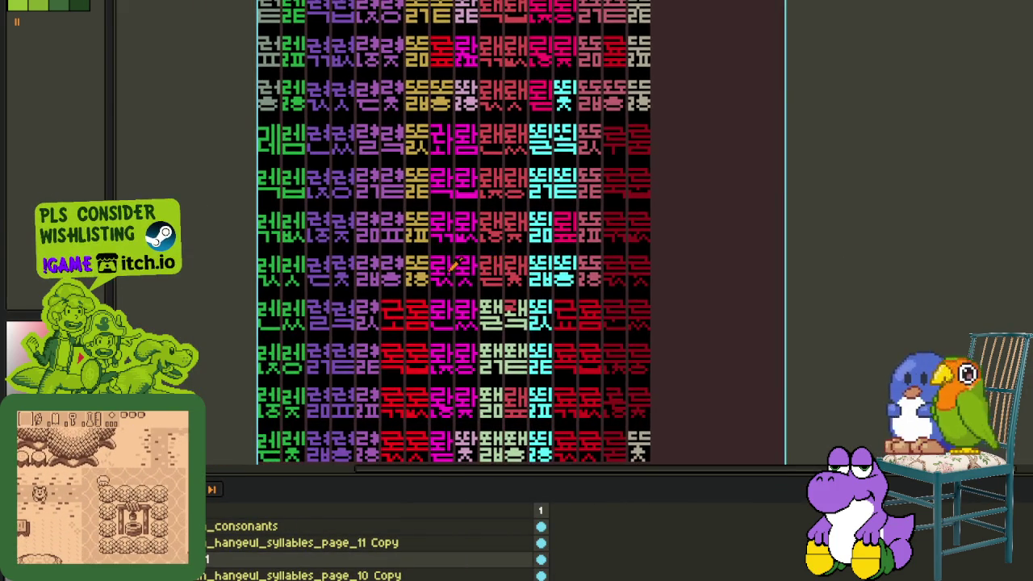
scroll(444, 264, up, 2)
scroll(424, 266, up, 1)
scroll(424, 264, up, 2)
scroll(404, 237, down, 2)
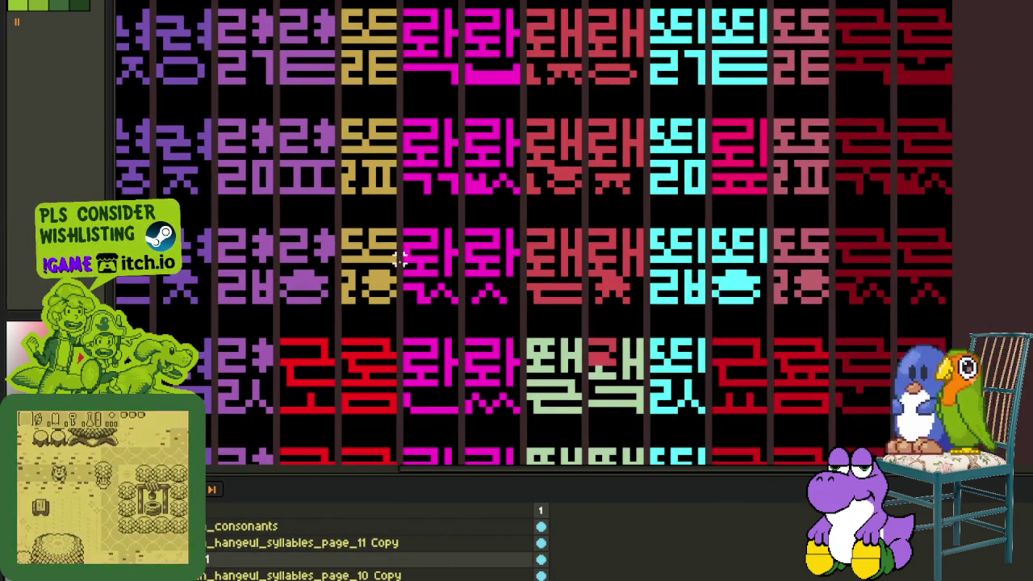
scroll(298, 347, up, 1)
mouse_move(289, 325)
mouse_down()
mouse_move(373, 403)
mouse_move(321, 452)
mouse_move(242, 379)
mouse_up()
key(Return)
key(ctrl+d)
- Marquee-select parts of the red glyphs, including the ㅗ part, then clear the selection
scroll(453, 393, up, 1)
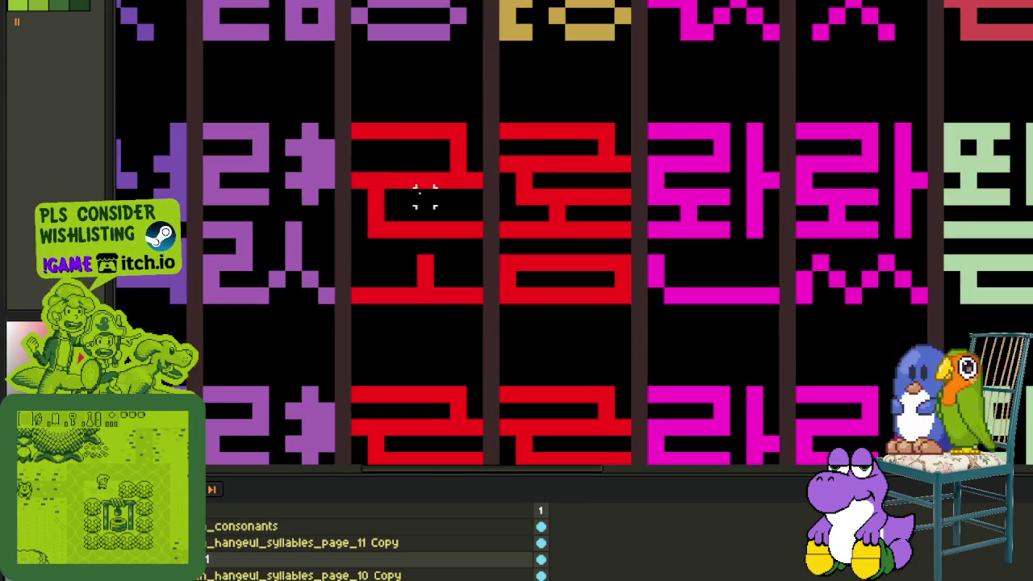
drag(352, 123, 484, 239)
drag(352, 250, 485, 319)
drag(476, 194, 595, 261)
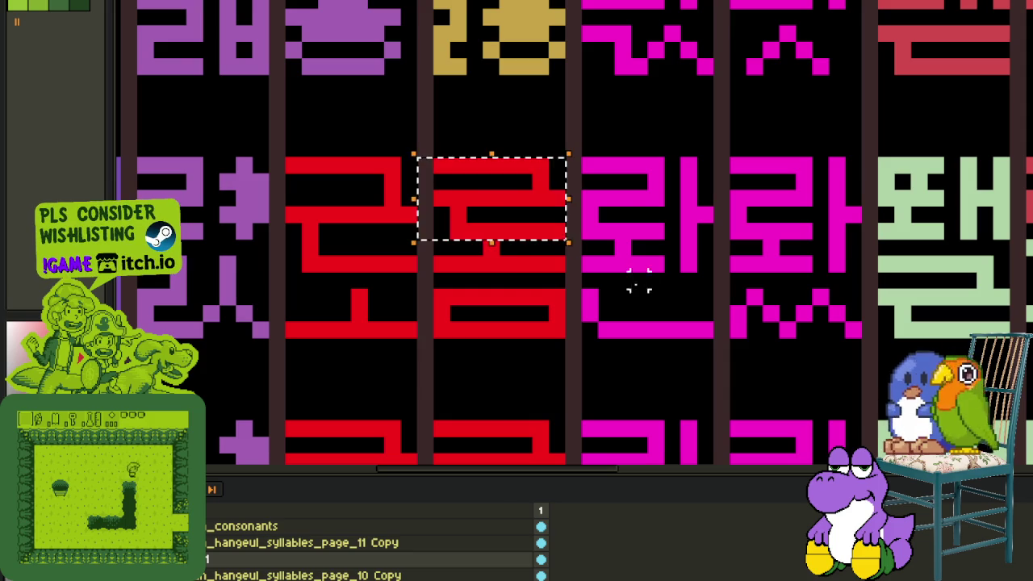
drag(461, 260, 554, 260)
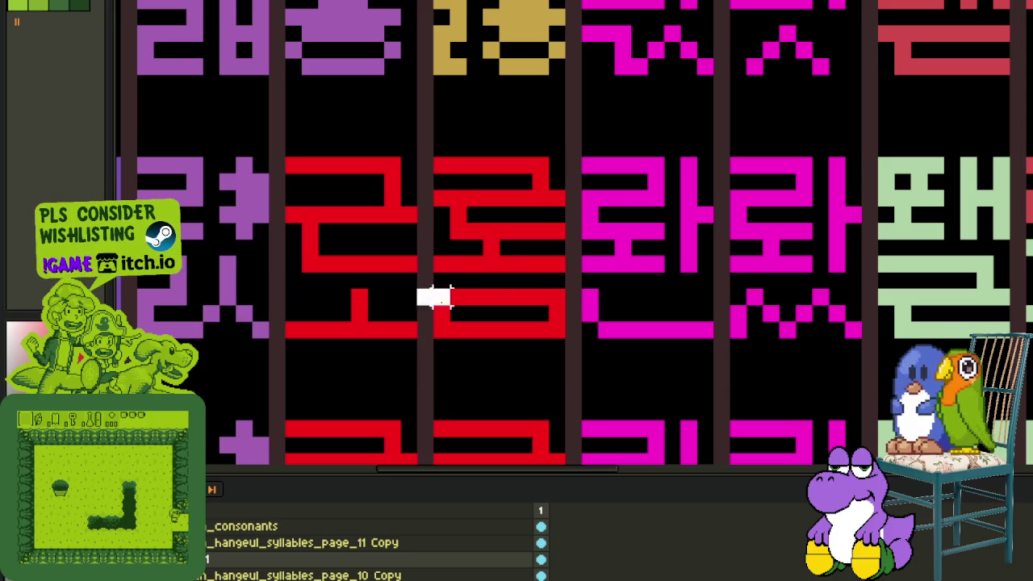
drag(434, 297, 567, 357)
click(604, 307)
scroll(607, 301, down, 1)
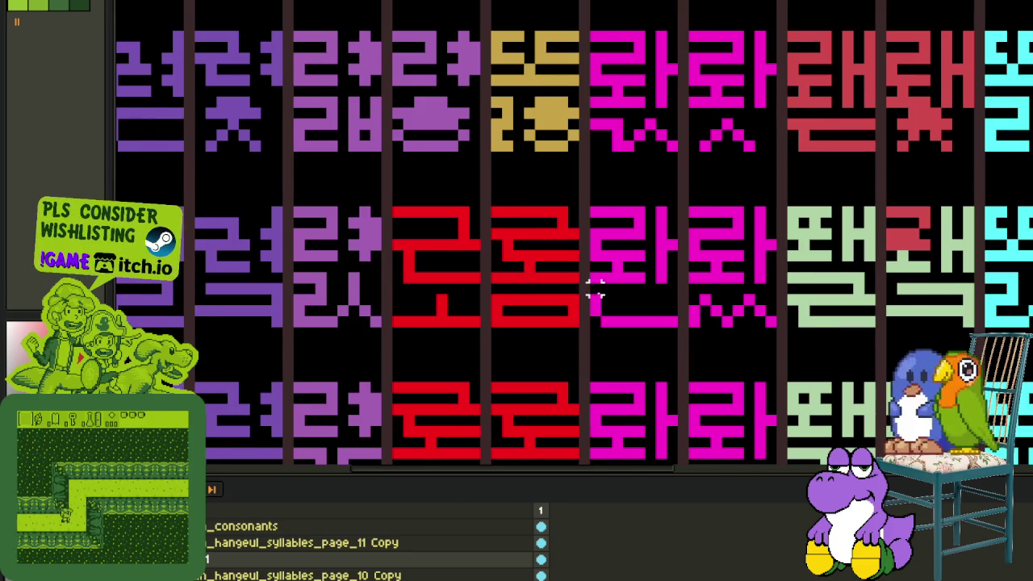
scroll(595, 303, down, 1)
drag(595, 302, 502, 284)
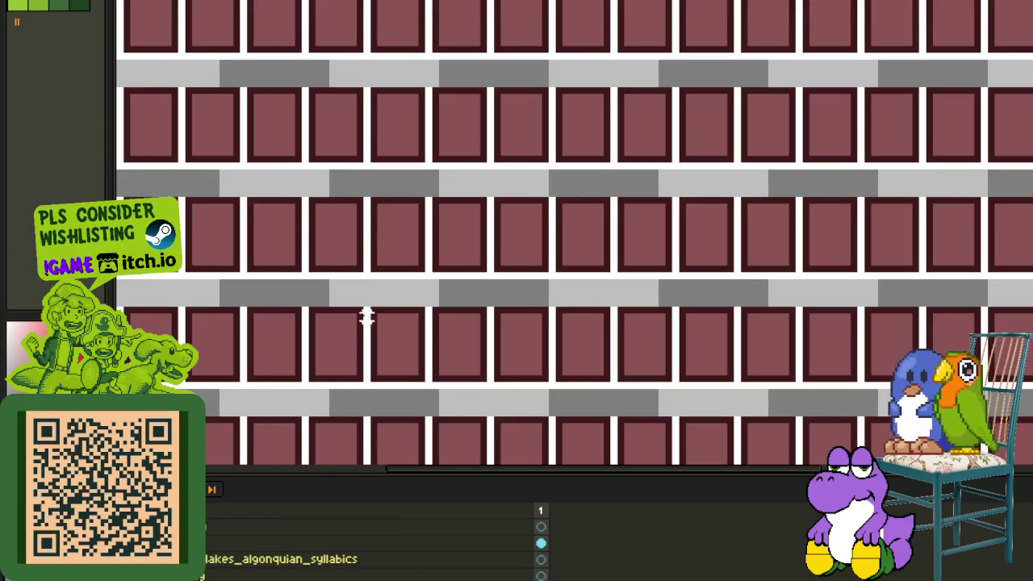
- Zoom into the black-and-white font sheet and move through its glyph rows
scroll(369, 315, up, 2)
scroll(380, 323, up, 1)
scroll(533, 272, up, 1)
click(538, 231)
scroll(539, 242, up, 2)
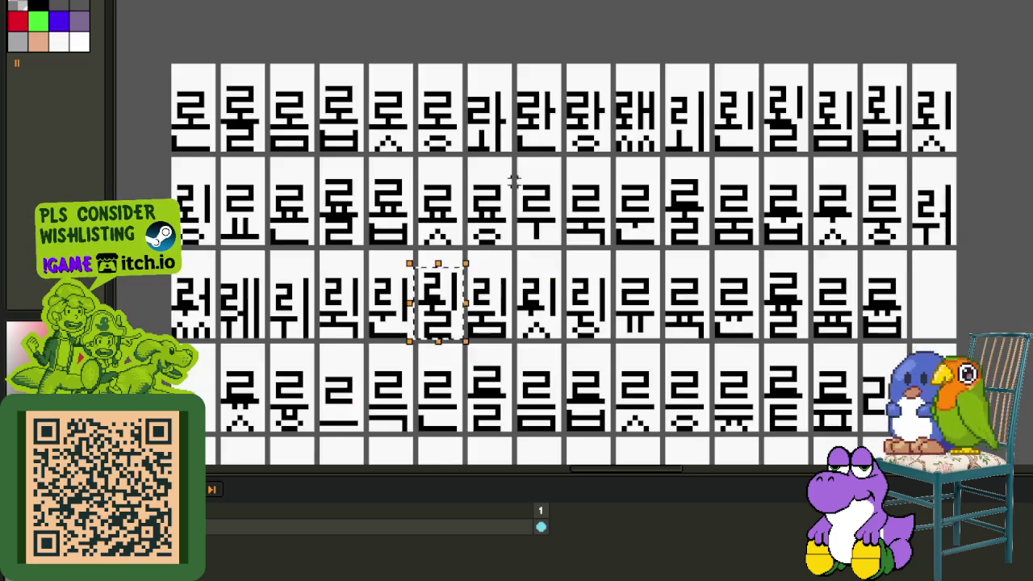
scroll(379, 190, up, 2)
scroll(371, 166, up, 2)
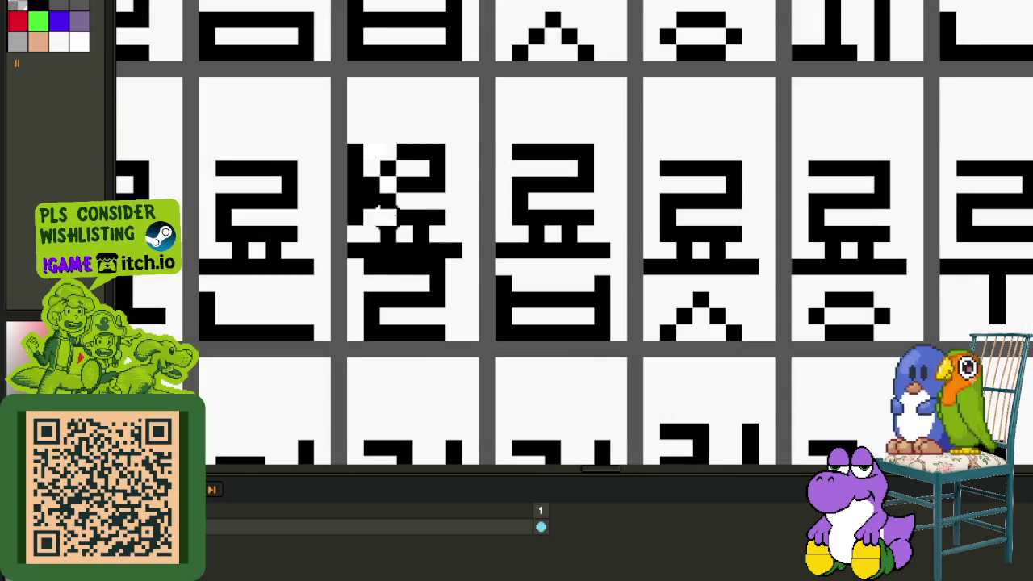
scroll(598, 307, down, 3)
scroll(672, 336, down, 1)
mouse_move(629, 326)
mouse_down()
mouse_move(692, 272)
mouse_move(624, 256)
mouse_up()
scroll(624, 256, down, 2)
scroll(517, 154, up, 1)
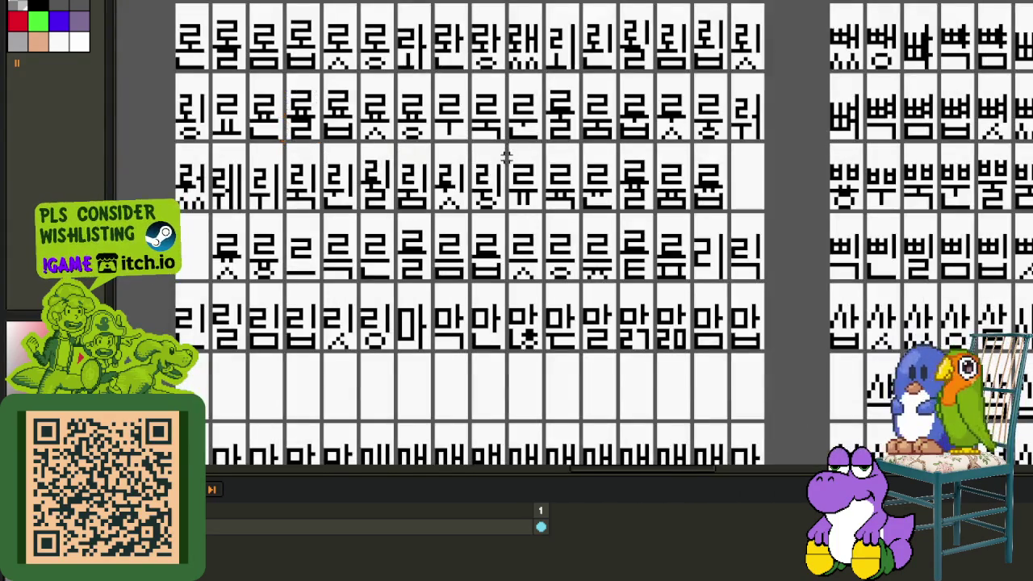
scroll(430, 242, up, 1)
scroll(412, 256, up, 1)
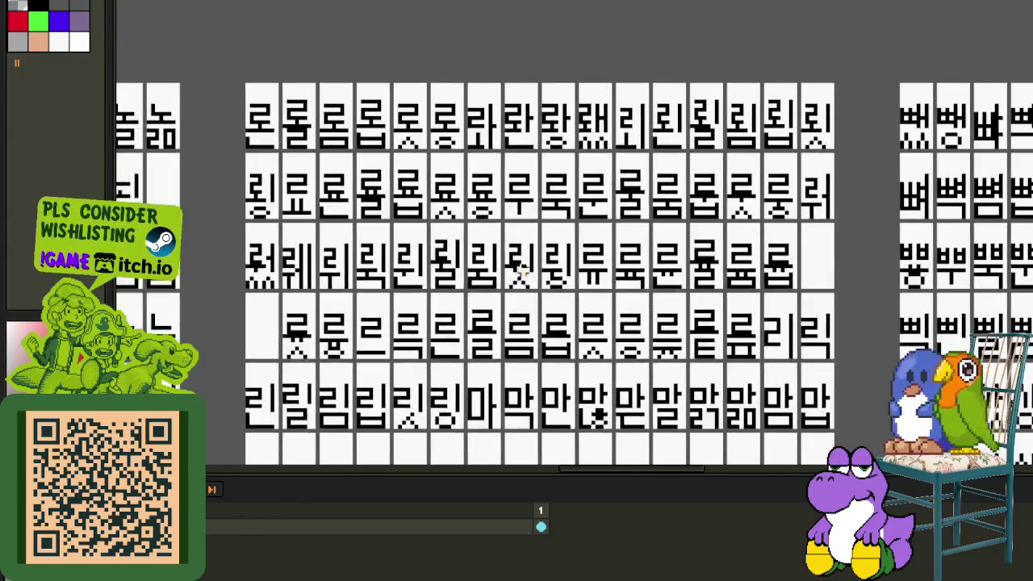
scroll(485, 266, up, 1)
scroll(355, 226, up, 1)
scroll(356, 227, up, 1)
drag(501, 336, 501, 234)
scroll(299, 237, up, 1)
scroll(284, 238, up, 1)
- Select the 르 glyph cell and paste a copy onto the 를 cell
drag(267, 233, 345, 345)
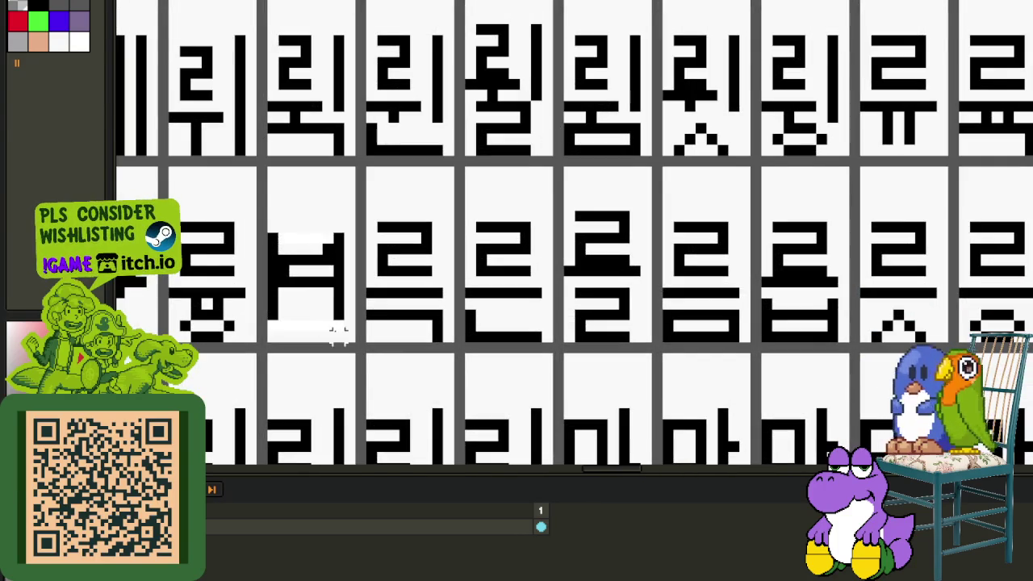
scroll(275, 274, up, 1)
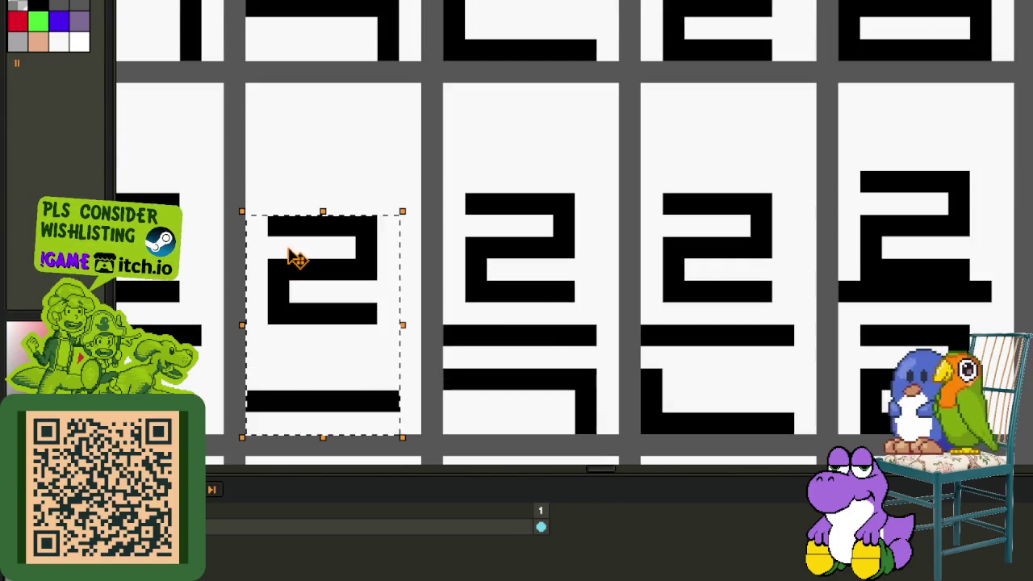
scroll(501, 242, down, 2)
scroll(519, 244, up, 1)
scroll(496, 237, up, 1)
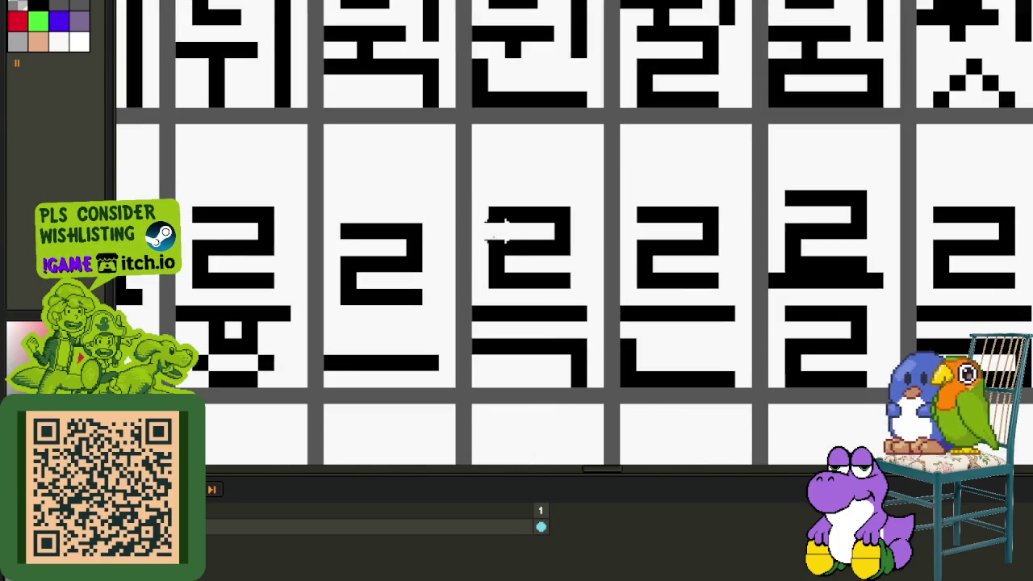
key(ctrl+v)
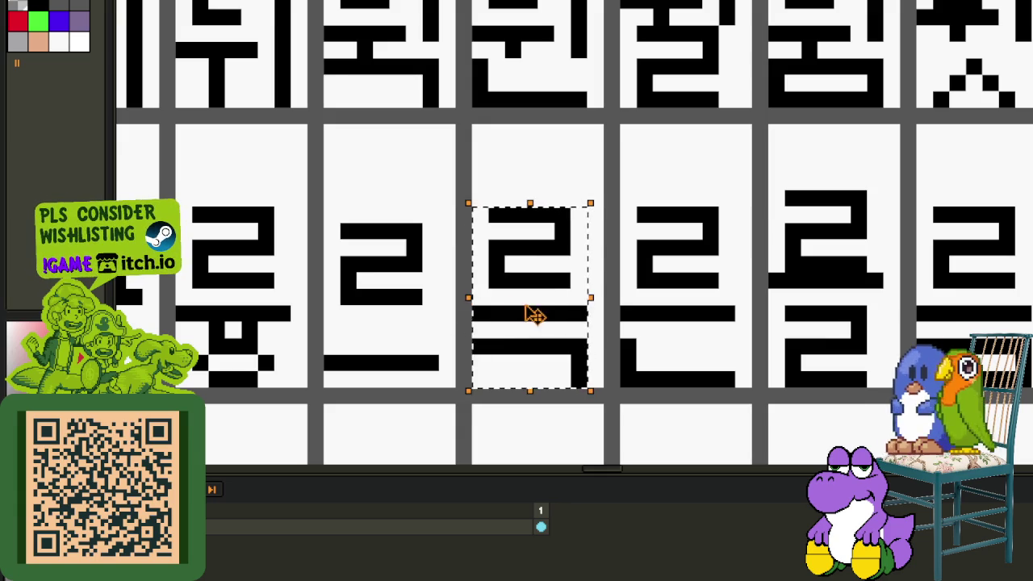
mouse_move(633, 270)
mouse_down()
mouse_move(596, 295)
mouse_move(424, 310)
mouse_up()
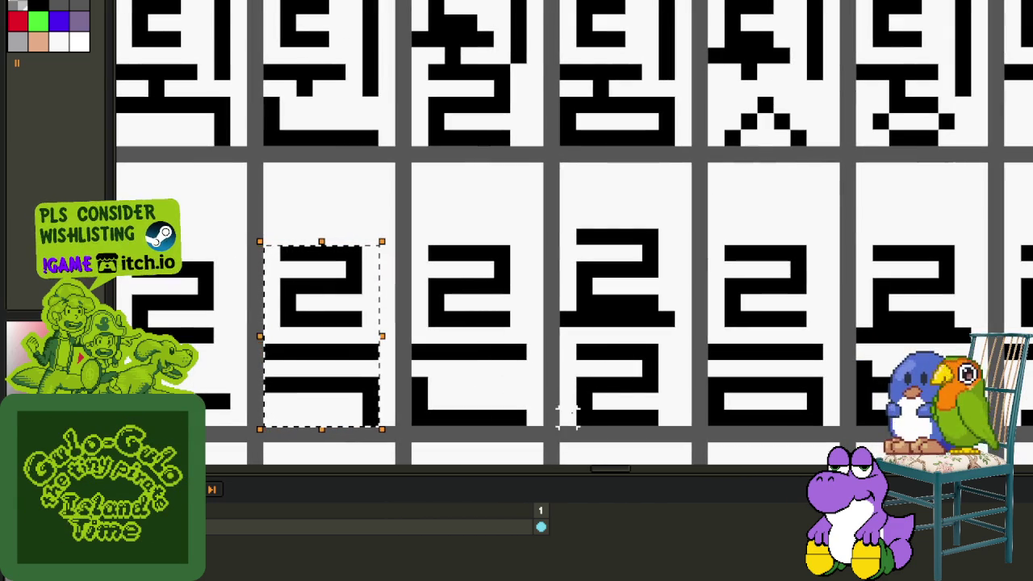
drag(555, 225, 678, 429)
- Select the 뢸 glyph cell to compare its construction
scroll(638, 275, up, 1)
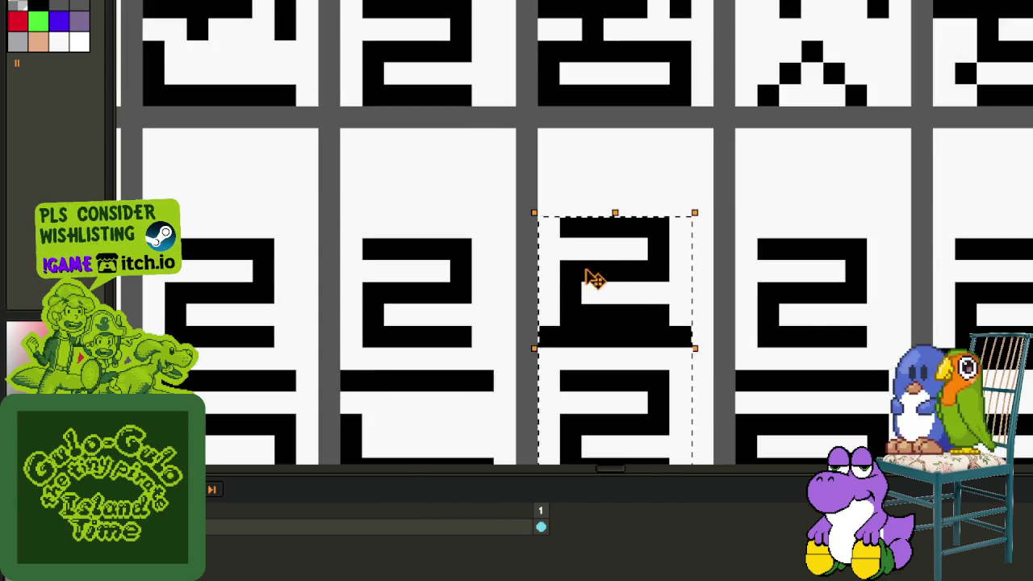
scroll(692, 218, down, 2)
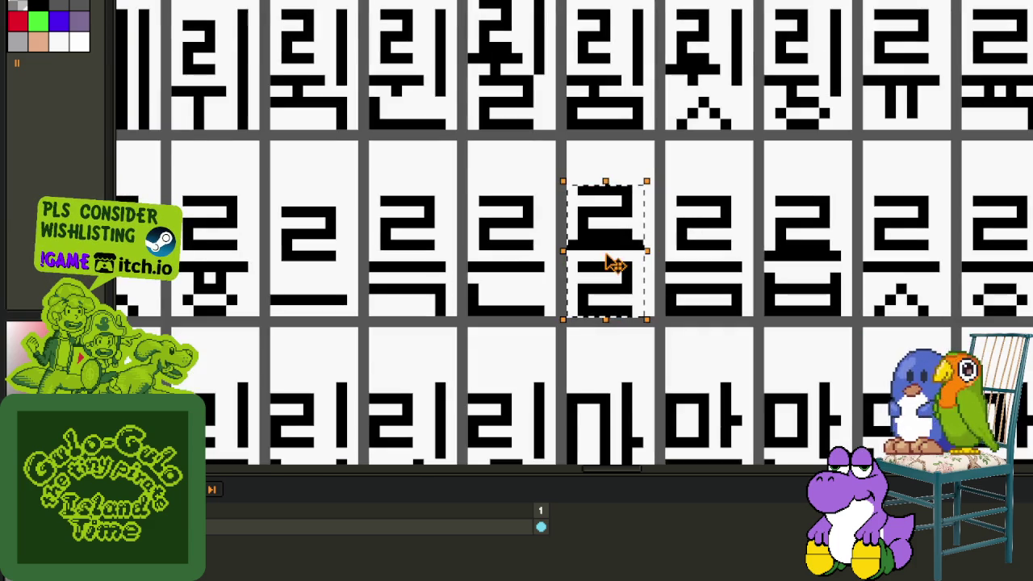
scroll(657, 153, down, 1)
scroll(523, 238, up, 2)
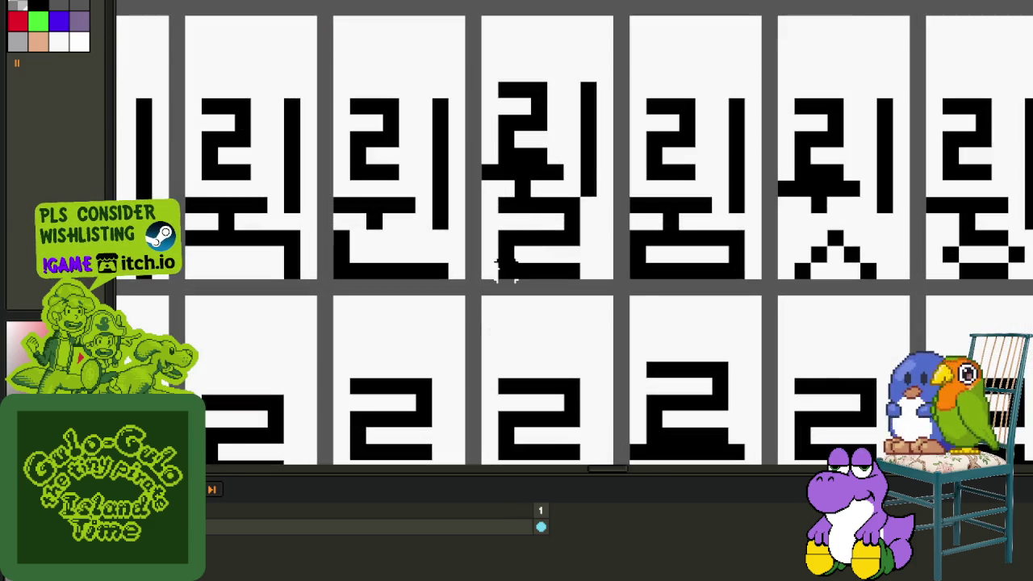
drag(501, 266, 599, 81)
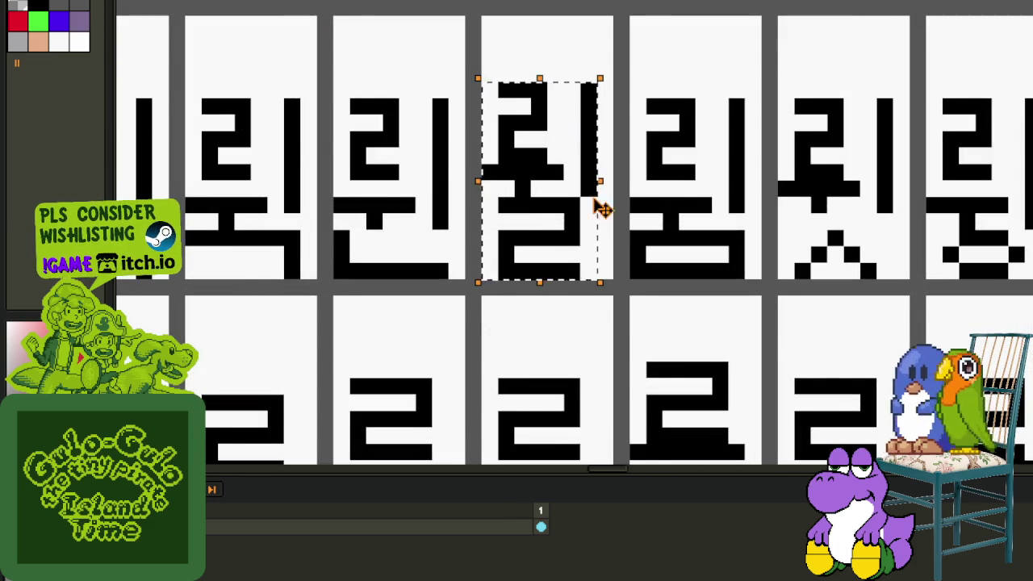
scroll(600, 205, down, 2)
scroll(735, 199, up, 2)
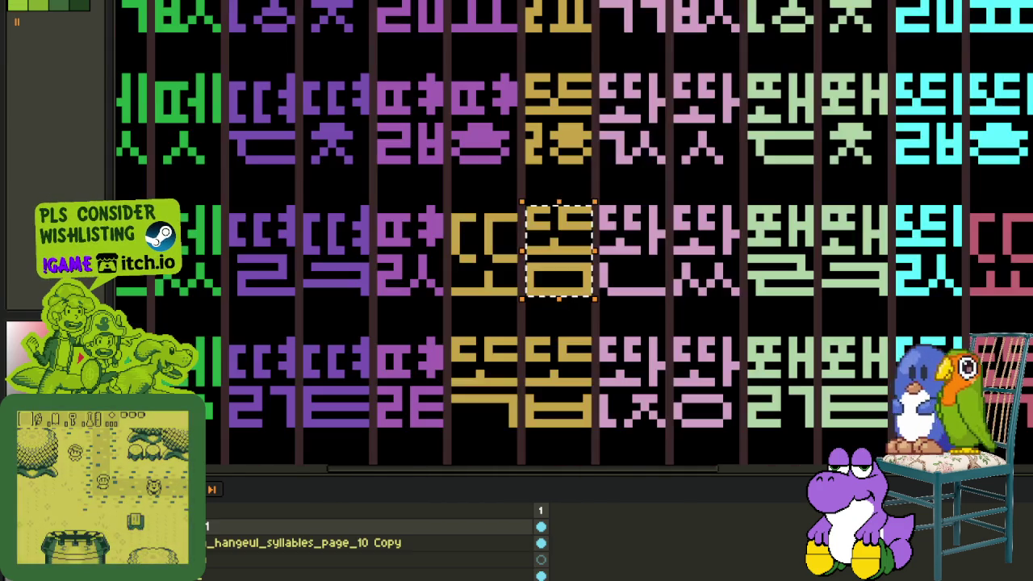
- Enlarge the layer list, collapse the Korean group and select Layer 1's coloured glyph sheet
scroll(825, 288, down, 2)
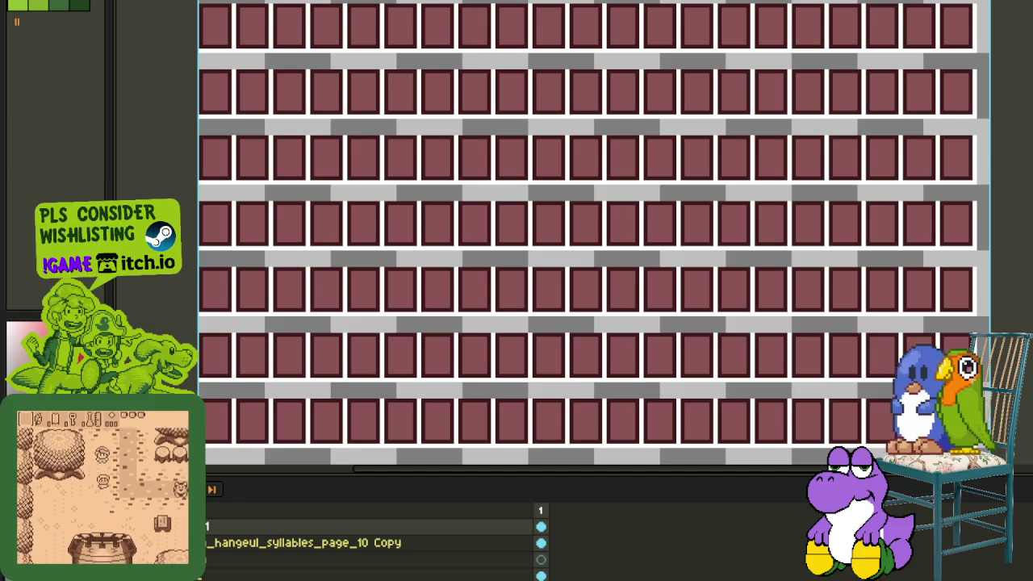
scroll(281, 504, down, 2)
scroll(281, 504, down, 2)
scroll(282, 505, down, 2)
scroll(282, 505, down, 2)
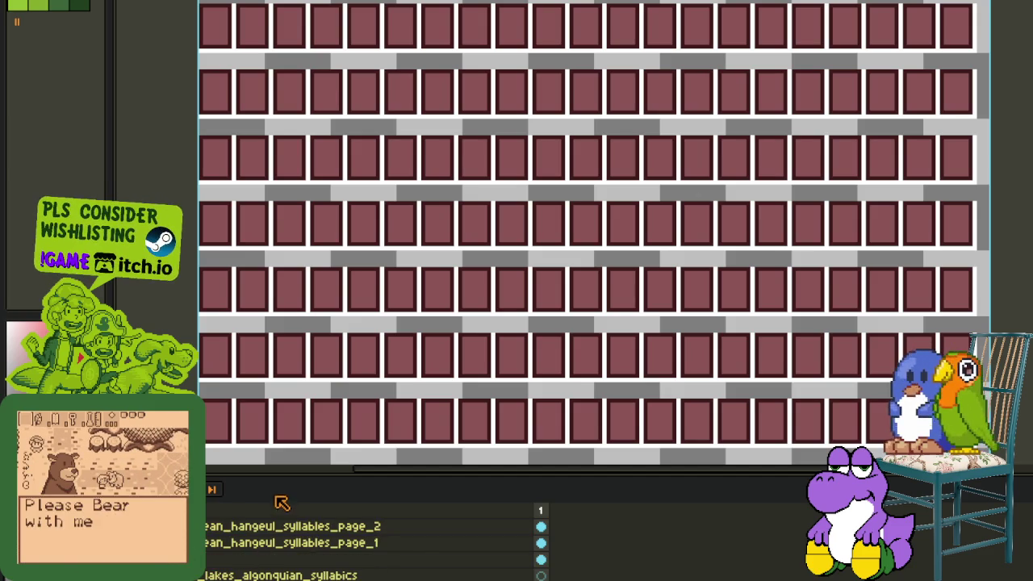
drag(282, 476, 281, 242)
scroll(281, 363, up, 3)
scroll(282, 363, up, 1)
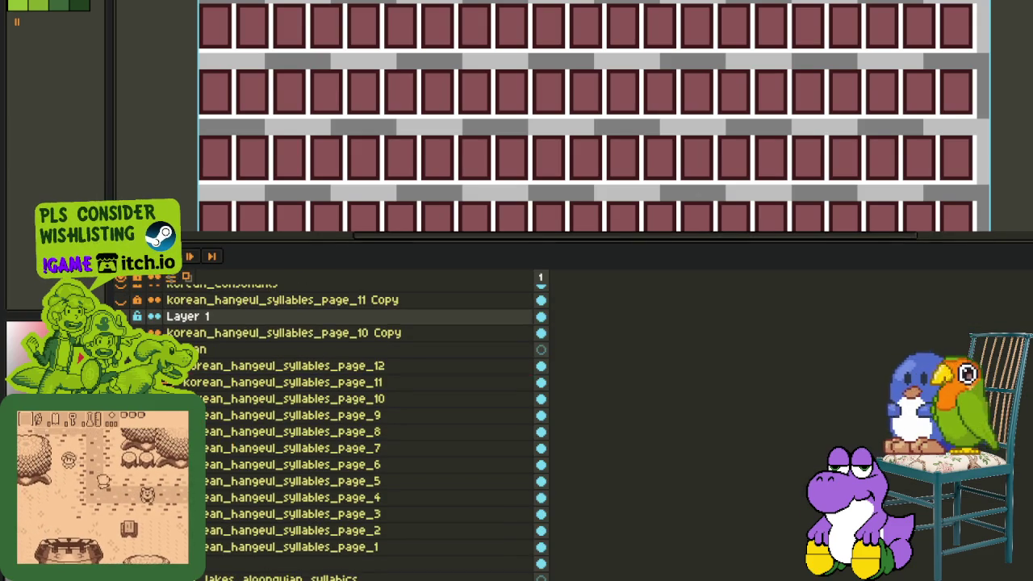
click(162, 359)
click(129, 361)
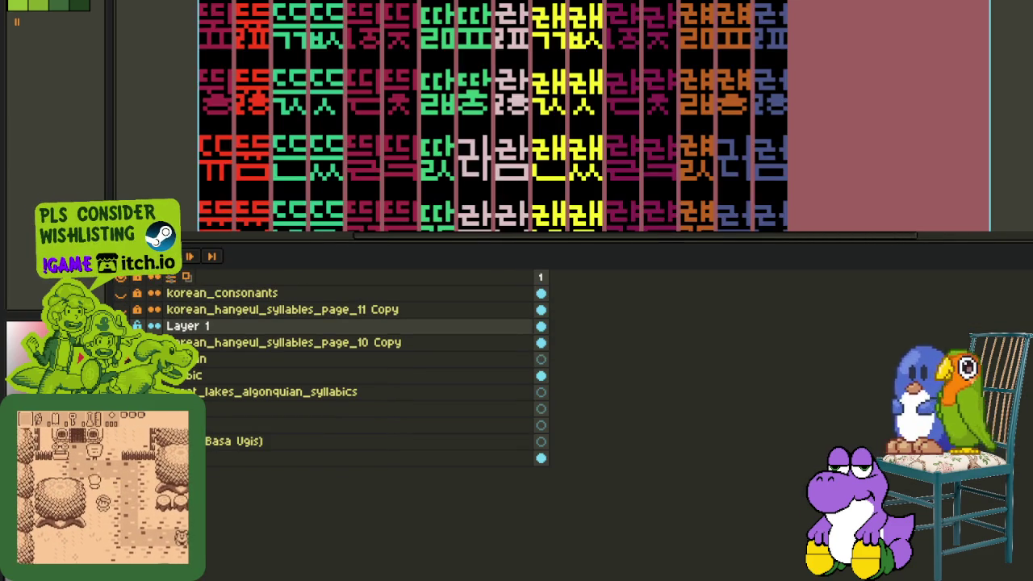
scroll(361, 227, up, 2)
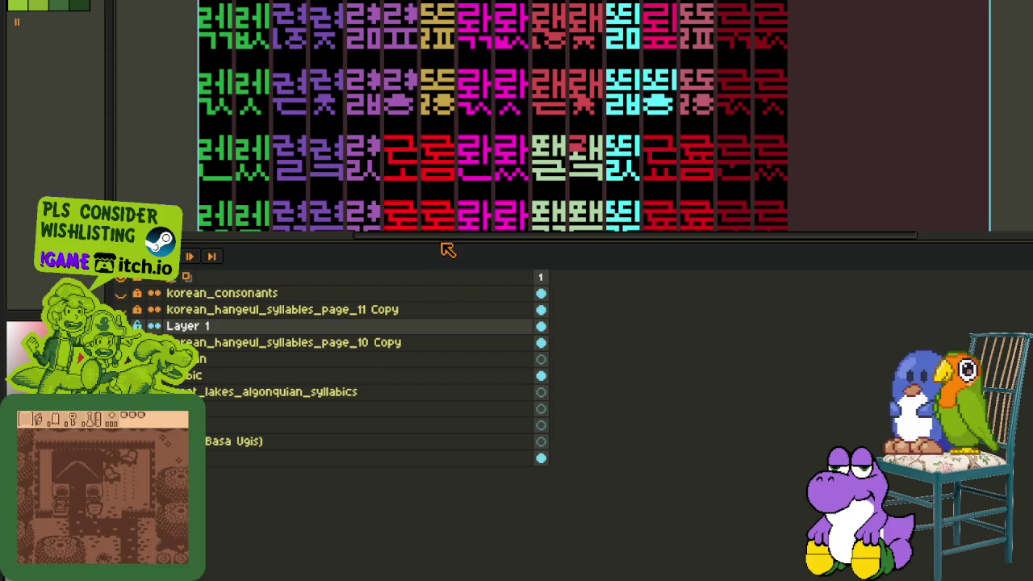
drag(441, 243, 449, 475)
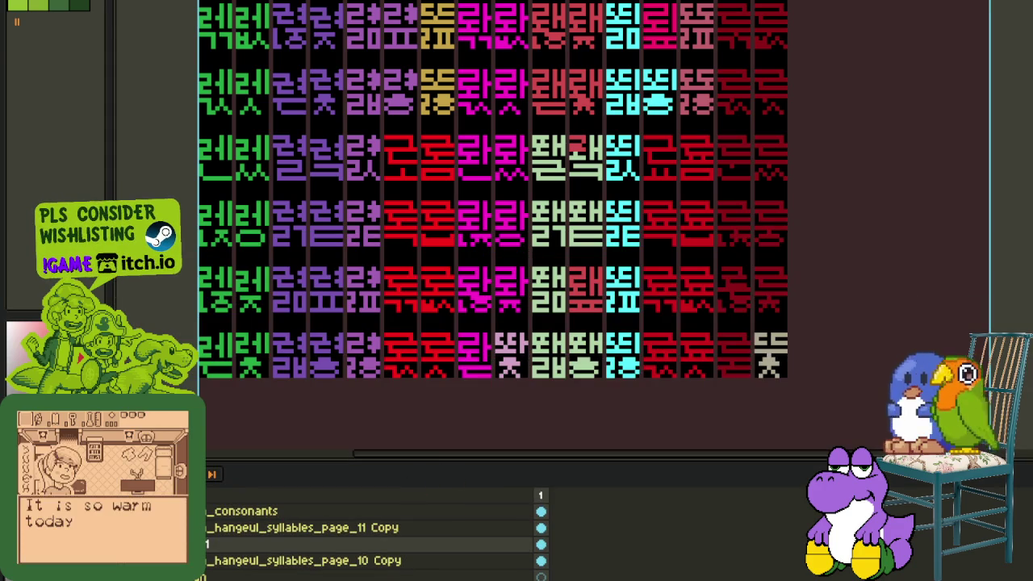
key(Return)
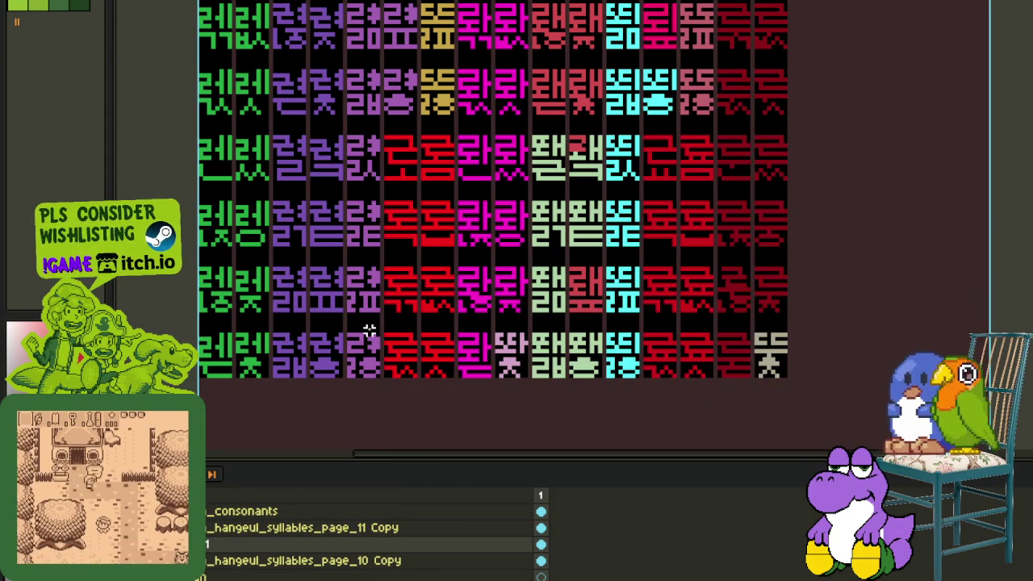
scroll(369, 331, up, 1)
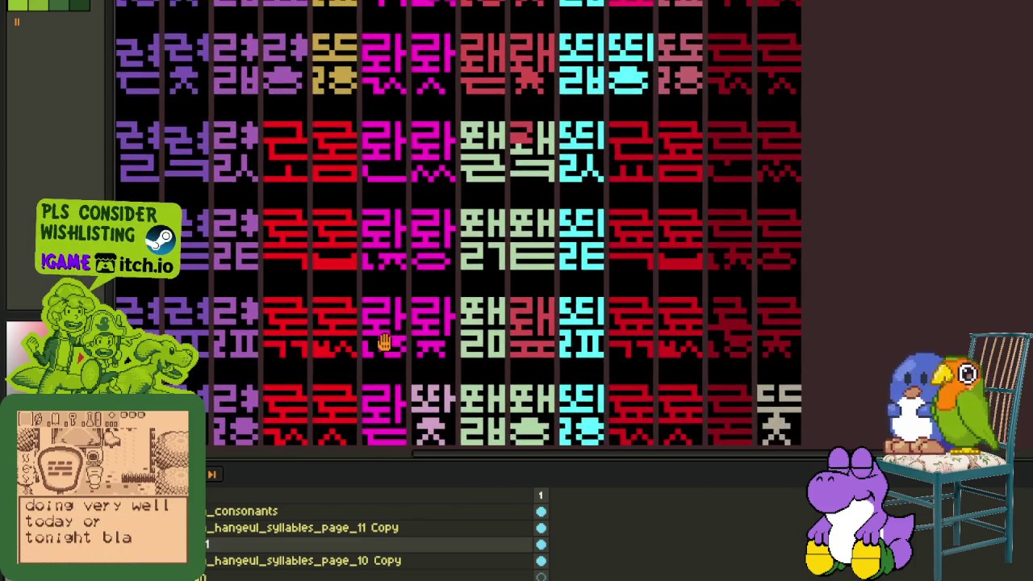
mouse_move(429, 330)
mouse_down()
mouse_move(382, 382)
mouse_move(361, 298)
mouse_up()
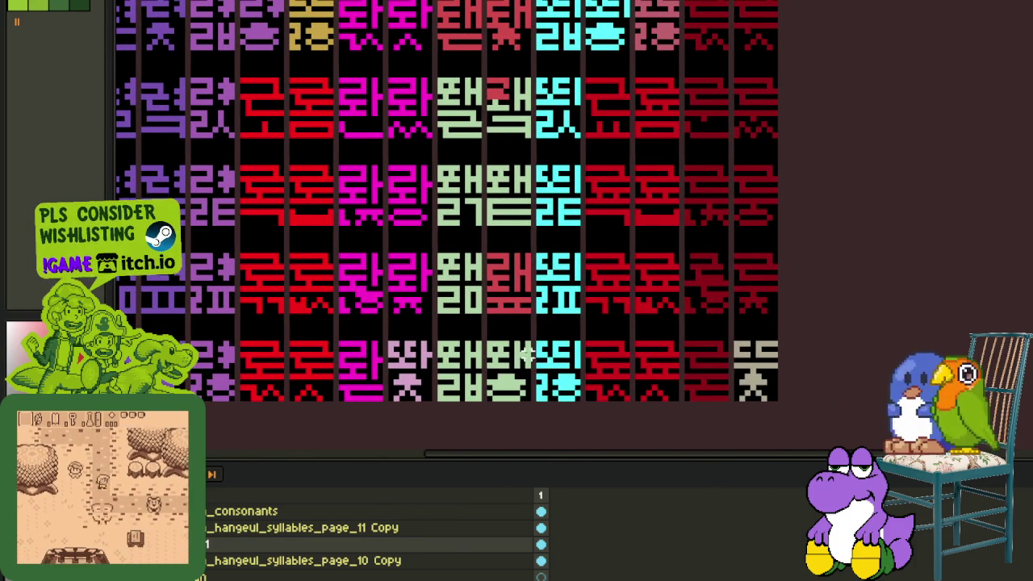
scroll(537, 275, up, 2)
scroll(517, 210, up, 3)
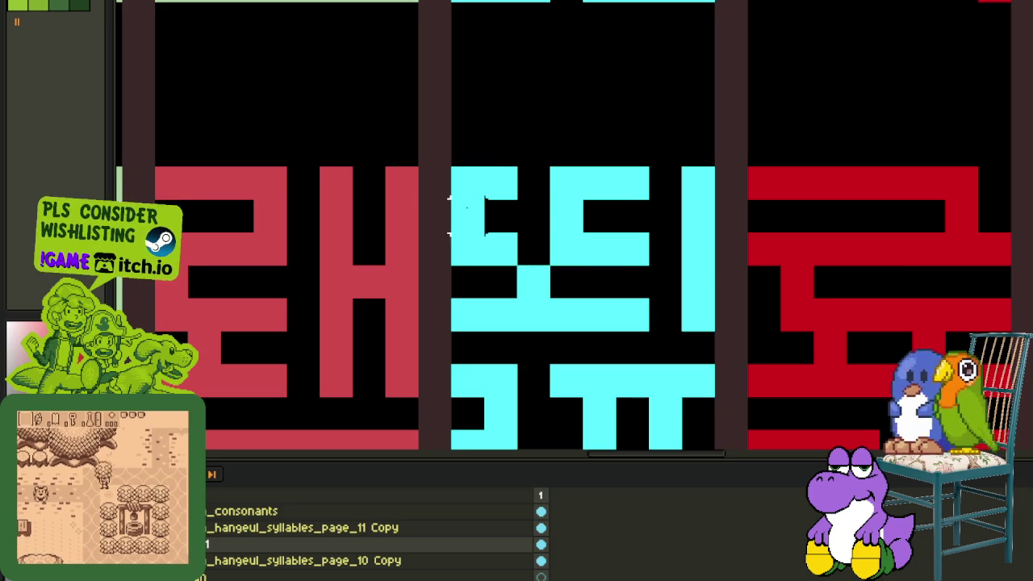
scroll(627, 261, down, 2)
scroll(601, 274, down, 1)
scroll(601, 275, up, 1)
scroll(554, 249, down, 3)
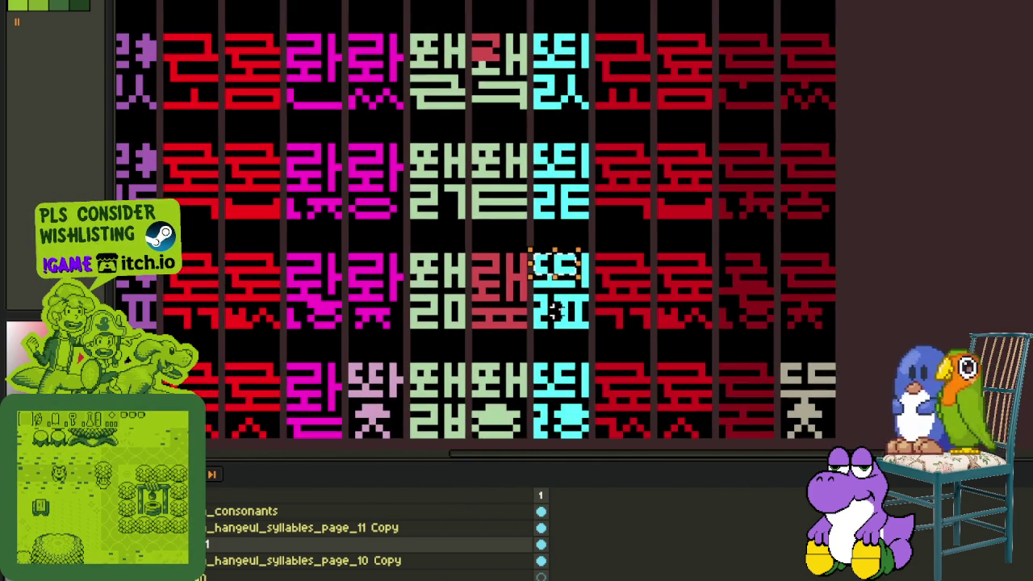
drag(592, 349, 535, 240)
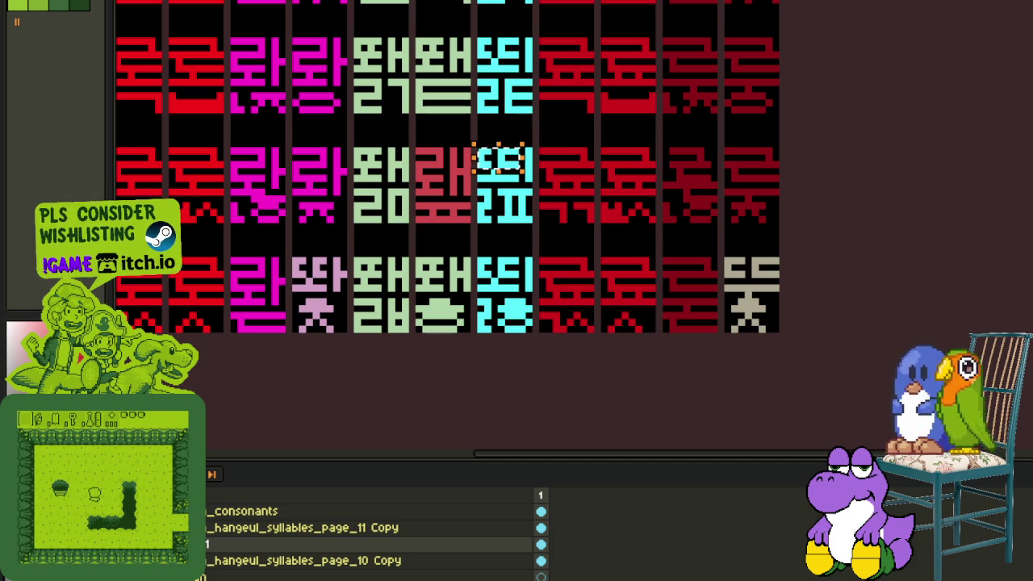
scroll(404, 299, down, 1)
scroll(380, 296, down, 2)
scroll(355, 292, down, 1)
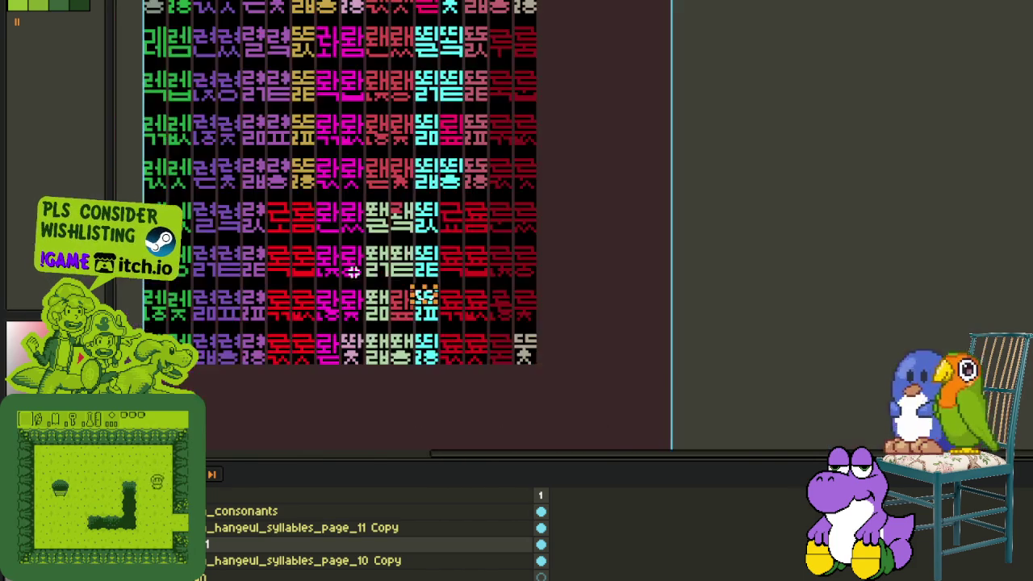
drag(356, 293, 442, 430)
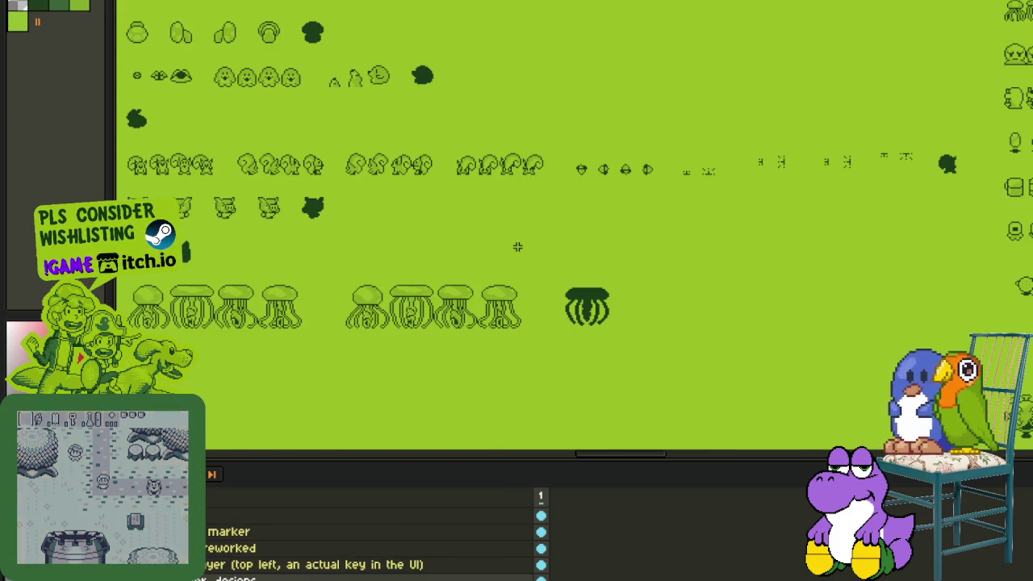
- Pan from the green overworld map to the Gear Screen mockup, selecting its character drawing
scroll(517, 246, down, 3)
mouse_move(517, 246)
mouse_down()
mouse_move(648, 321)
mouse_move(595, 364)
mouse_up()
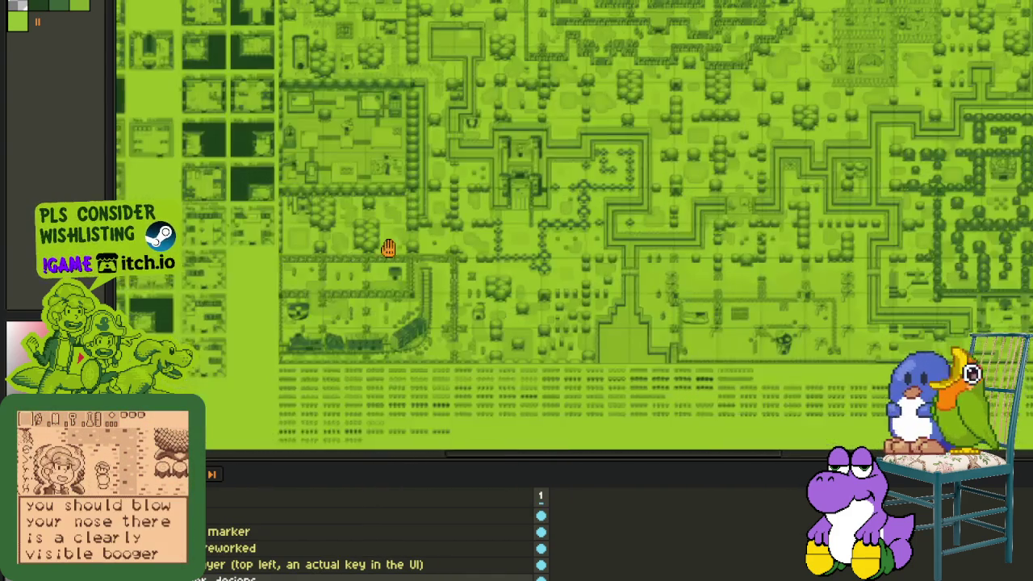
drag(388, 247, 716, 382)
scroll(371, 184, up, 2)
scroll(371, 184, up, 2)
scroll(372, 184, up, 2)
drag(371, 184, 402, 118)
drag(200, 17, 607, 423)
key(Tab)
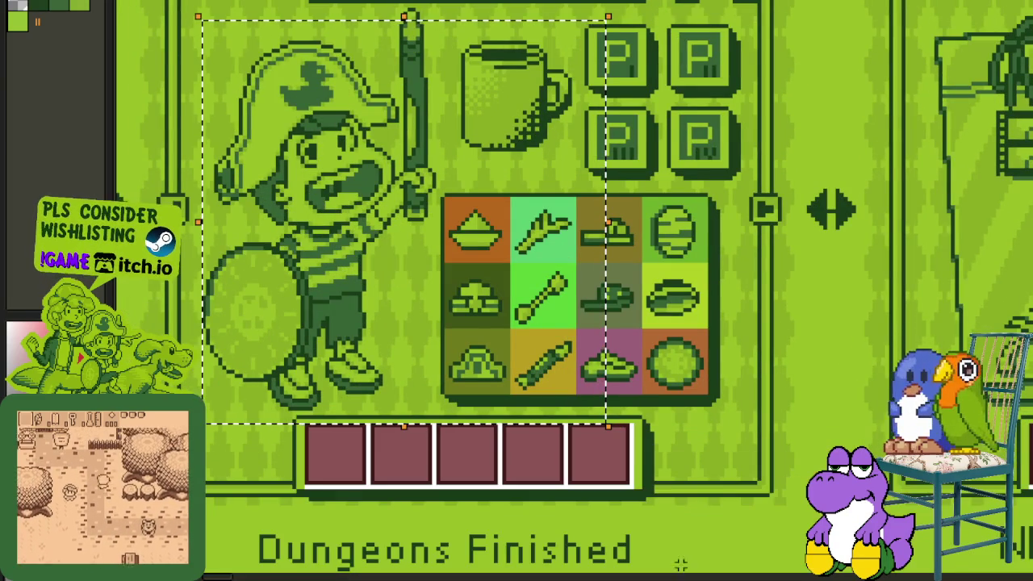
- Look over the menu mockups, icon tiles and D-pad and key tiles
scroll(641, 349, down, 3)
scroll(641, 349, up, 1)
scroll(640, 348, down, 2)
drag(641, 349, 709, 157)
scroll(708, 157, up, 2)
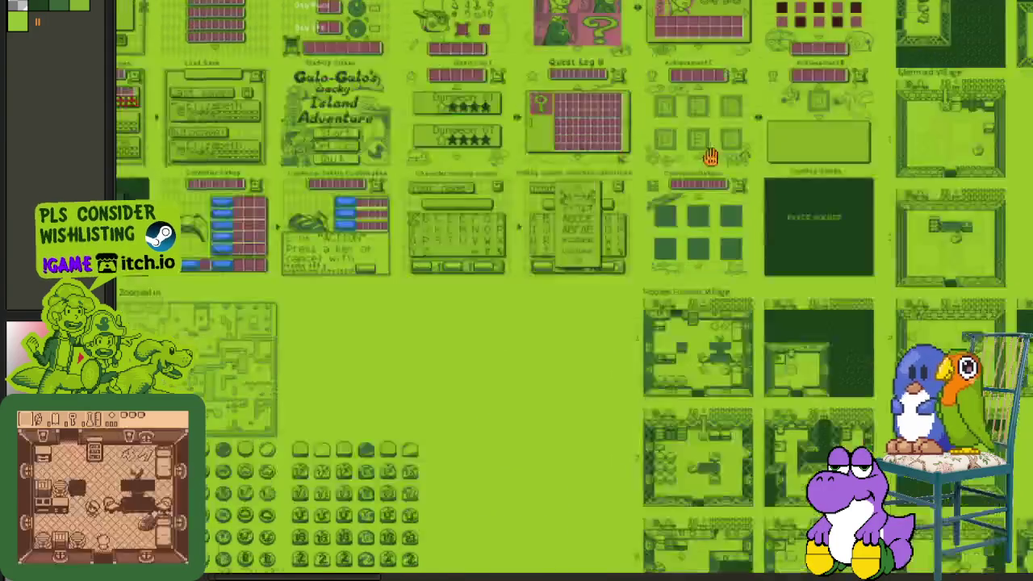
scroll(592, 289, down, 5)
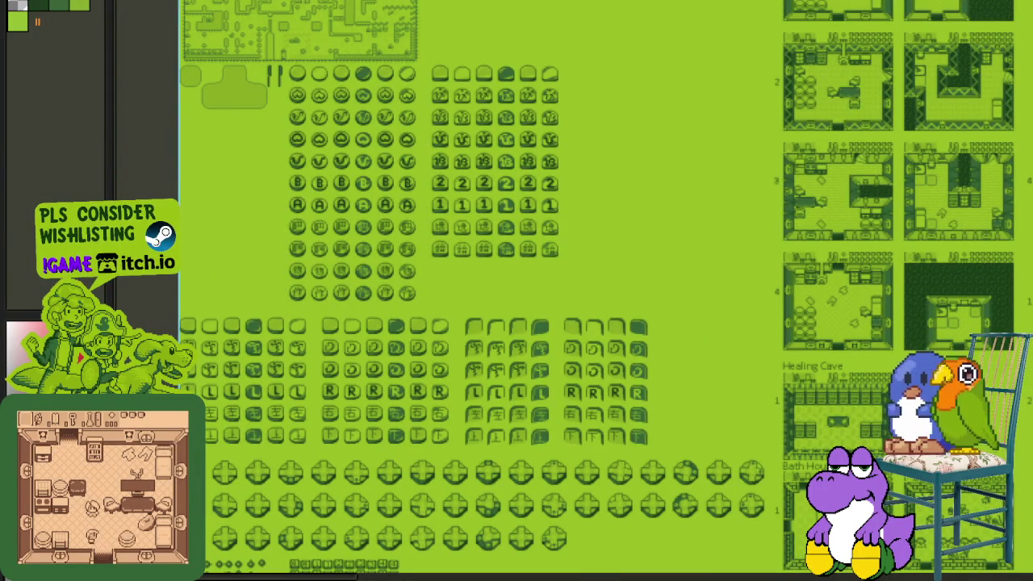
scroll(397, 449, down, 3)
scroll(473, 369, down, 3)
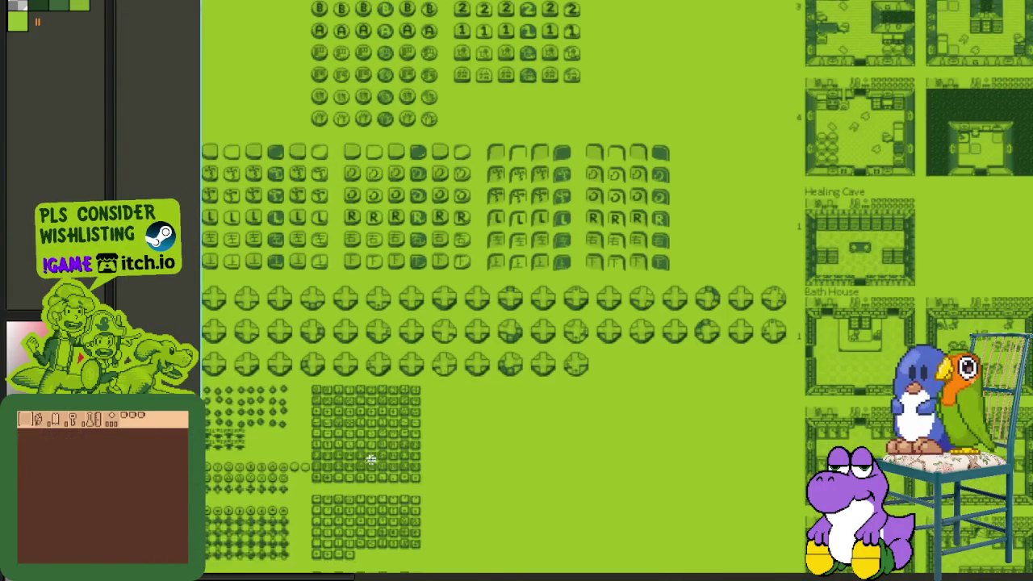
scroll(372, 461, down, 3)
scroll(435, 231, up, 2)
drag(435, 231, 444, 294)
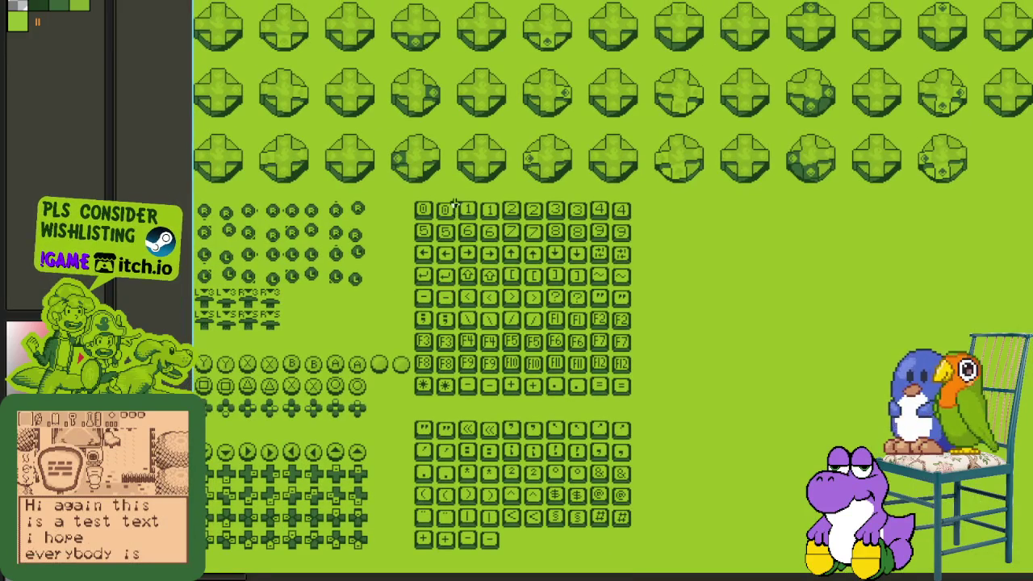
scroll(455, 203, up, 2)
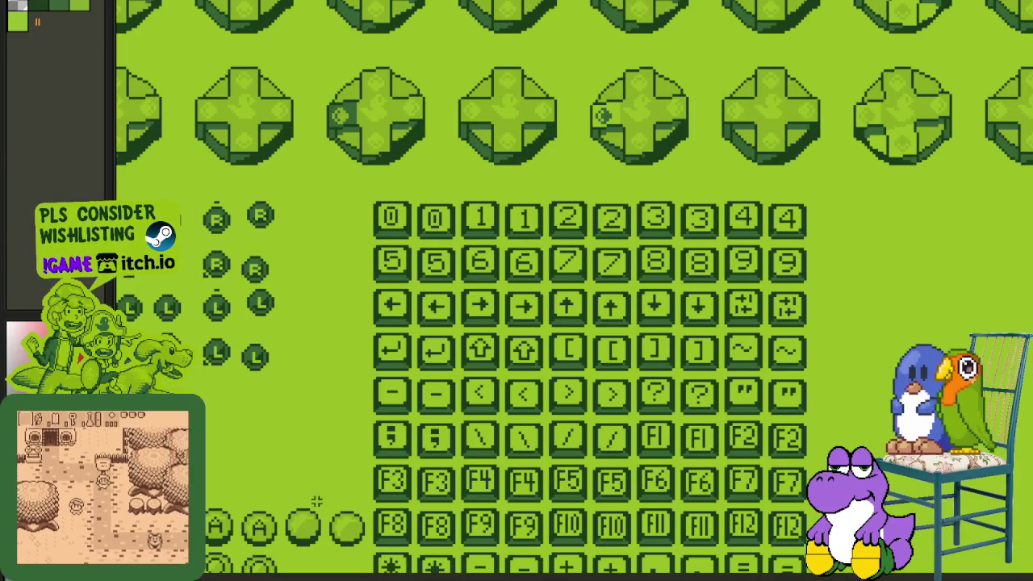
scroll(563, 254, down, 2)
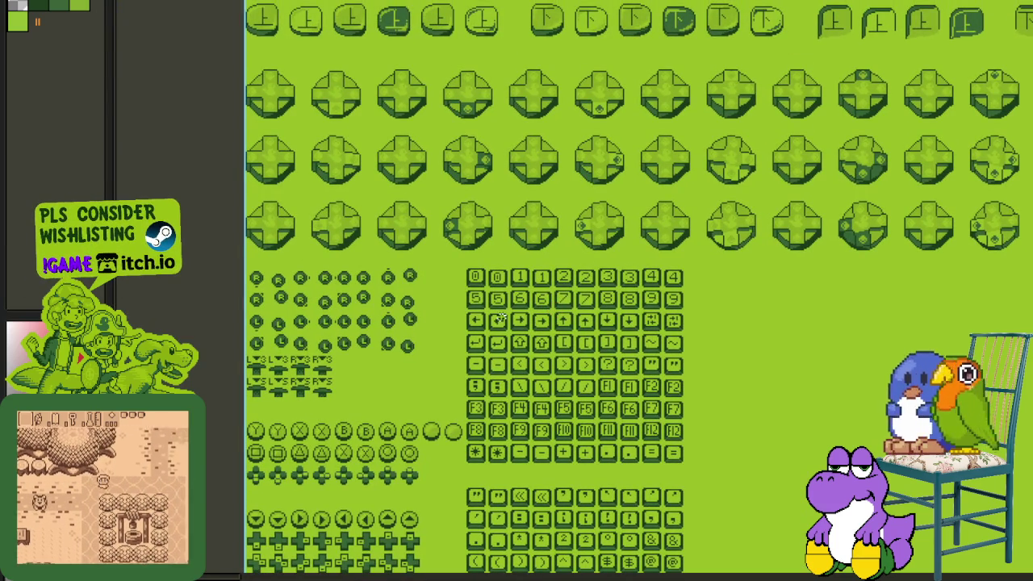
scroll(711, 329, down, 3)
scroll(711, 328, down, 2)
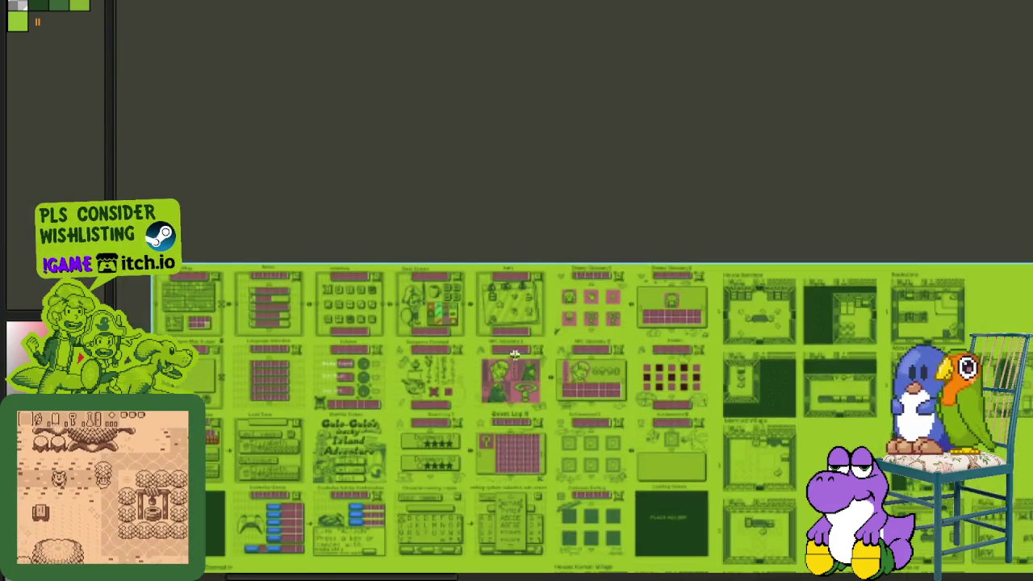
scroll(650, 315, up, 3)
scroll(650, 315, up, 2)
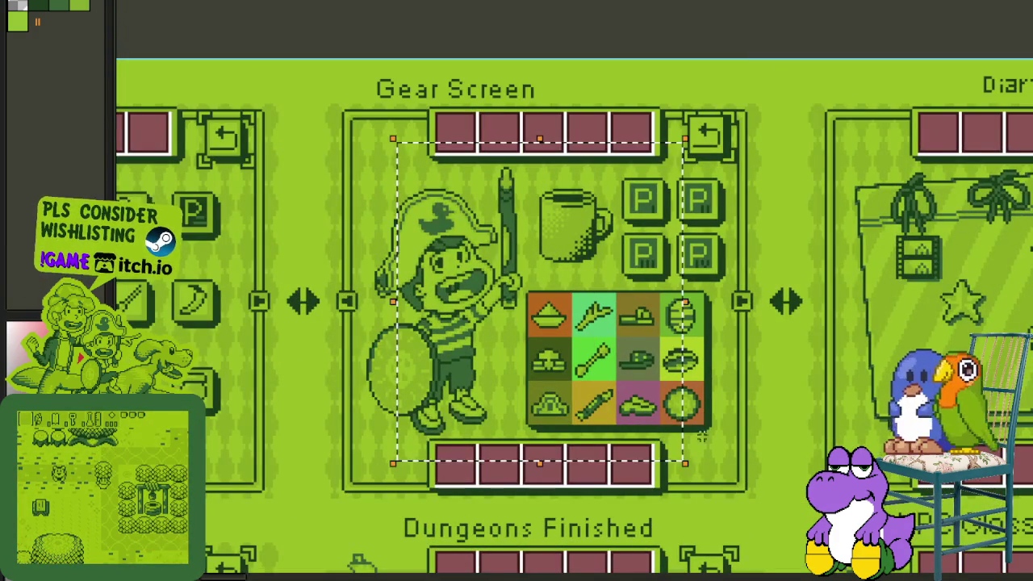
scroll(817, 365, down, 3)
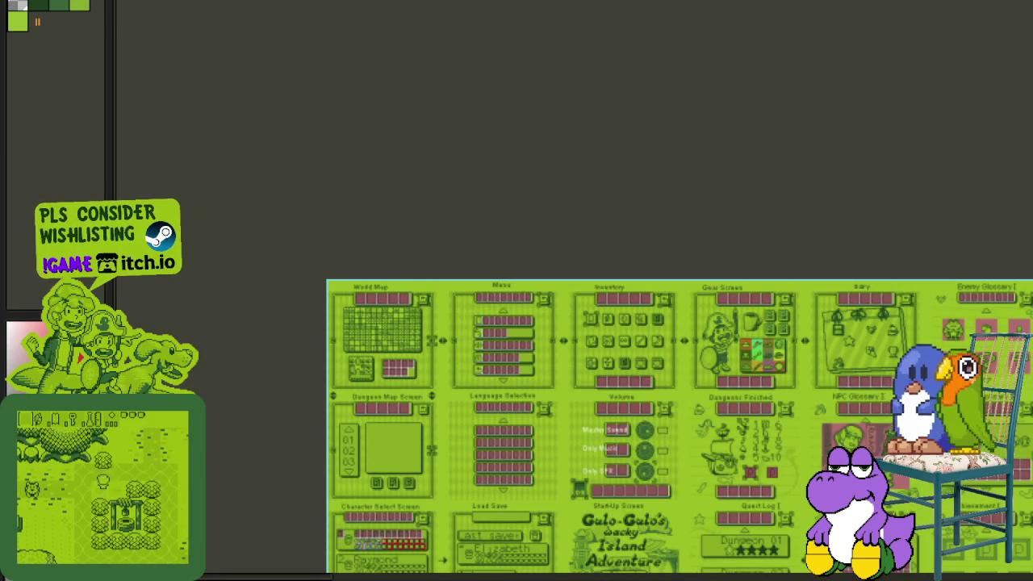
- Inspect the Enemy Glossary, room layouts and the castle map area beside the font sheet
drag(807, 403, 112, 167)
drag(807, 403, 368, 300)
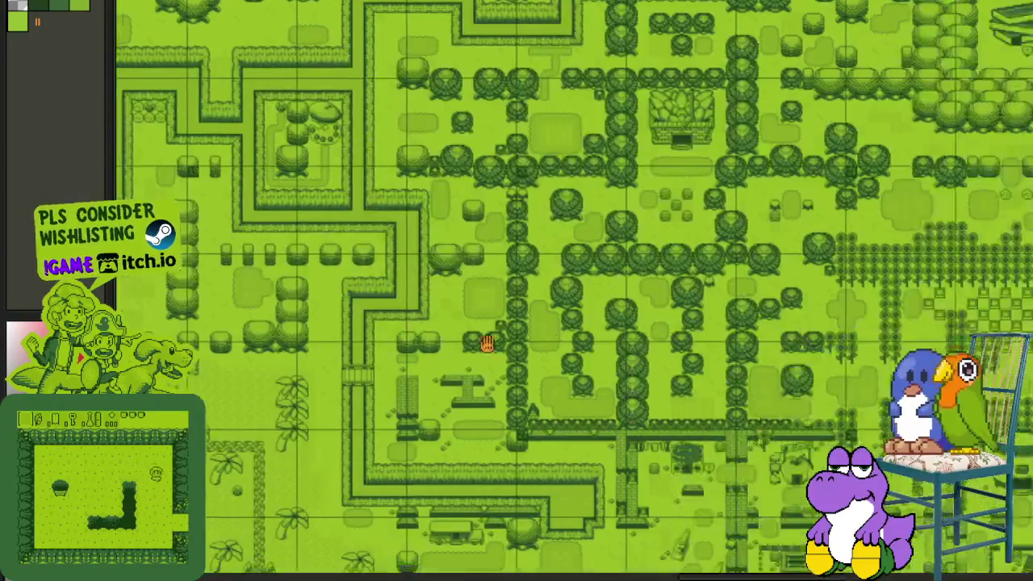
mouse_move(368, 299)
mouse_down()
mouse_move(728, 344)
mouse_move(525, 420)
mouse_up()
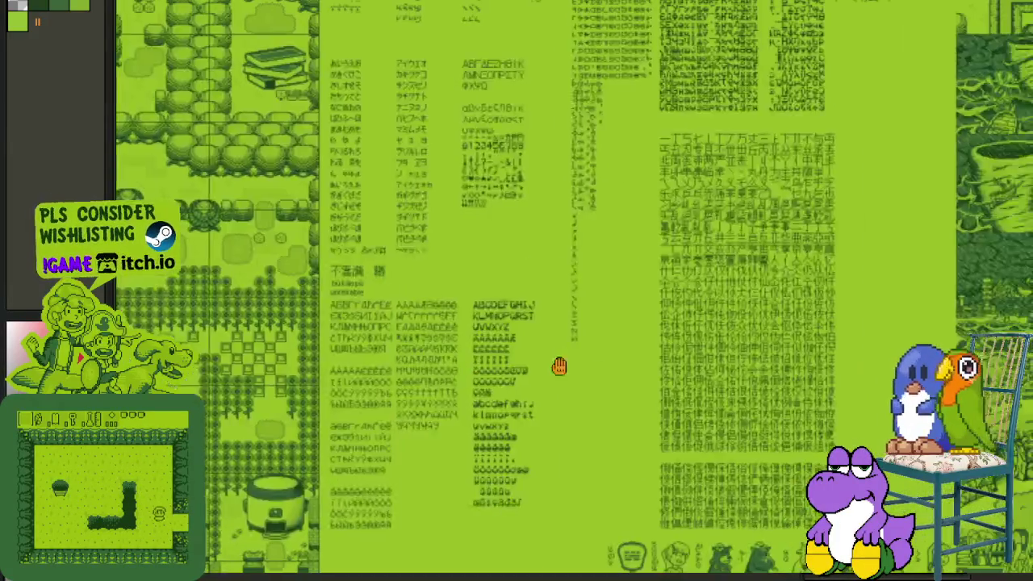
scroll(375, 150, up, 1)
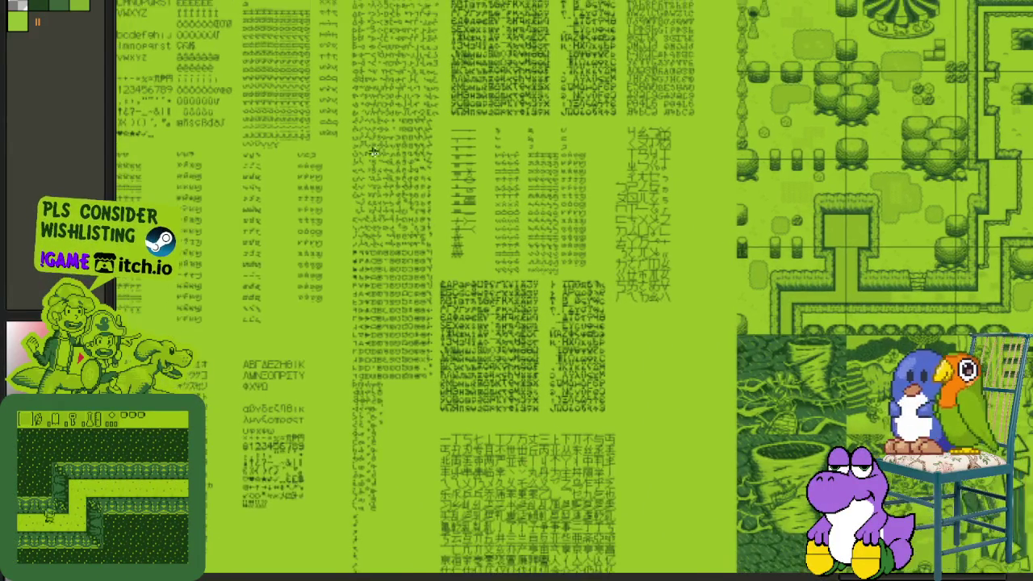
scroll(374, 151, up, 1)
scroll(571, 162, up, 2)
scroll(587, 131, up, 1)
scroll(588, 130, down, 1)
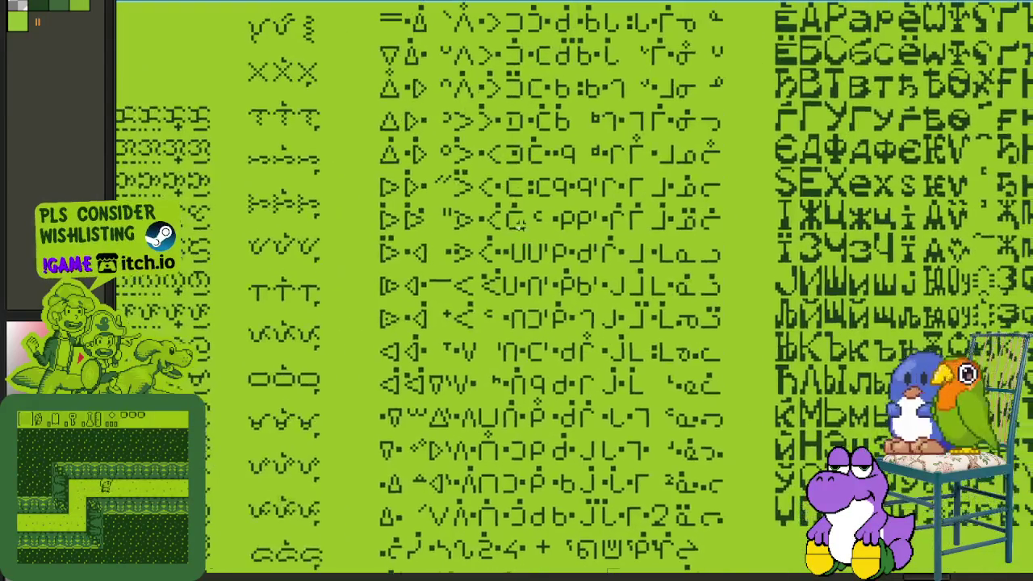
scroll(853, 410, down, 2)
- Select and deselect the character portrait grid, then return to the Hangul glyph sprite
mouse_move(854, 411)
mouse_down()
mouse_move(343, 176)
mouse_move(839, 363)
mouse_move(598, 335)
mouse_up()
scroll(339, 202, up, 2)
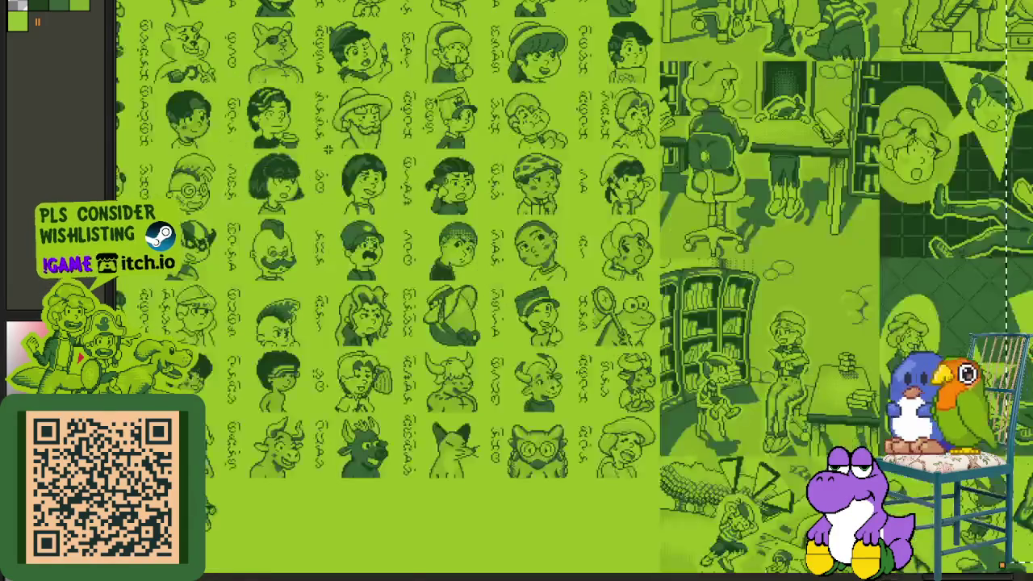
drag(326, 97, 857, 502)
key(ctrl+d)
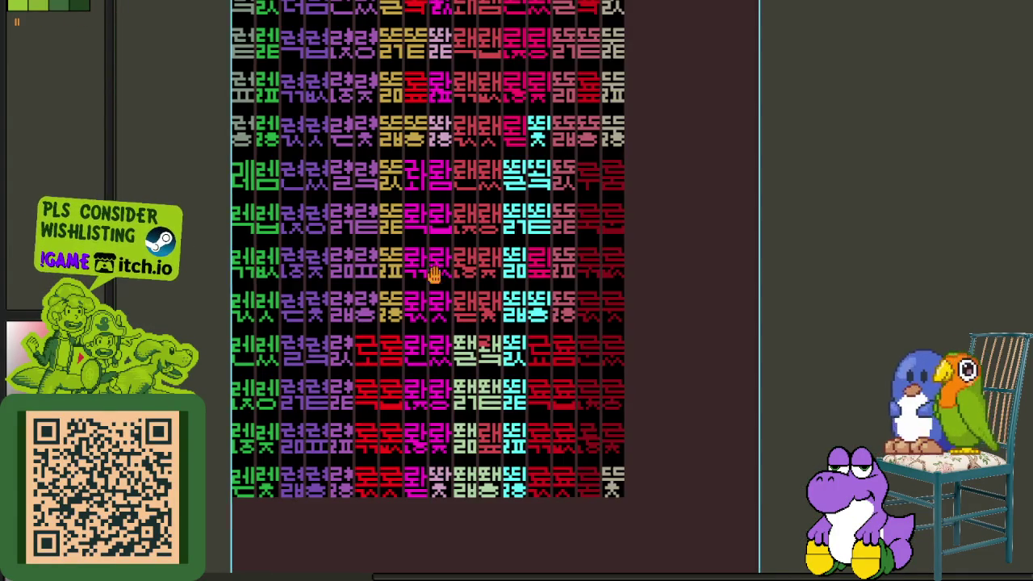
drag(428, 272, 483, 378)
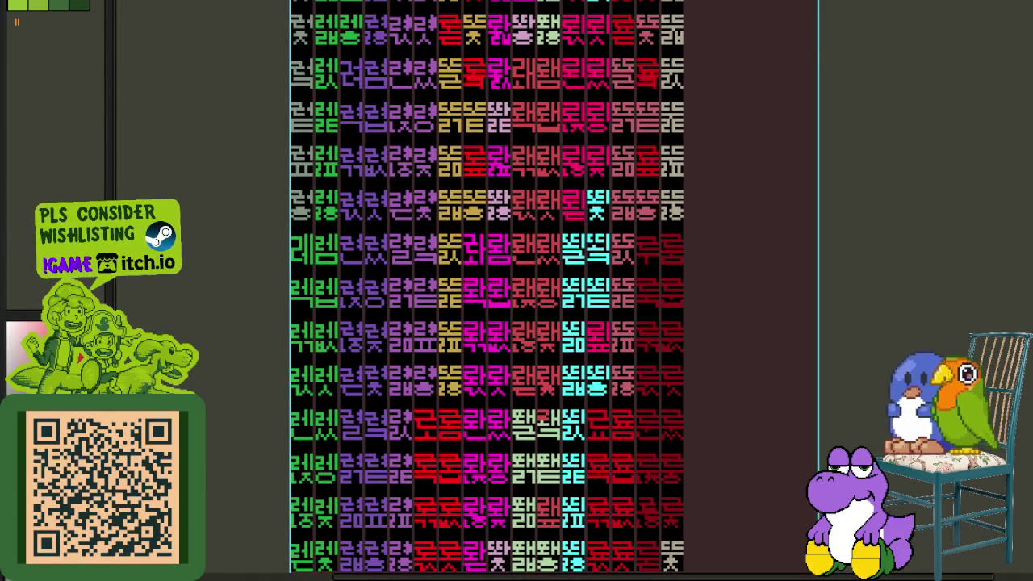
- Enlarge the layer list to browse the Korean page layers, then shrink it back
drag(240, 577, 240, 428)
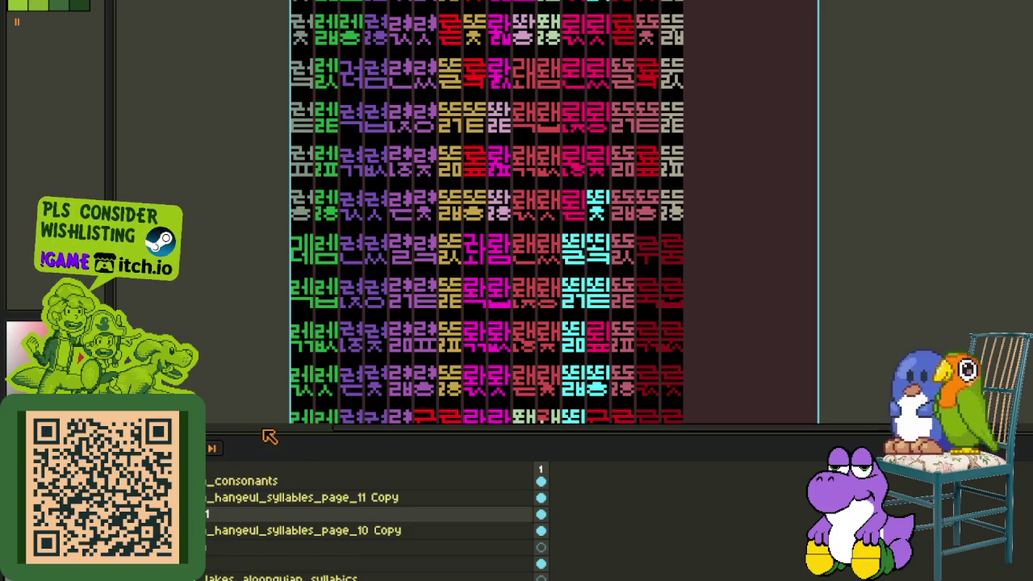
drag(307, 497, 307, 538)
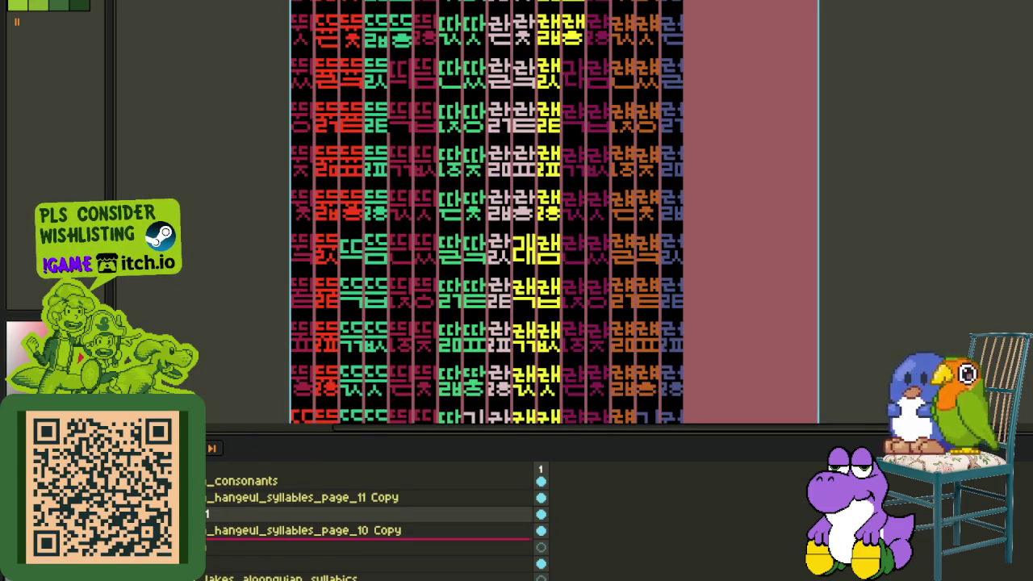
drag(261, 435, 261, 300)
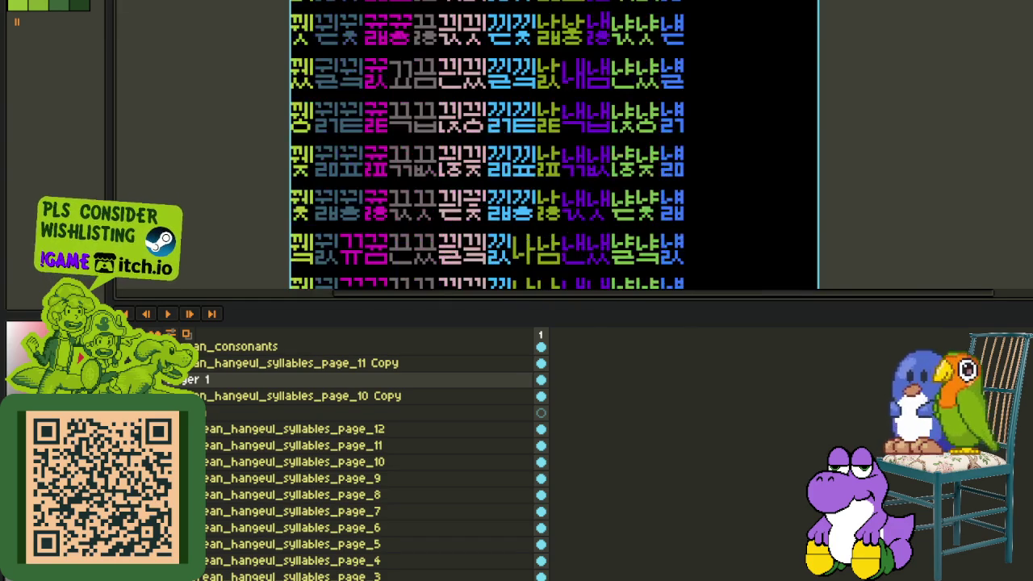
scroll(363, 452, down, 1)
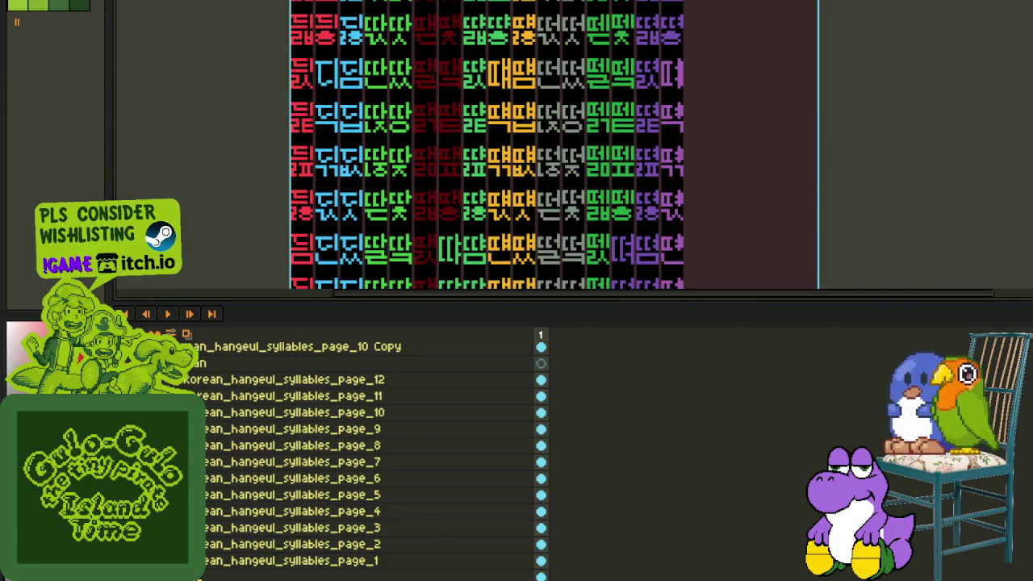
key(shift+n)
scroll(355, 452, up, 1)
scroll(355, 452, up, 1)
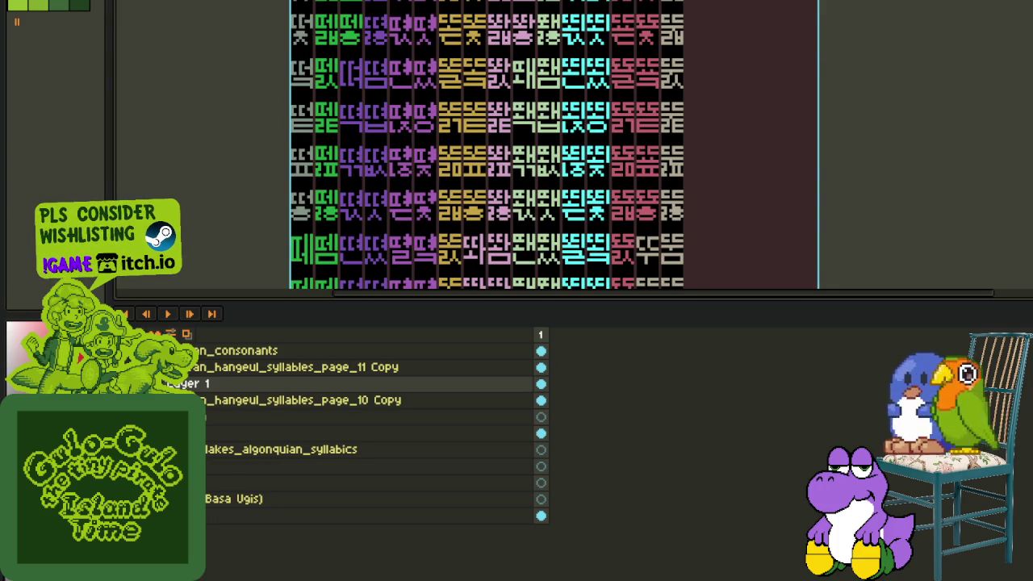
drag(361, 301, 361, 439)
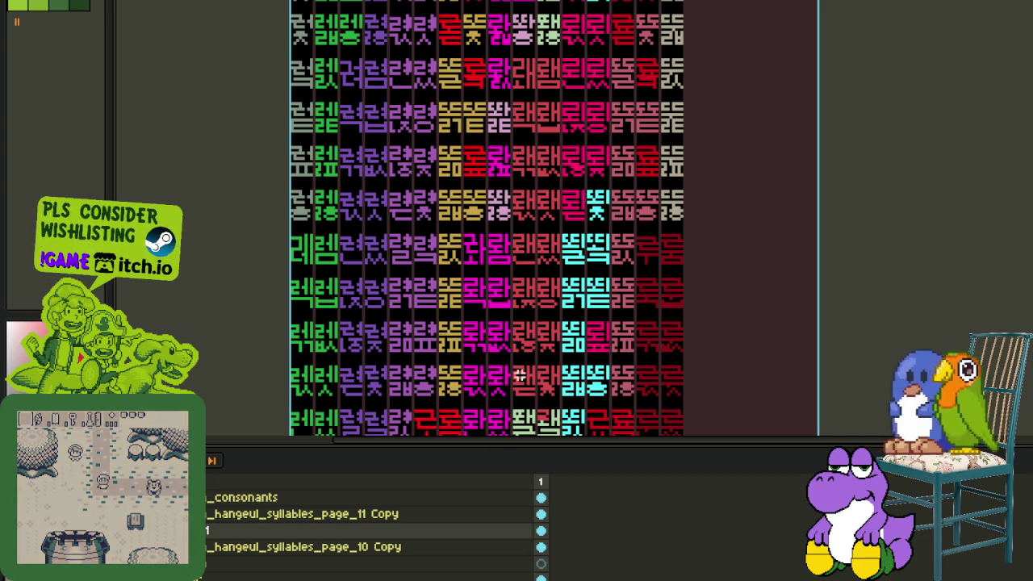
scroll(494, 271, up, 1)
scroll(494, 271, up, 3)
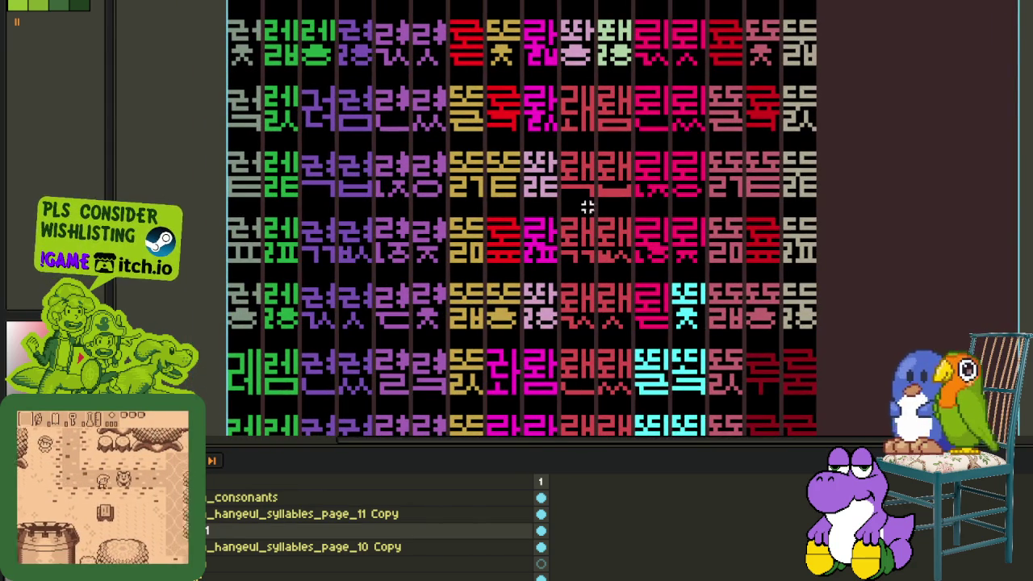
scroll(590, 203, up, 1)
scroll(485, 210, up, 1)
drag(369, 203, 614, 311)
key(ctrl+d)
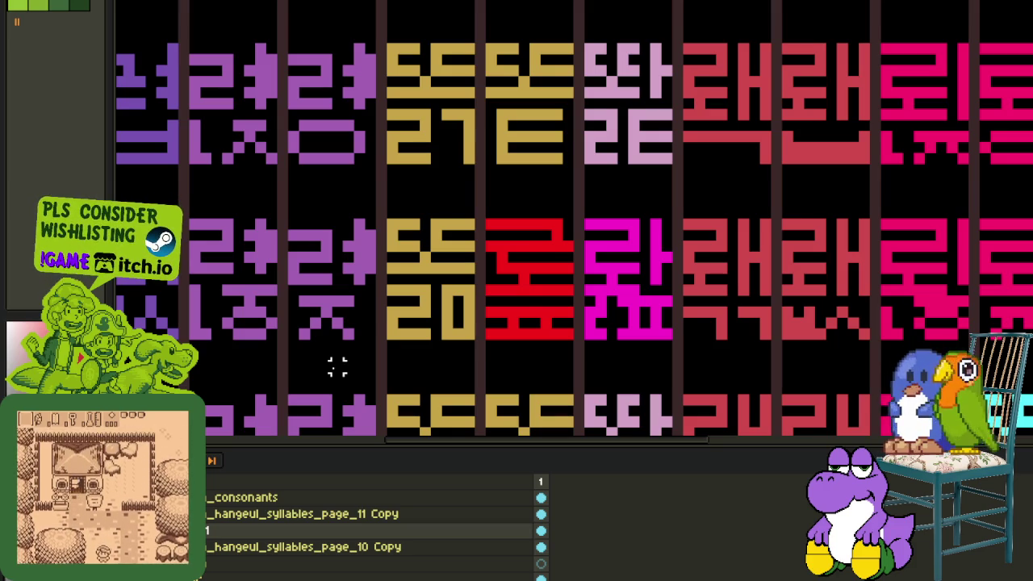
scroll(338, 367, down, 1)
scroll(337, 367, down, 1)
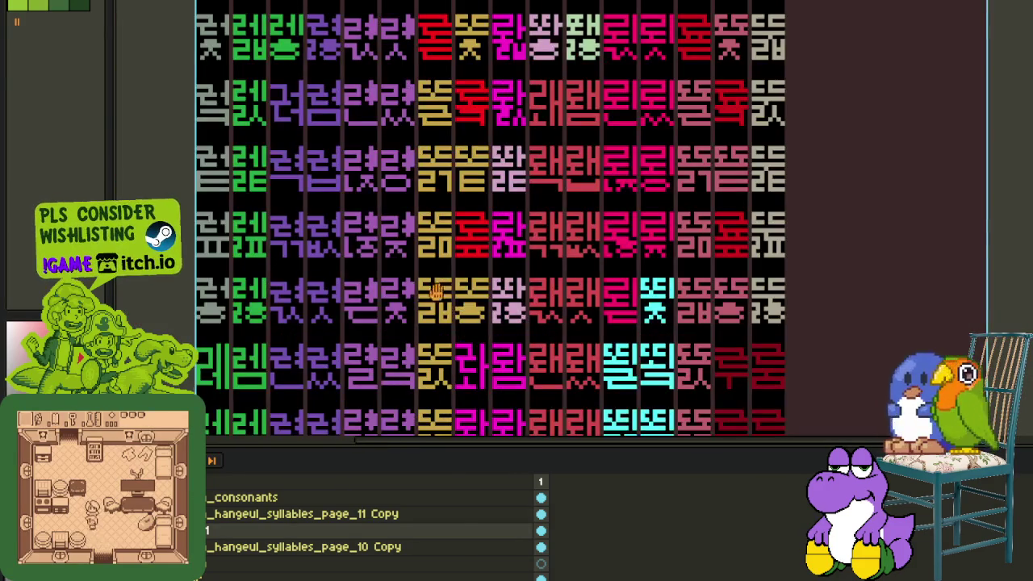
drag(436, 291, 382, 404)
drag(388, 164, 745, 427)
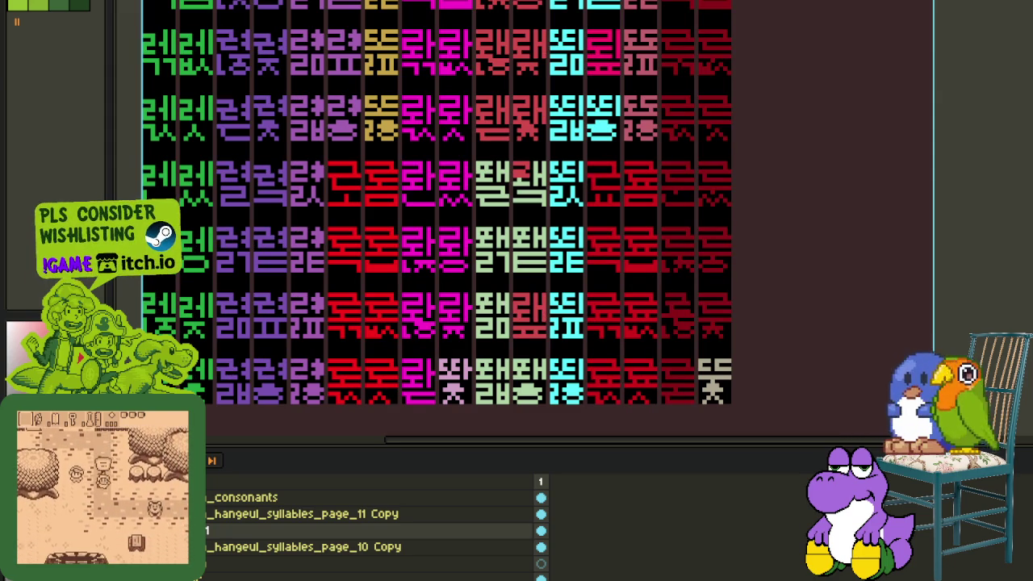
scroll(391, 335, down, 1)
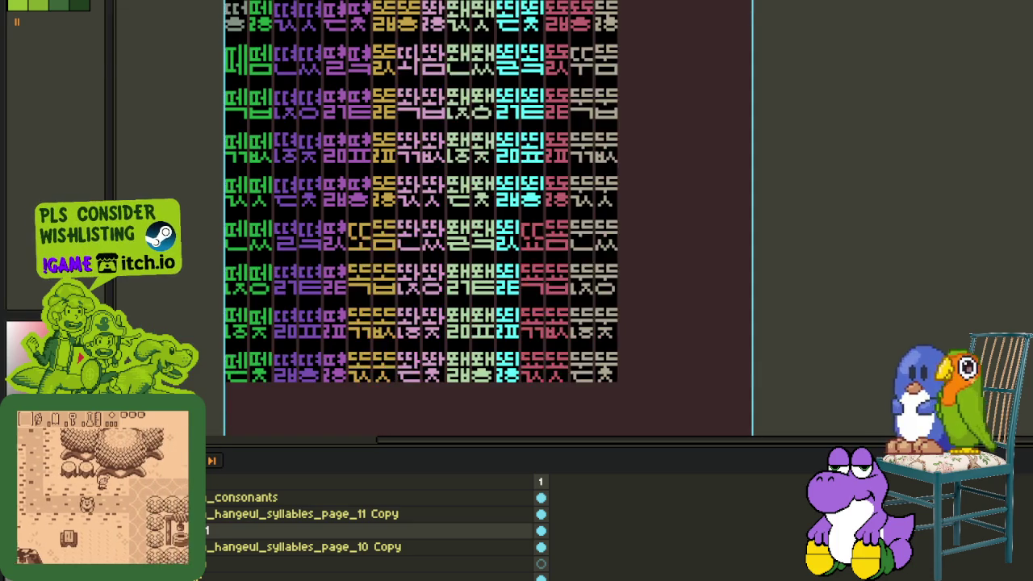
scroll(496, 304, up, 5)
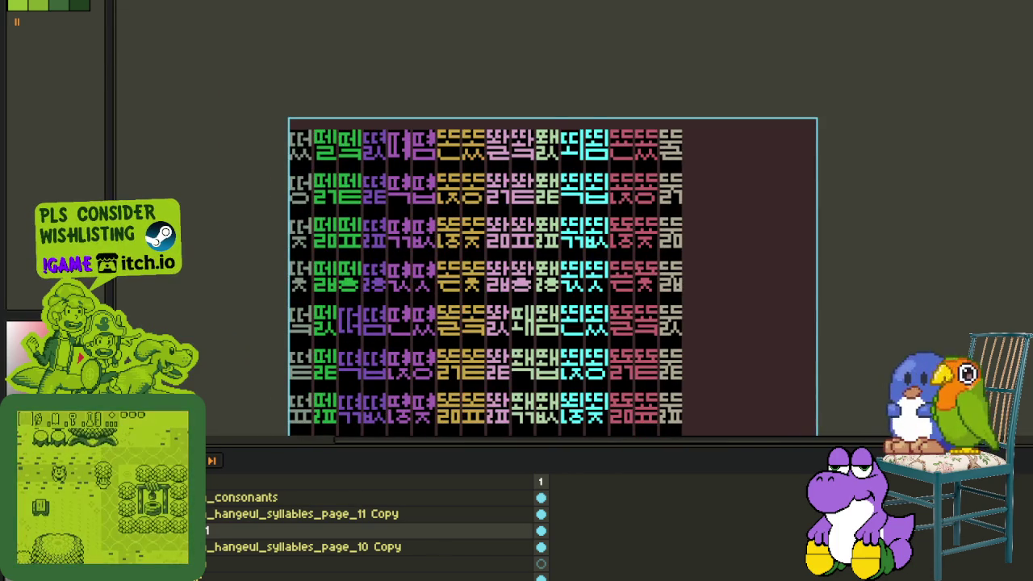
scroll(321, 142, up, 2)
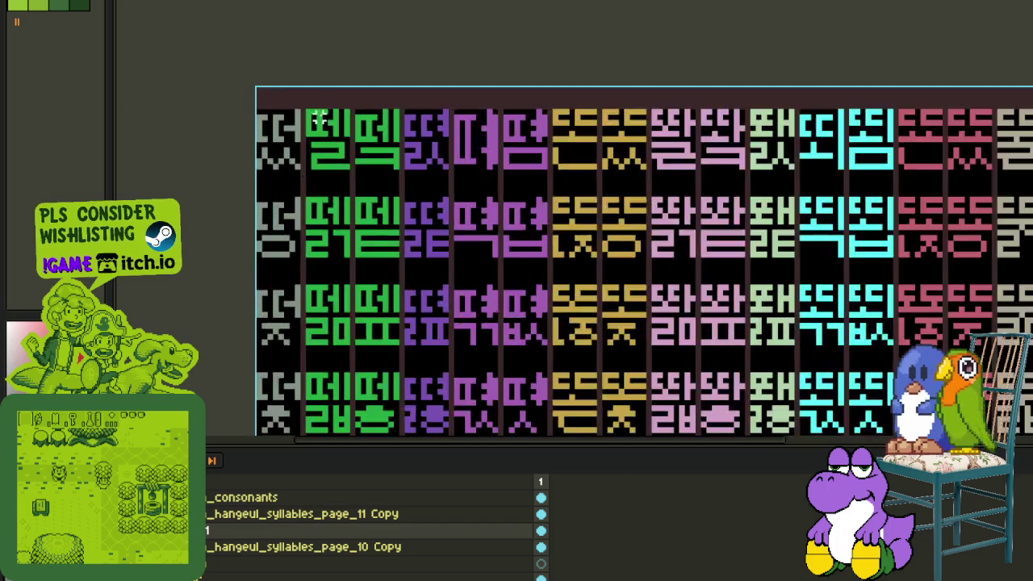
scroll(321, 142, down, 1)
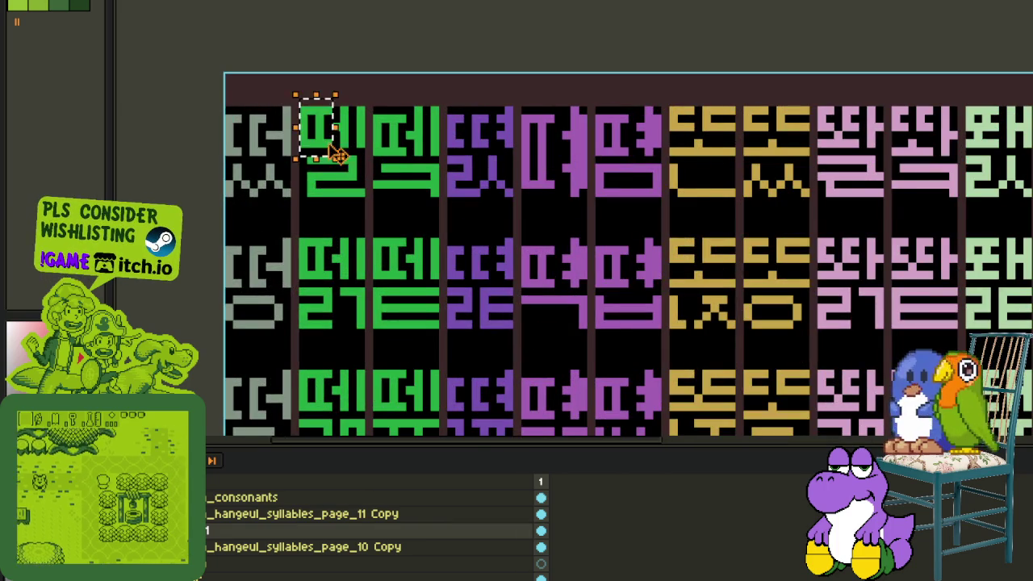
scroll(321, 129, up, 2)
key(ctrl+d)
scroll(372, 108, down, 1)
mouse_move(371, 108)
mouse_down()
mouse_move(965, 428)
mouse_move(703, 386)
mouse_up()
scroll(883, 300, down, 1)
scroll(670, 262, up, 1)
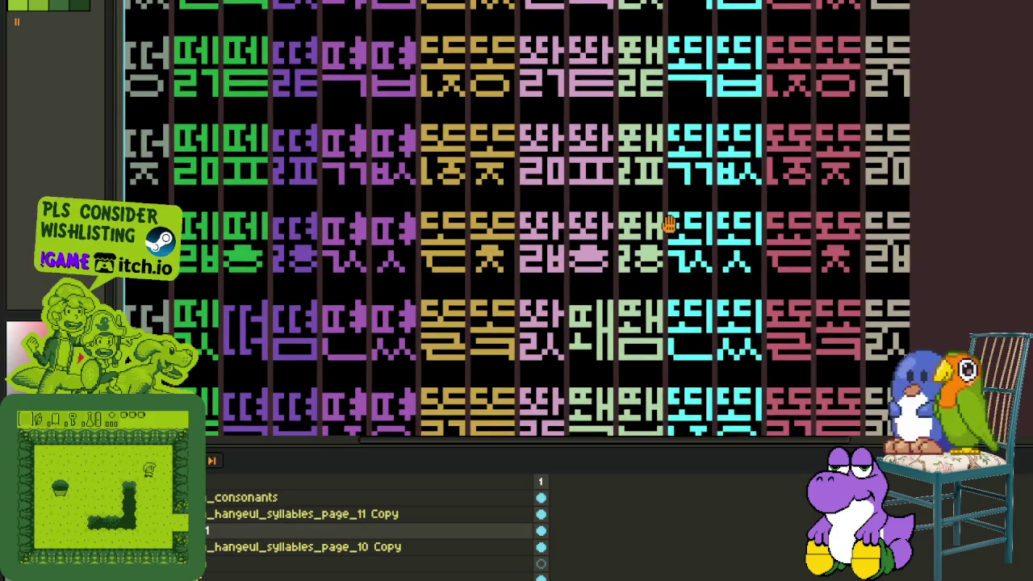
scroll(670, 258, up, 2)
scroll(565, 242, up, 2)
mouse_move(483, 222)
mouse_down()
mouse_move(483, 254)
mouse_move(512, 266)
mouse_up()
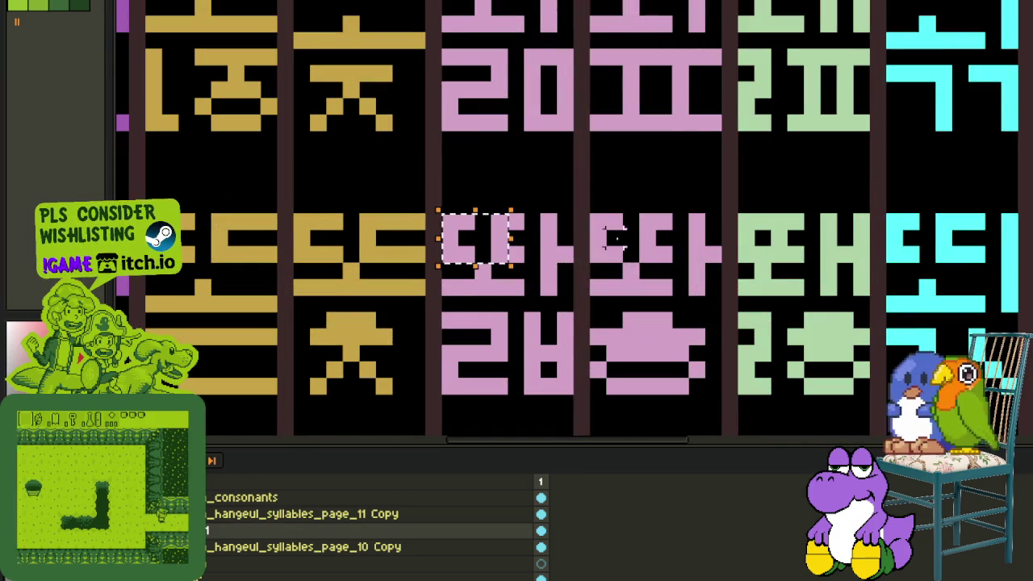
scroll(517, 266, down, 2)
scroll(548, 282, down, 1)
scroll(574, 295, up, 1)
scroll(574, 294, up, 1)
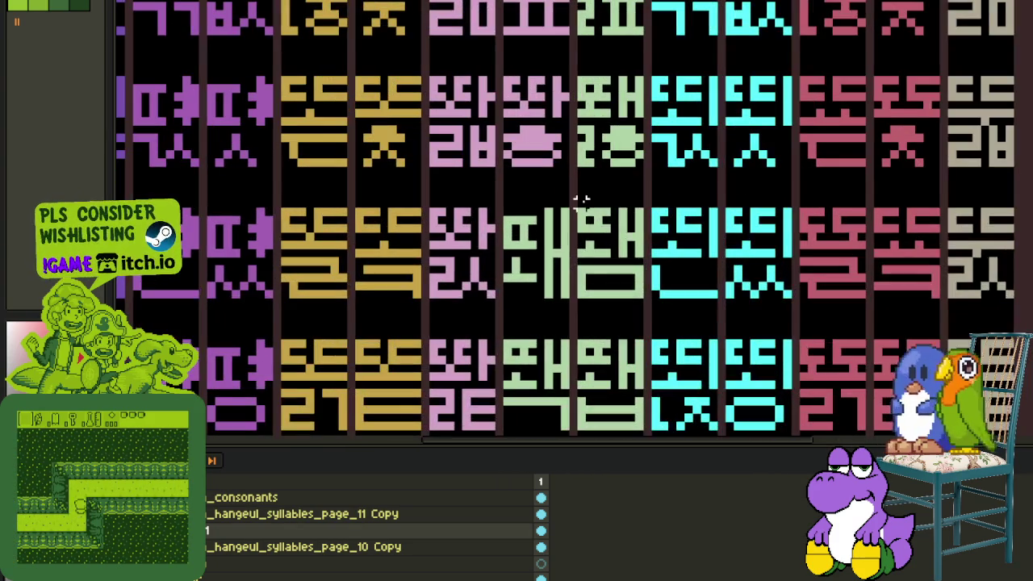
scroll(710, 270, down, 1)
drag(773, 252, 636, 164)
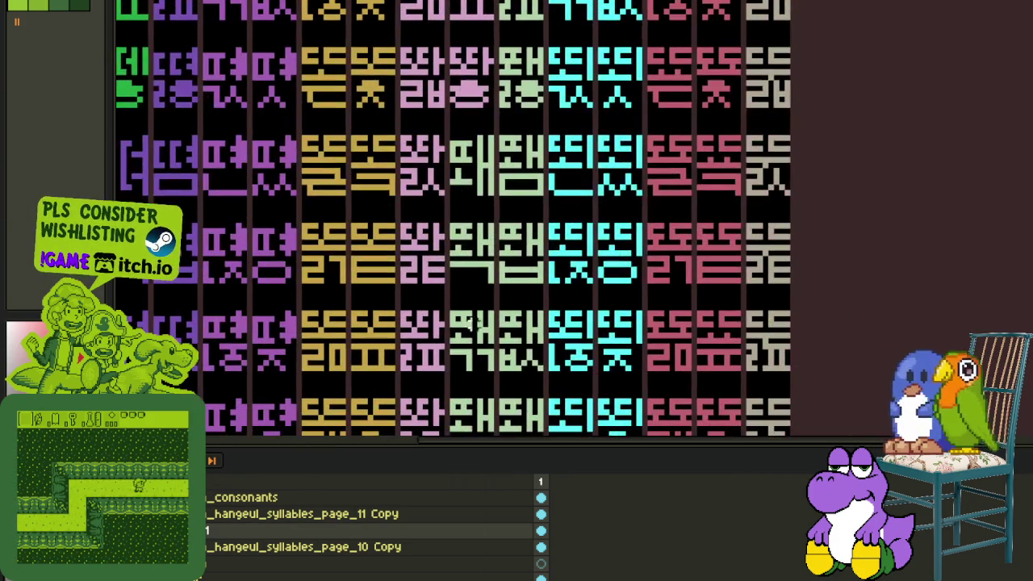
scroll(452, 218, right, 5)
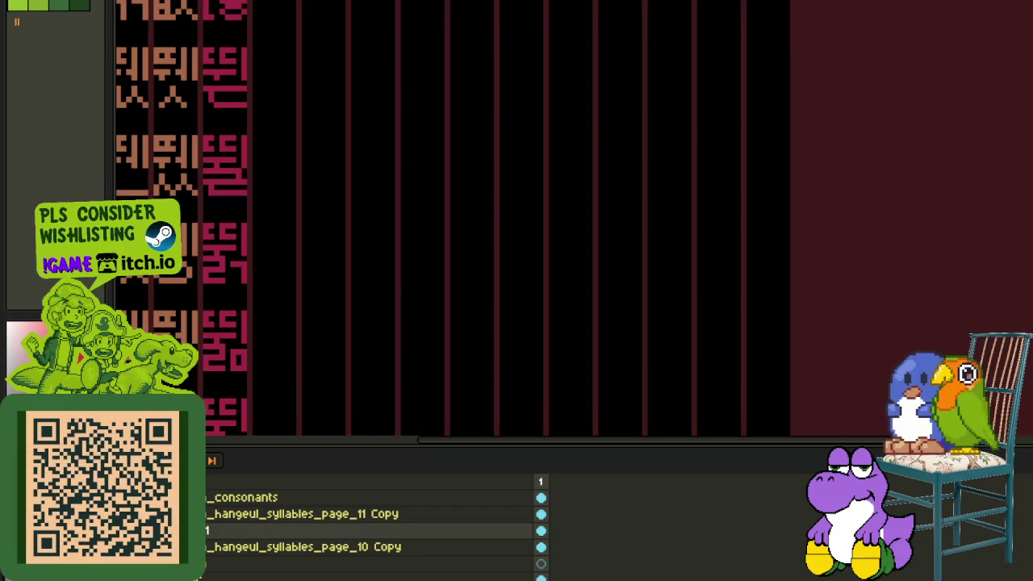
- Marquee-select the top piece of the magenta glyph
scroll(289, 379, left, 5)
scroll(288, 403, down, 1)
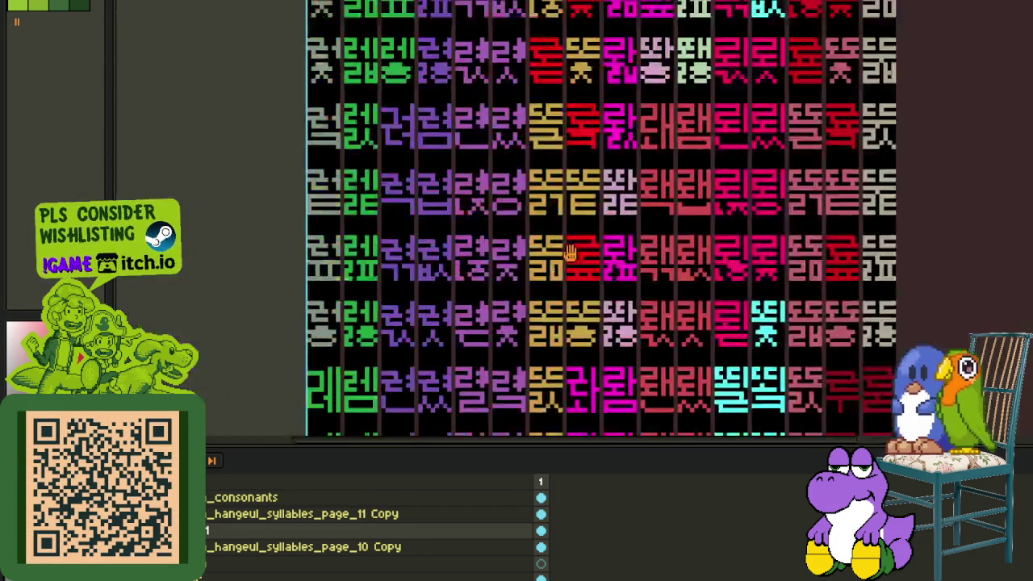
scroll(654, 218, right, 5)
scroll(654, 218, left, 5)
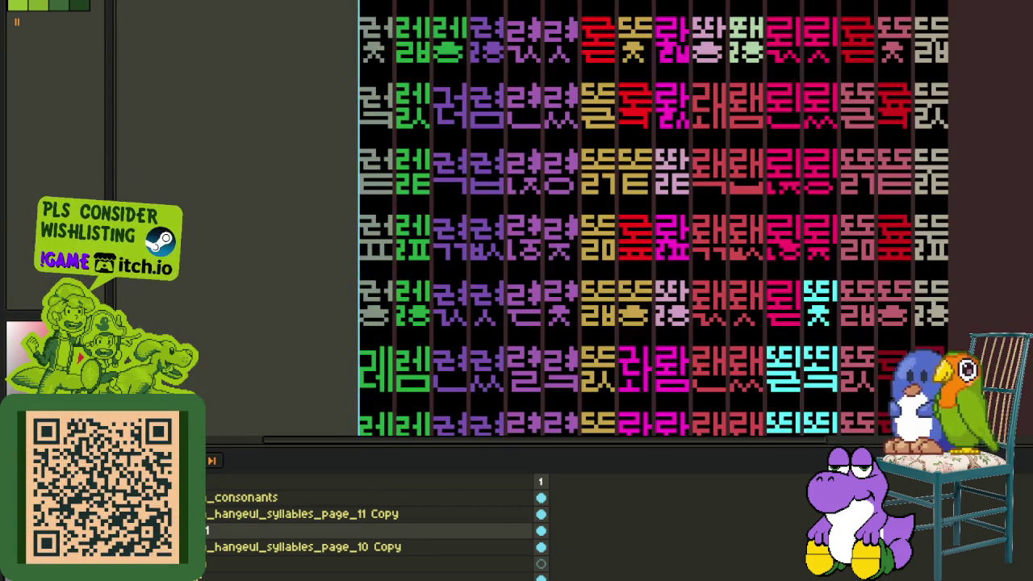
scroll(630, 230, up, 2)
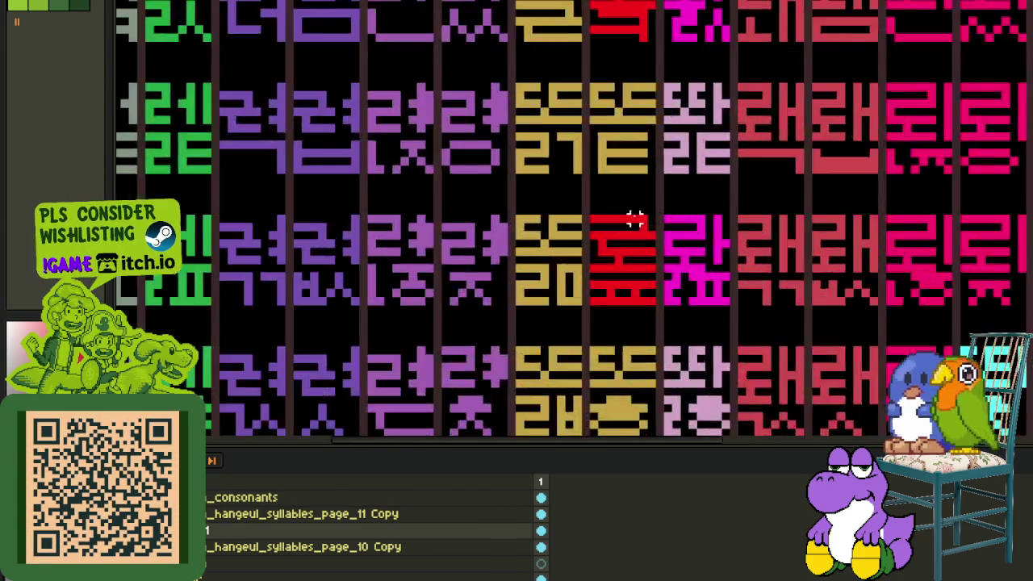
scroll(629, 226, up, 2)
scroll(588, 244, up, 2)
drag(522, 211, 656, 345)
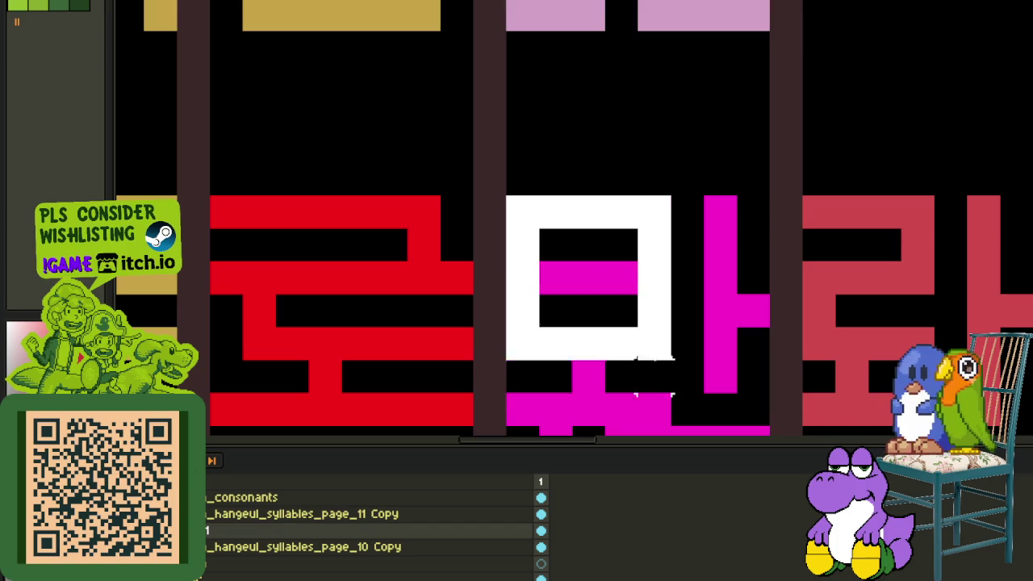
scroll(669, 267, down, 2)
scroll(672, 279, down, 1)
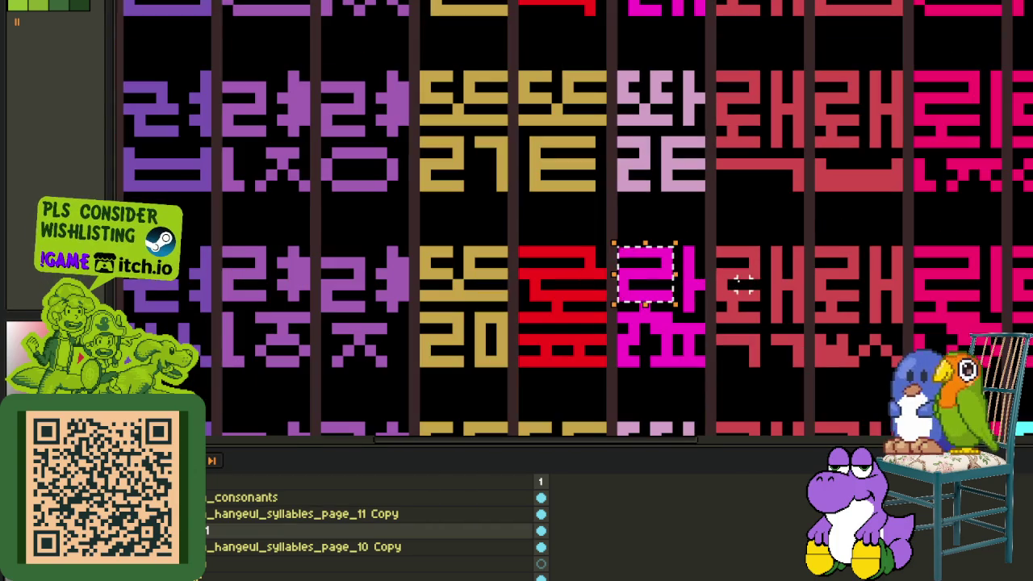
scroll(634, 263, down, 2)
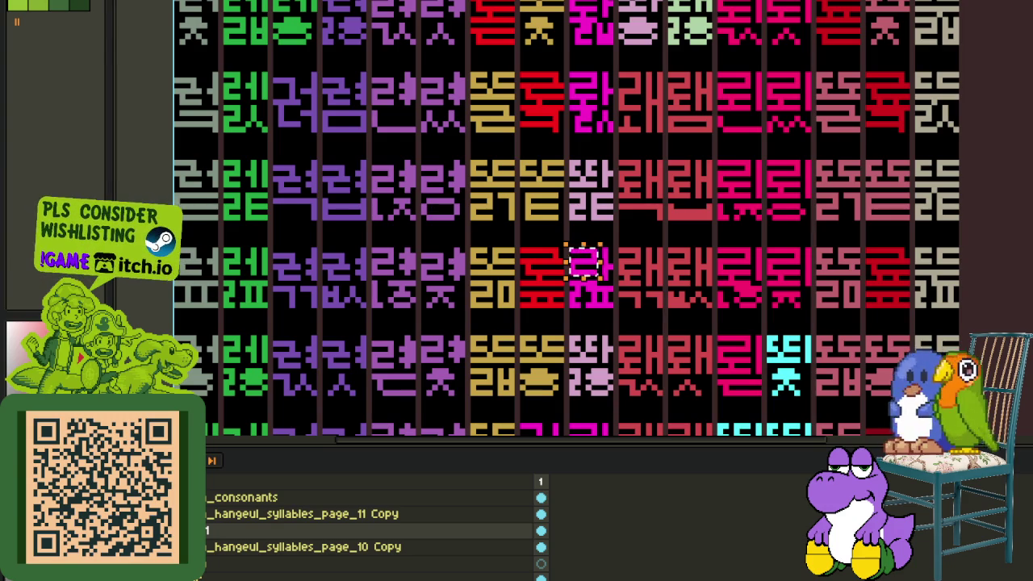
scroll(495, 242, down, 5)
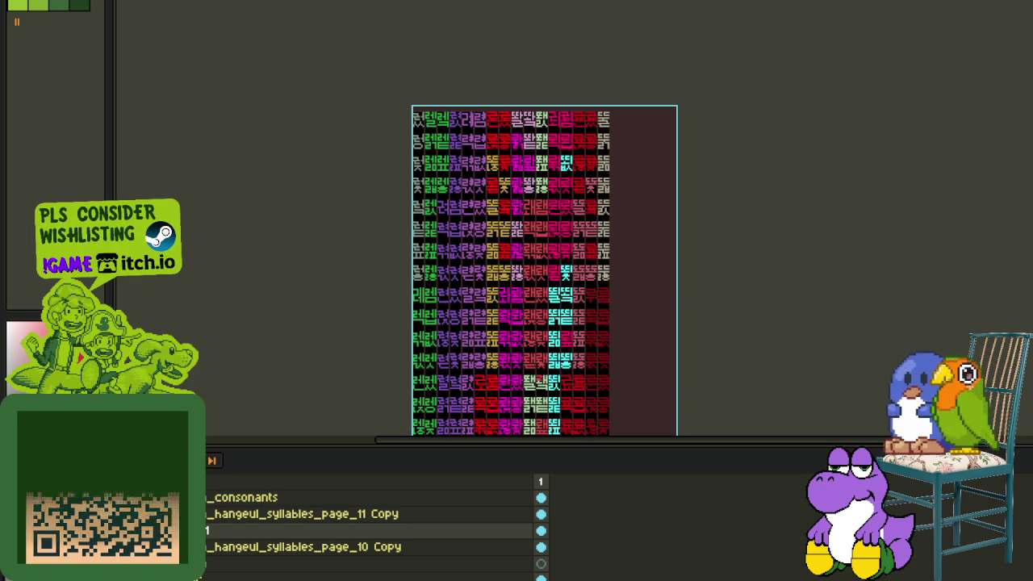
- Hide the timeline and pan so the sheet's top rows and right-hand columns fill the view
key(Tab)
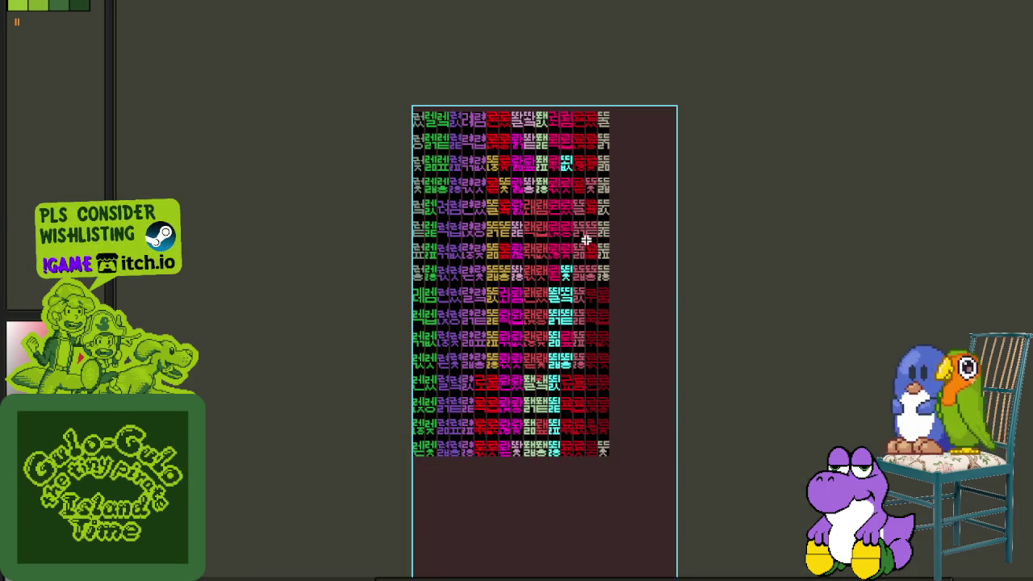
scroll(690, 283, up, 2)
scroll(588, 265, down, 2)
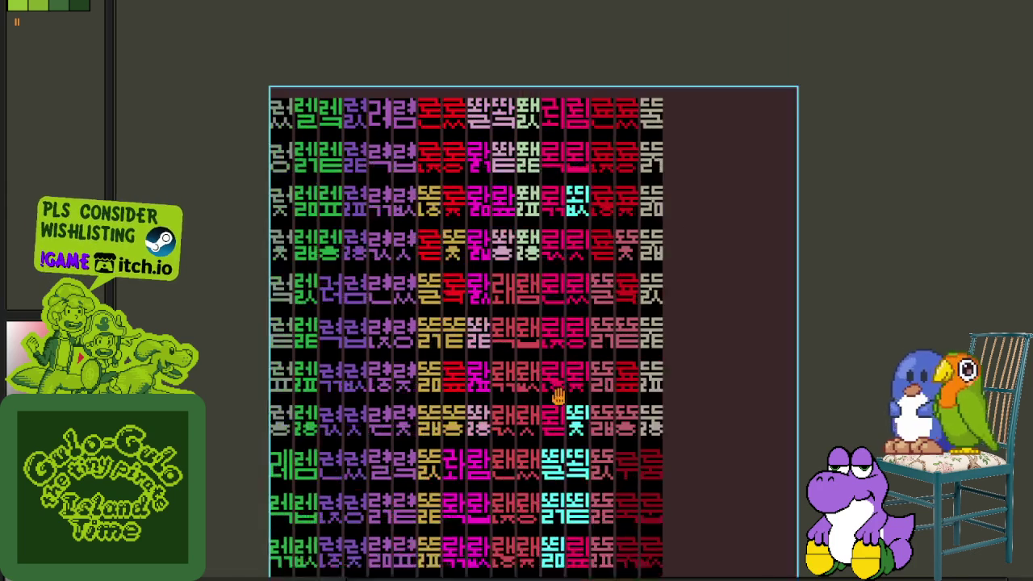
scroll(575, 210, up, 4)
scroll(542, 209, down, 2)
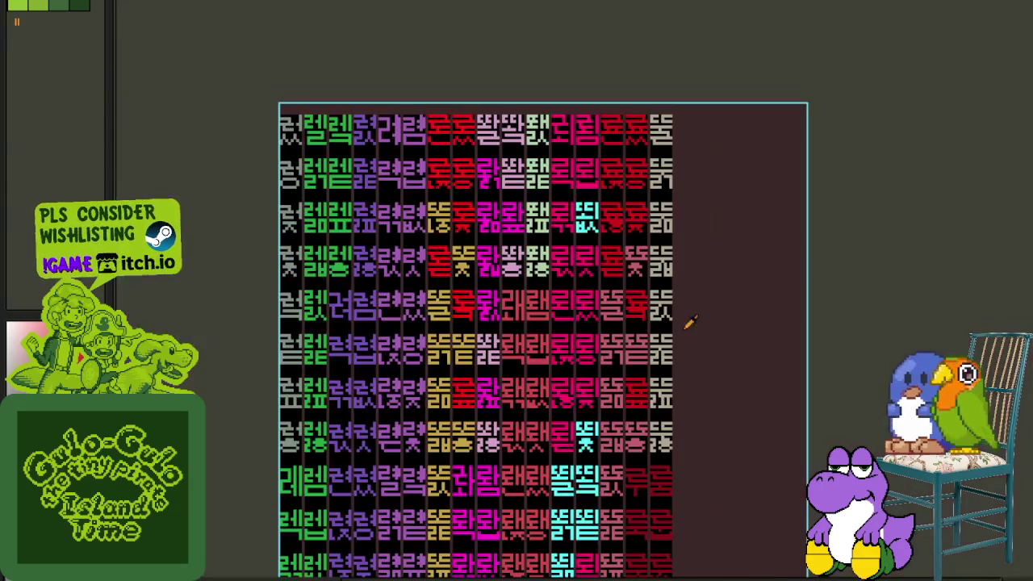
scroll(407, 179, up, 1)
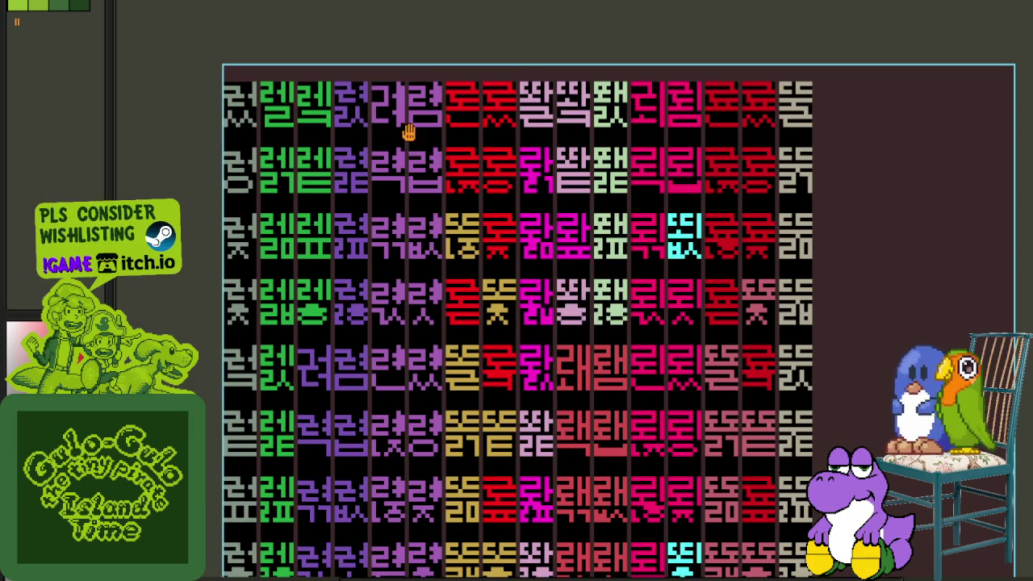
drag(406, 134, 429, 265)
drag(650, 169, 554, 170)
scroll(531, 196, up, 1)
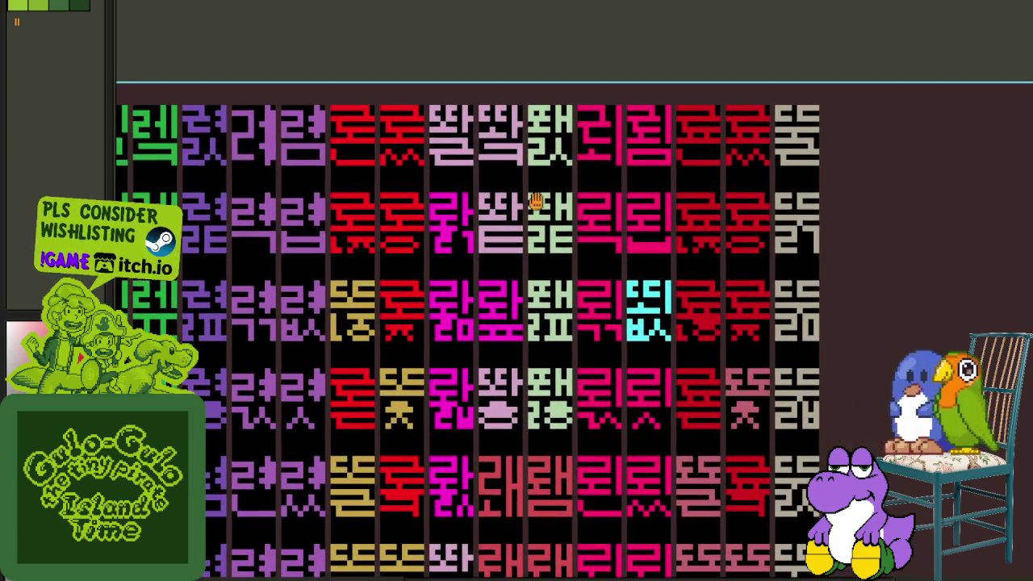
scroll(646, 270, down, 2)
scroll(656, 265, right, 2)
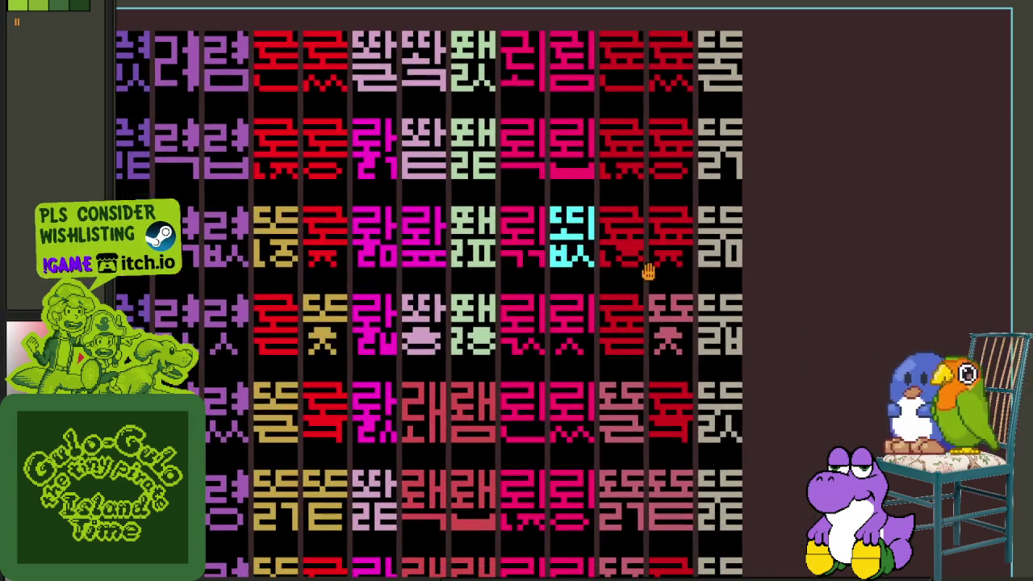
scroll(337, 256, up, 4)
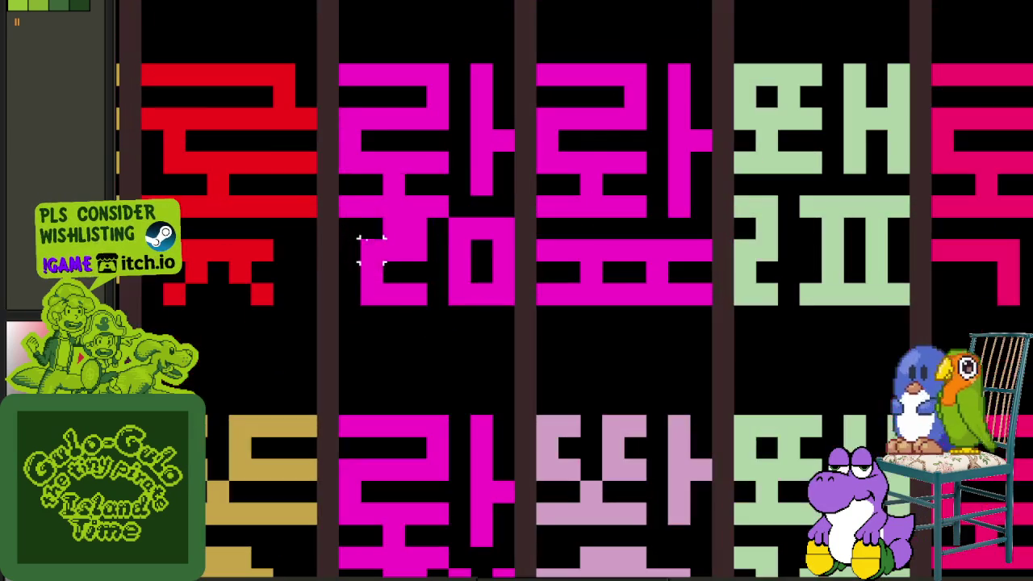
- Marquee-select the magenta glyph's lower-left piece, then move the green glyph's top-stroke and upper pieces
scroll(363, 218, up, 1)
drag(350, 224, 450, 358)
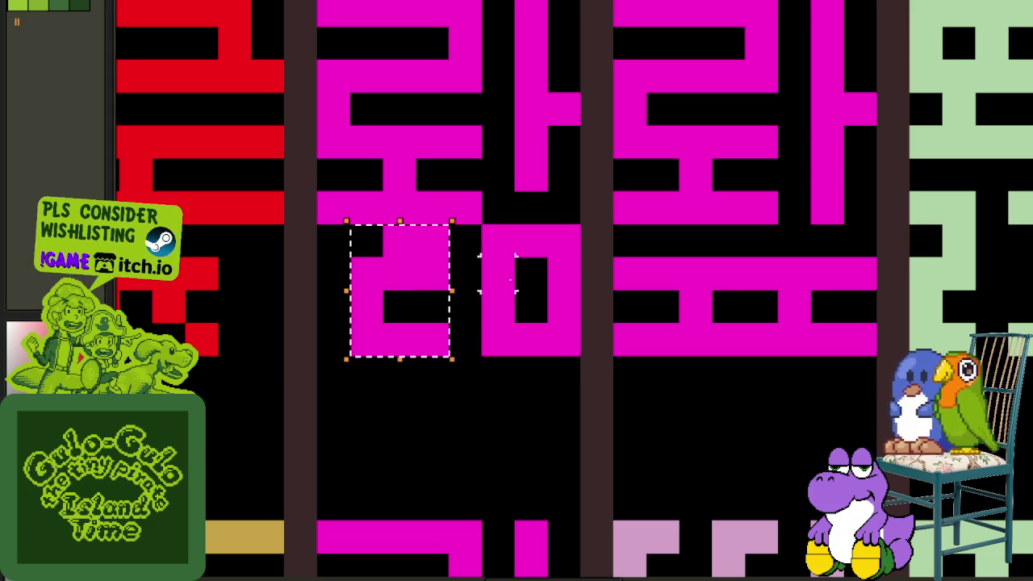
scroll(420, 113, down, 2)
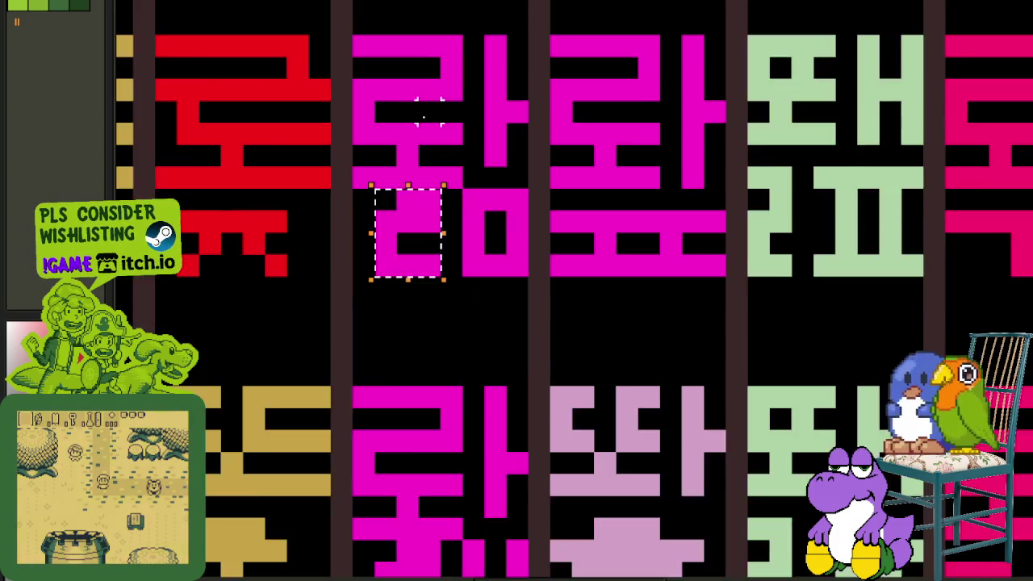
scroll(504, 222, down, 2)
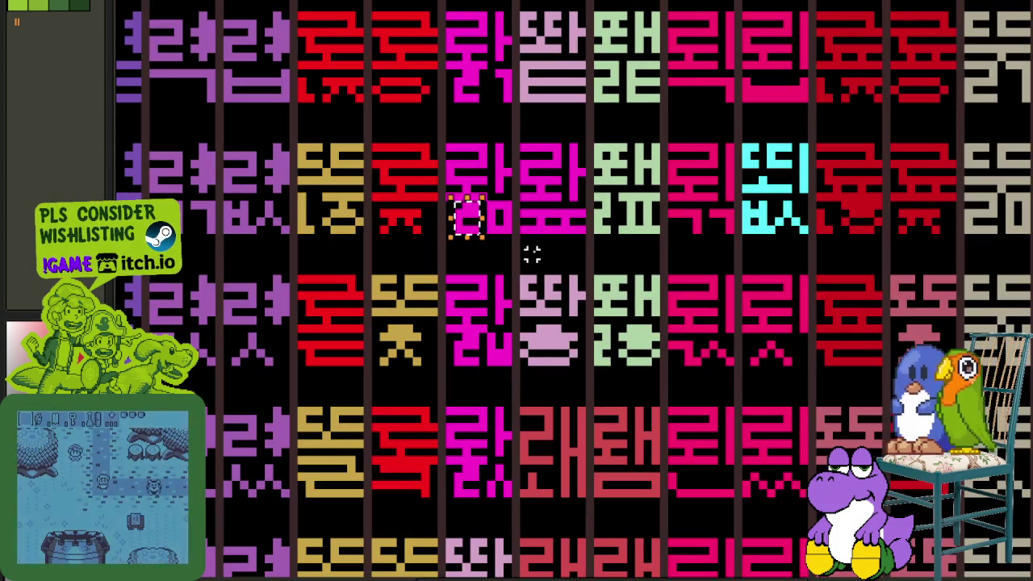
scroll(581, 270, up, 2)
scroll(578, 282, up, 2)
scroll(578, 288, up, 1)
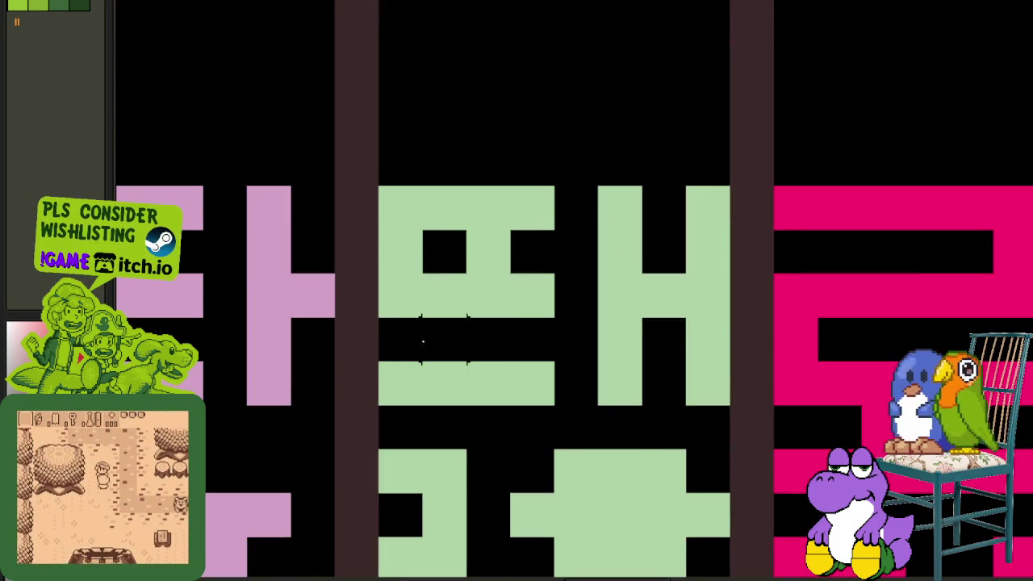
drag(428, 428, 604, 415)
drag(378, 315, 554, 406)
drag(576, 194, 664, 384)
- Undo the misplaced piece moves so the green glyph's top piece returns to place
key(ctrl+z)
key(ctrl+z)
key(ctrl+z)
key(ctrl+z)
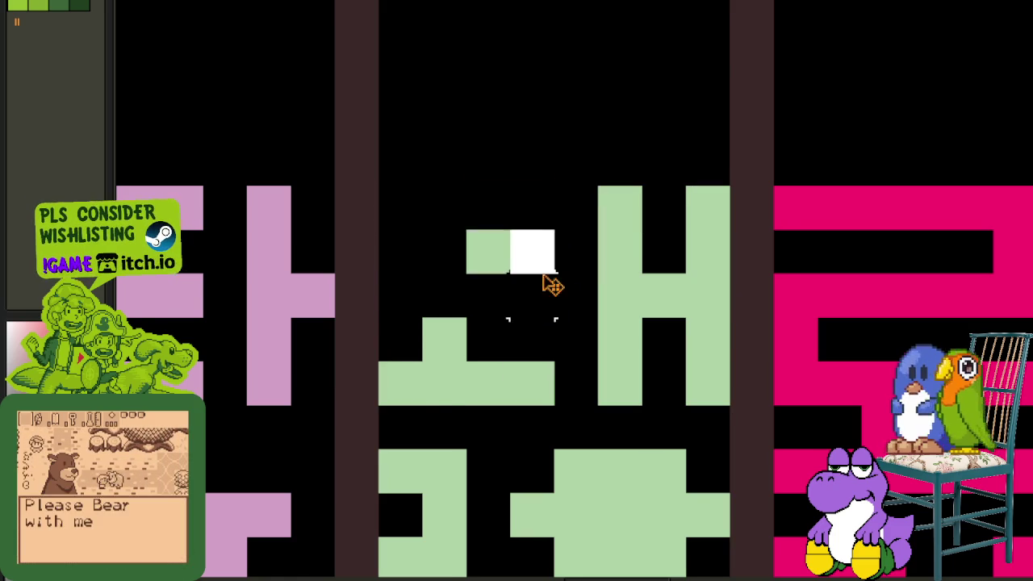
key(ctrl+z)
scroll(532, 321, down, 2)
key(ctrl+z)
scroll(634, 343, down, 3)
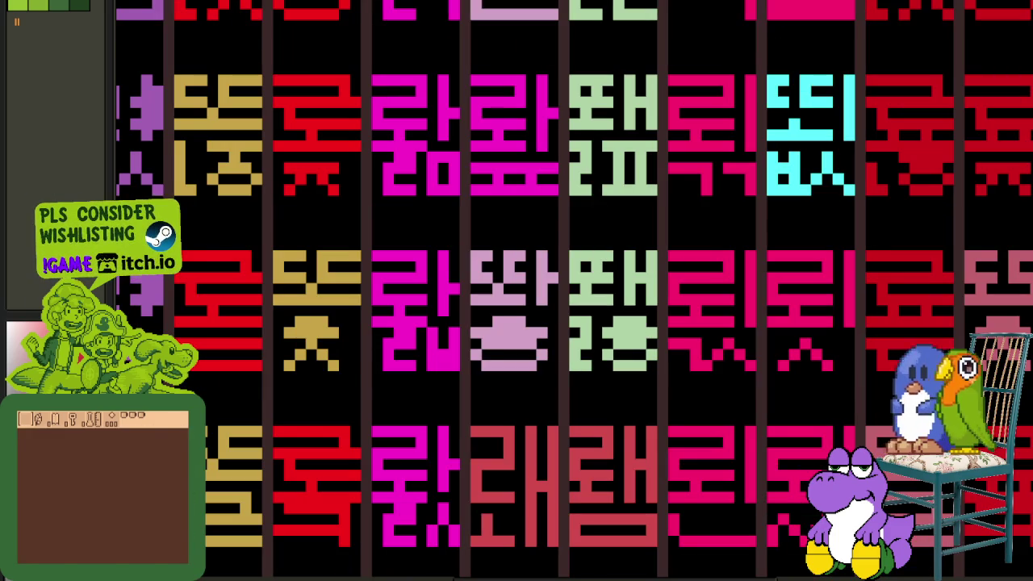
scroll(377, 234, down, 2)
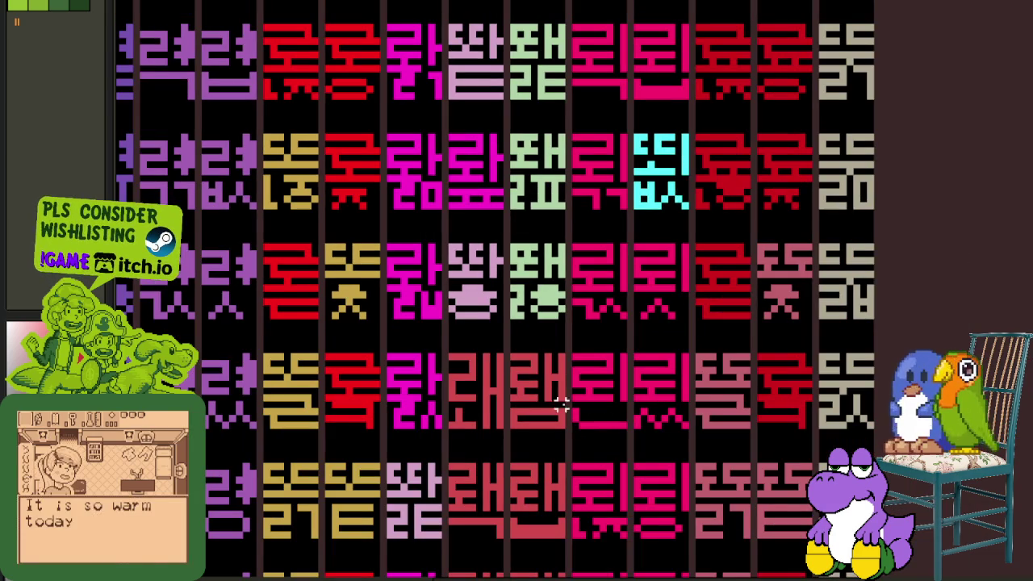
scroll(664, 391, down, 2)
scroll(636, 321, up, 1)
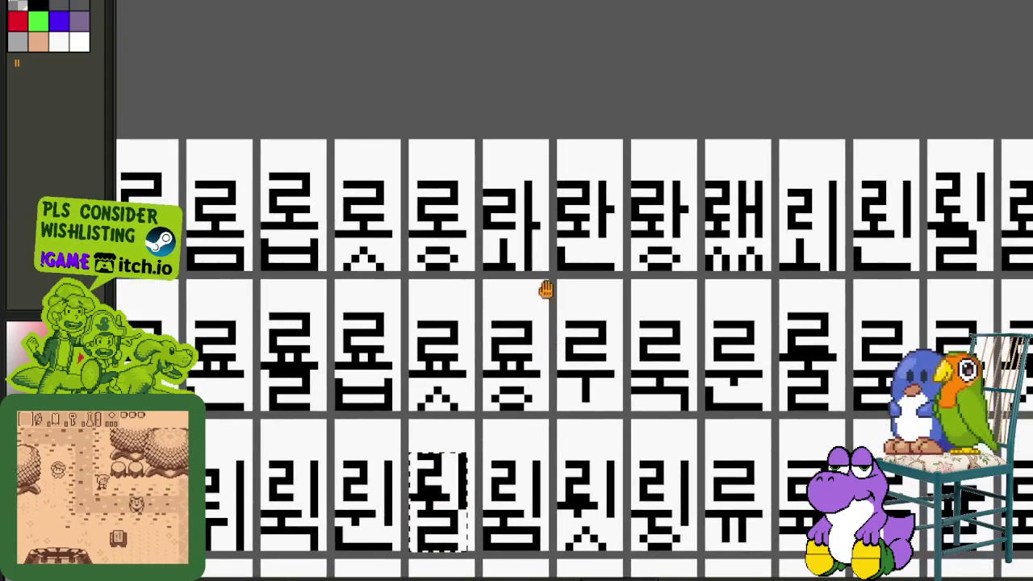
- Select the 롸 cell, then undo the stray edit to 룝's top bar and deselect
scroll(544, 202, up, 2)
scroll(440, 181, up, 1)
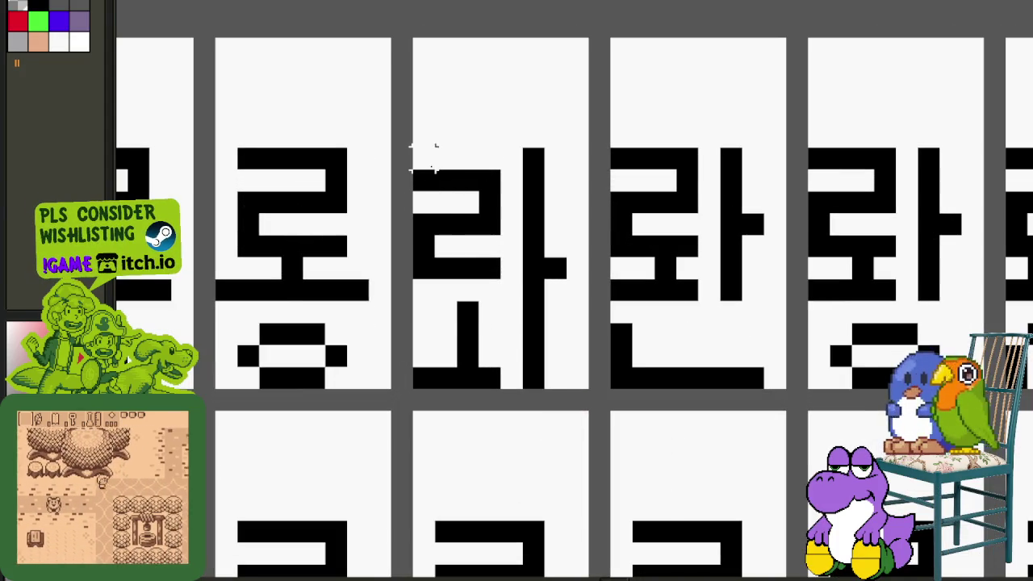
drag(410, 146, 570, 391)
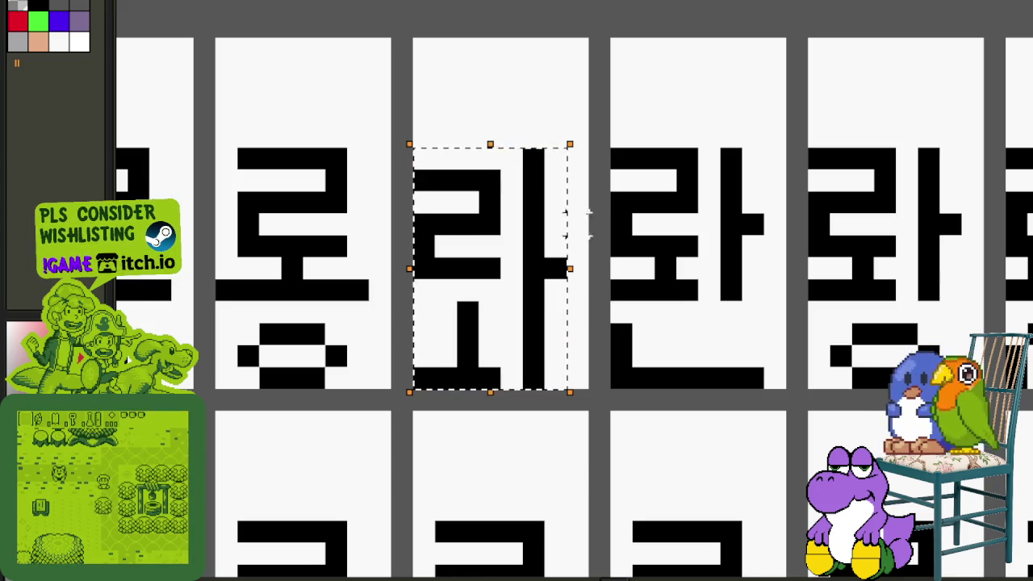
scroll(762, 270, down, 2)
scroll(692, 270, down, 2)
scroll(461, 223, up, 2)
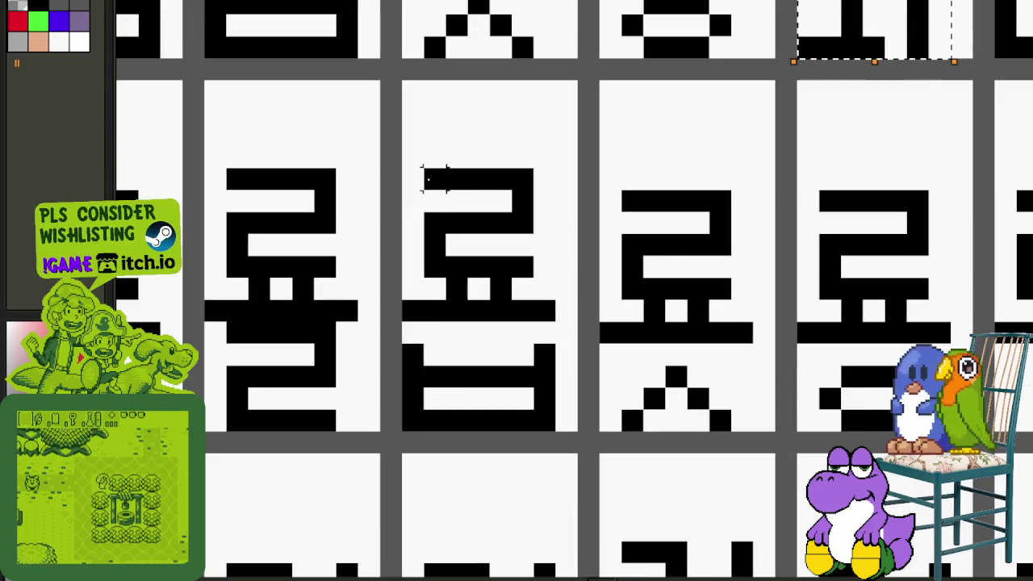
drag(438, 178, 523, 198)
key(ctrl+z)
key(ctrl+d)
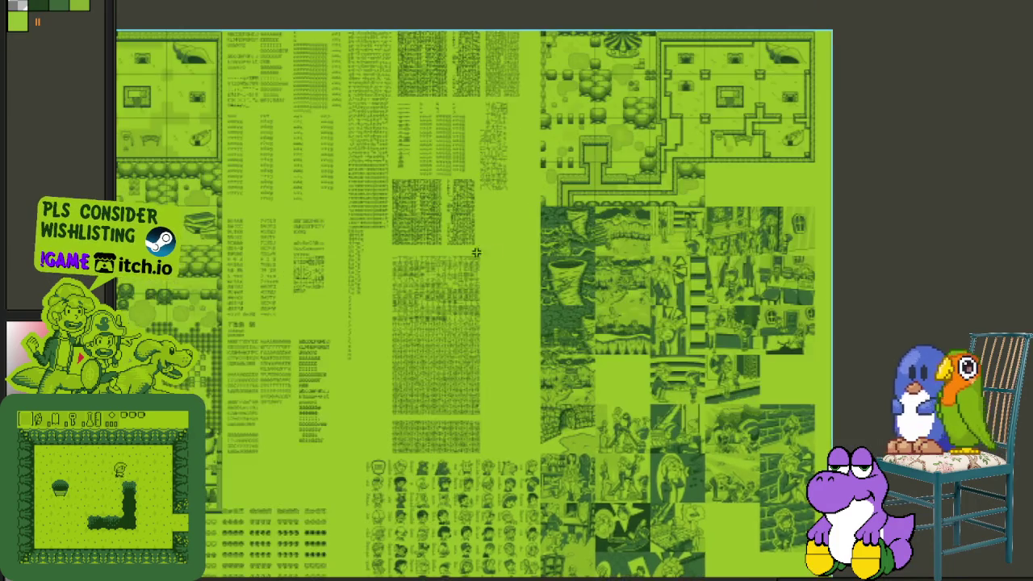
scroll(524, 173, up, 2)
scroll(549, 226, up, 2)
scroll(569, 266, up, 2)
scroll(569, 266, down, 1)
scroll(407, 117, up, 2)
scroll(408, 117, up, 1)
drag(407, 117, 662, 407)
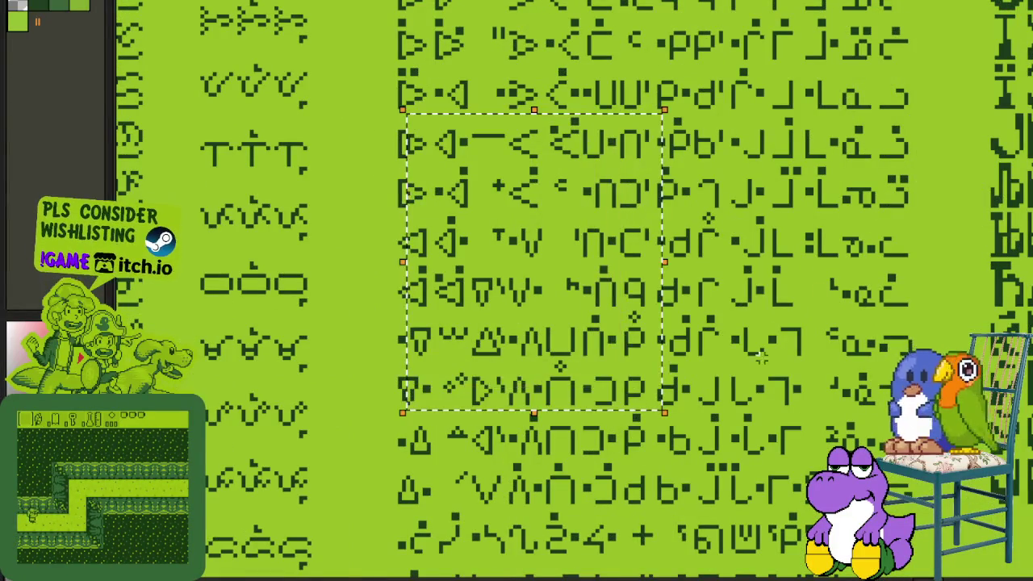
scroll(466, 250, down, 3)
scroll(465, 250, up, 2)
scroll(466, 250, up, 1)
drag(464, 332, 728, 13)
scroll(910, 220, down, 1)
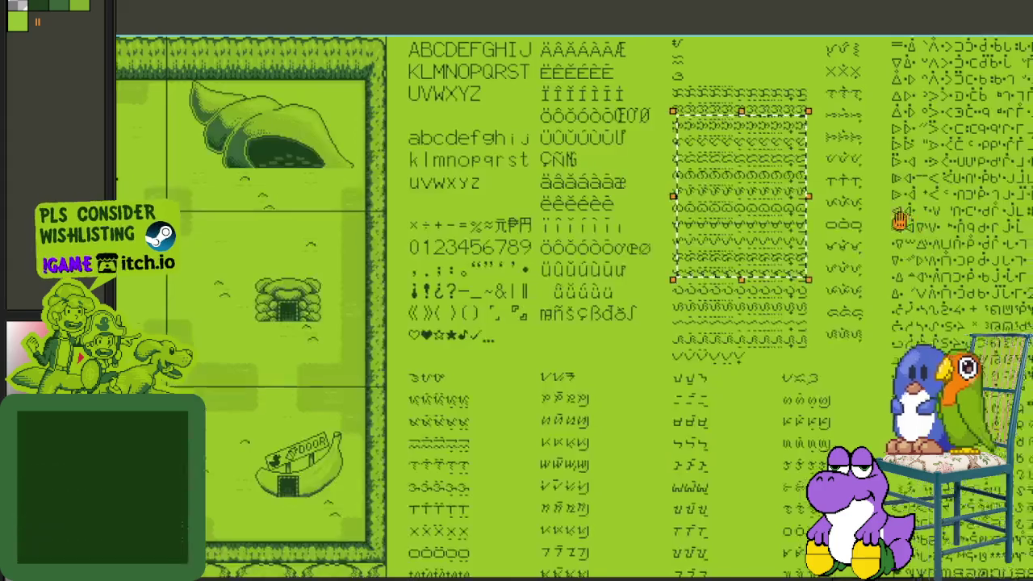
scroll(910, 219, down, 1)
scroll(911, 219, up, 3)
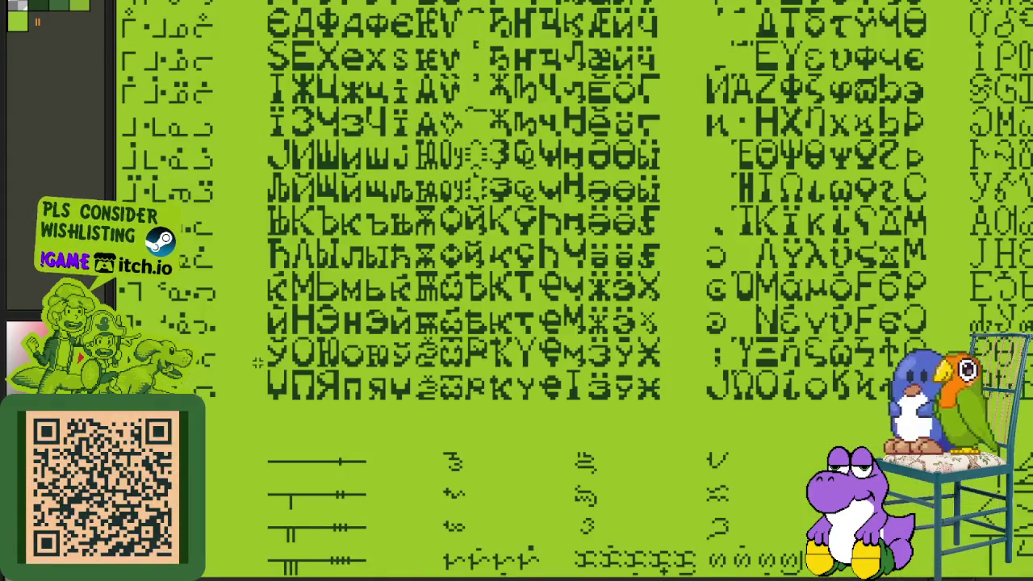
drag(257, 359, 664, 16)
scroll(663, 33, down, 1)
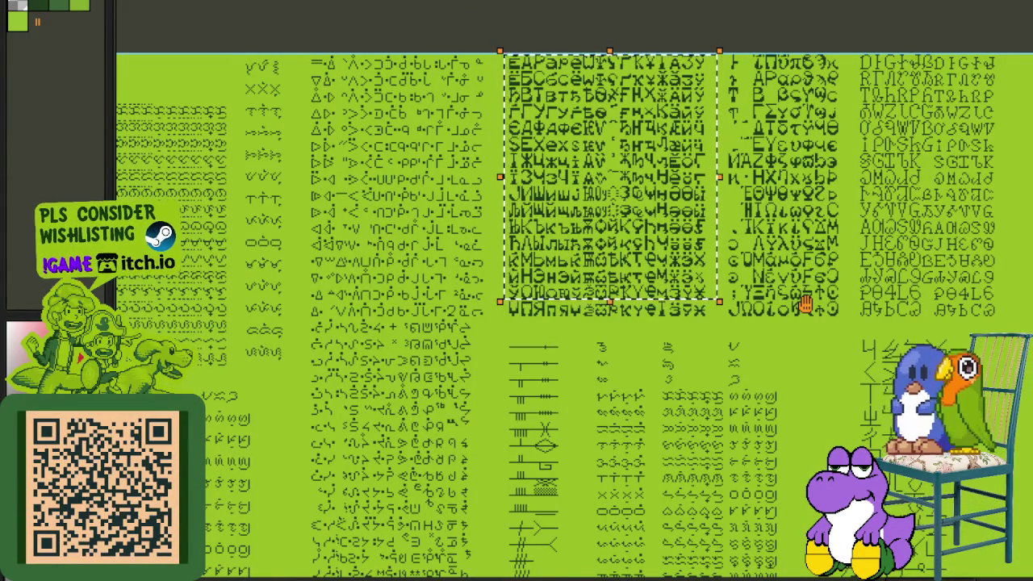
scroll(806, 304, down, 1)
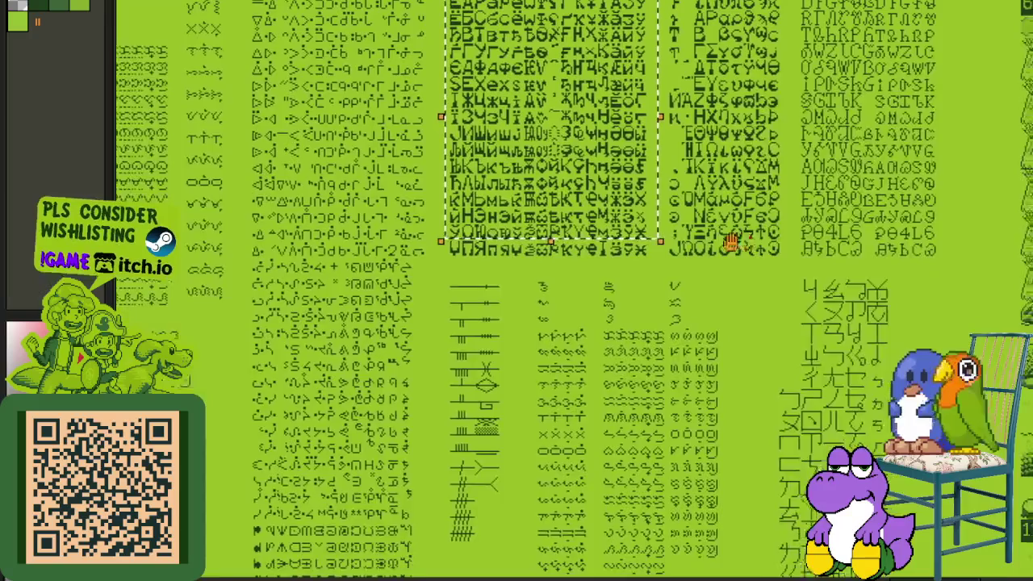
scroll(557, 294, up, 2)
scroll(557, 295, up, 2)
scroll(645, 266, up, 2)
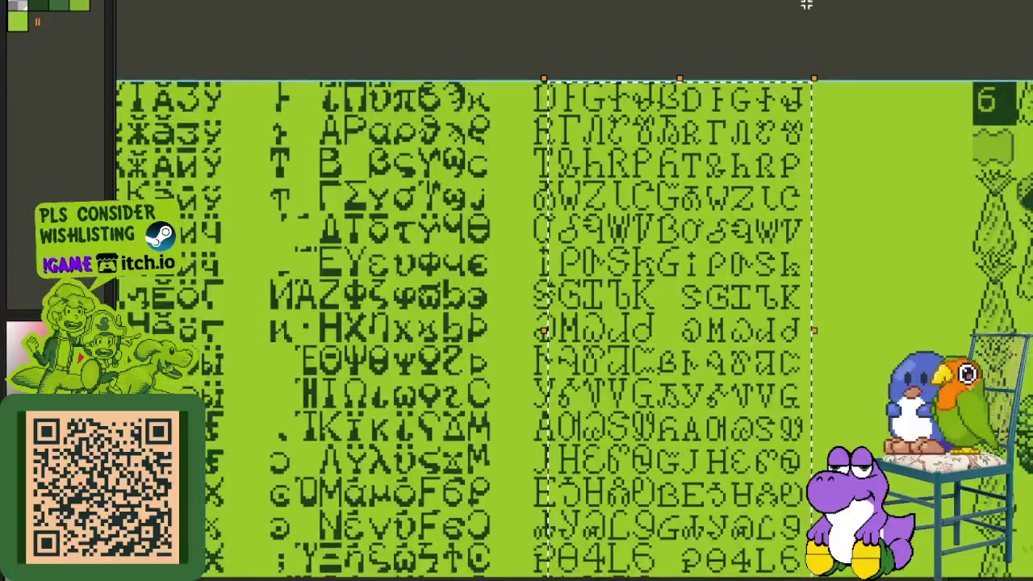
scroll(741, 243, down, 2)
scroll(740, 243, up, 1)
scroll(740, 243, up, 2)
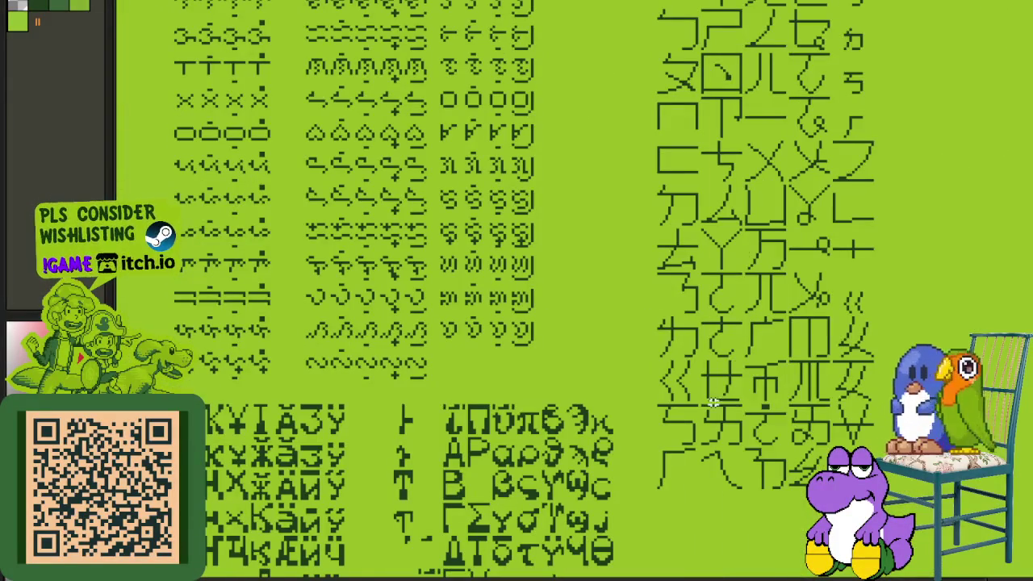
scroll(661, 191, up, 1)
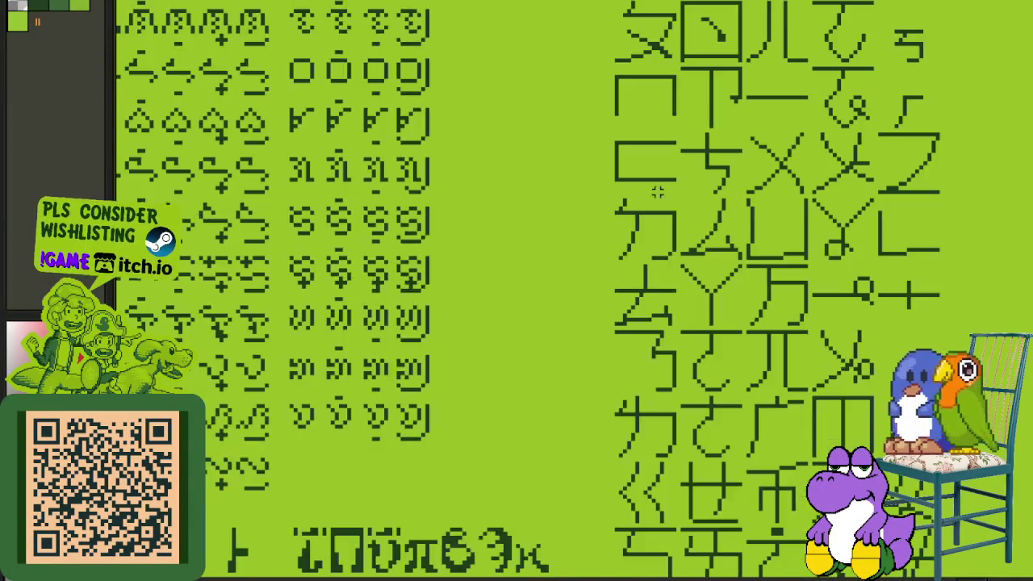
drag(595, 118, 673, 207)
scroll(690, 292, down, 3)
scroll(690, 292, down, 3)
scroll(690, 293, down, 3)
scroll(691, 292, down, 3)
scroll(565, 291, up, 1)
scroll(565, 291, left, 1)
scroll(566, 199, up, 1)
scroll(566, 199, left, 1)
scroll(567, 198, up, 1)
scroll(567, 198, left, 1)
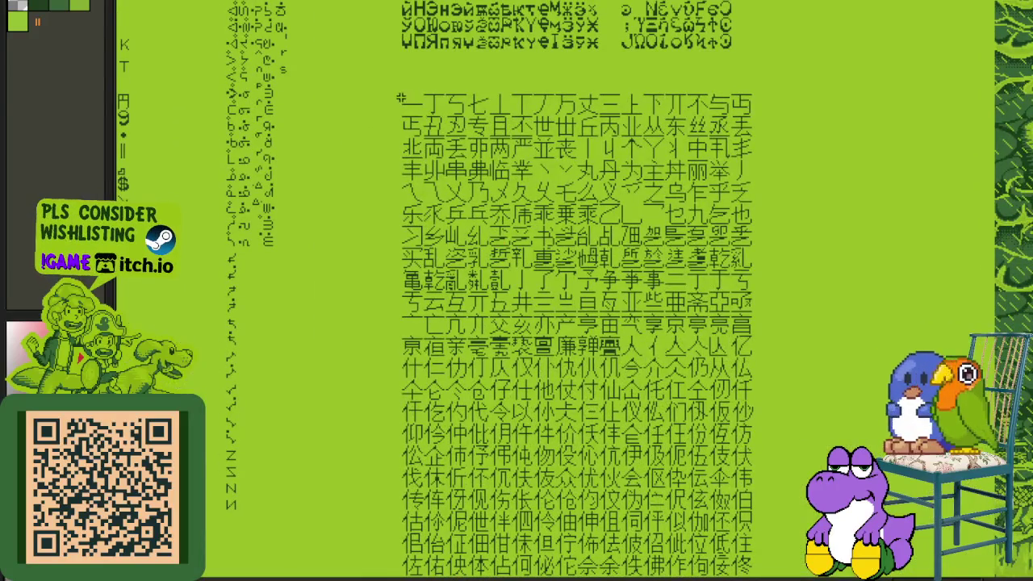
drag(398, 95, 763, 508)
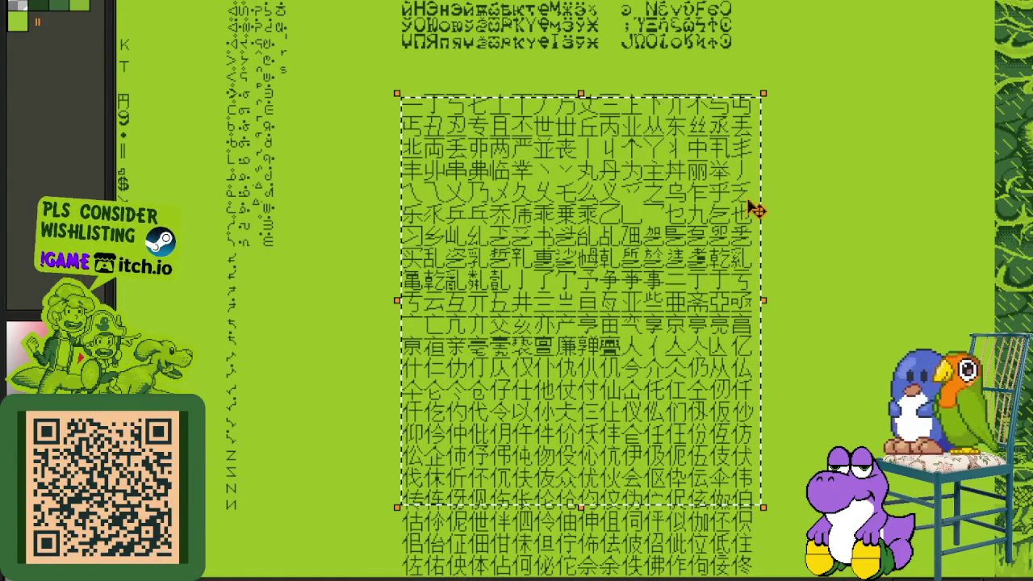
key(ctrl+d)
drag(330, 222, 523, 262)
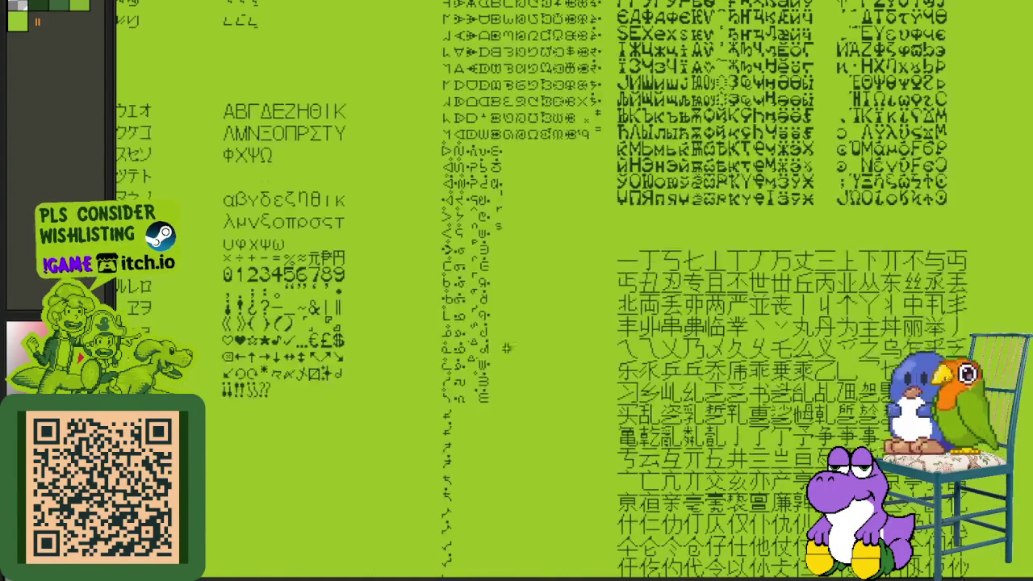
scroll(523, 262, up, 2)
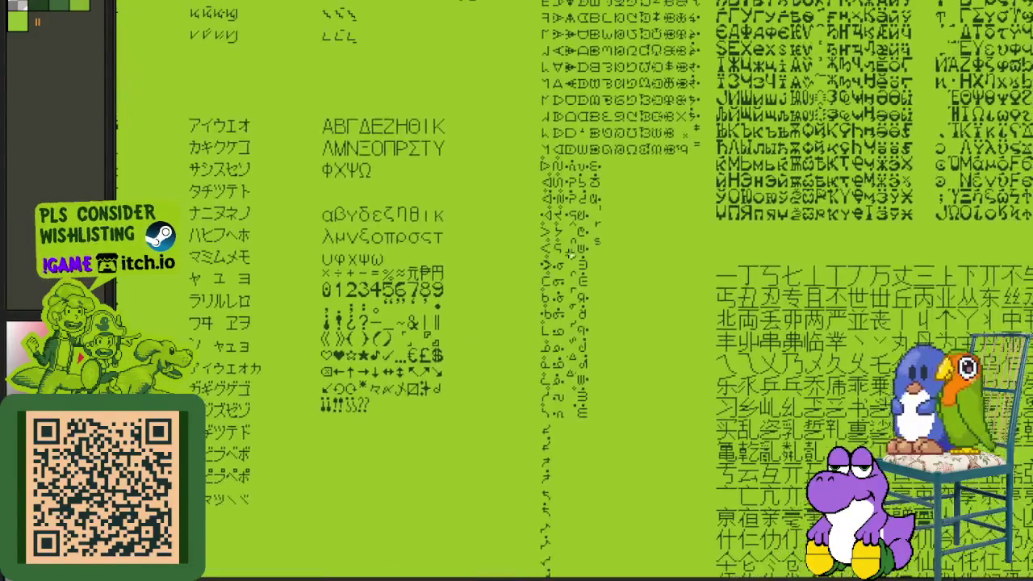
scroll(595, 334, up, 3)
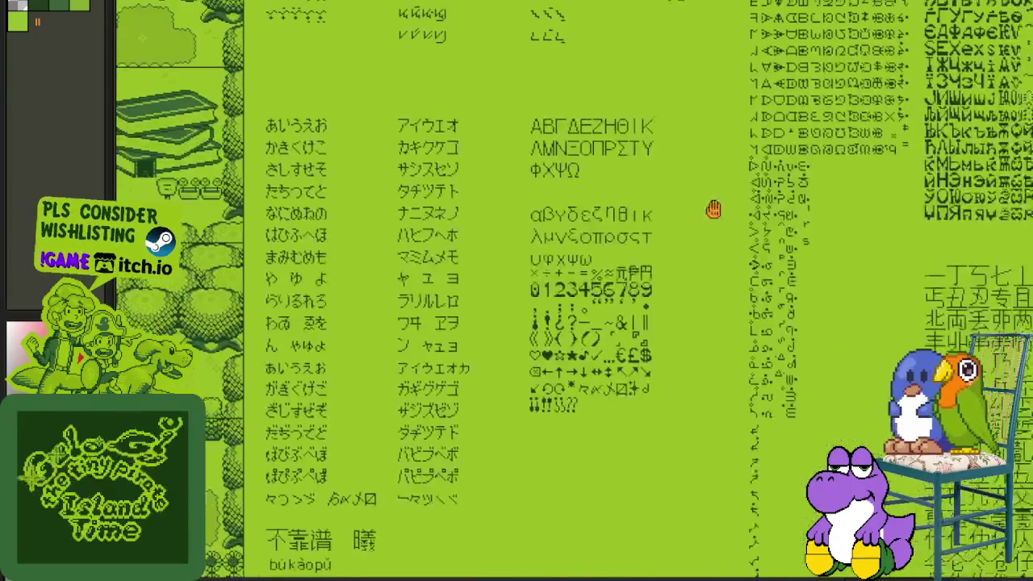
scroll(617, 303, up, 2)
scroll(617, 303, up, 2)
drag(631, 68, 279, 515)
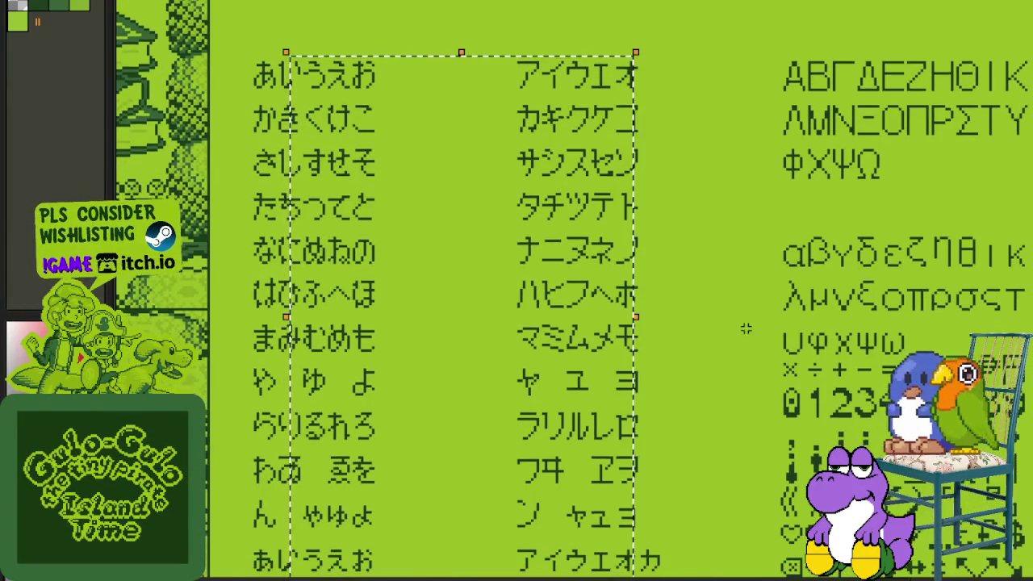
scroll(666, 326, down, 3)
scroll(665, 326, up, 2)
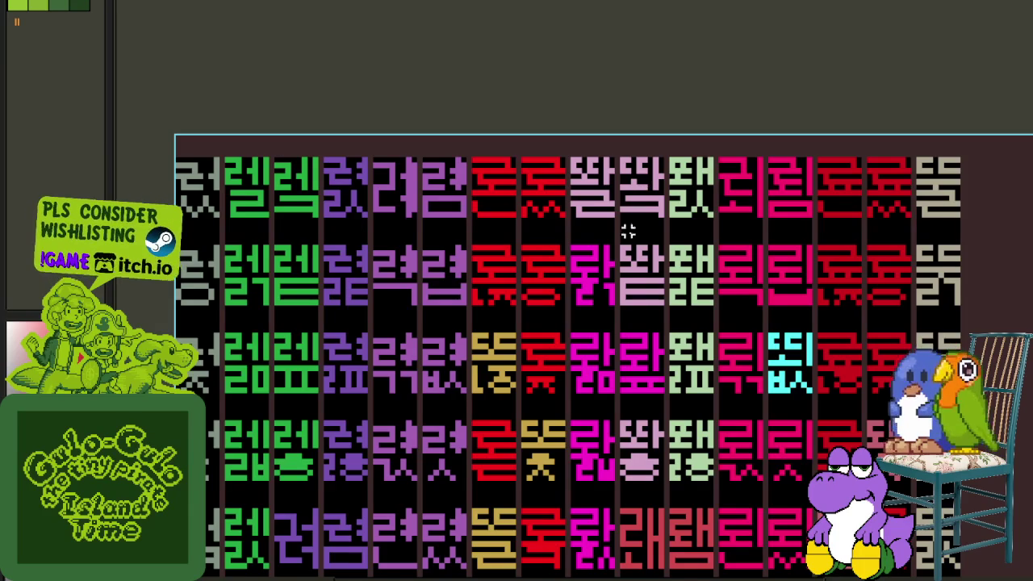
- Show the glyph sheet's layers timeline and enlarge it to list more layers
scroll(389, 202, down, 2)
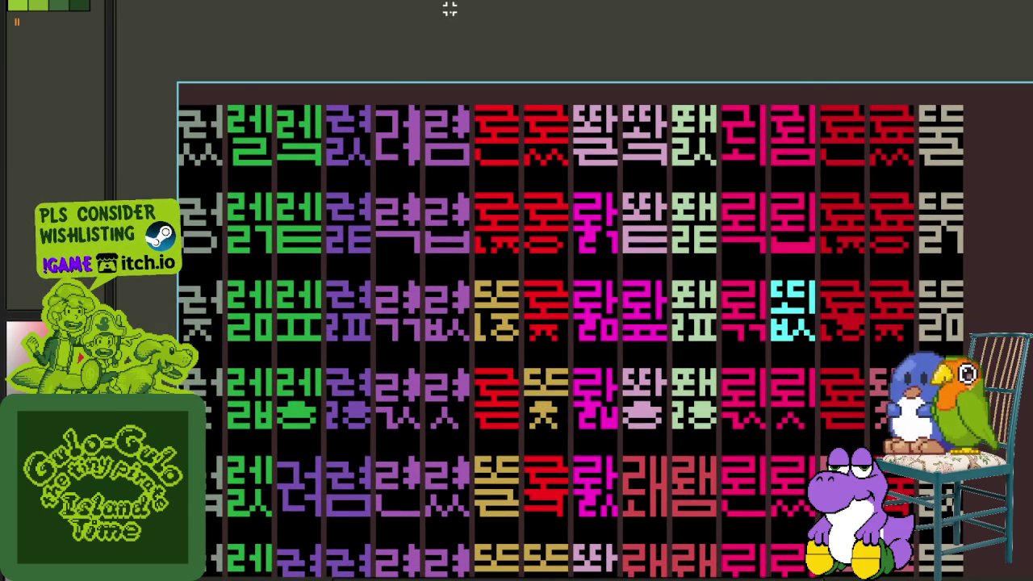
scroll(450, 8, down, 2)
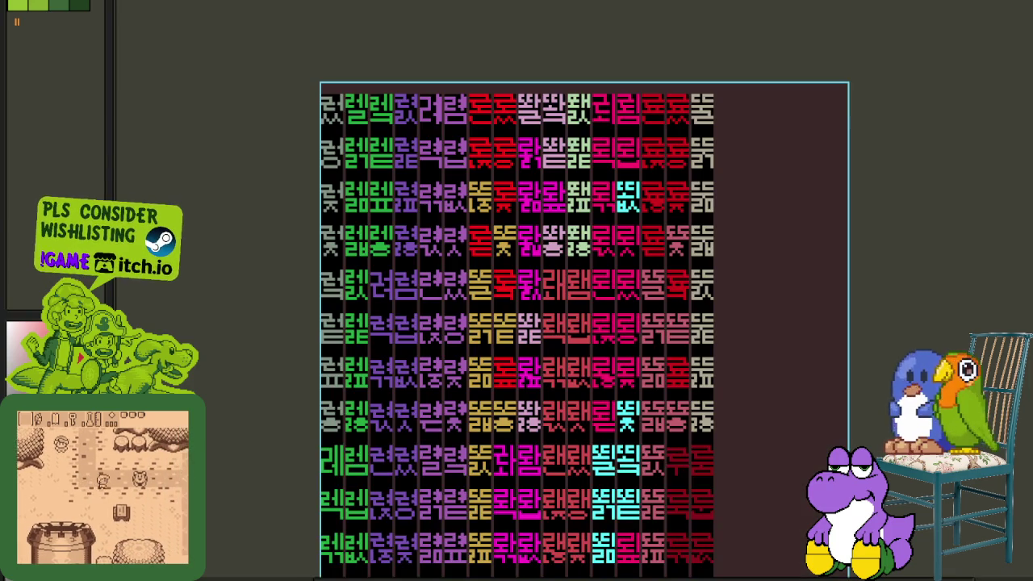
key(Tab)
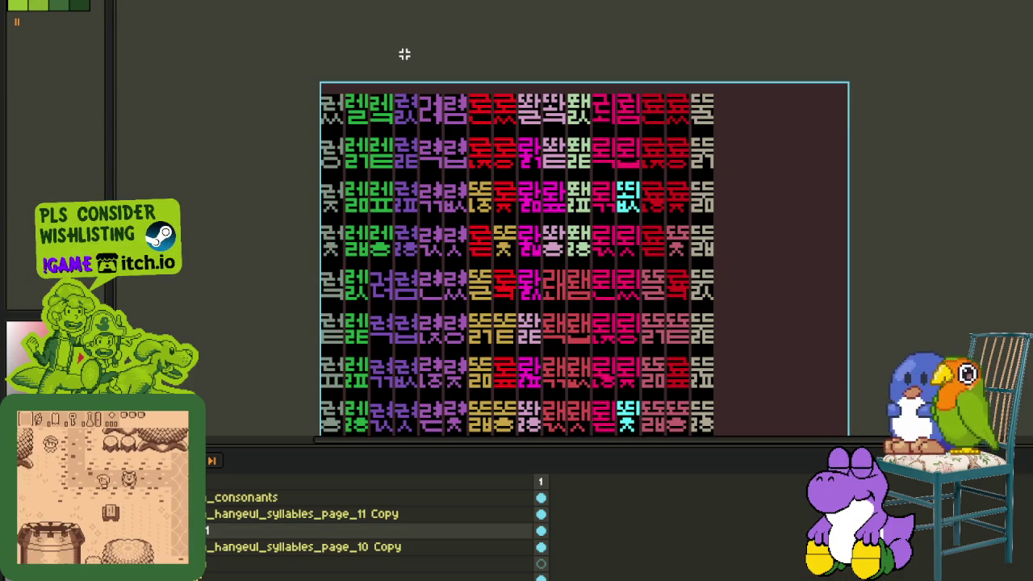
drag(614, 234, 531, 69)
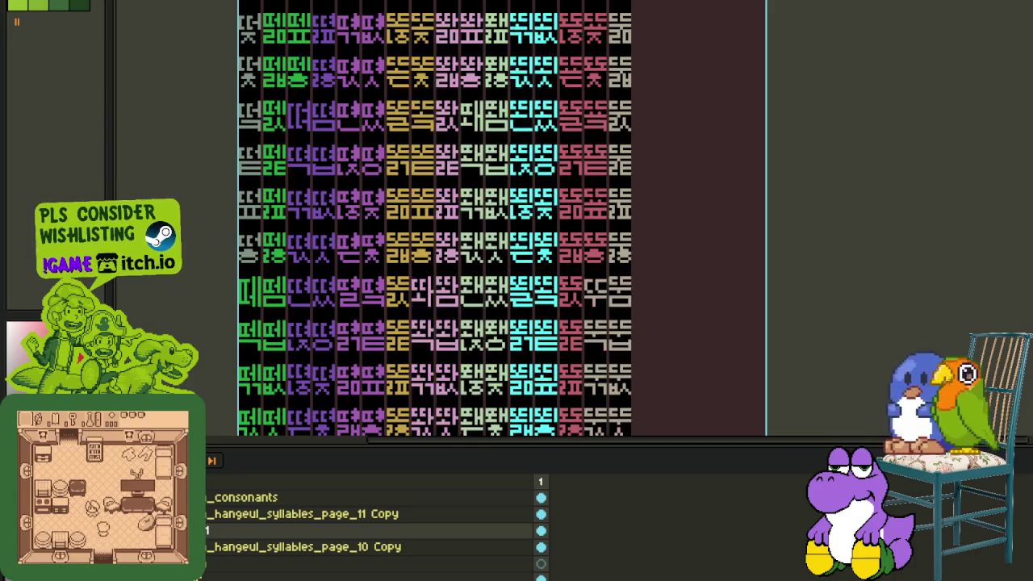
mouse_move(291, 440)
mouse_down()
mouse_move(294, 315)
mouse_move(251, 467)
mouse_up()
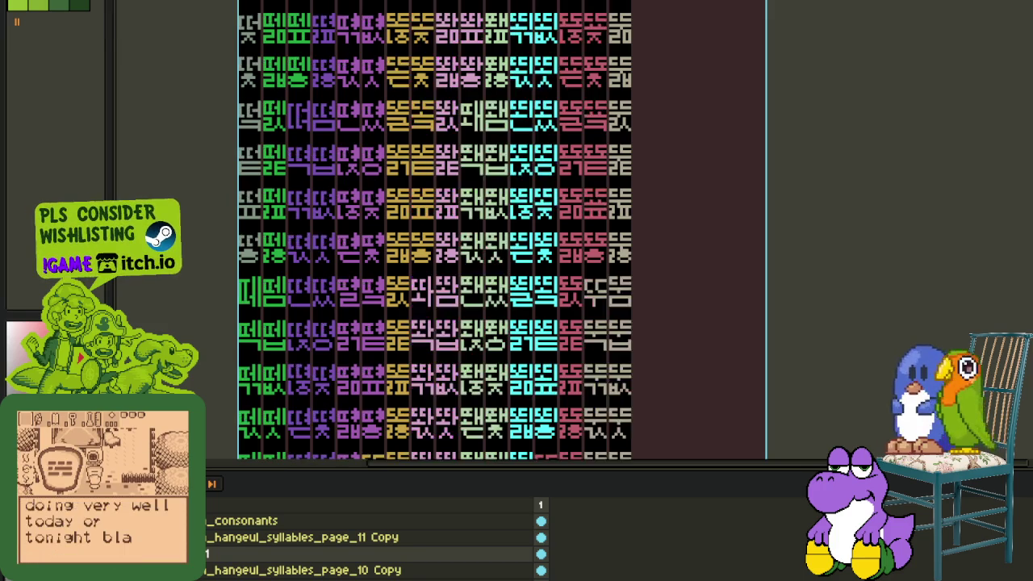
- Save the glyph sheet, hide the timeline, and switch to the green landscape sprite
key(ctrl+s)
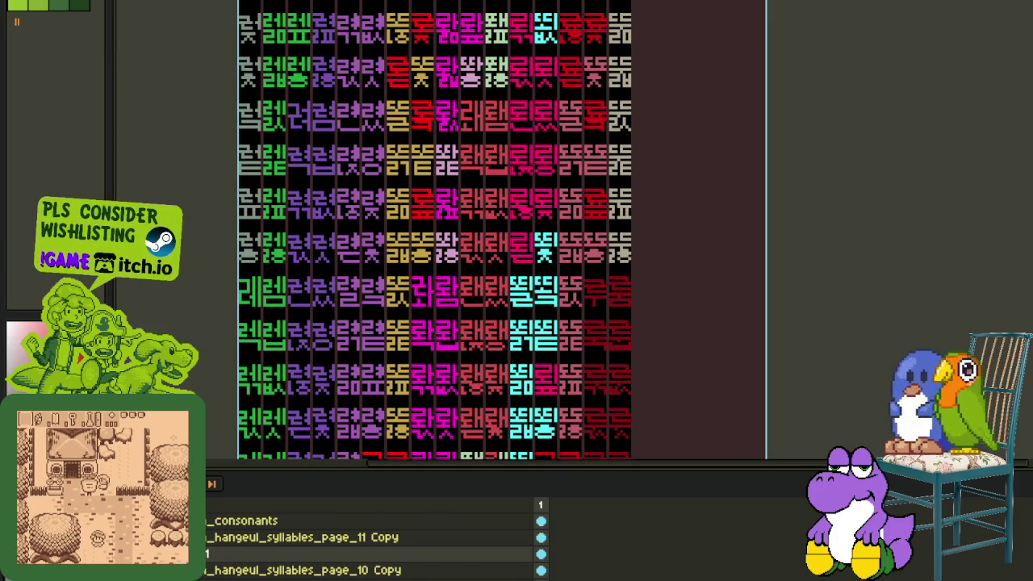
key(Tab)
key(ctrl+Tab)
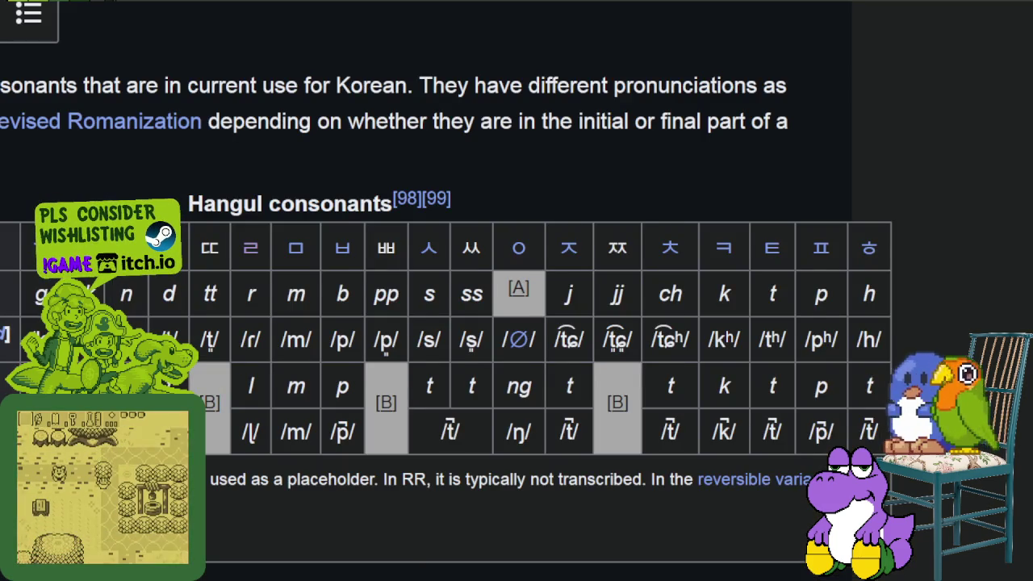
- Scroll the consonants table and highlight the first consonant headers, then just ㅃ
scroll(516, 322, left, 3)
scroll(275, 367, left, 2)
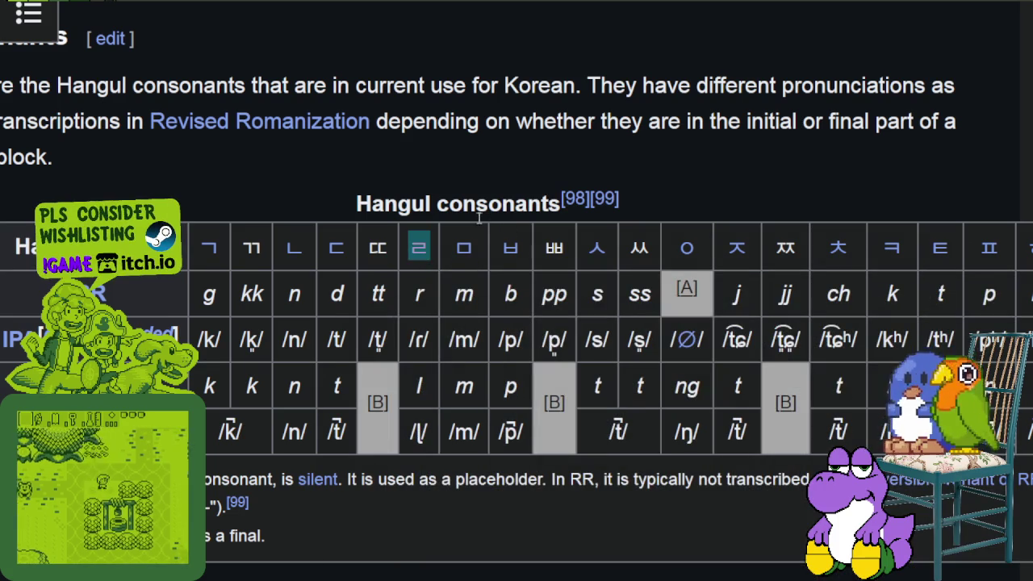
drag(205, 259, 391, 251)
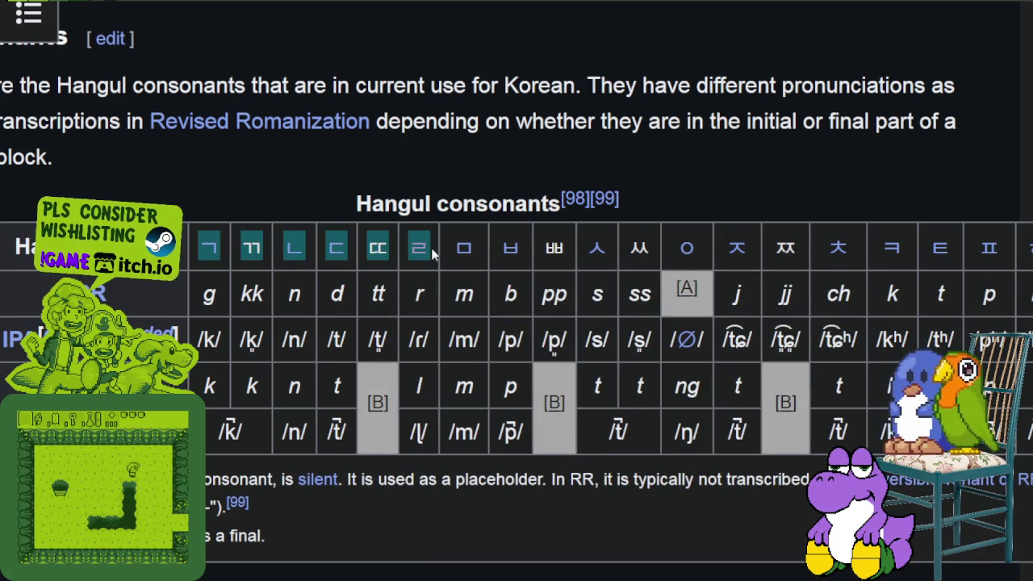
double_click(554, 248)
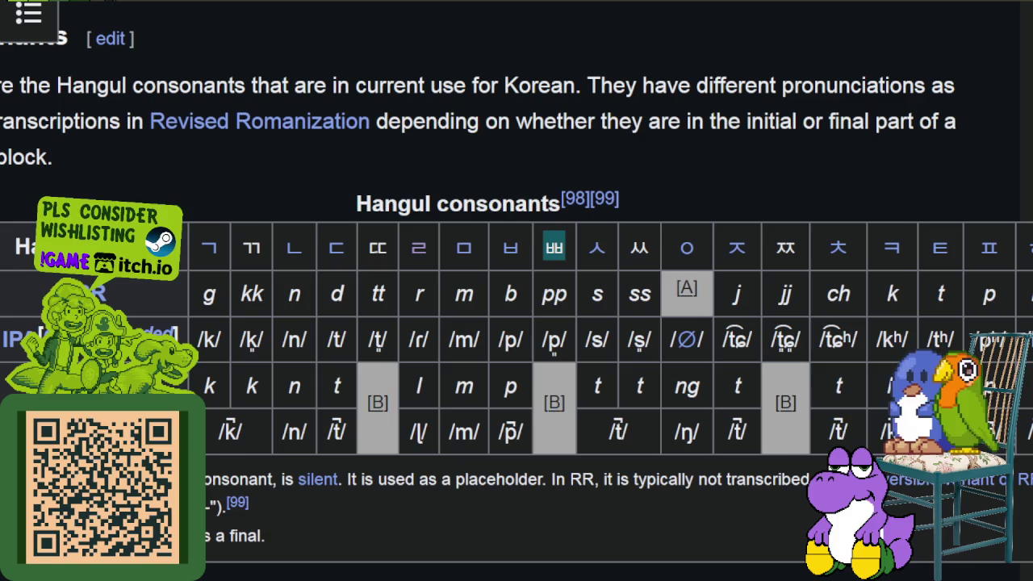
scroll(516, 339, right, 3)
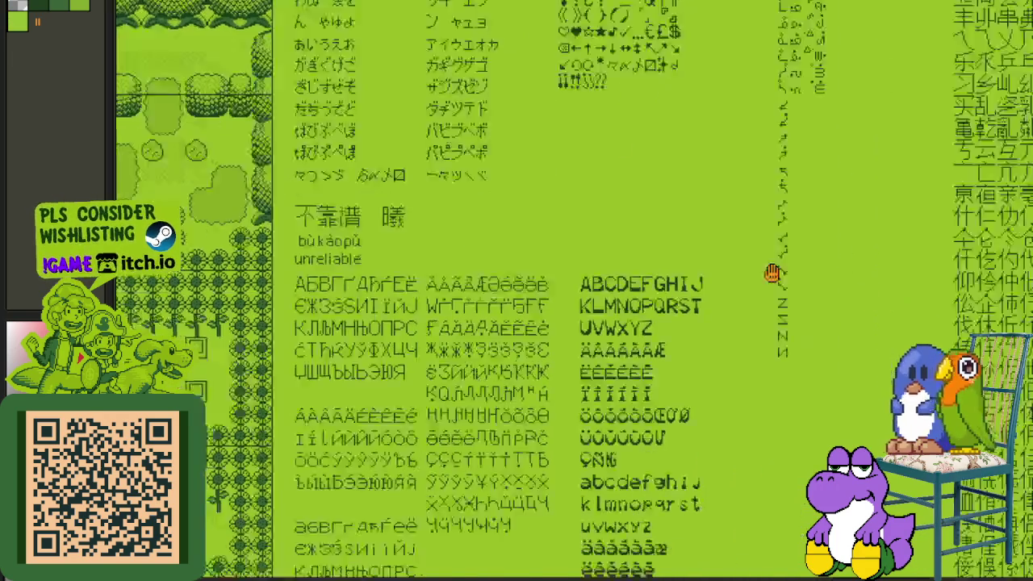
- Zoom into the kanji glyphs, select a dark stroke and then a single glyph, then deselect
scroll(627, 343, up, 3)
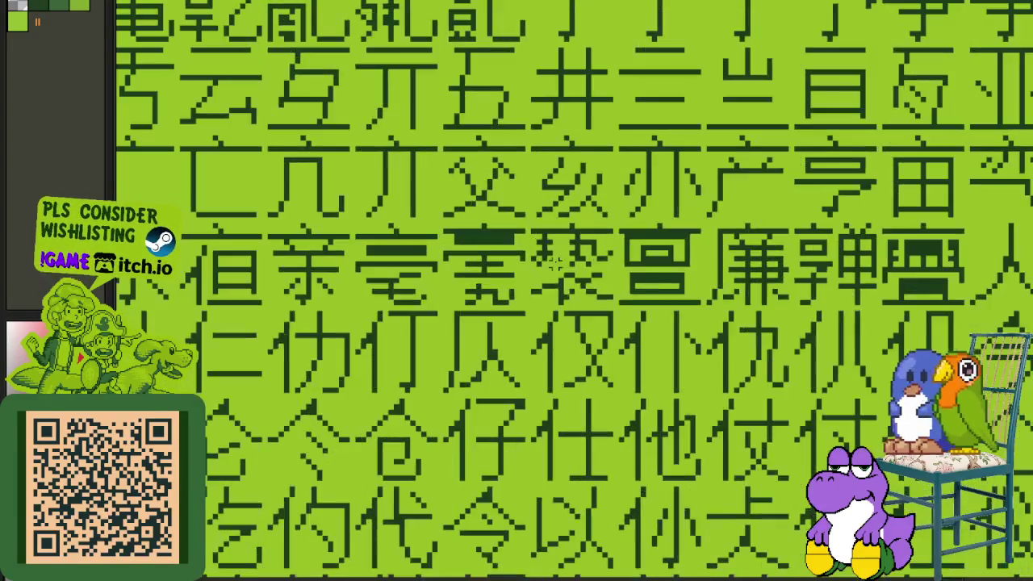
scroll(646, 266, up, 3)
scroll(595, 217, up, 1)
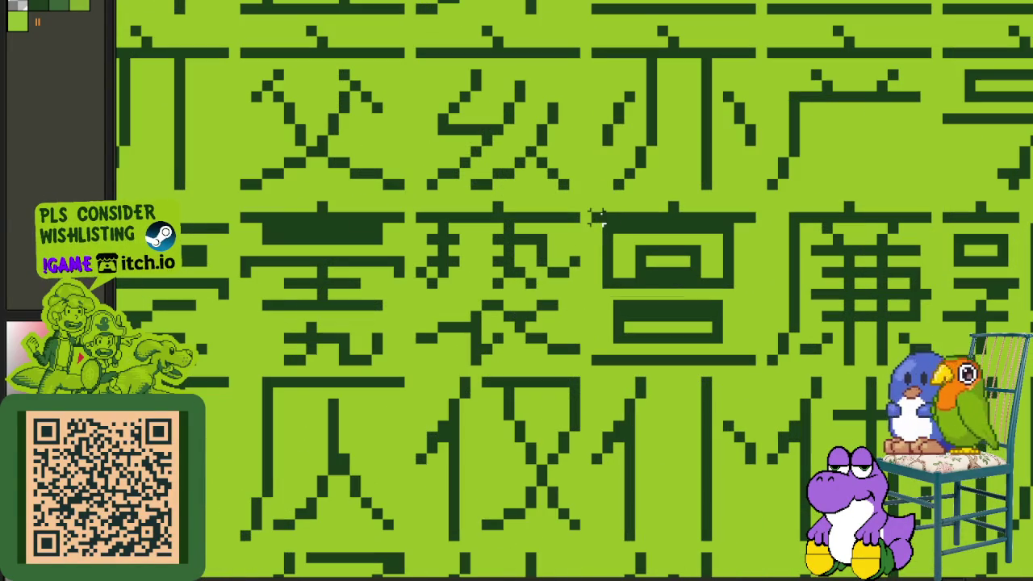
drag(269, 229, 365, 234)
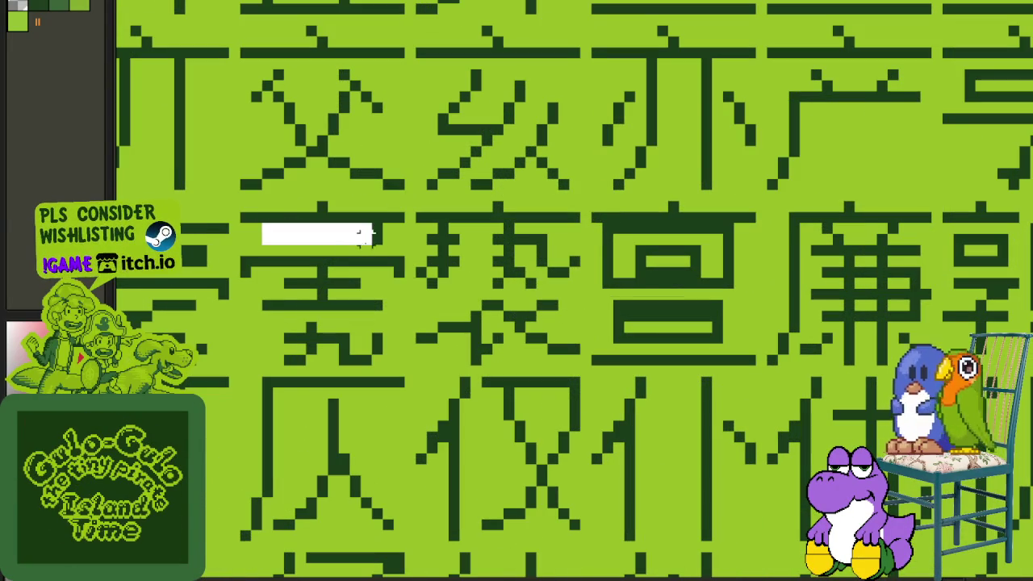
scroll(374, 236, down, 2)
scroll(276, 242, up, 3)
scroll(369, 240, down, 3)
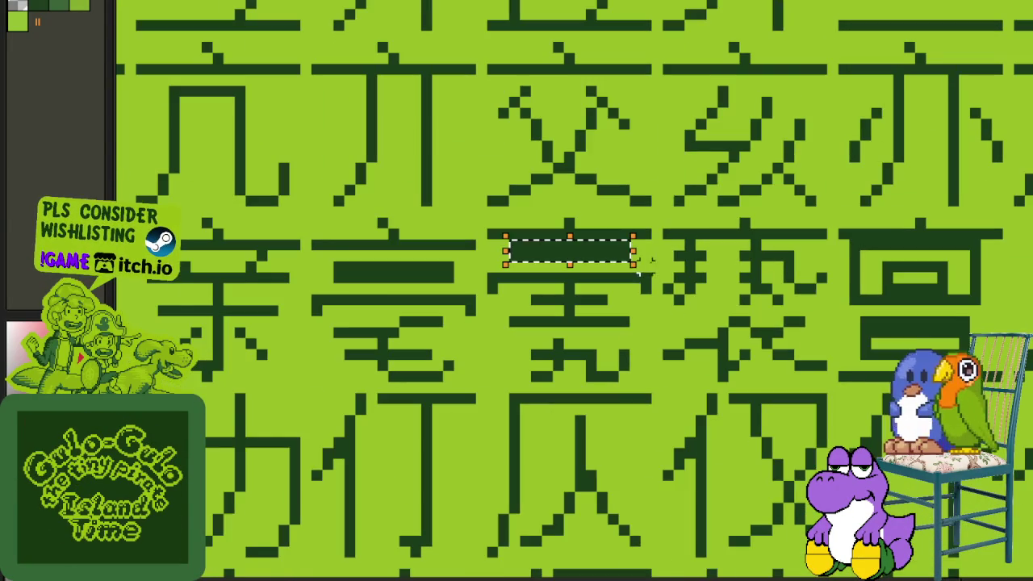
scroll(690, 267, down, 2)
scroll(807, 287, down, 1)
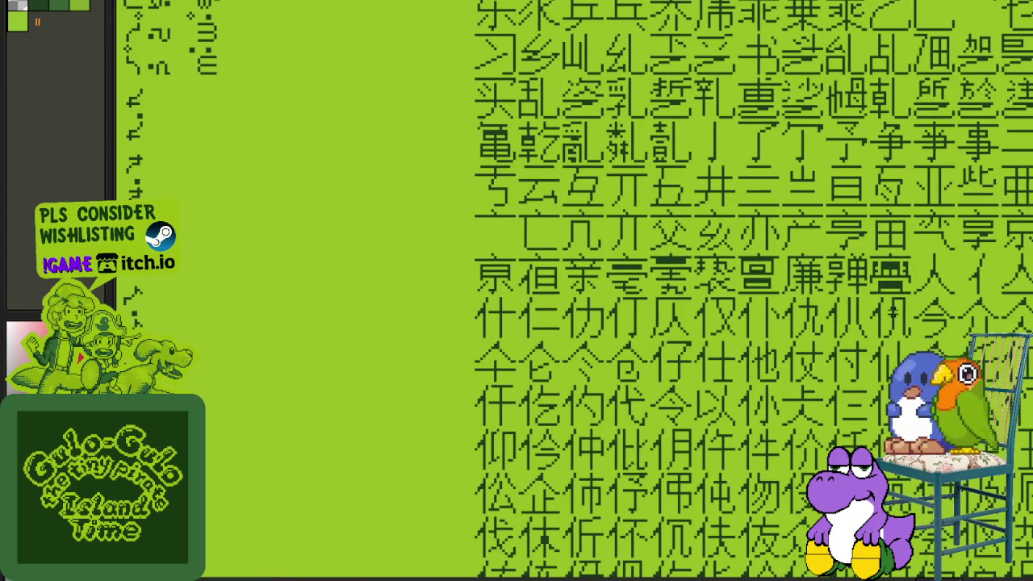
scroll(888, 315, up, 2)
scroll(661, 241, up, 1)
drag(658, 241, 765, 344)
click(853, 292)
- Zoom out, select the whole block of kanji glyphs, and pan across the font sheet
scroll(845, 279, down, 3)
scroll(807, 287, down, 1)
scroll(775, 290, down, 1)
scroll(749, 296, down, 1)
scroll(747, 297, down, 3)
scroll(707, 237, down, 2)
scroll(703, 224, down, 3)
scroll(548, 337, up, 3)
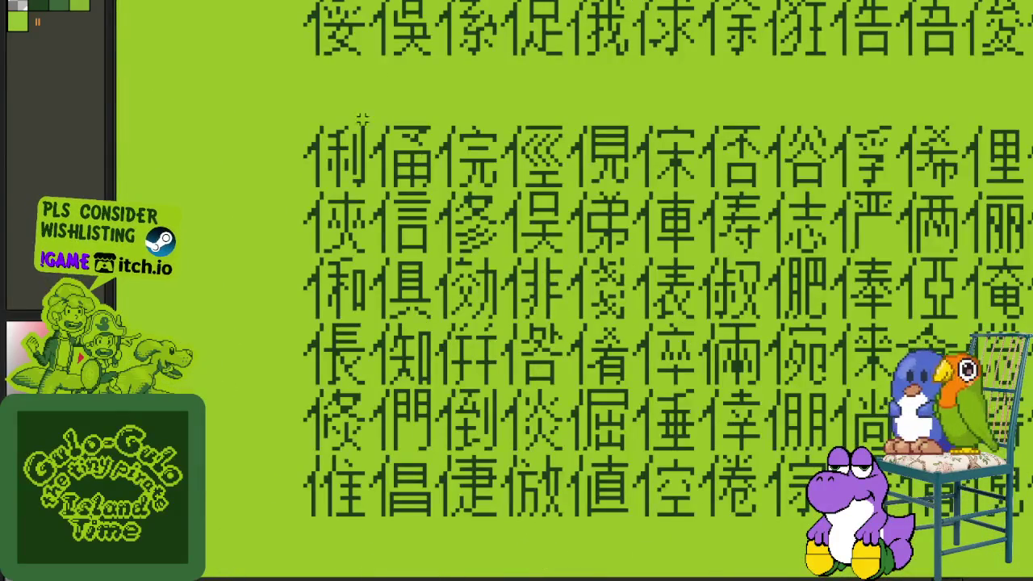
drag(299, 108, 1017, 556)
scroll(807, 323, down, 3)
scroll(686, 205, down, 2)
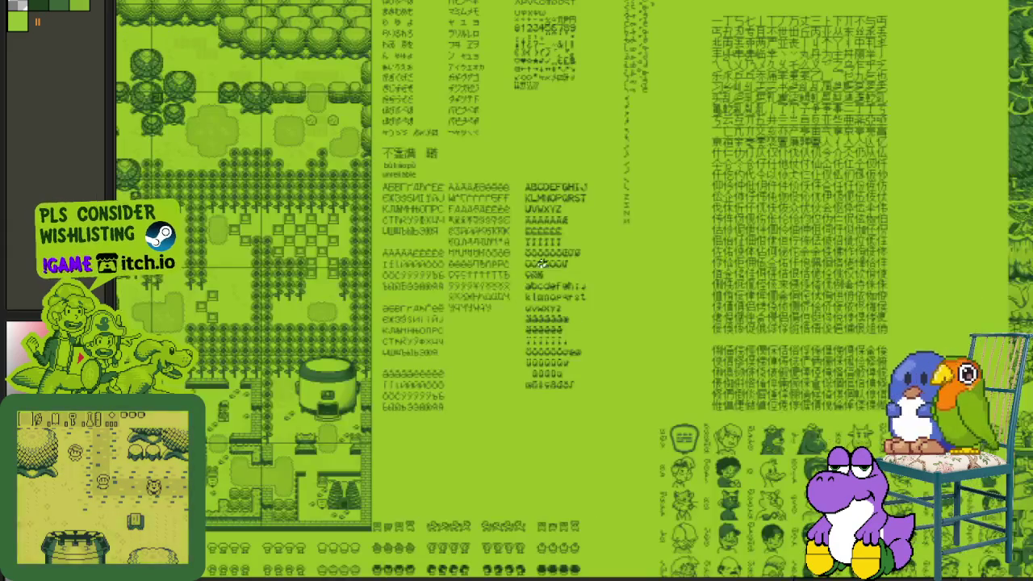
scroll(534, 183, up, 3)
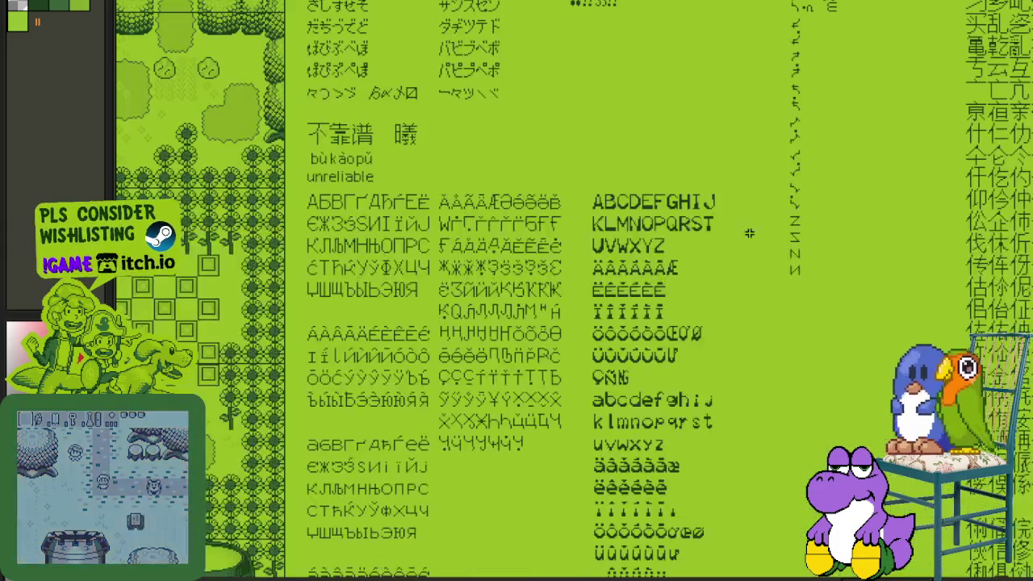
scroll(677, 239, right, 3)
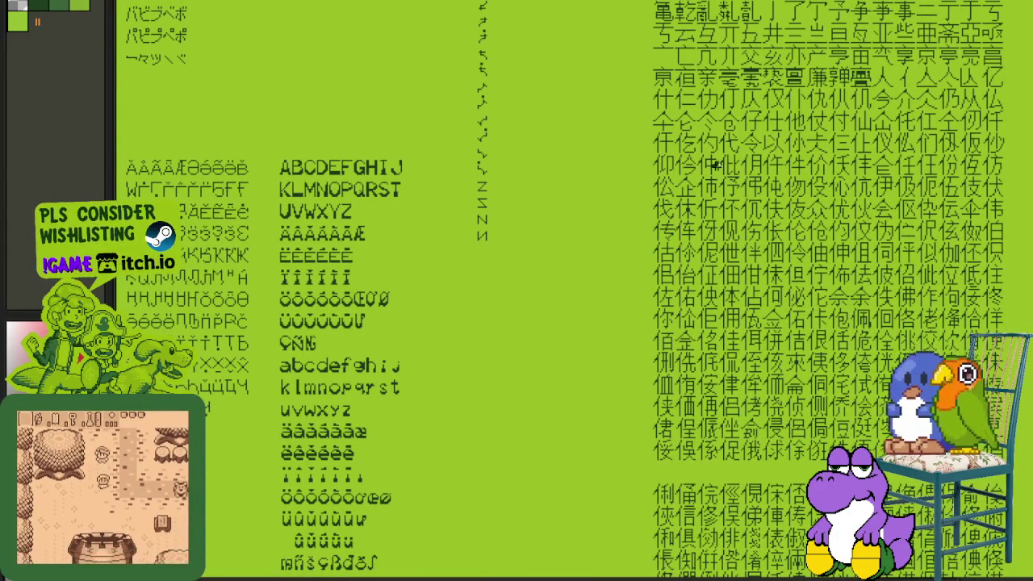
scroll(711, 159, down, 5)
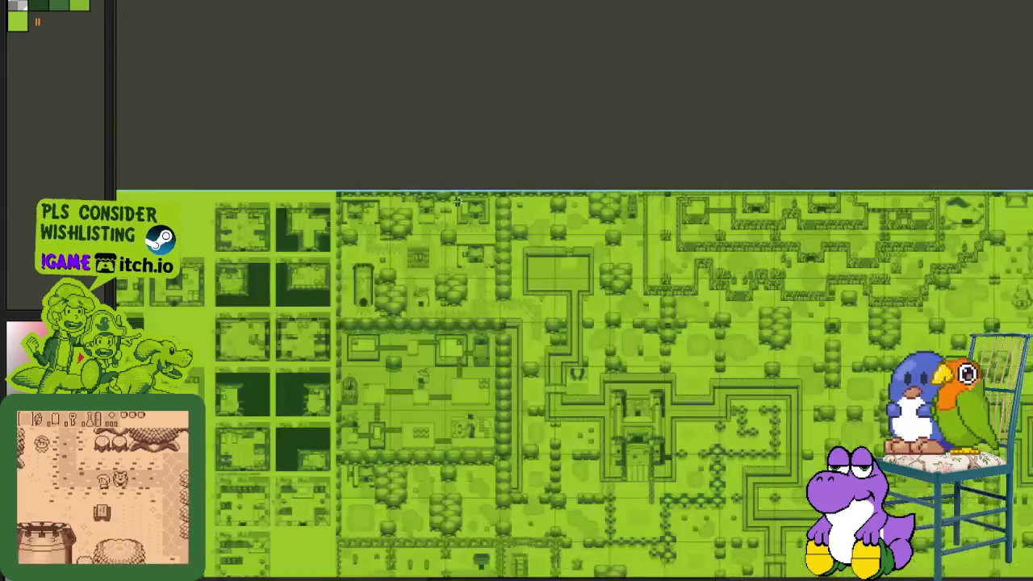
scroll(315, 264, up, 2)
scroll(505, 328, down, 1)
scroll(600, 346, up, 5)
drag(600, 346, 510, 416)
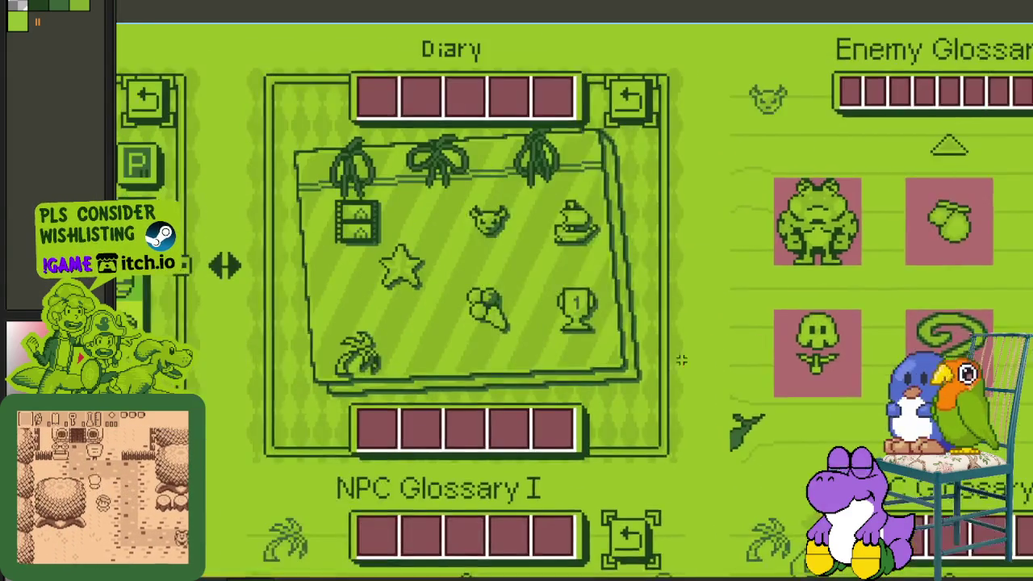
scroll(374, 452, up, 1)
mouse_move(355, 447)
mouse_down()
mouse_move(998, 32)
mouse_move(1014, 32)
mouse_up()
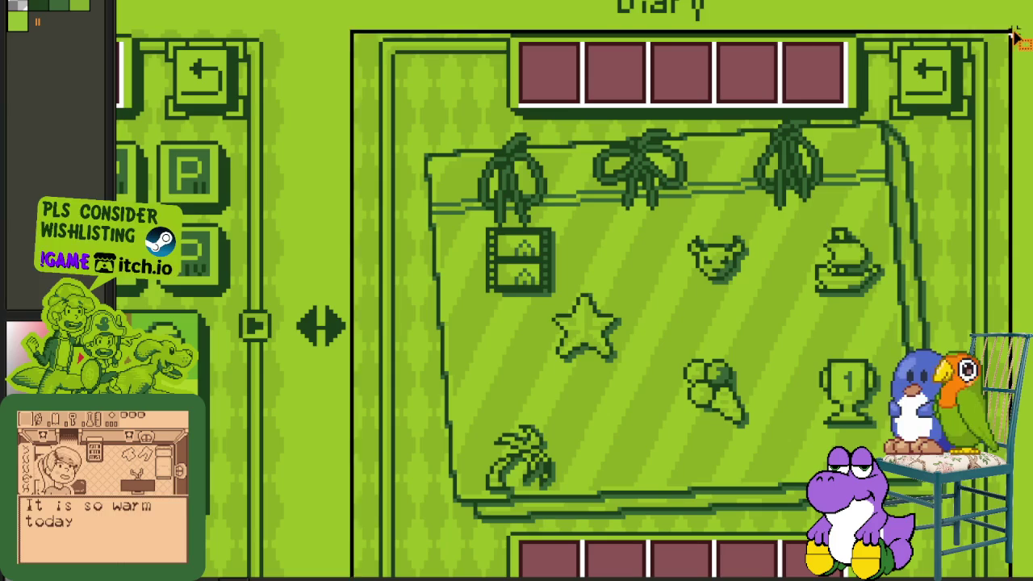
scroll(1001, 339, down, 1)
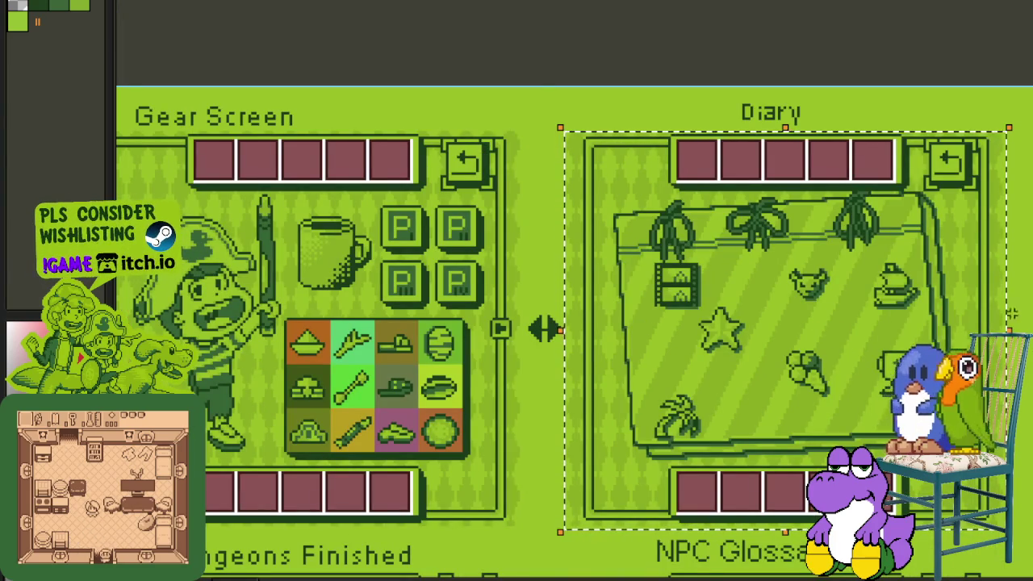
scroll(535, 403, down, 2)
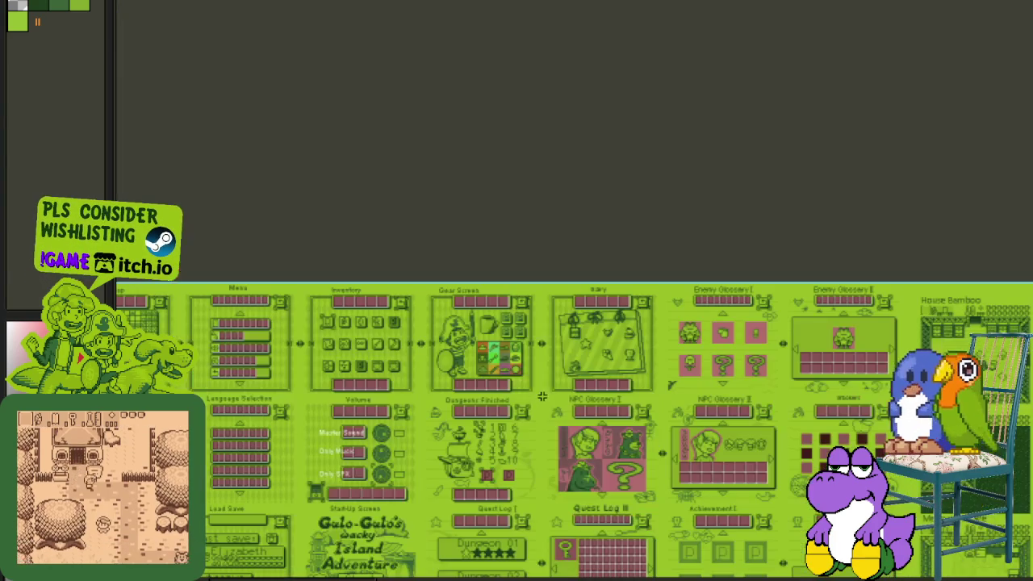
scroll(670, 445, down, 3)
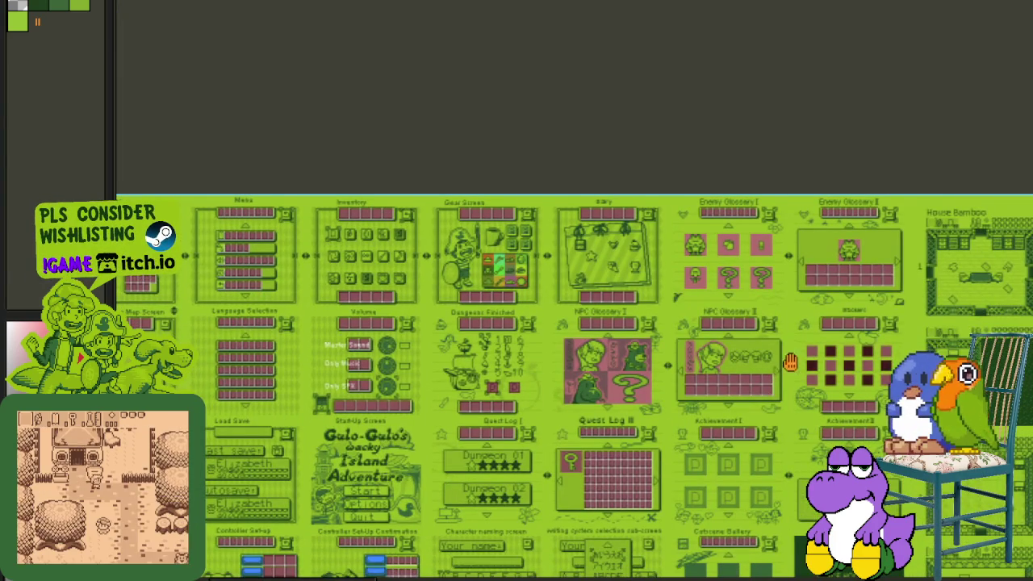
drag(790, 363, 678, 251)
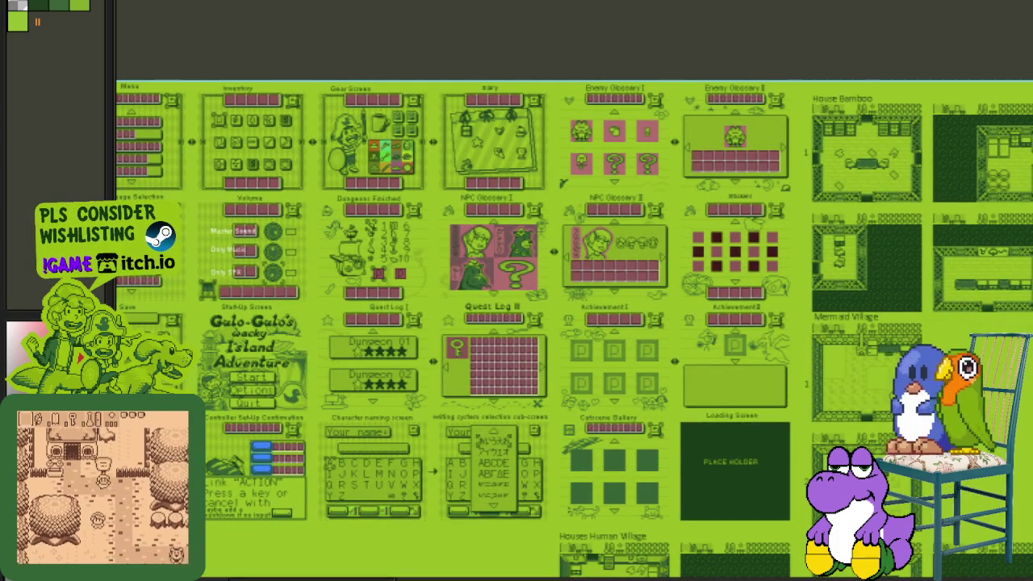
scroll(694, 283, down, 10)
scroll(834, 385, right, 10)
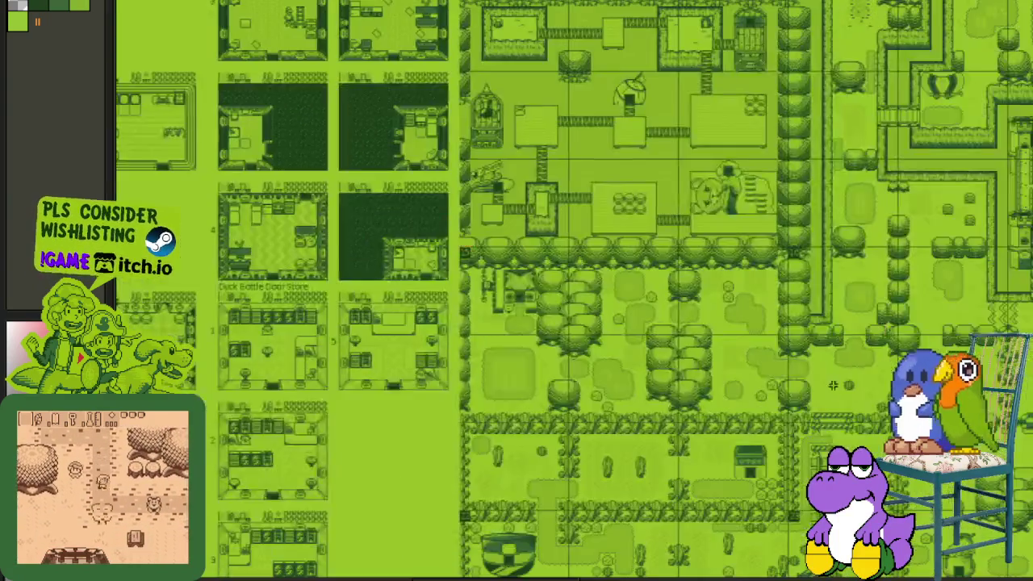
scroll(834, 386, down, 5)
scroll(834, 385, right, 10)
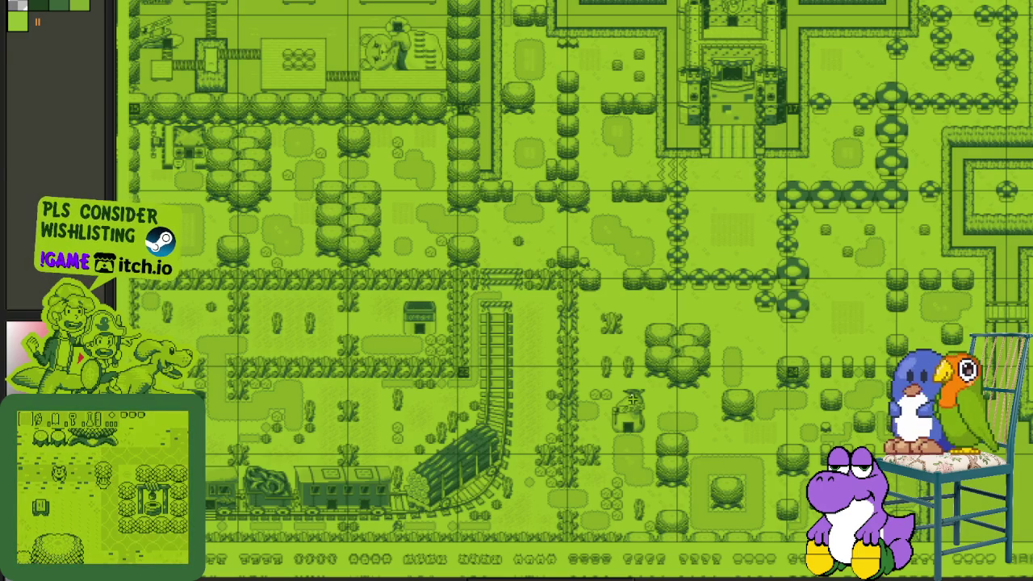
scroll(369, 357, up, 5)
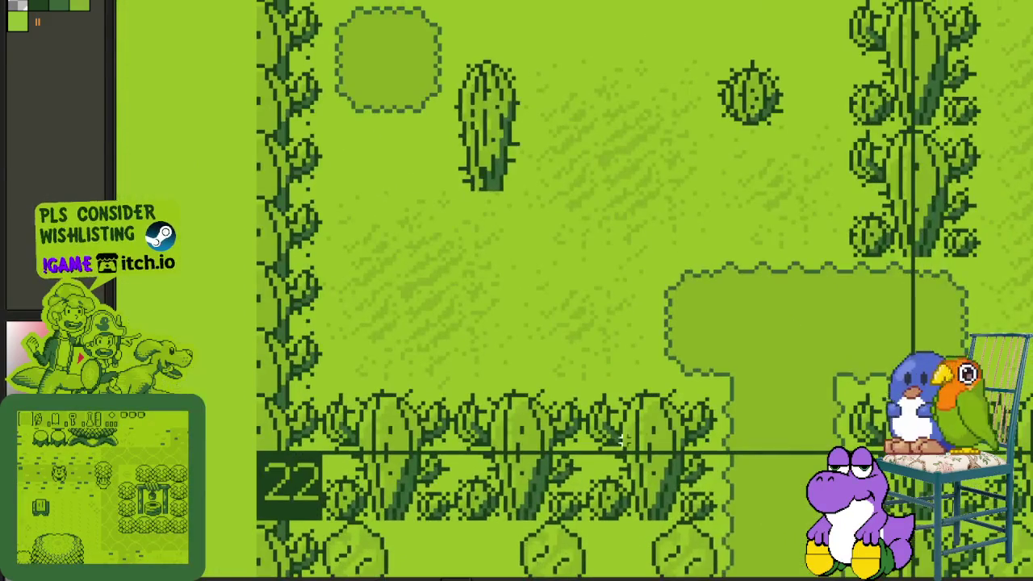
click(230, 464)
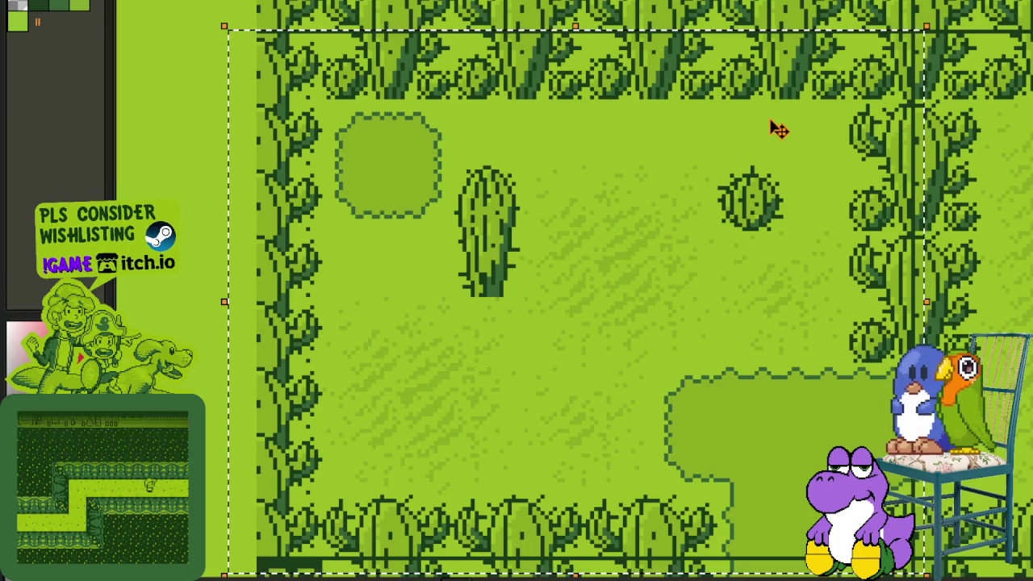
scroll(942, 171, down, 1)
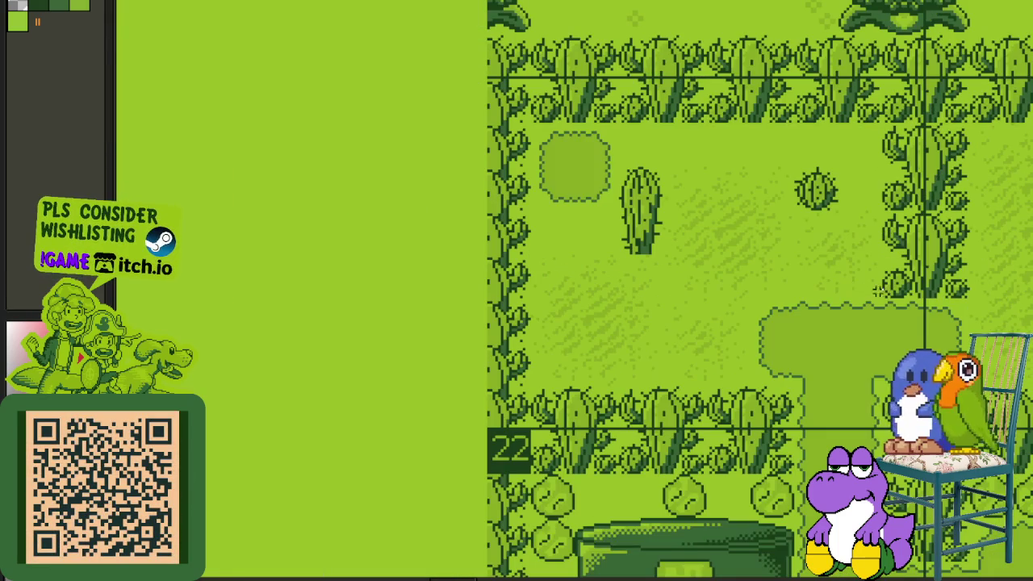
scroll(840, 315, left, 3)
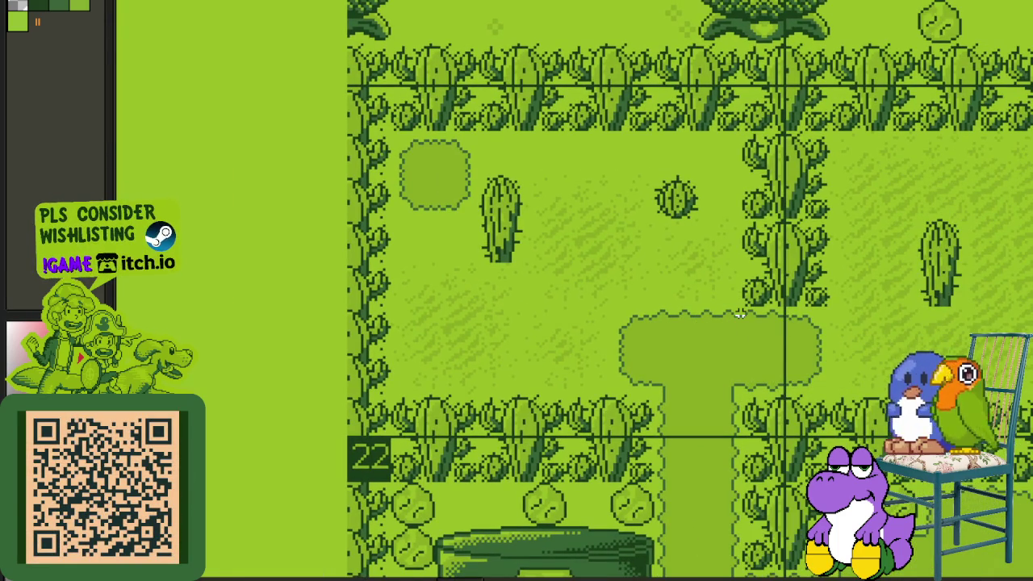
scroll(813, 359, left, 3)
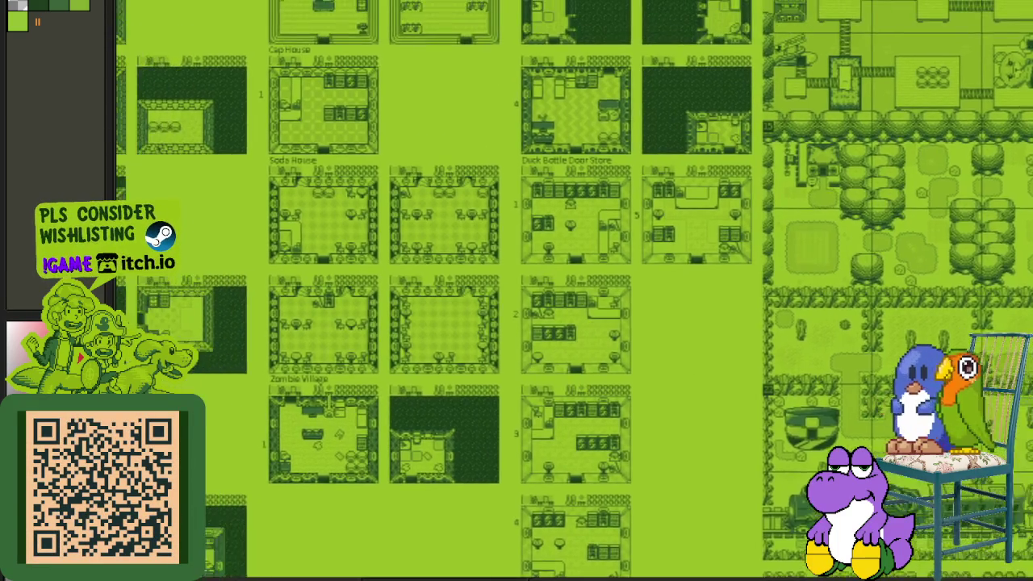
scroll(475, 315, up, 1)
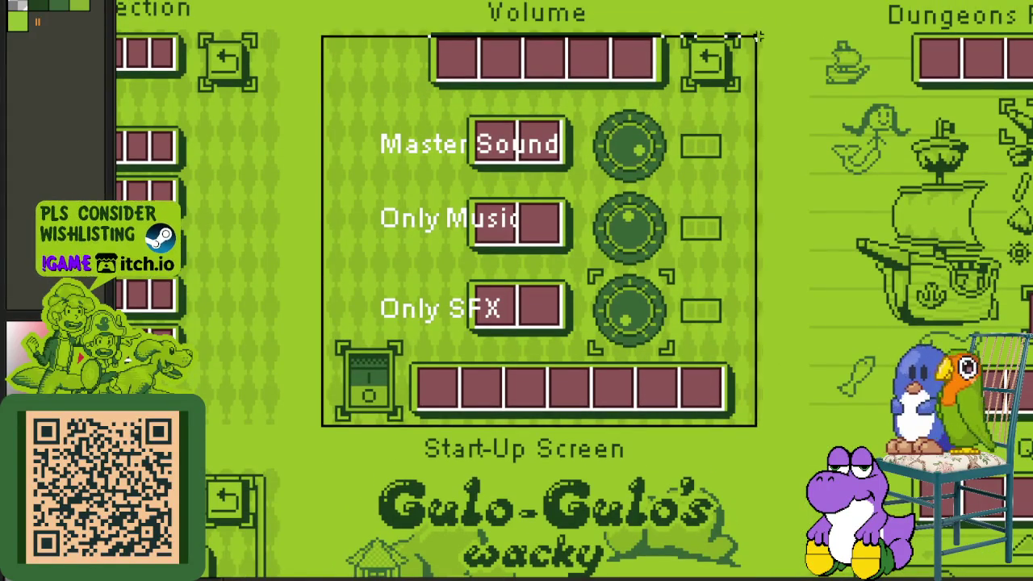
click(635, 226)
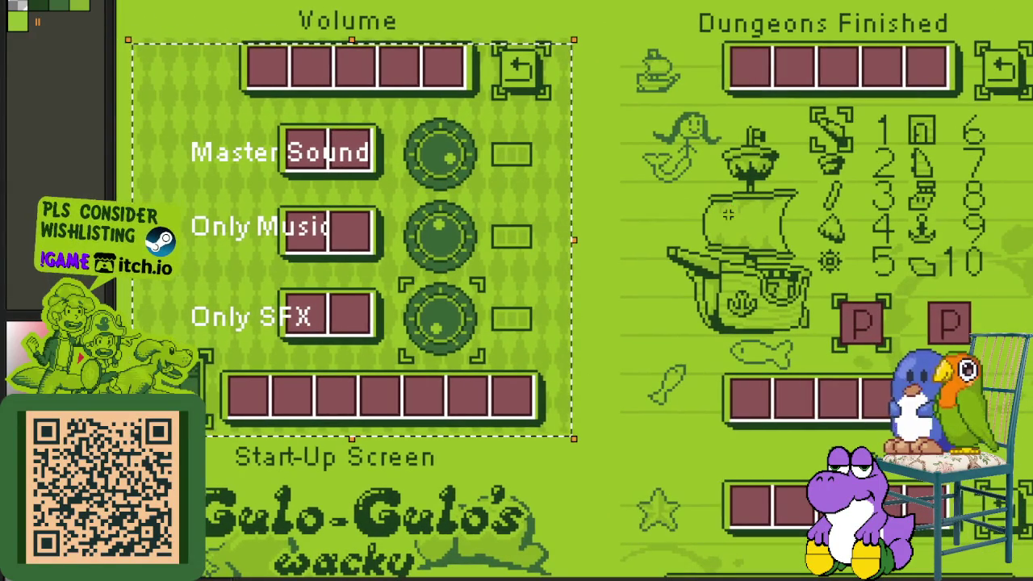